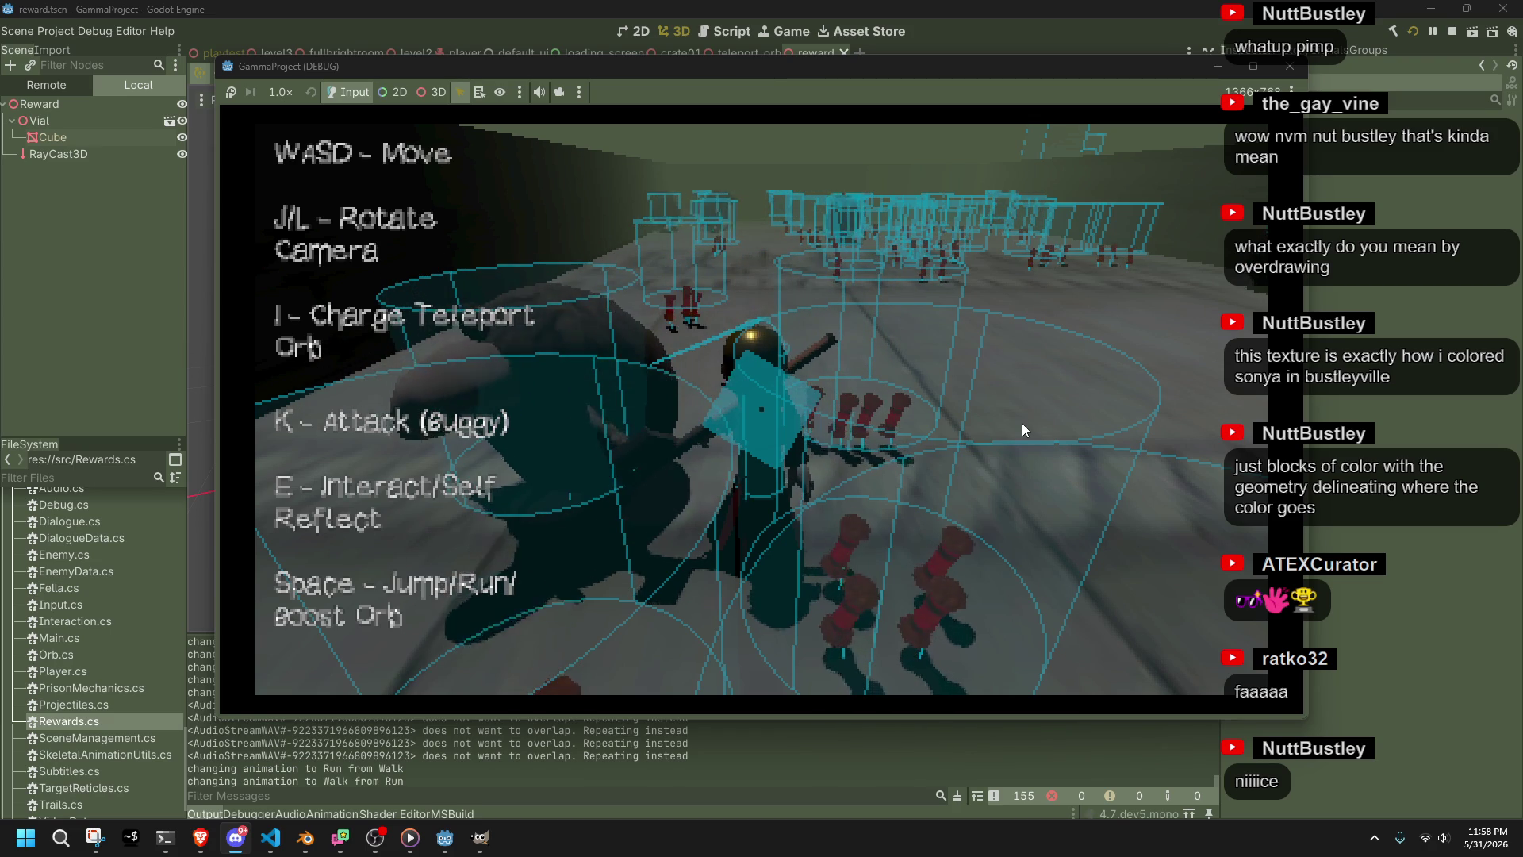
# Close the running GammaProject game, then rebuild and relaunch it with Run Project
pyautogui.click(1290, 65)
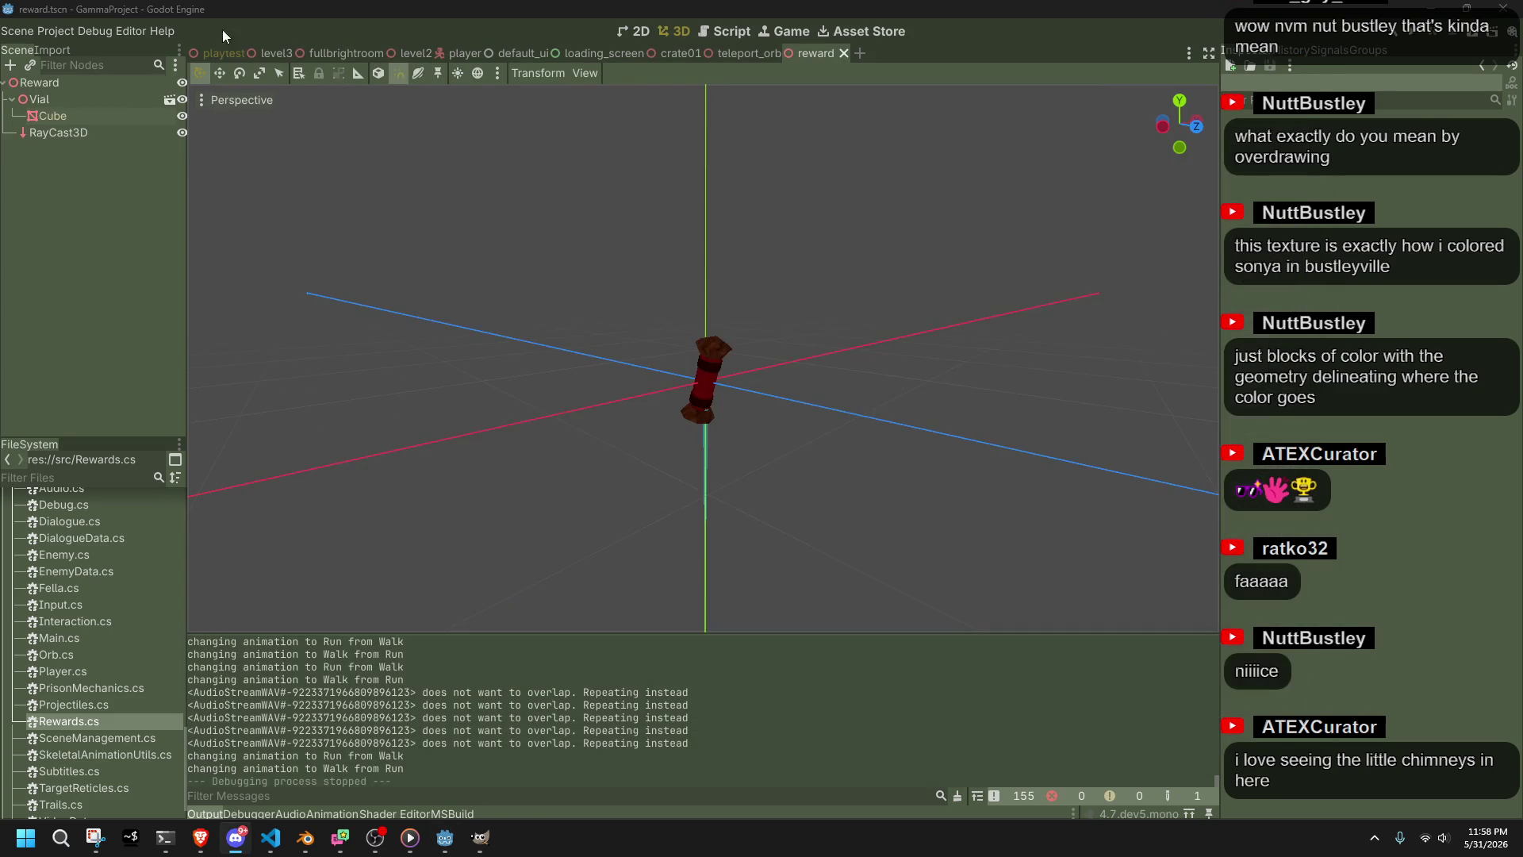
pyautogui.click(101, 35)
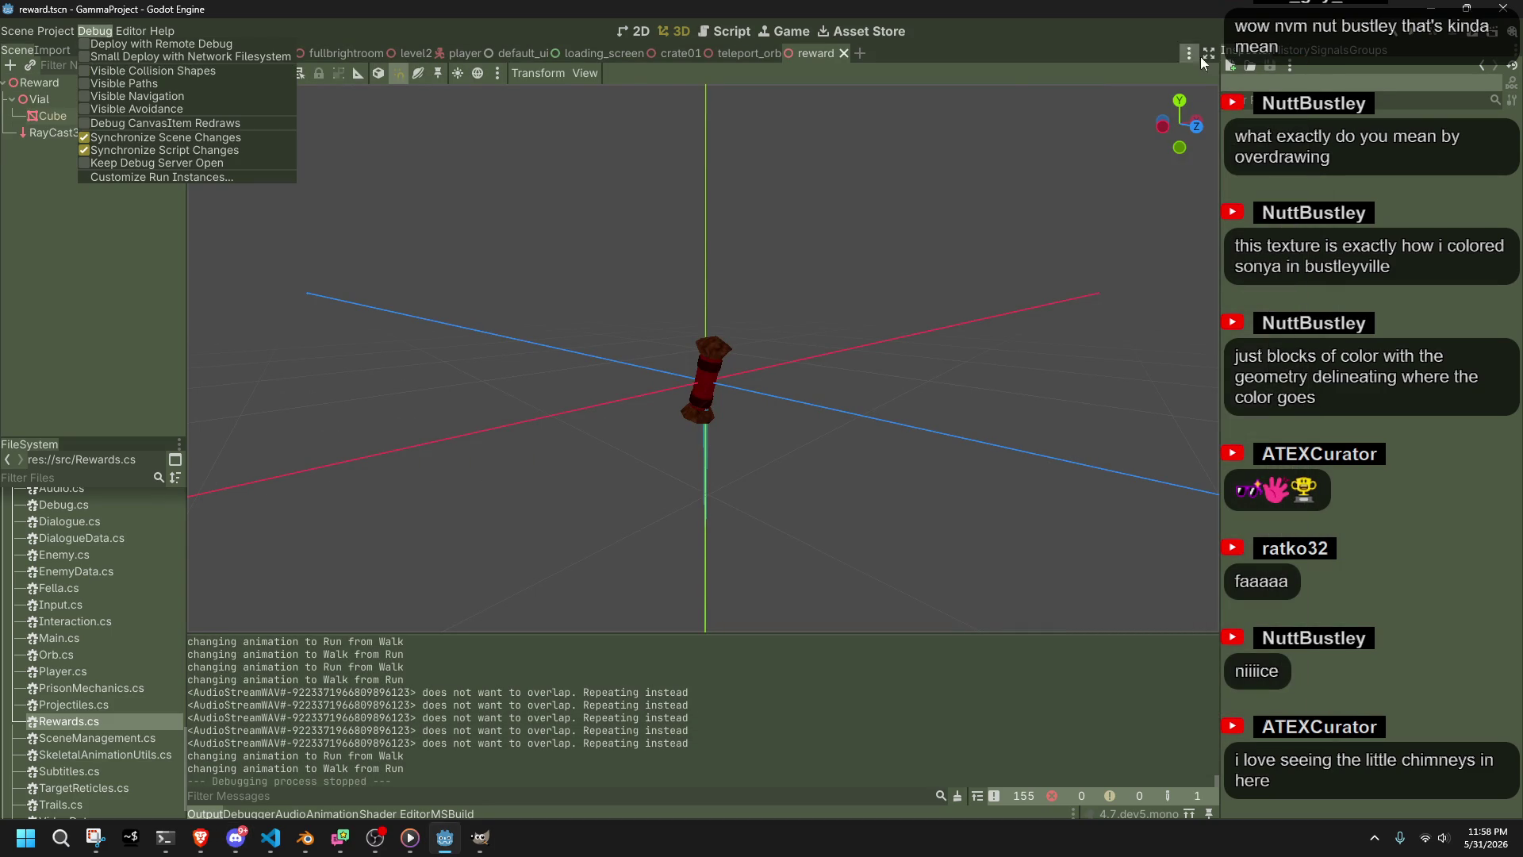
pyautogui.click(1421, 32)
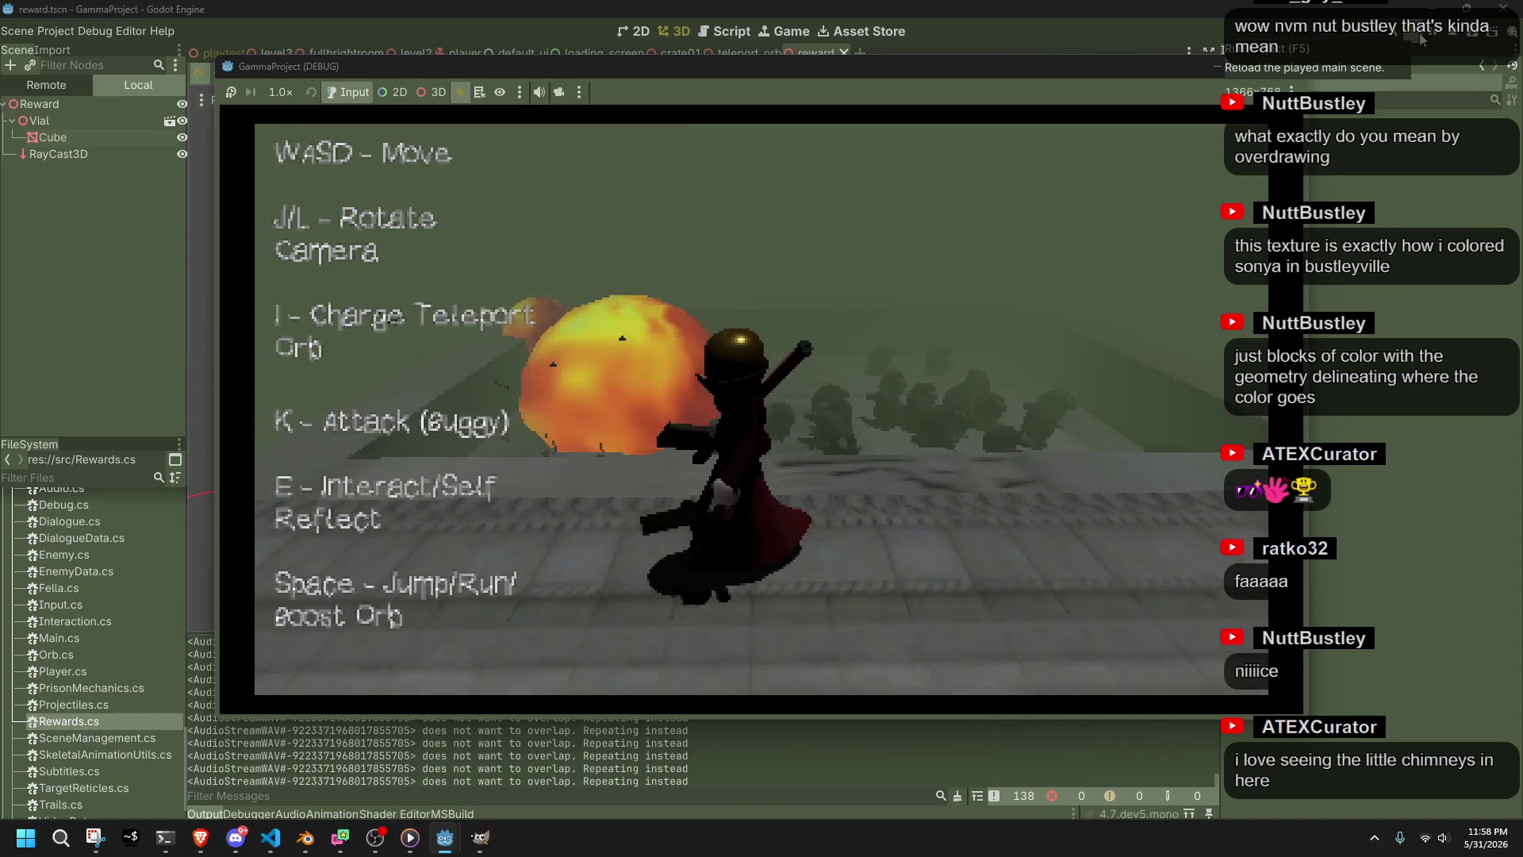
# Run, jump and steer the character left around the level, then stop the game with F8
pyautogui.press('space')
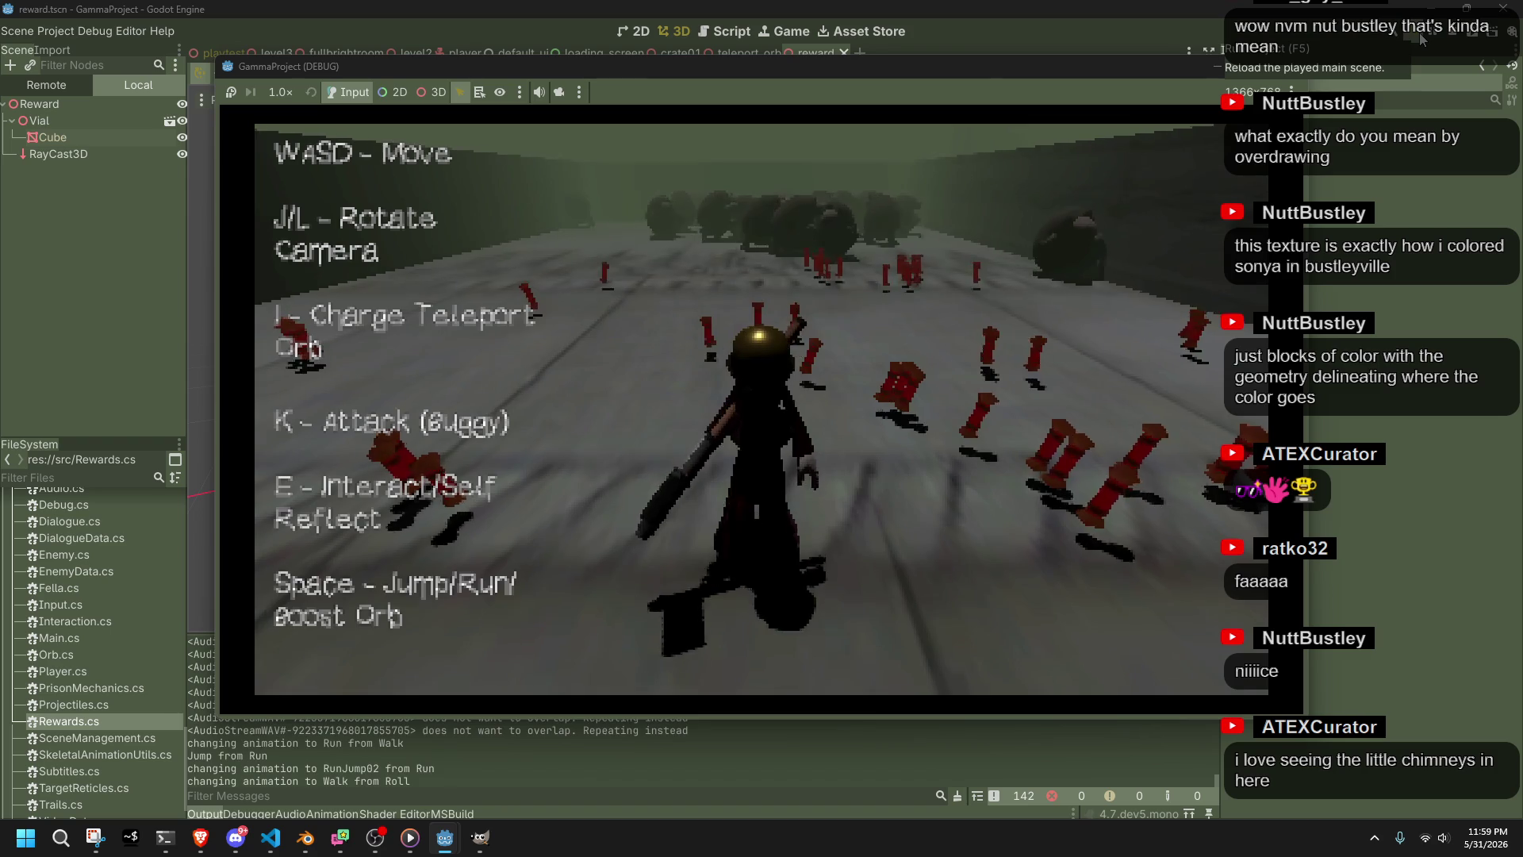
pyautogui.press('space')
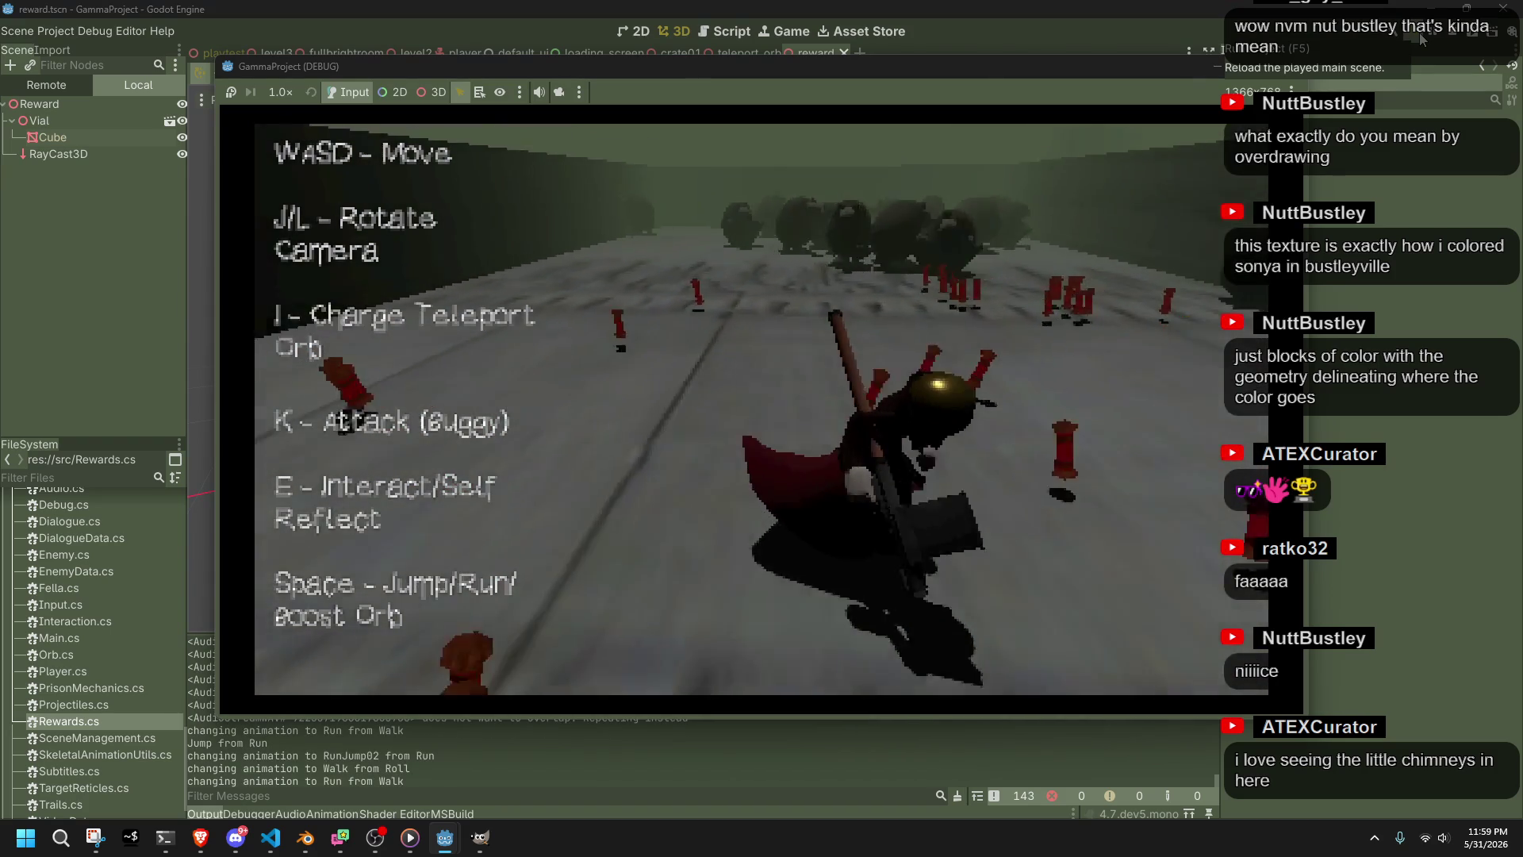
pyautogui.press('a')
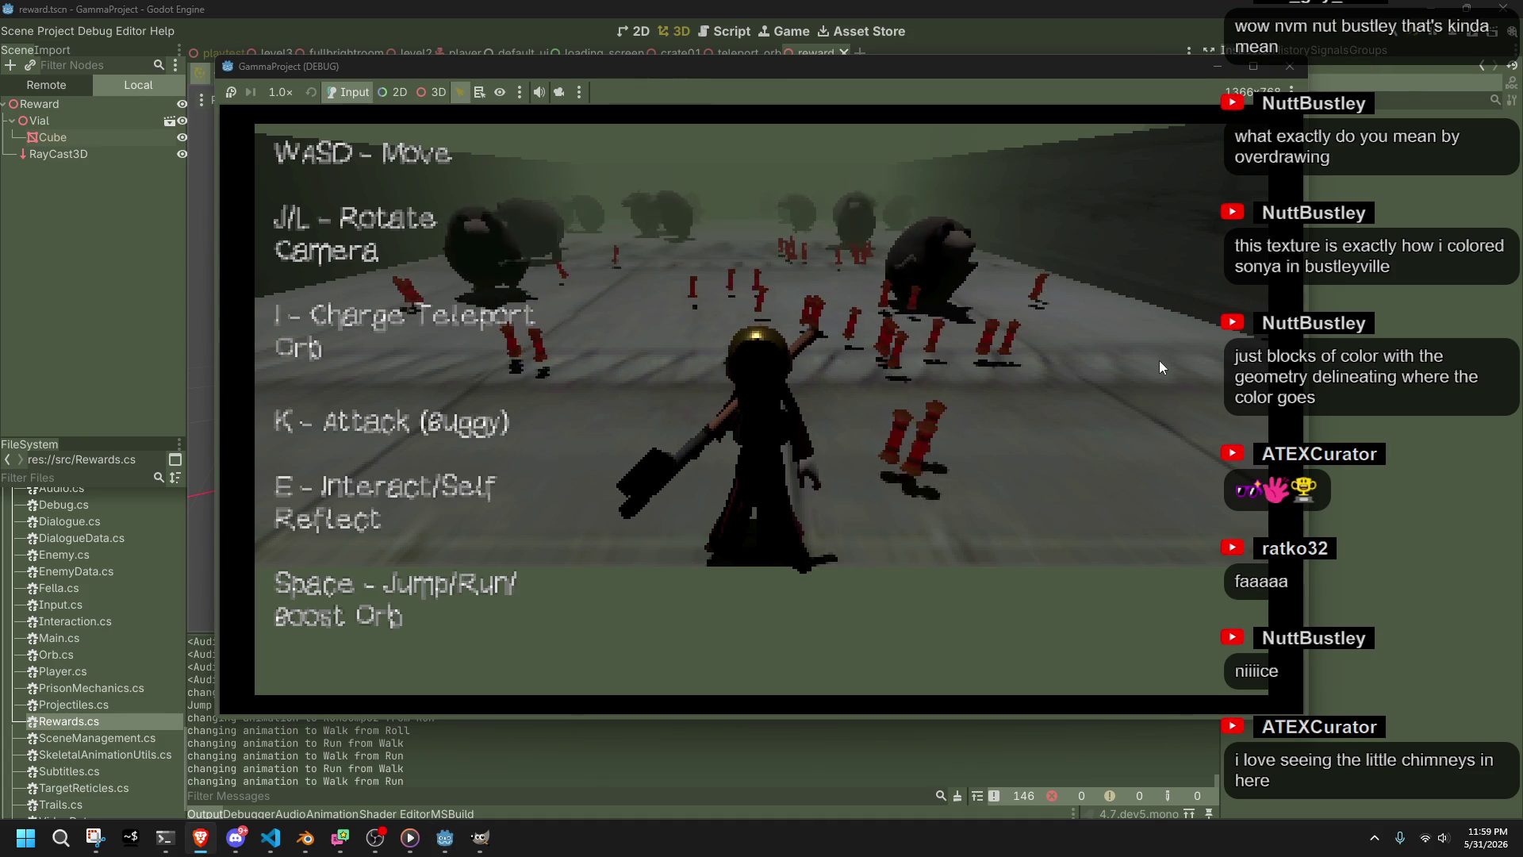
pyautogui.press('a')
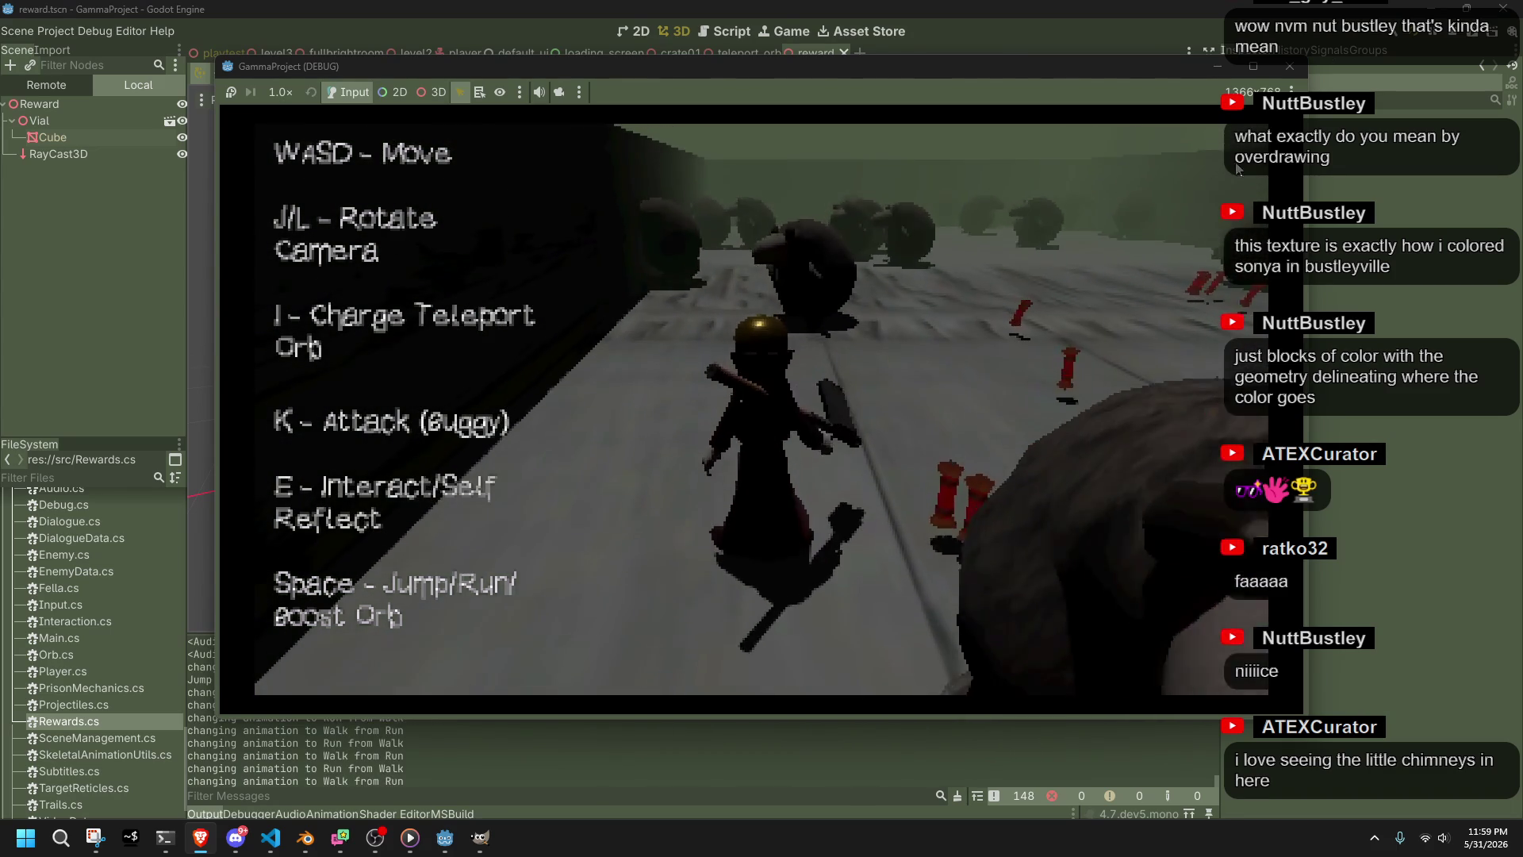
pyautogui.press('F8')
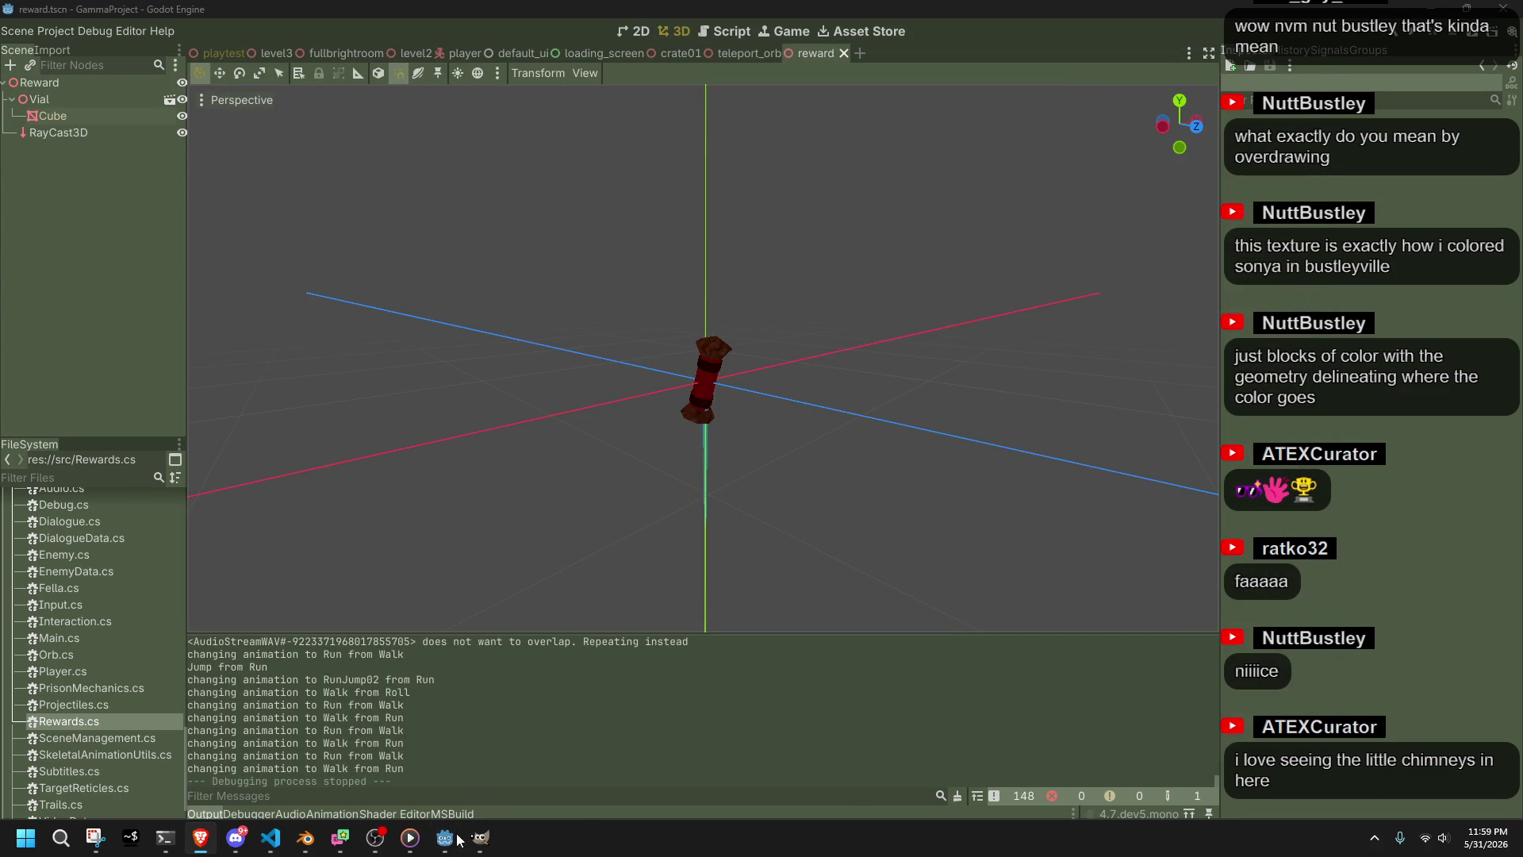
# Export and save the Windows Desktop build from Project > Export
pyautogui.click(65, 33)
pyautogui.click(93, 84)
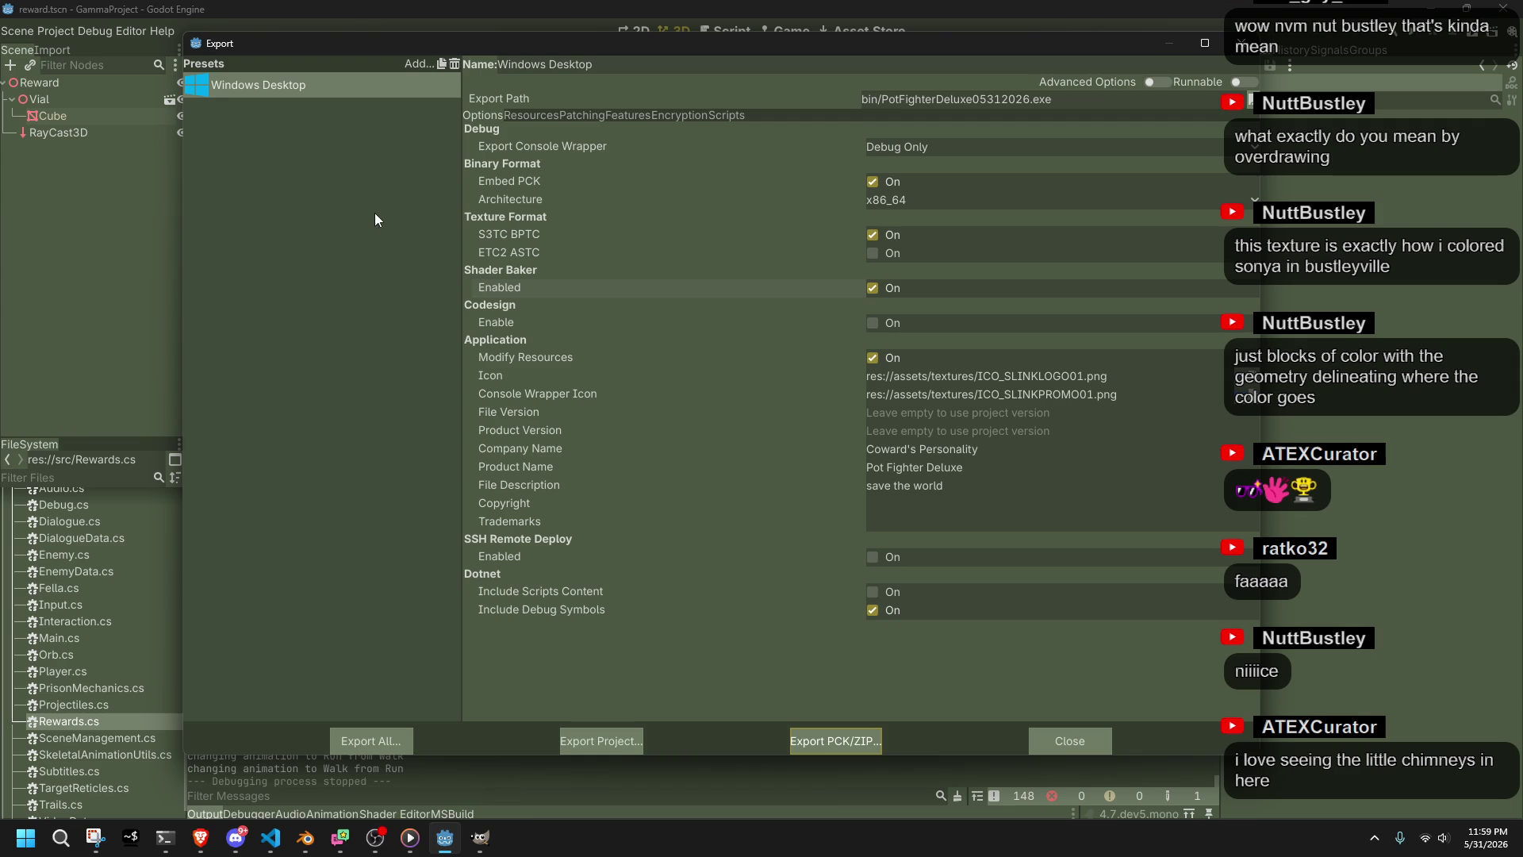
pyautogui.click(618, 738)
pyautogui.click(585, 695)
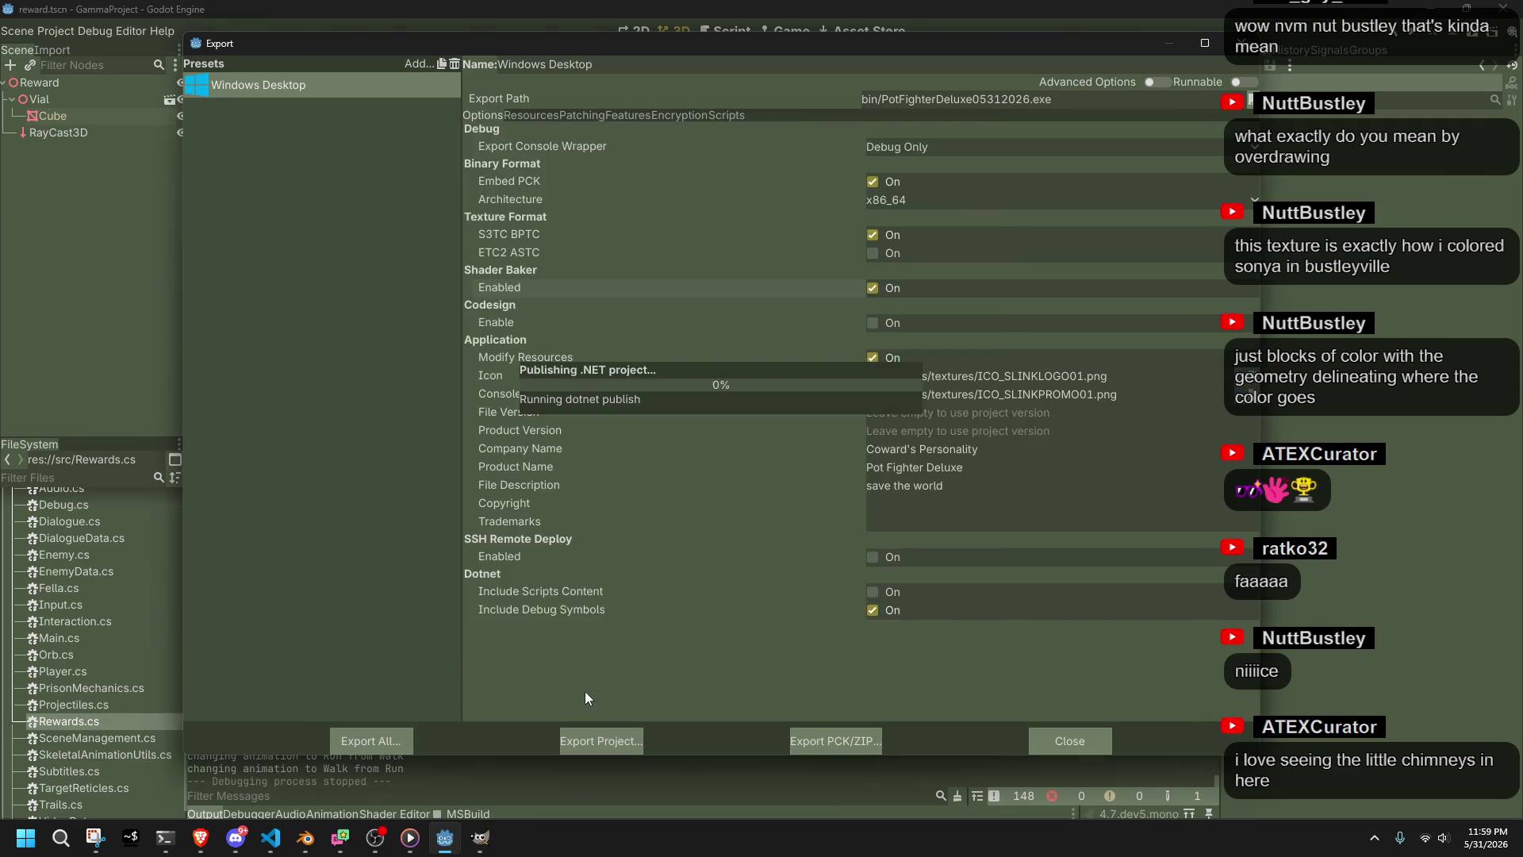
# Launch the exported console executable from Documents\GitHub\gamma\gammaproject\bin
pyautogui.click(26, 837)
pyautogui.click(167, 272)
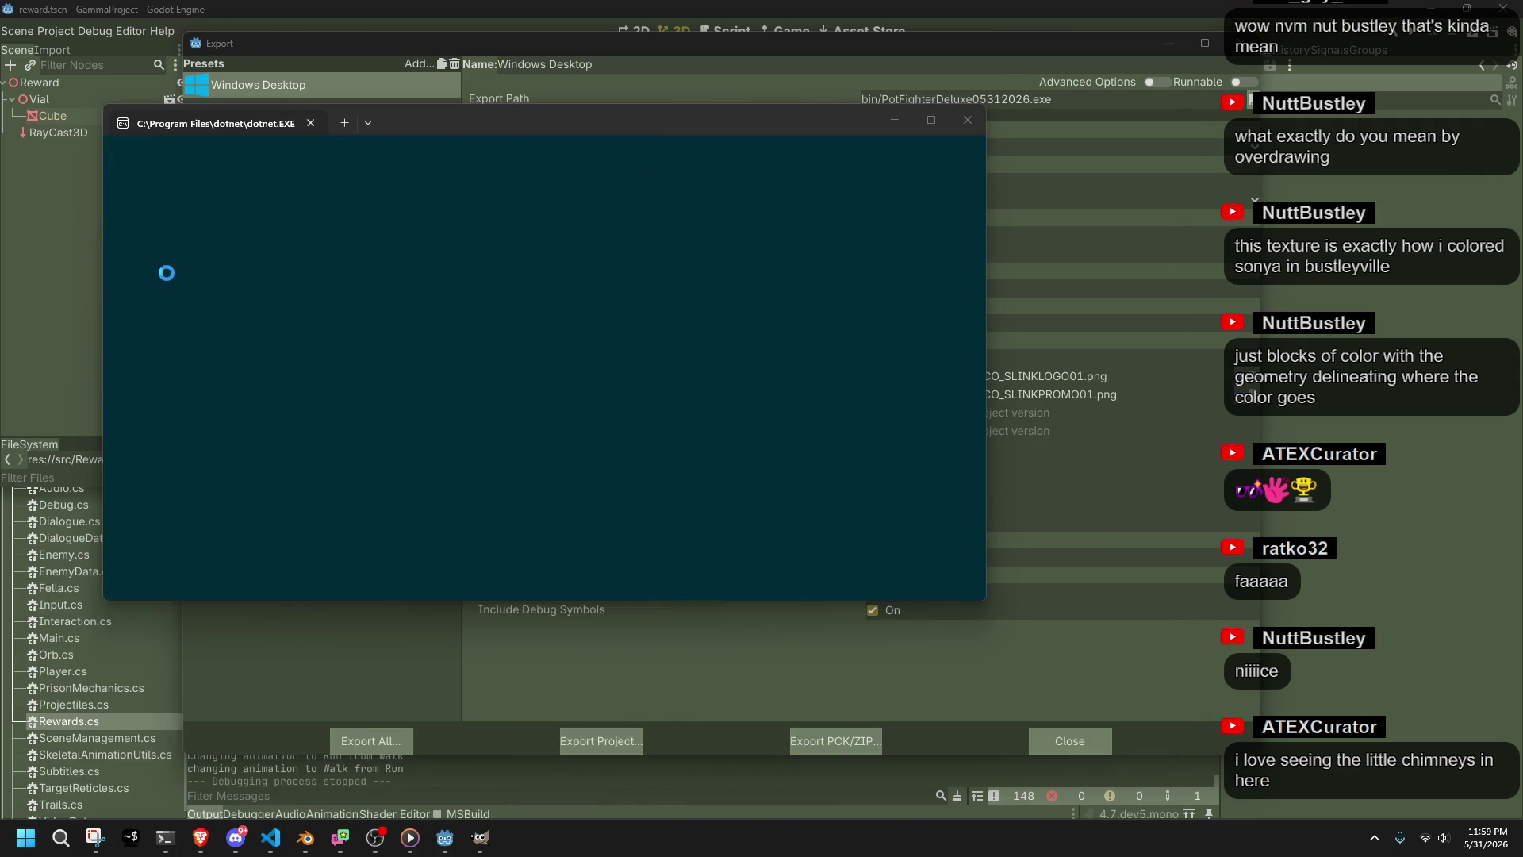
pyautogui.press('super+e')
pyautogui.click(583, 280)
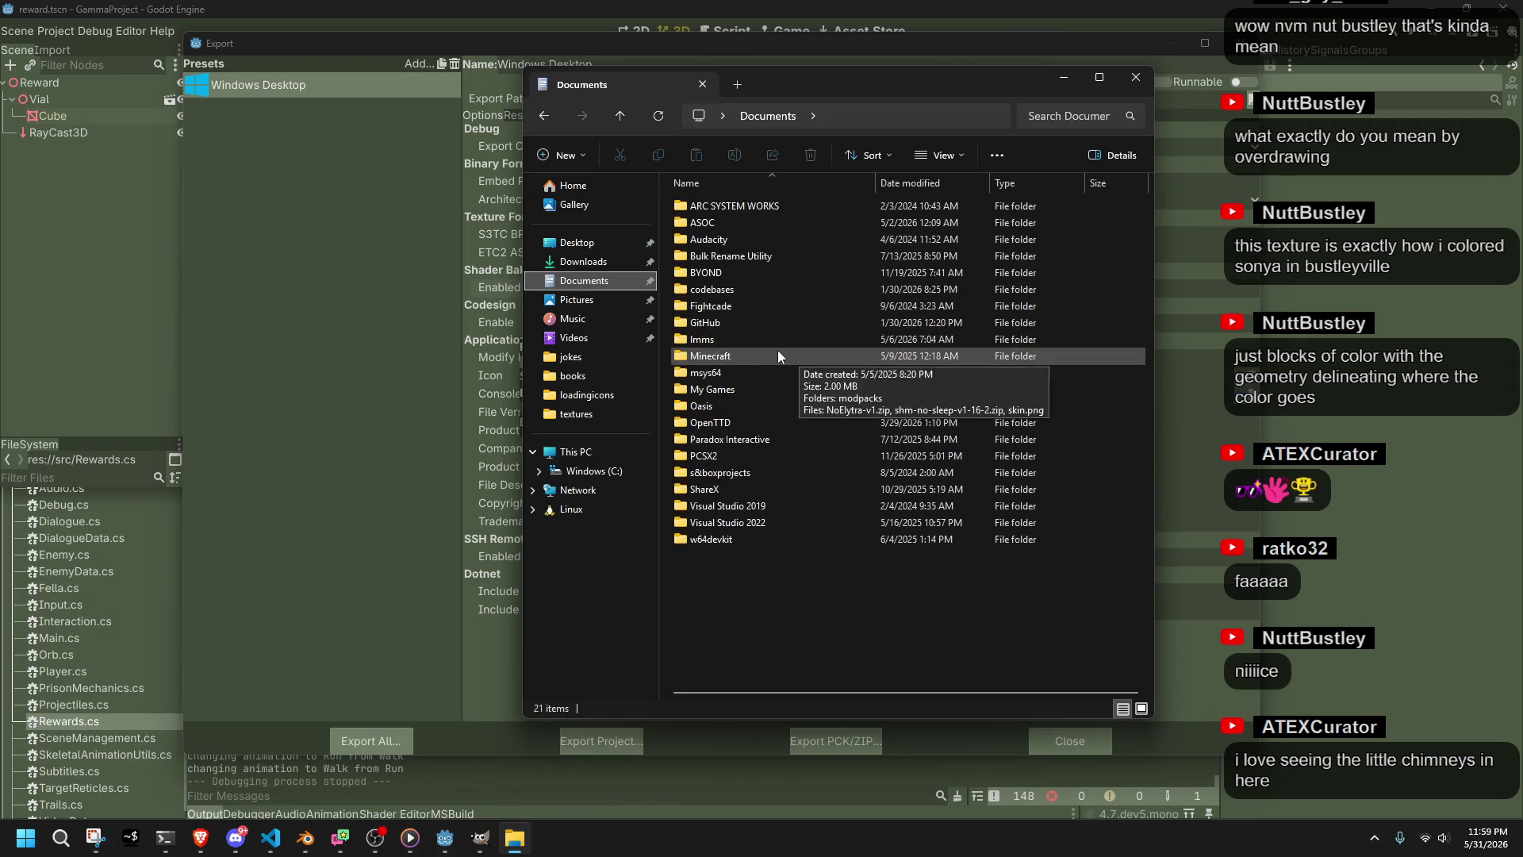
pyautogui.doubleClick(762, 320)
pyautogui.click(715, 258)
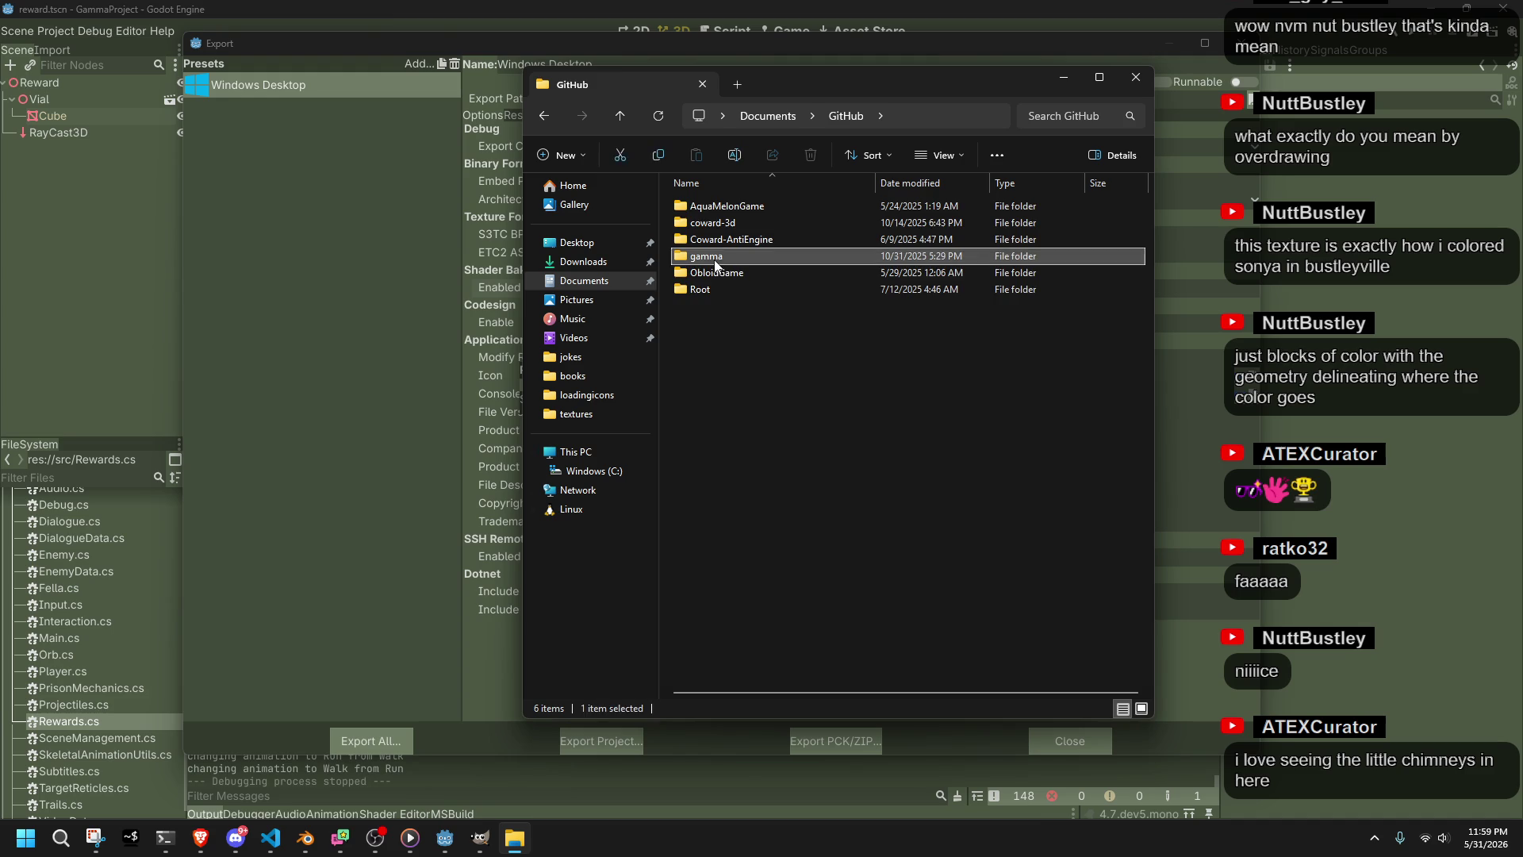
pyautogui.doubleClick(714, 262)
pyautogui.doubleClick(721, 225)
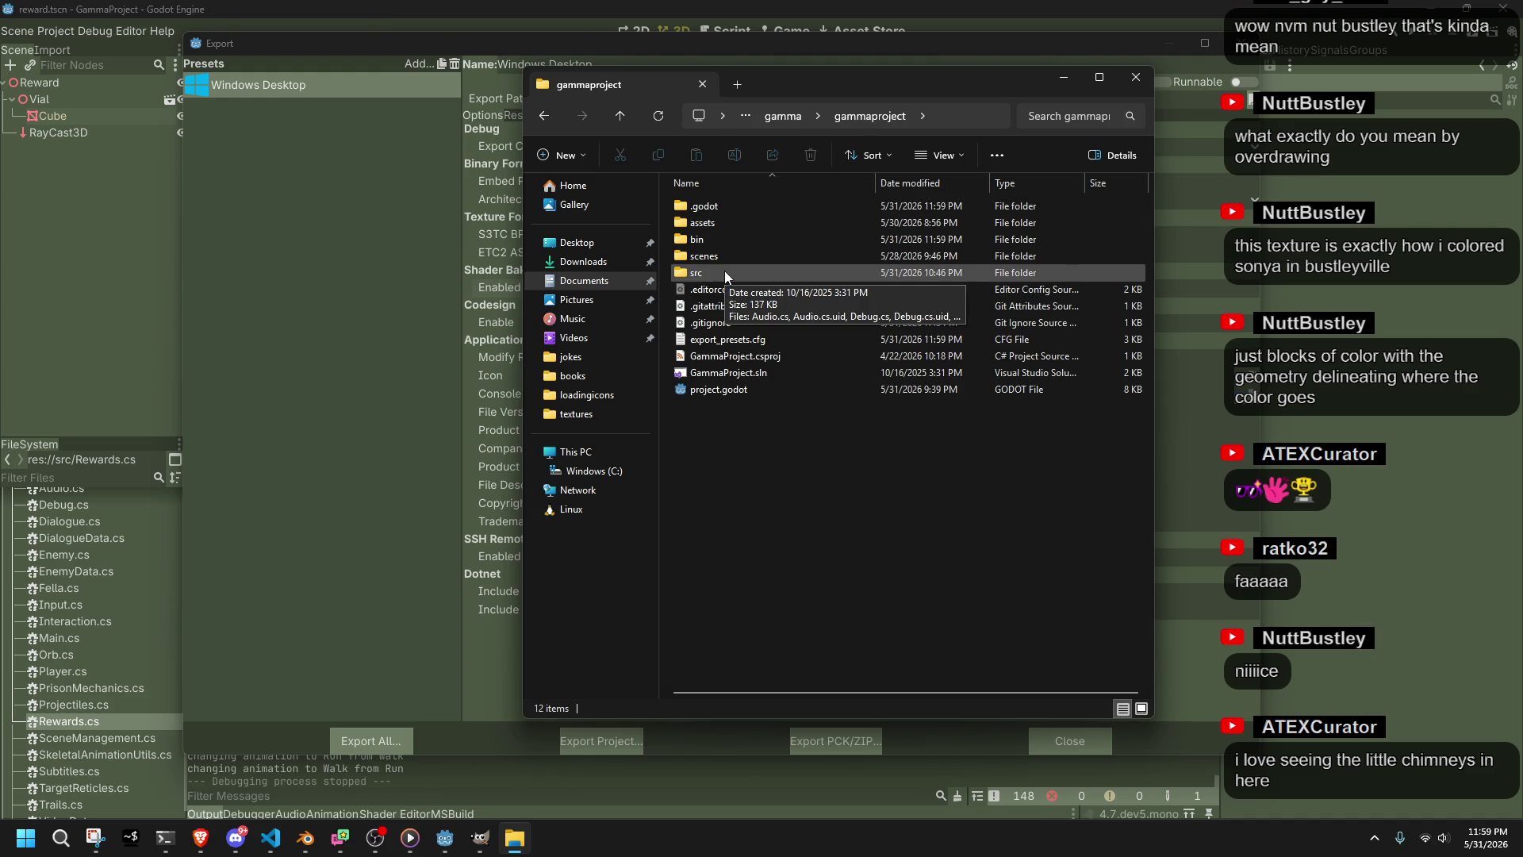
pyautogui.doubleClick(712, 238)
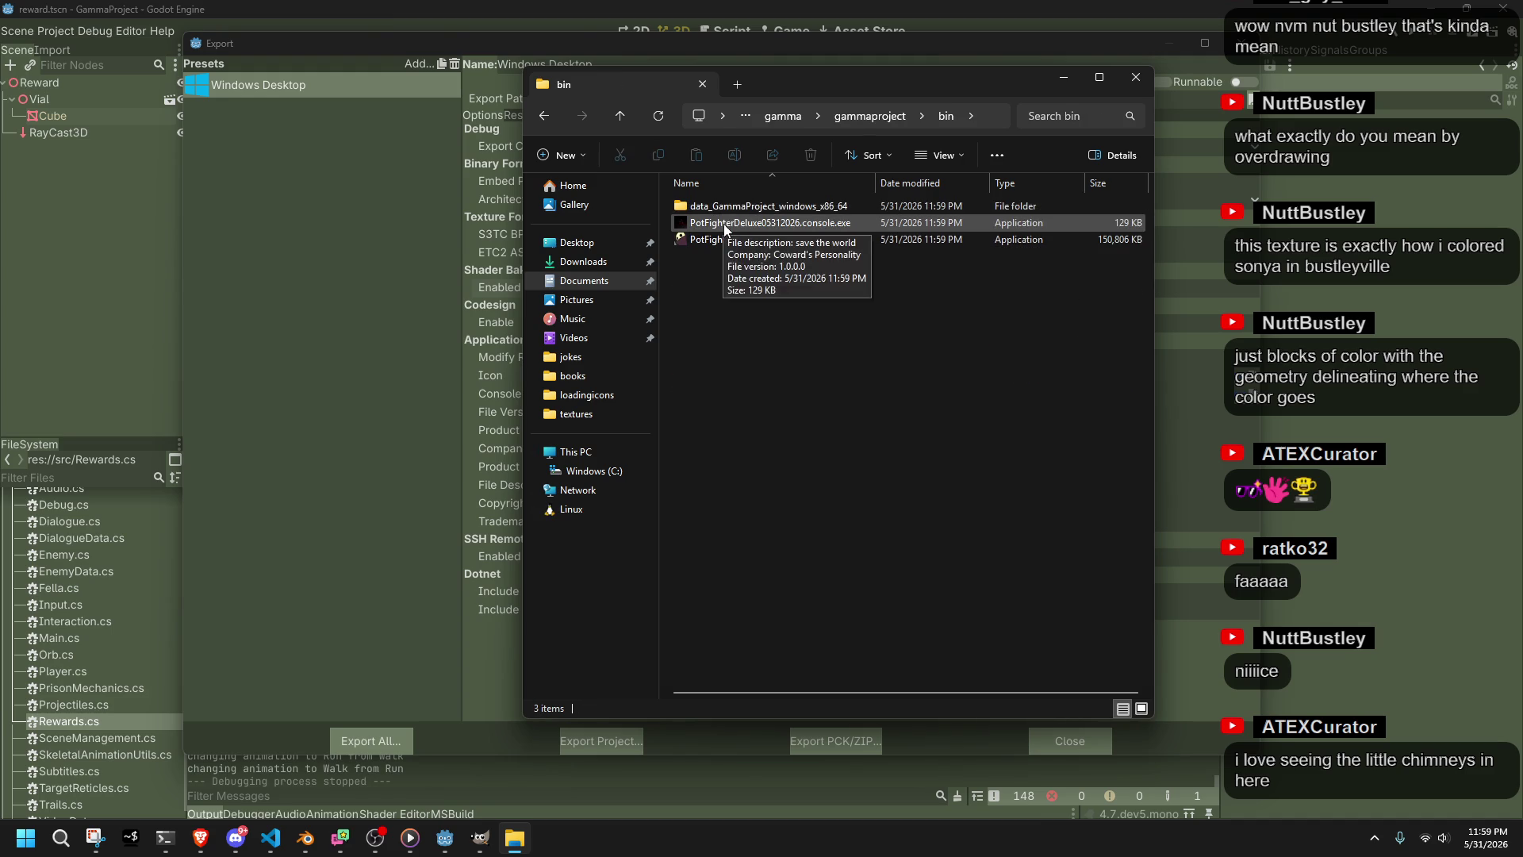
pyautogui.doubleClick(725, 225)
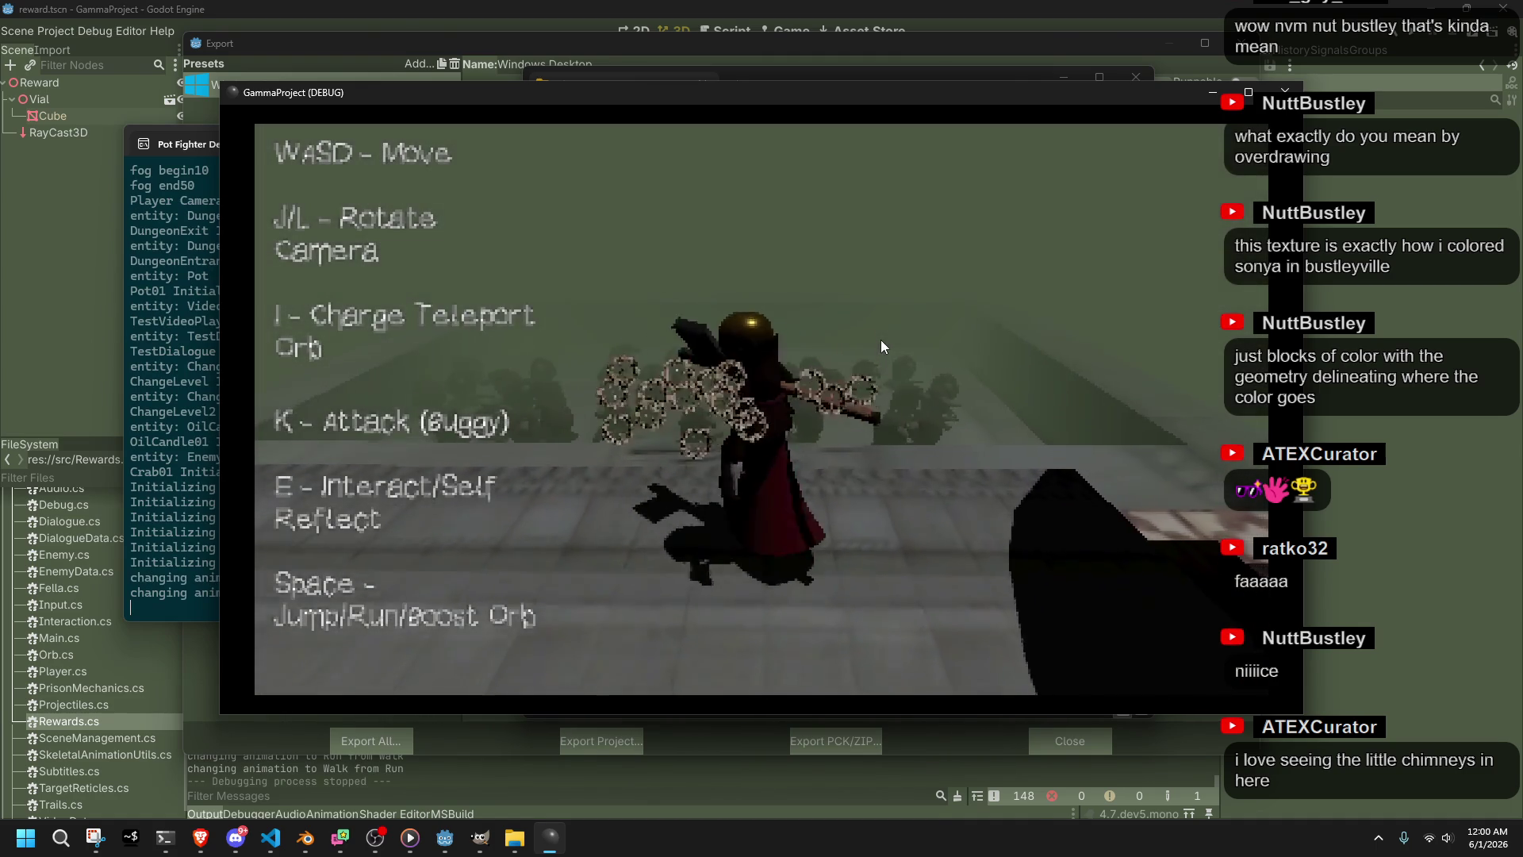
# Walk the character along the walkway, field and corridor to the playtest.tscn and fullbrightroom.tscn pillars
pyautogui.press('w')
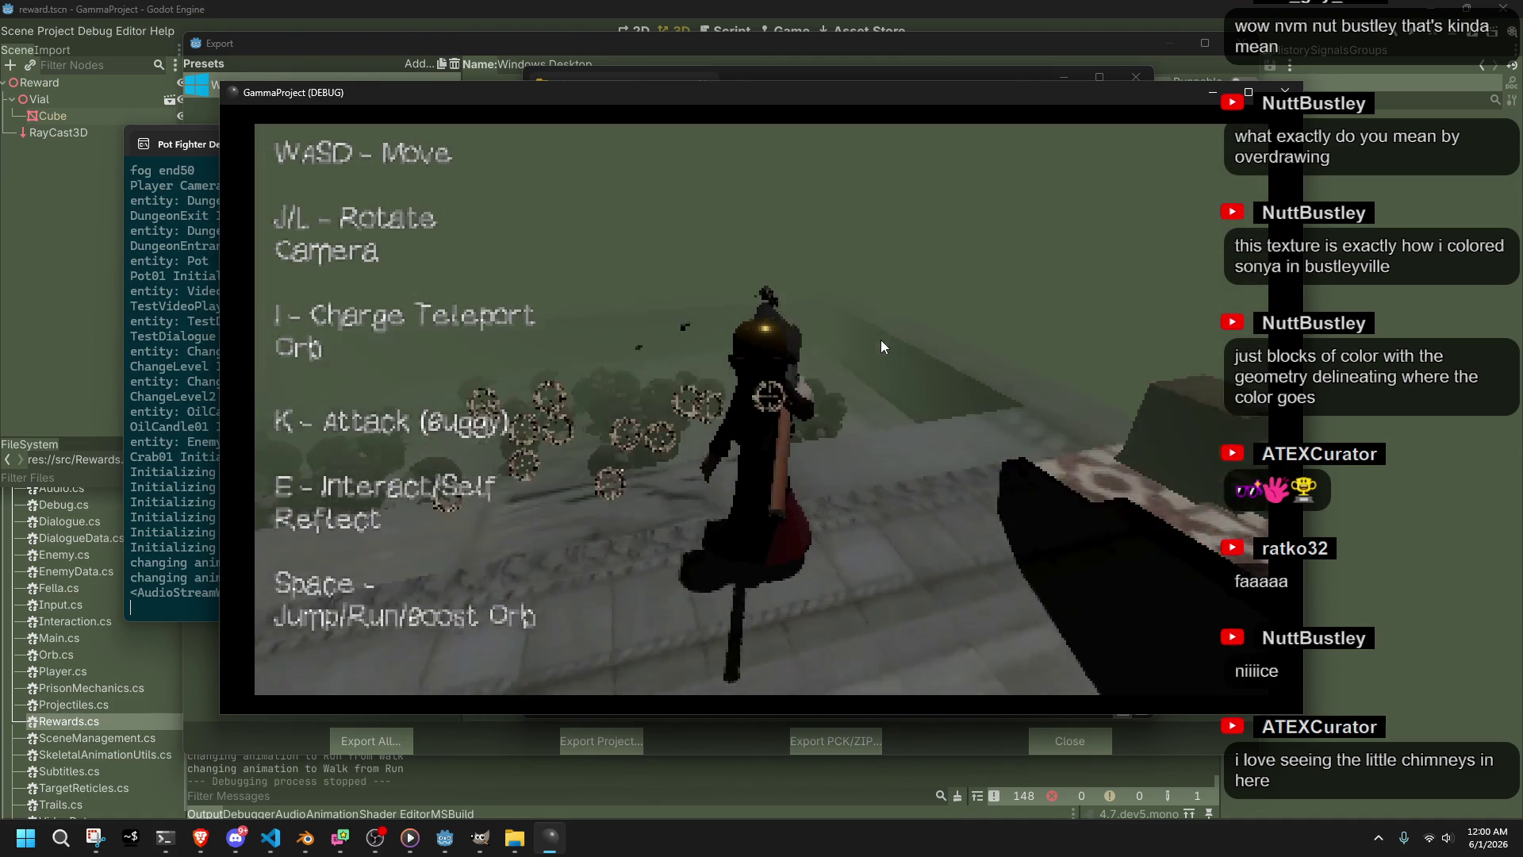
pyautogui.press('w')
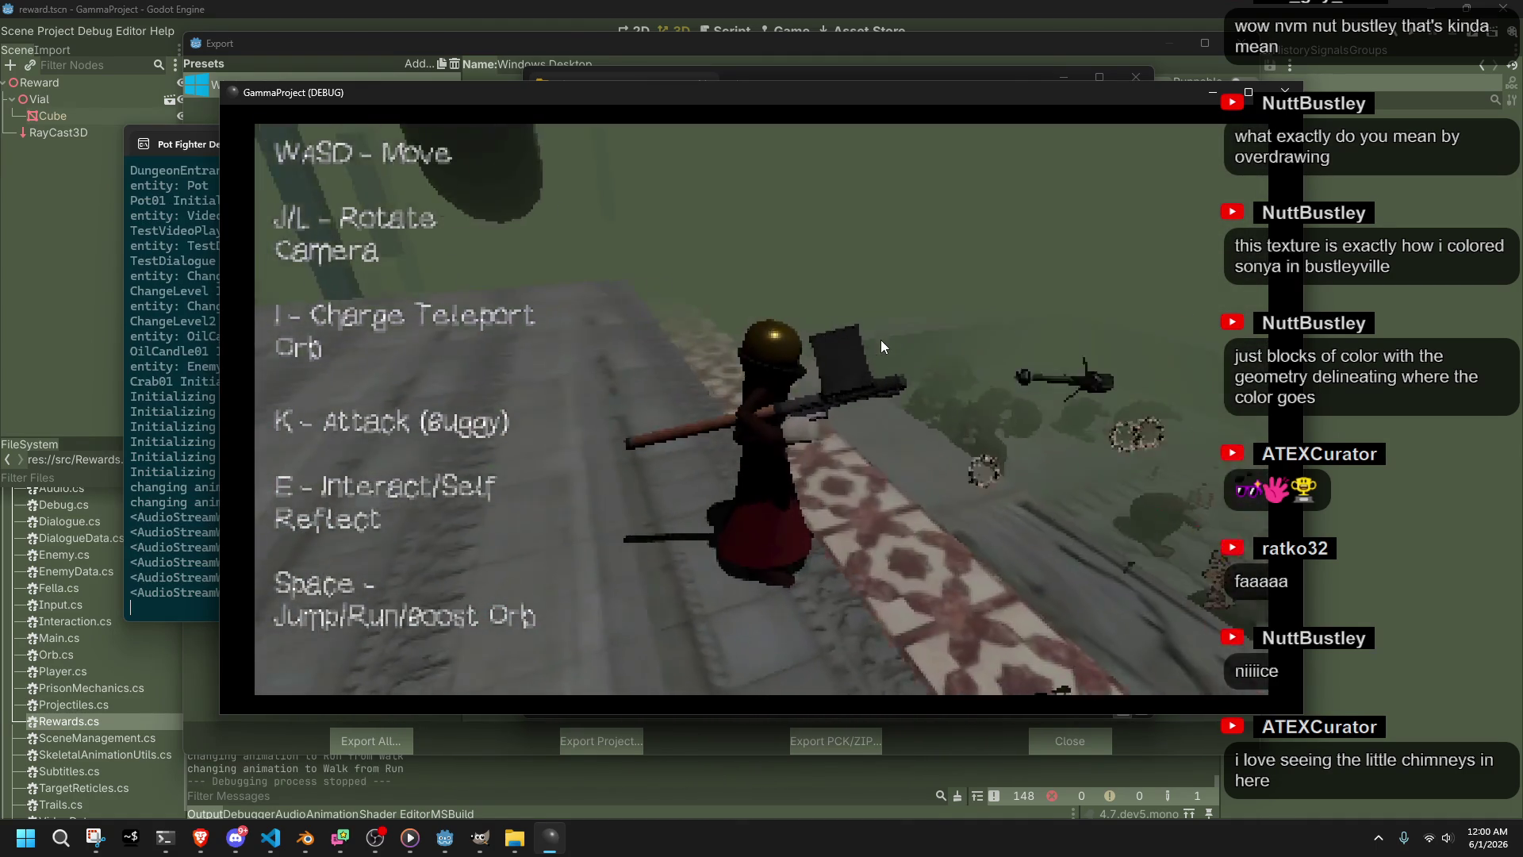
pyautogui.press('space')
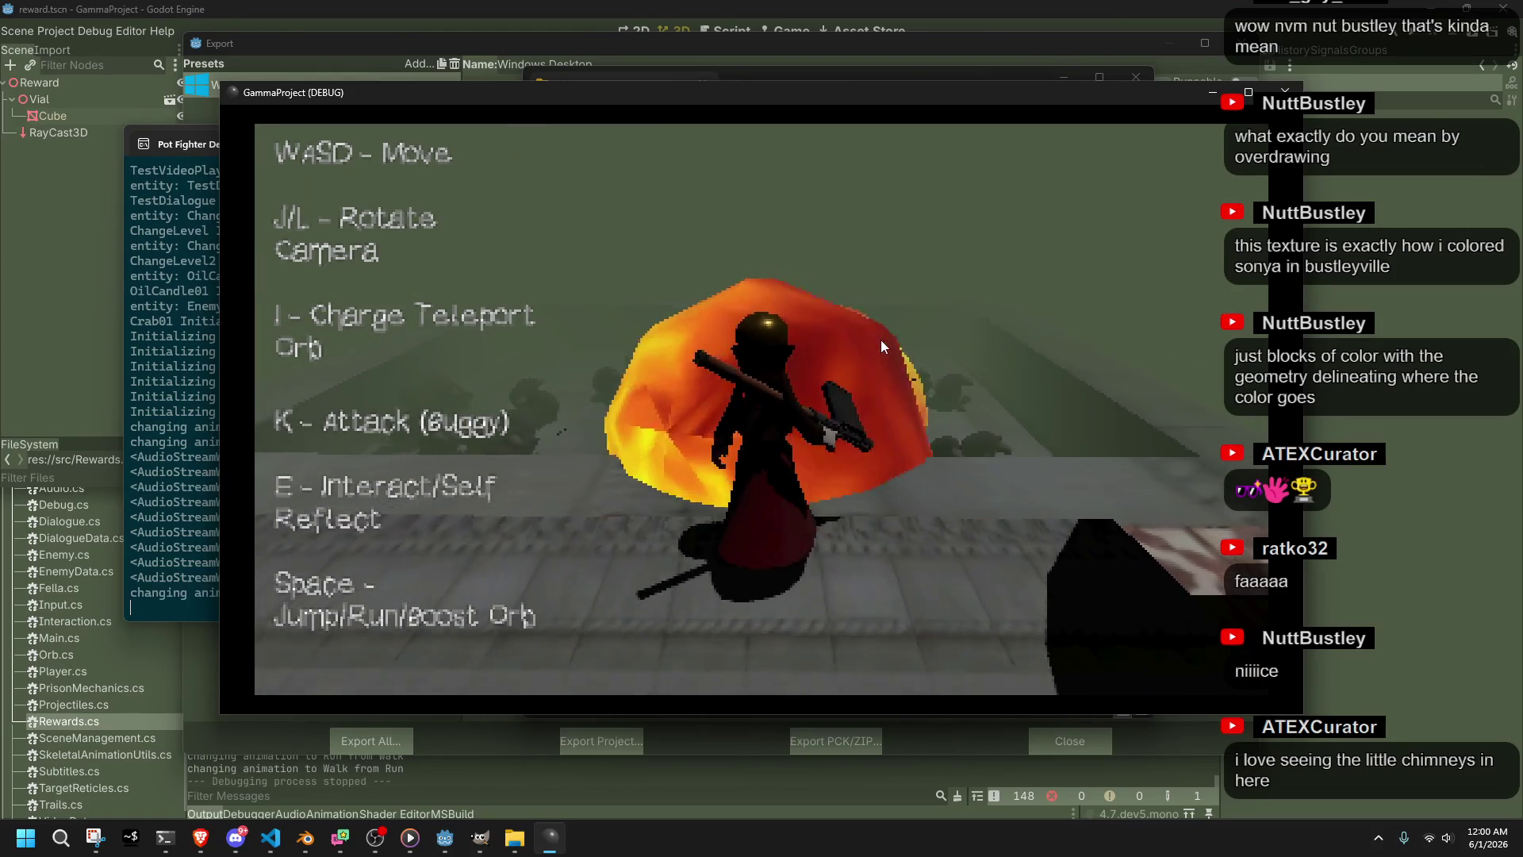
pyautogui.press('w')
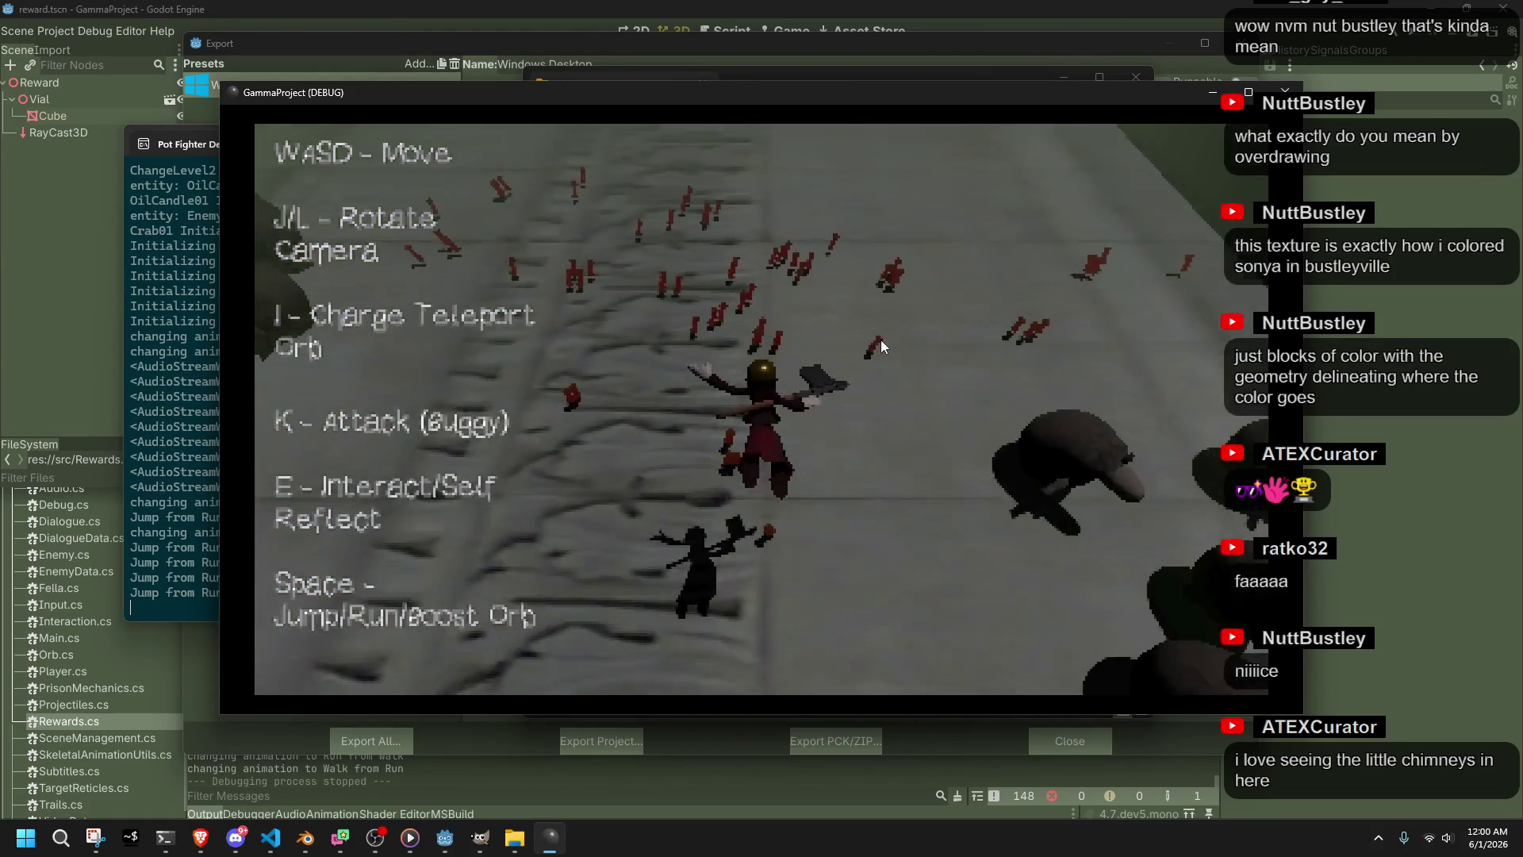
pyautogui.press('w')
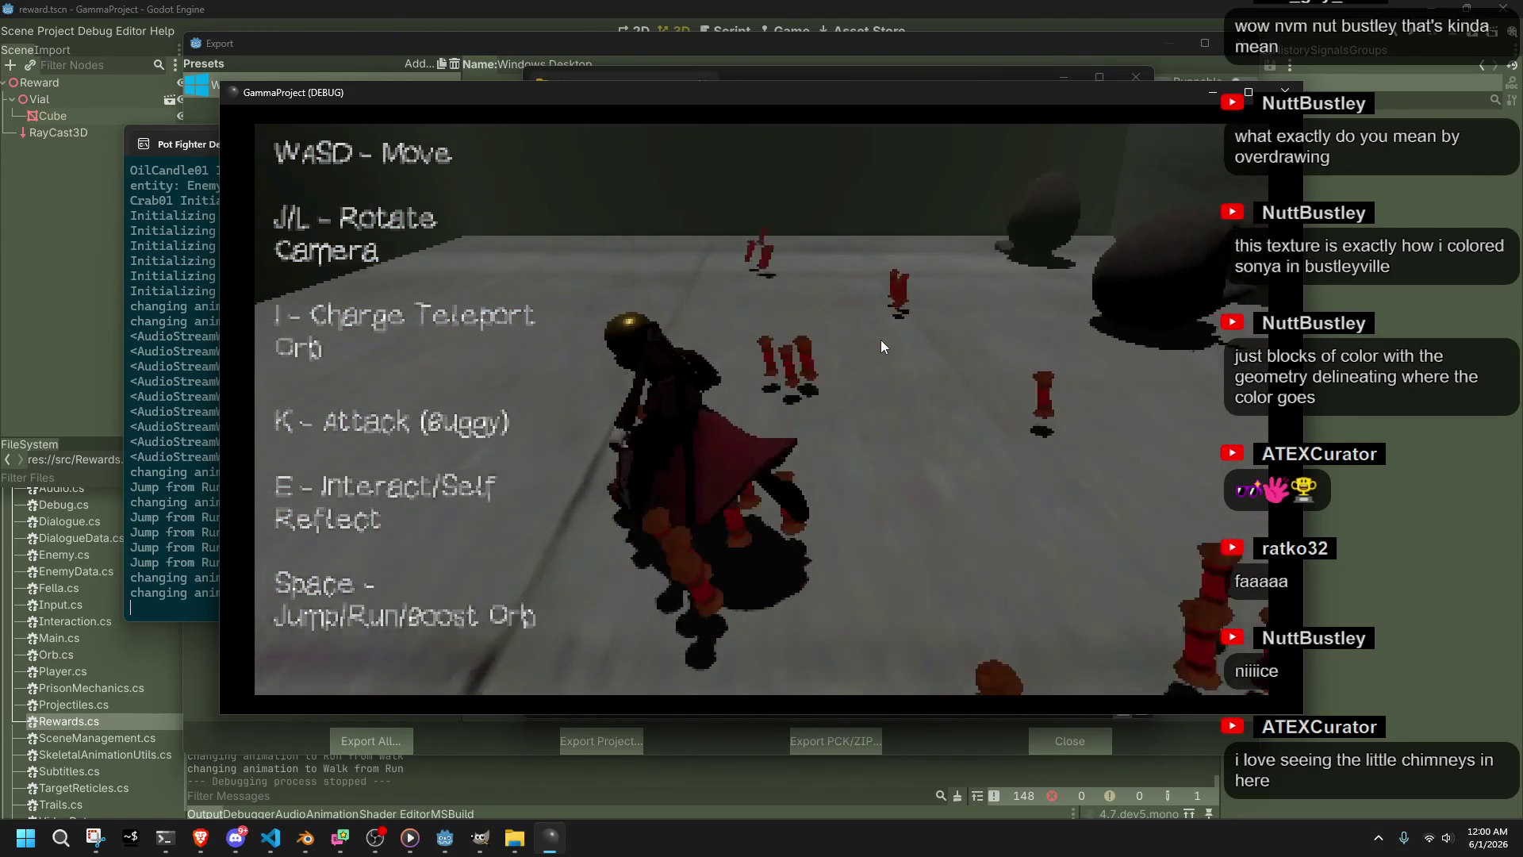
pyautogui.press('w')
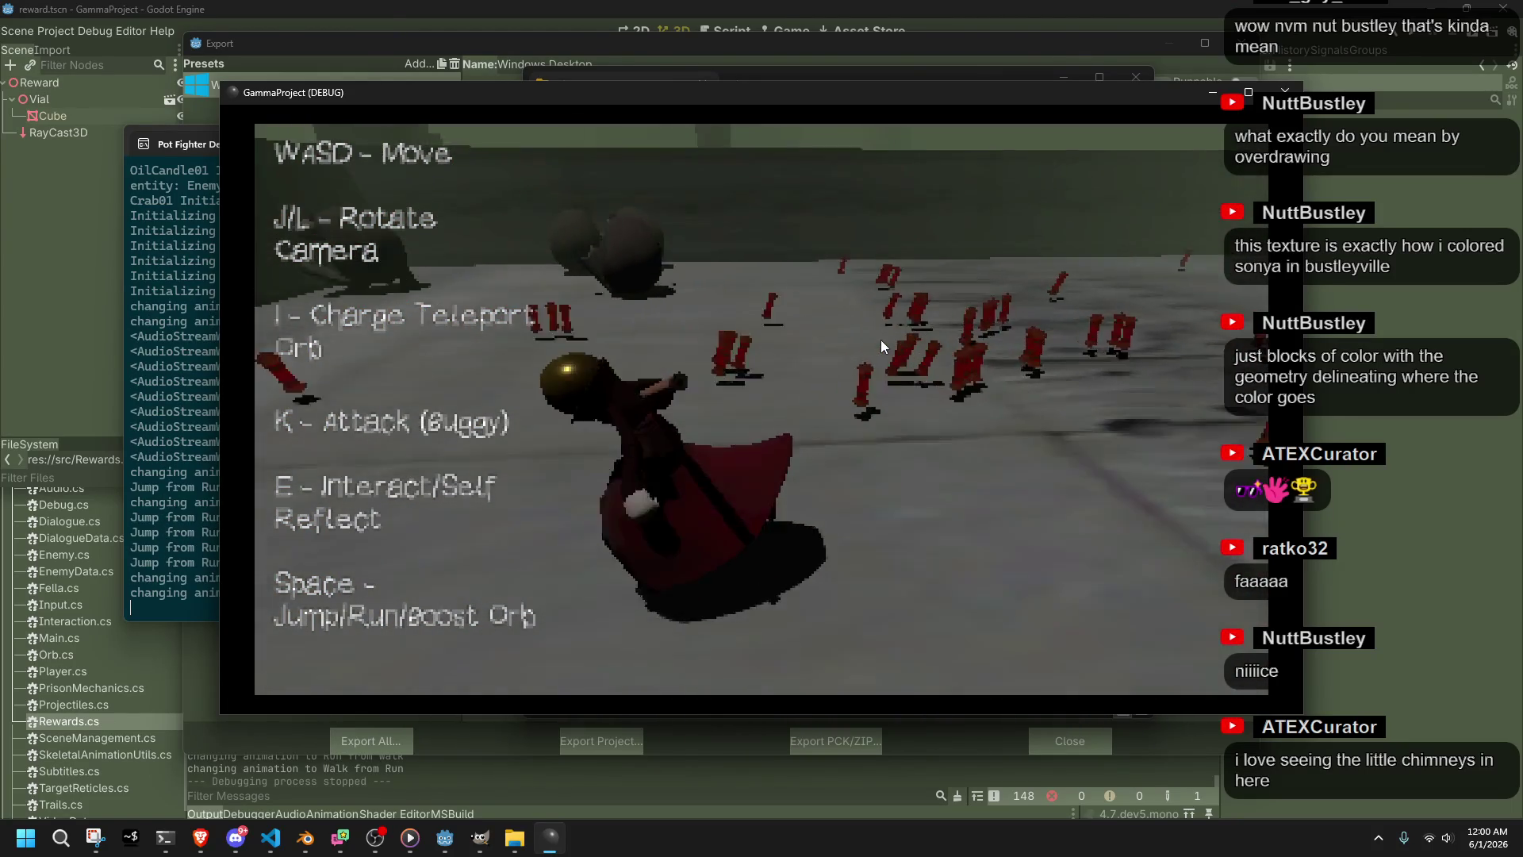
pyautogui.press('w')
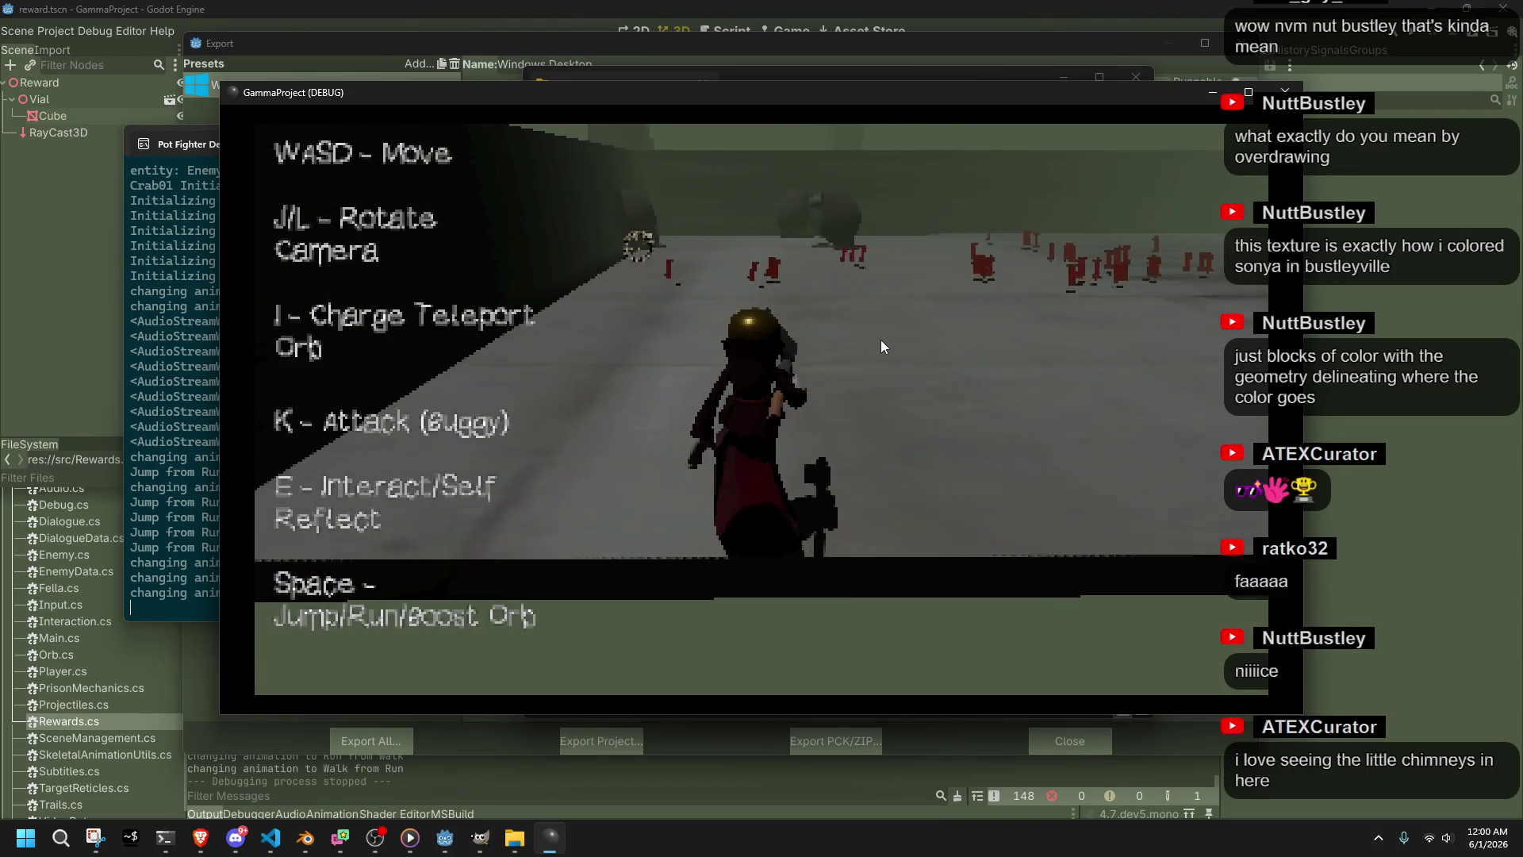
pyautogui.press('w')
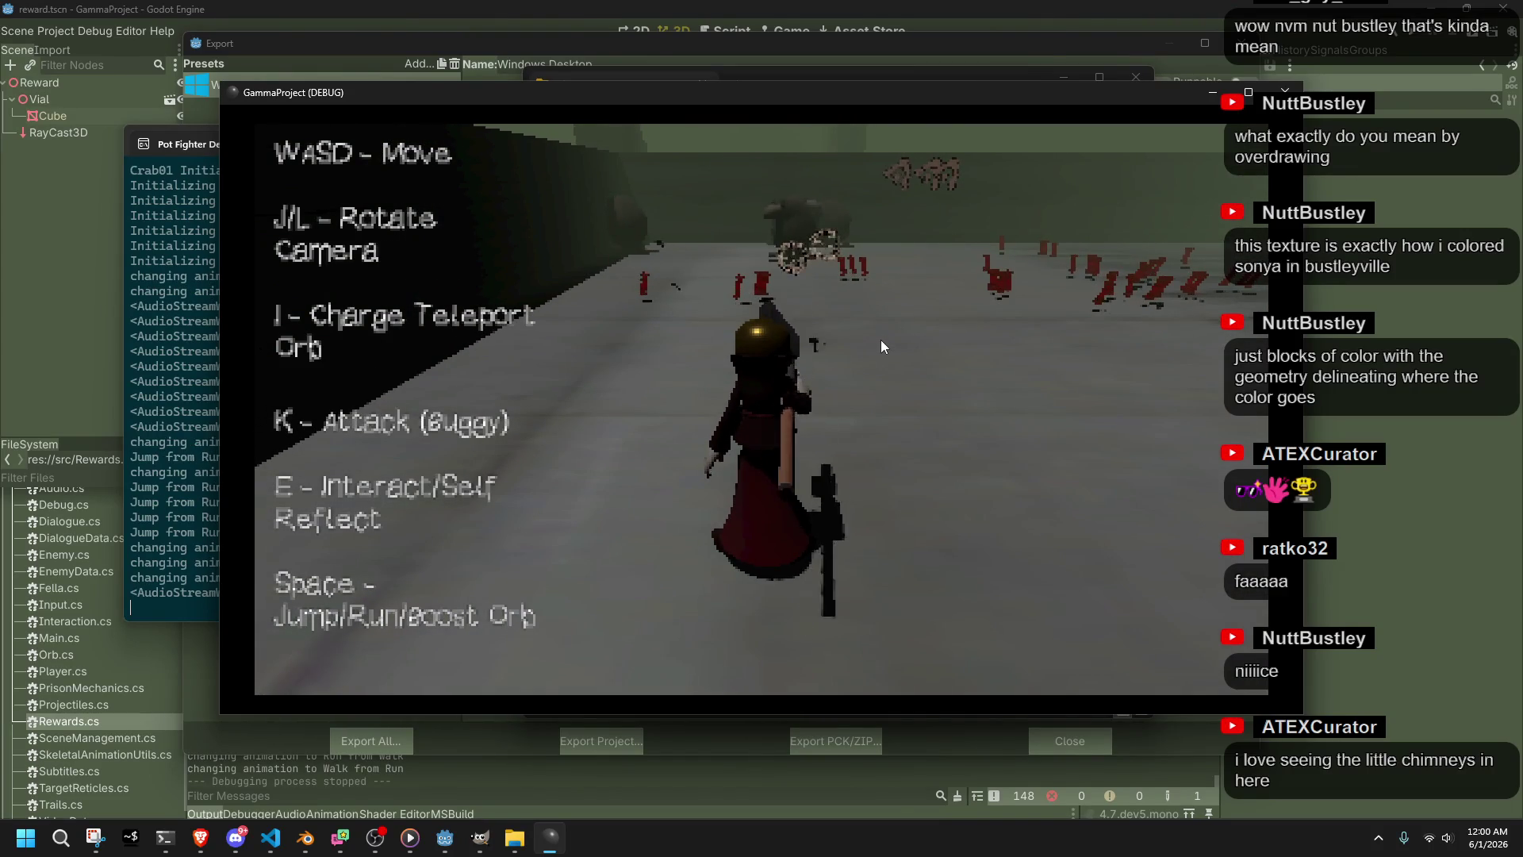
pyautogui.press('w')
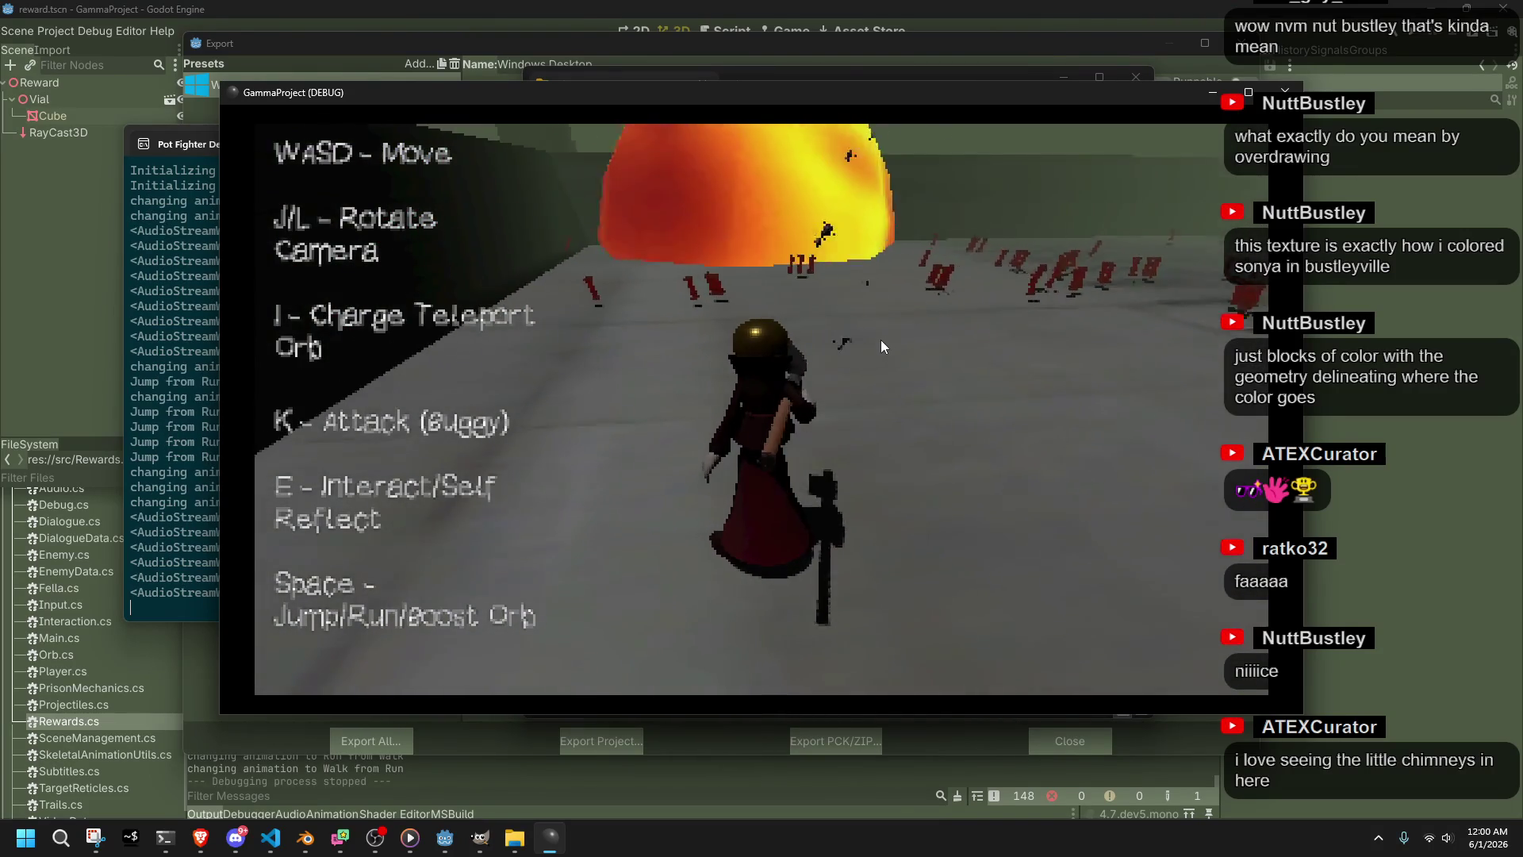
pyautogui.press('w')
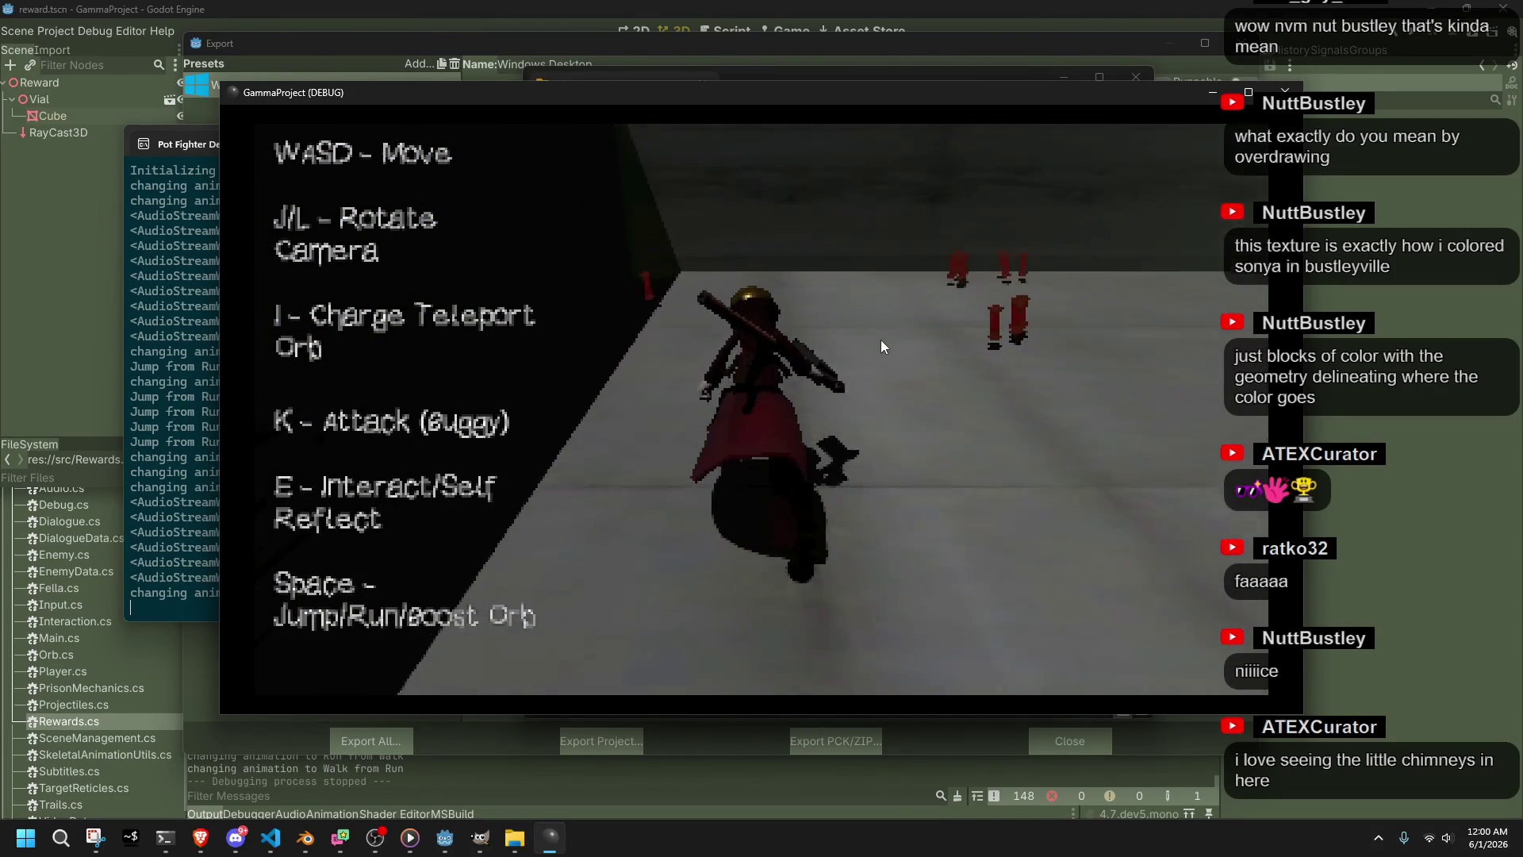
pyautogui.press('w')
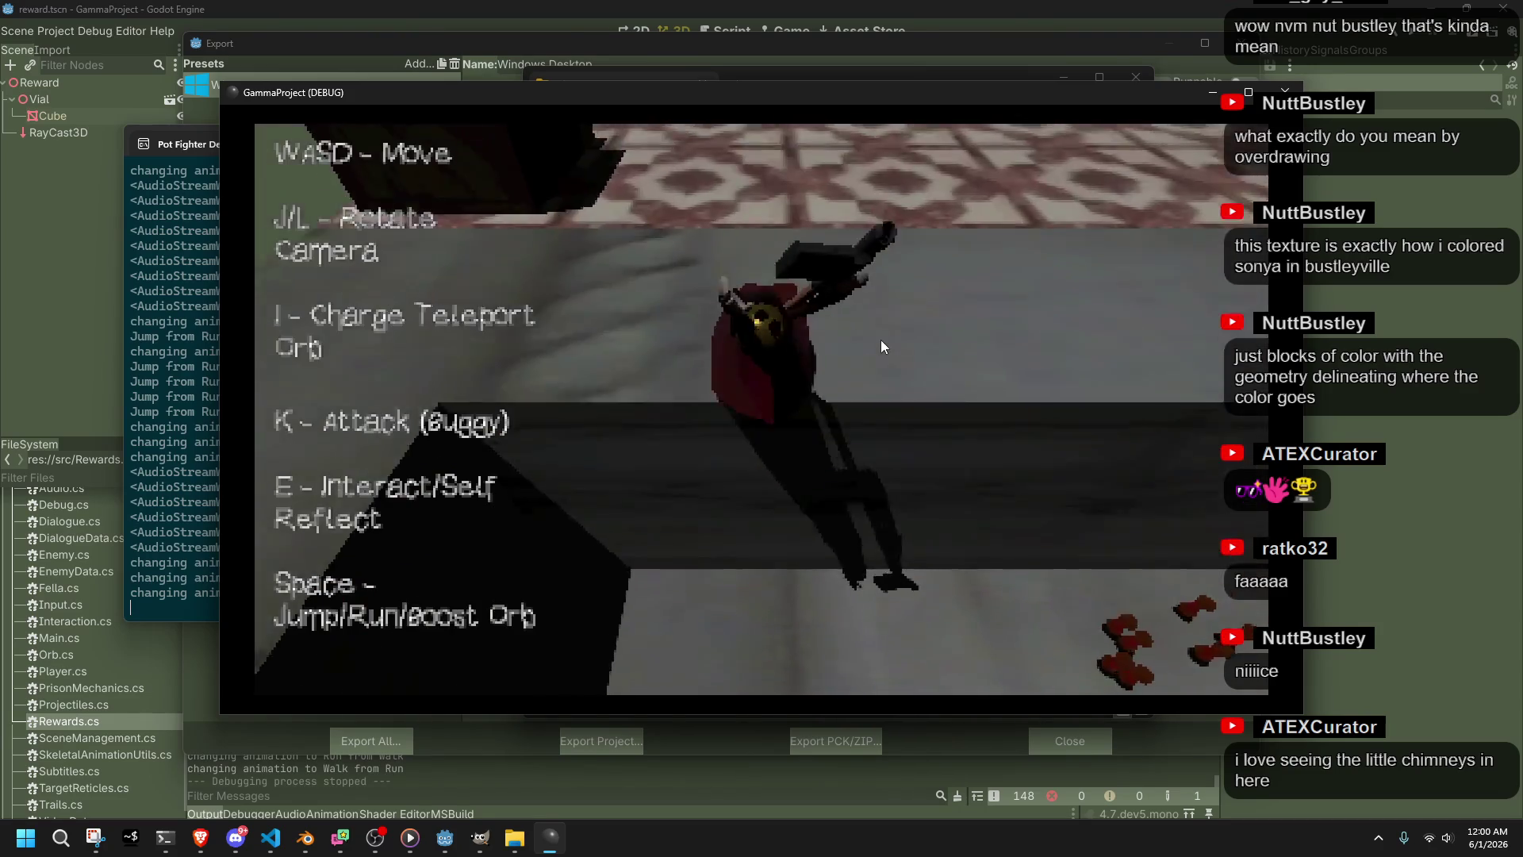
pyautogui.press('w')
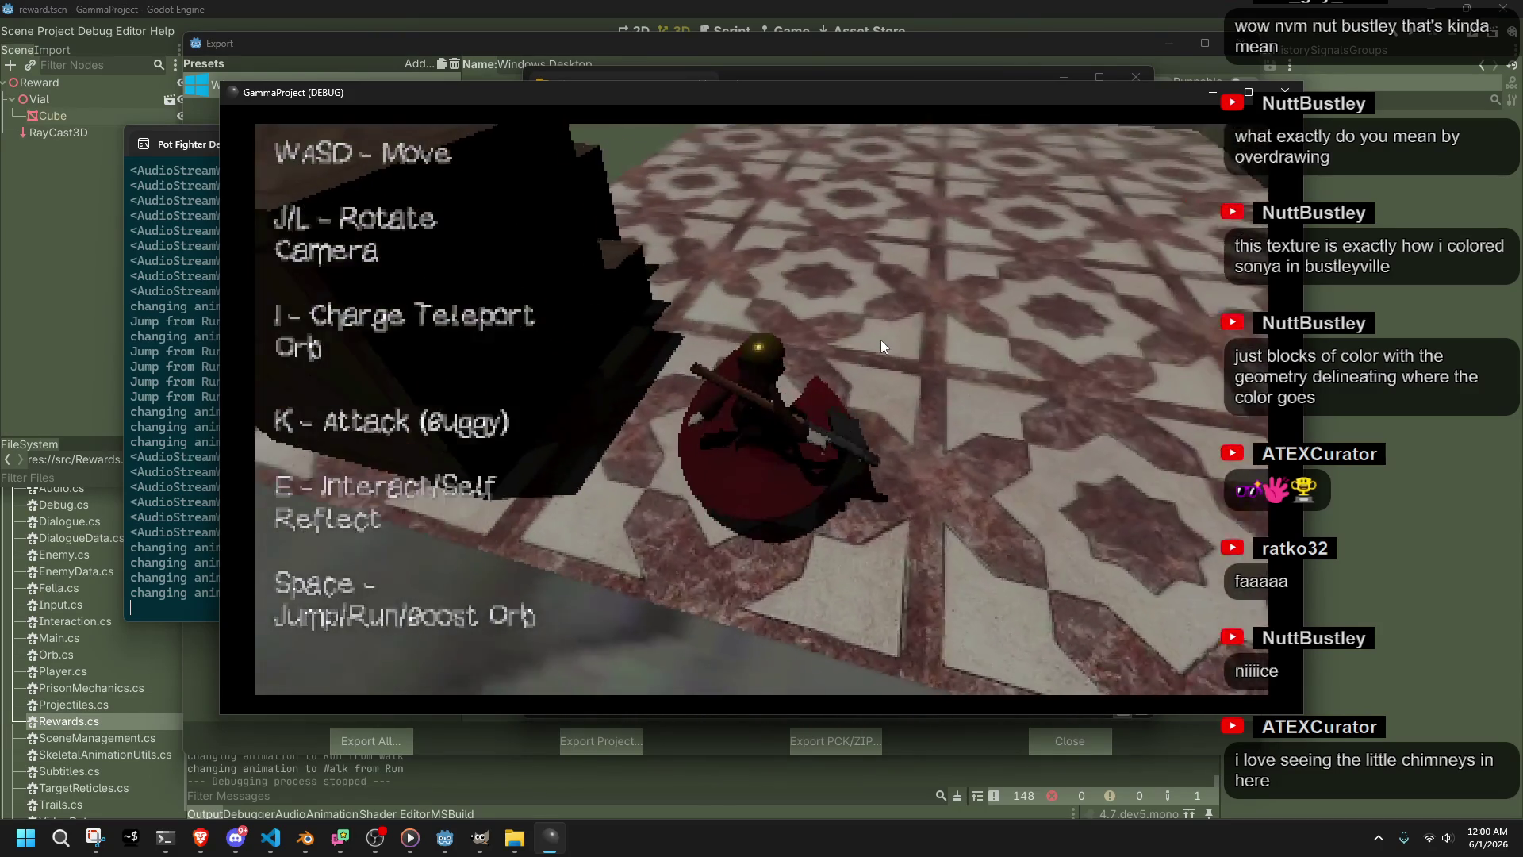
pyautogui.press('w')
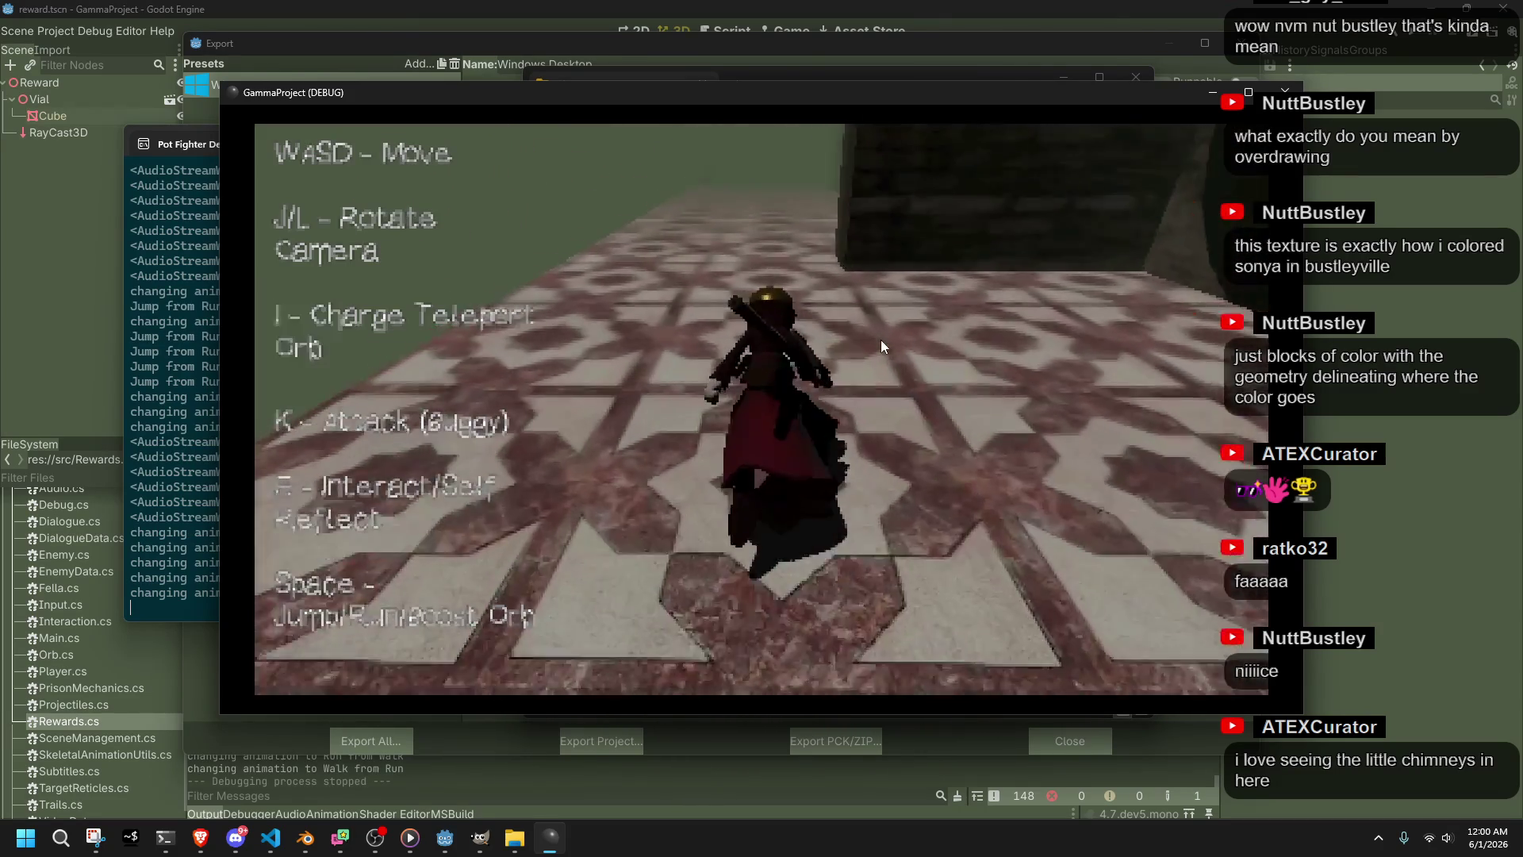
pyautogui.press('w')
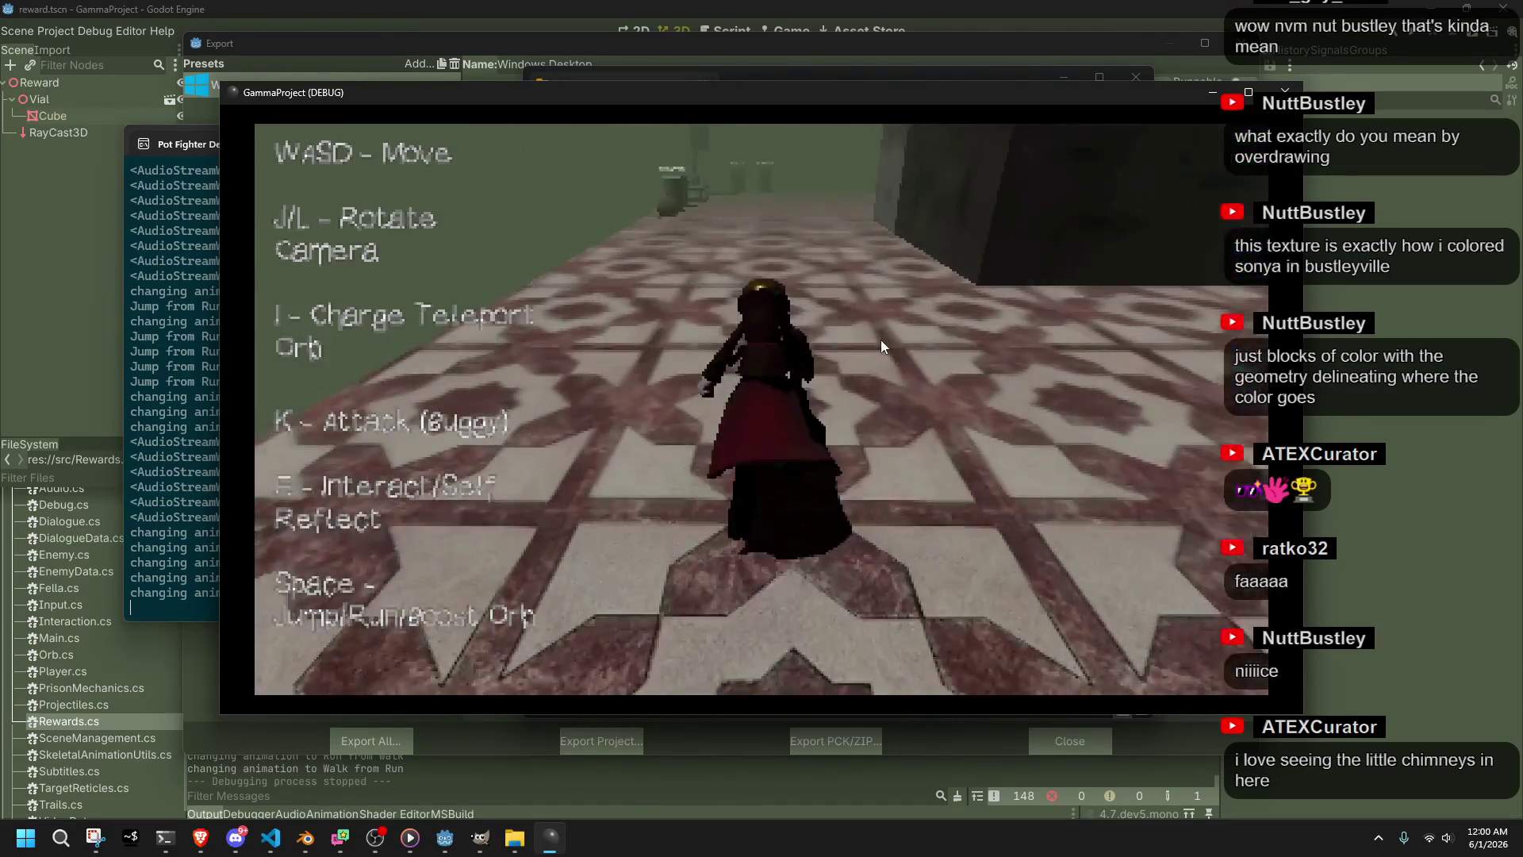
pyautogui.press('w')
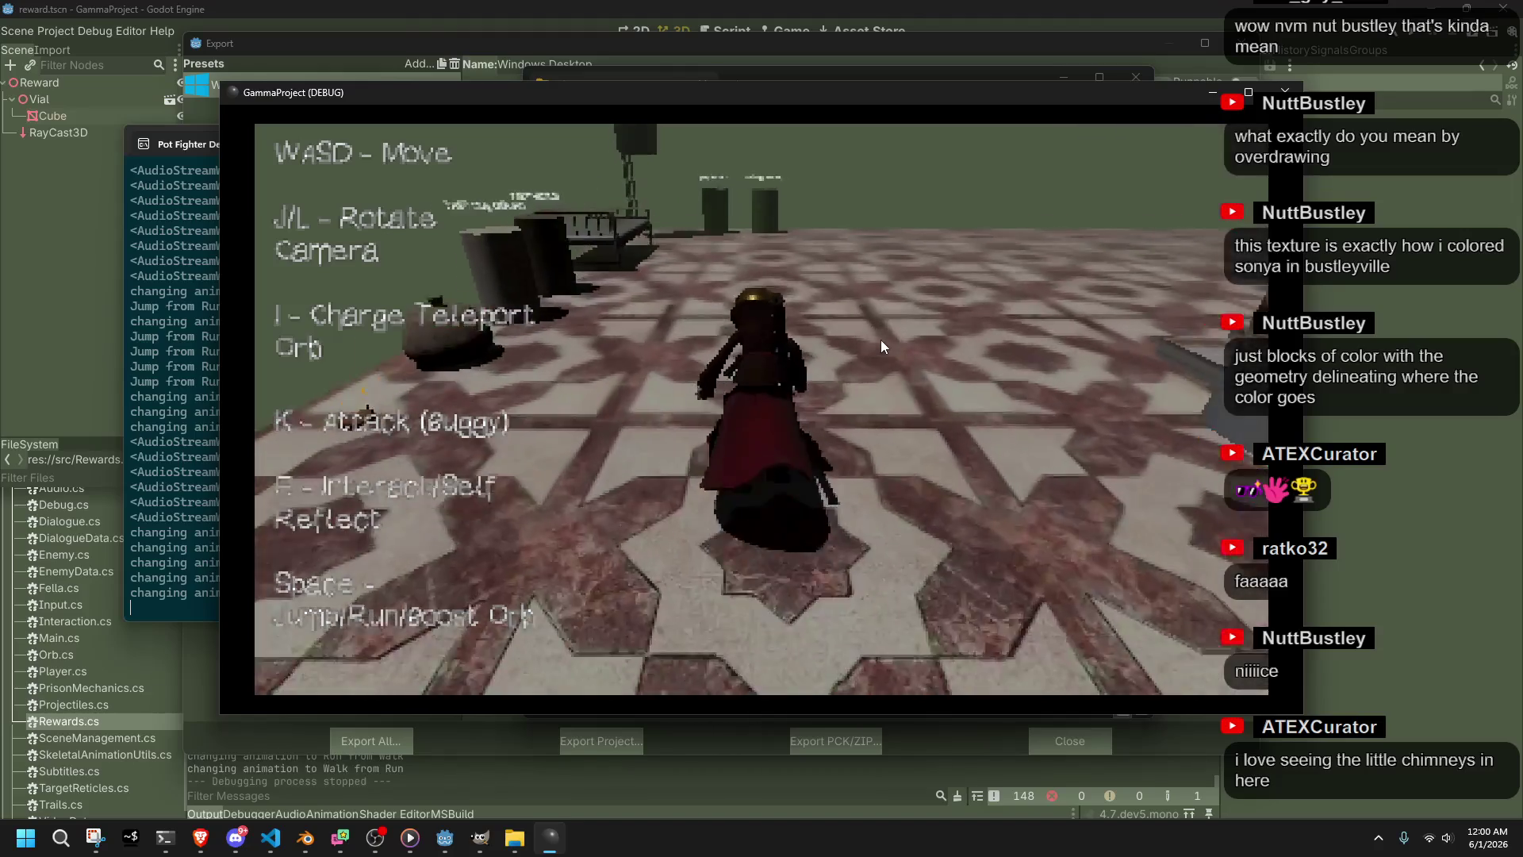
pyautogui.press('w')
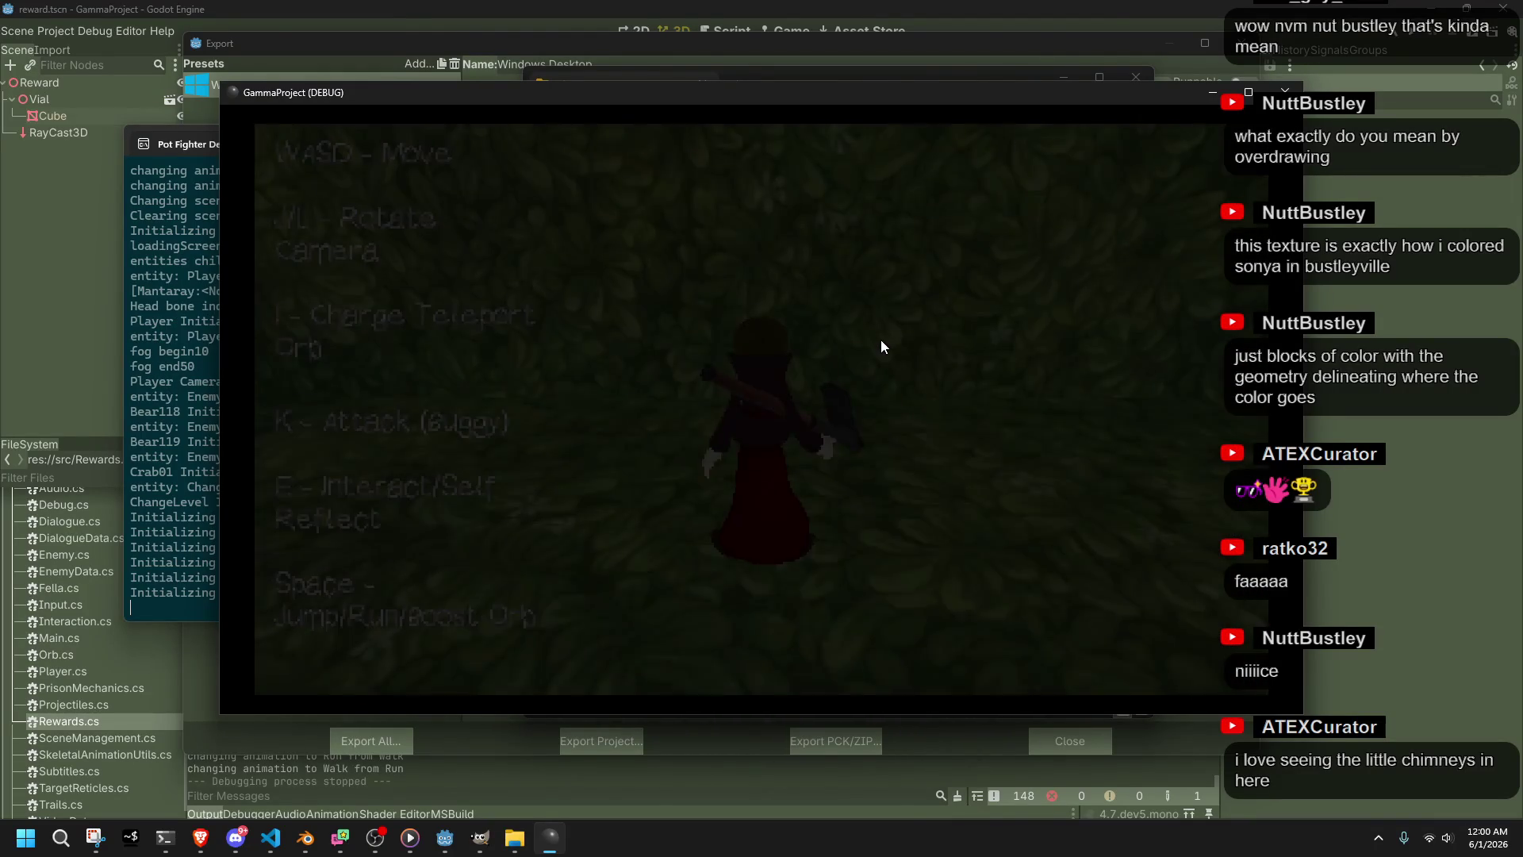
# Walk the character through the grassy level, swinging the camera left and turning back
pyautogui.press('w')
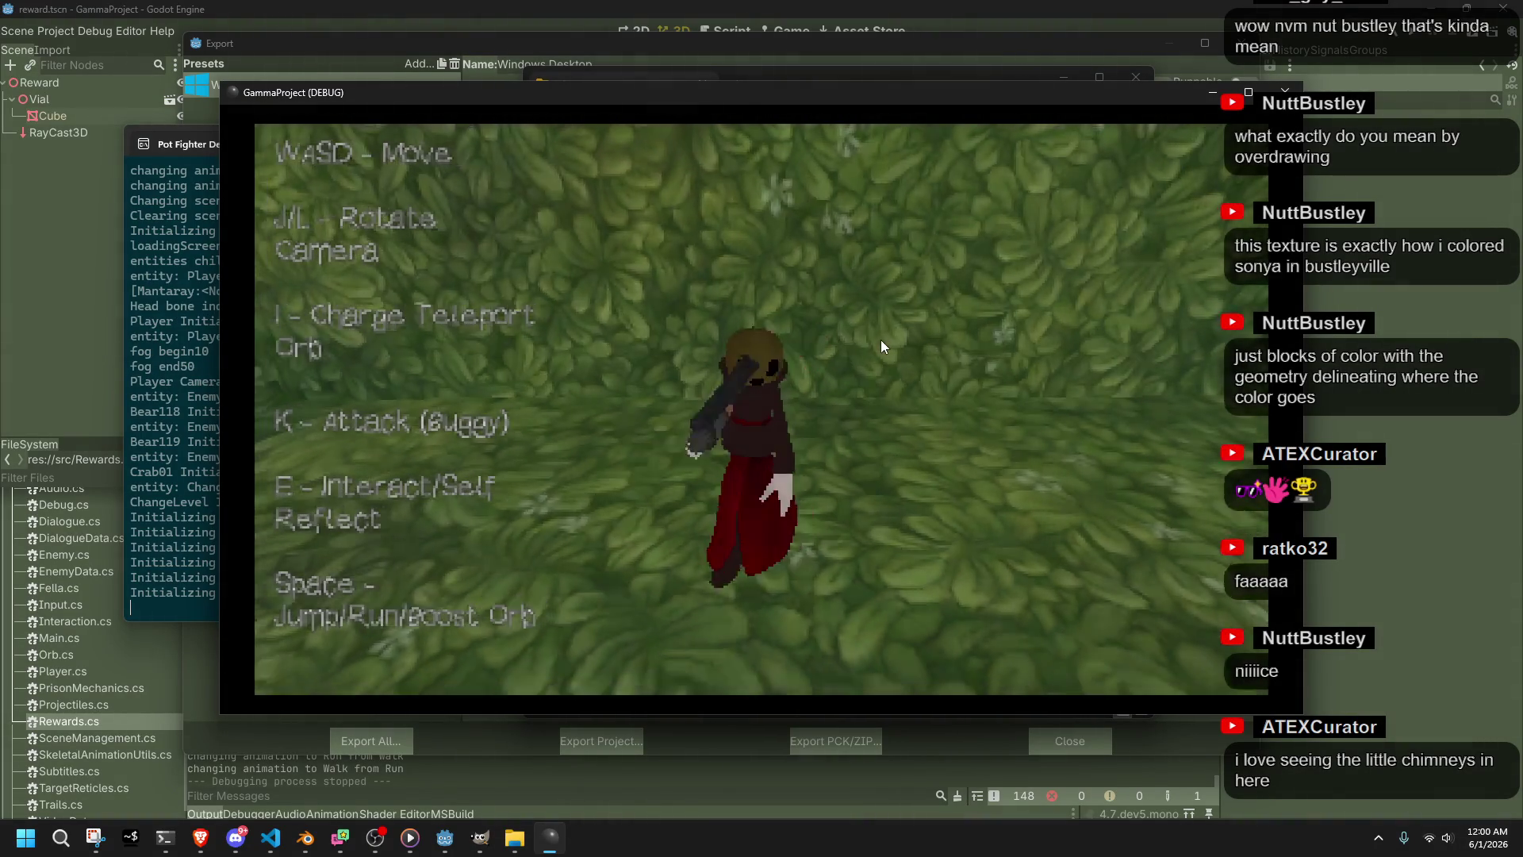
pyautogui.press('w')
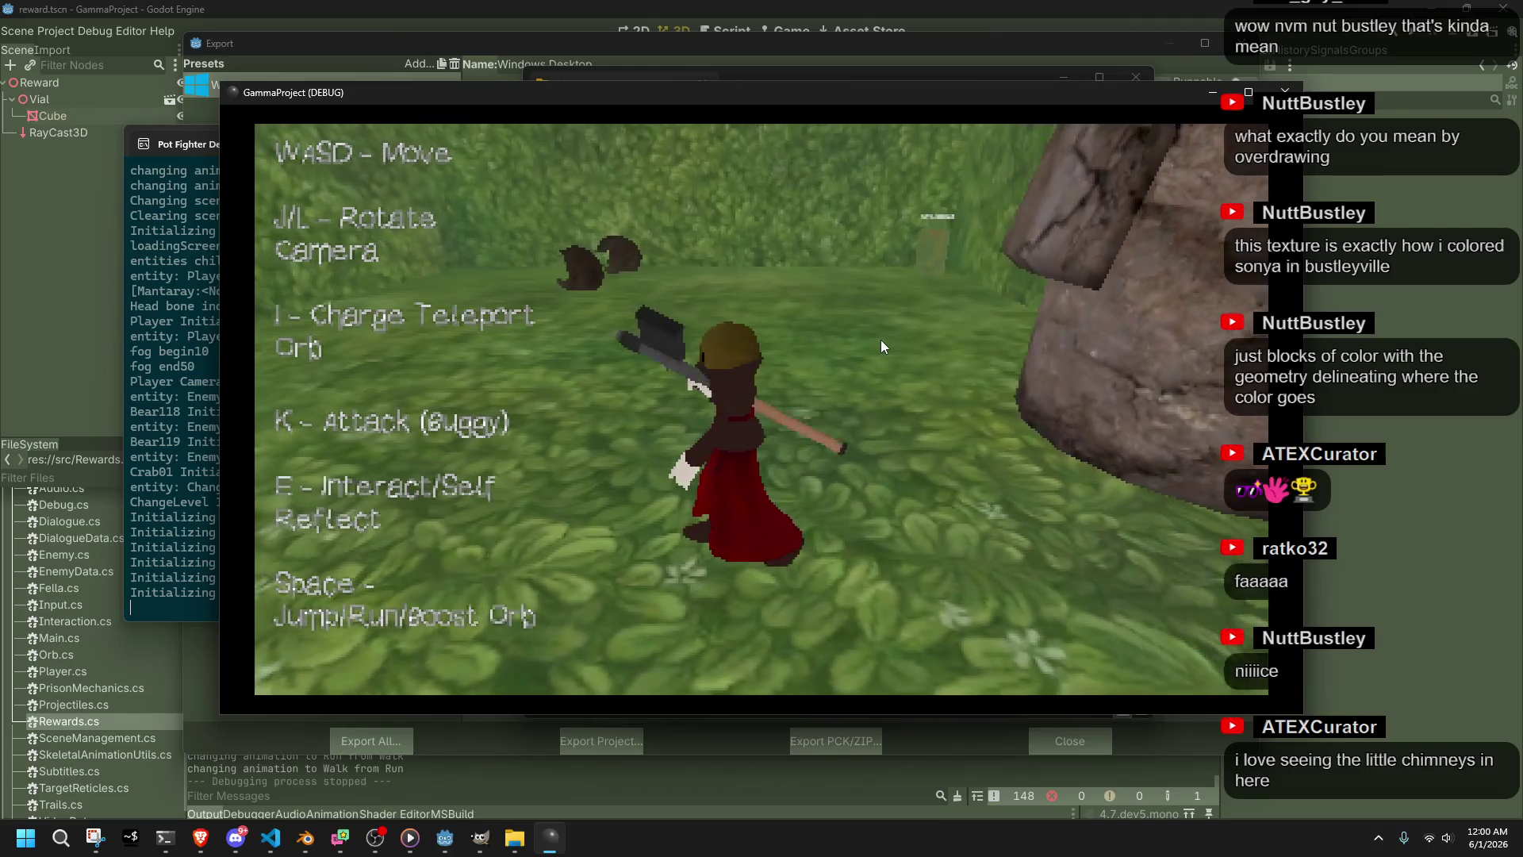
pyautogui.press('j')
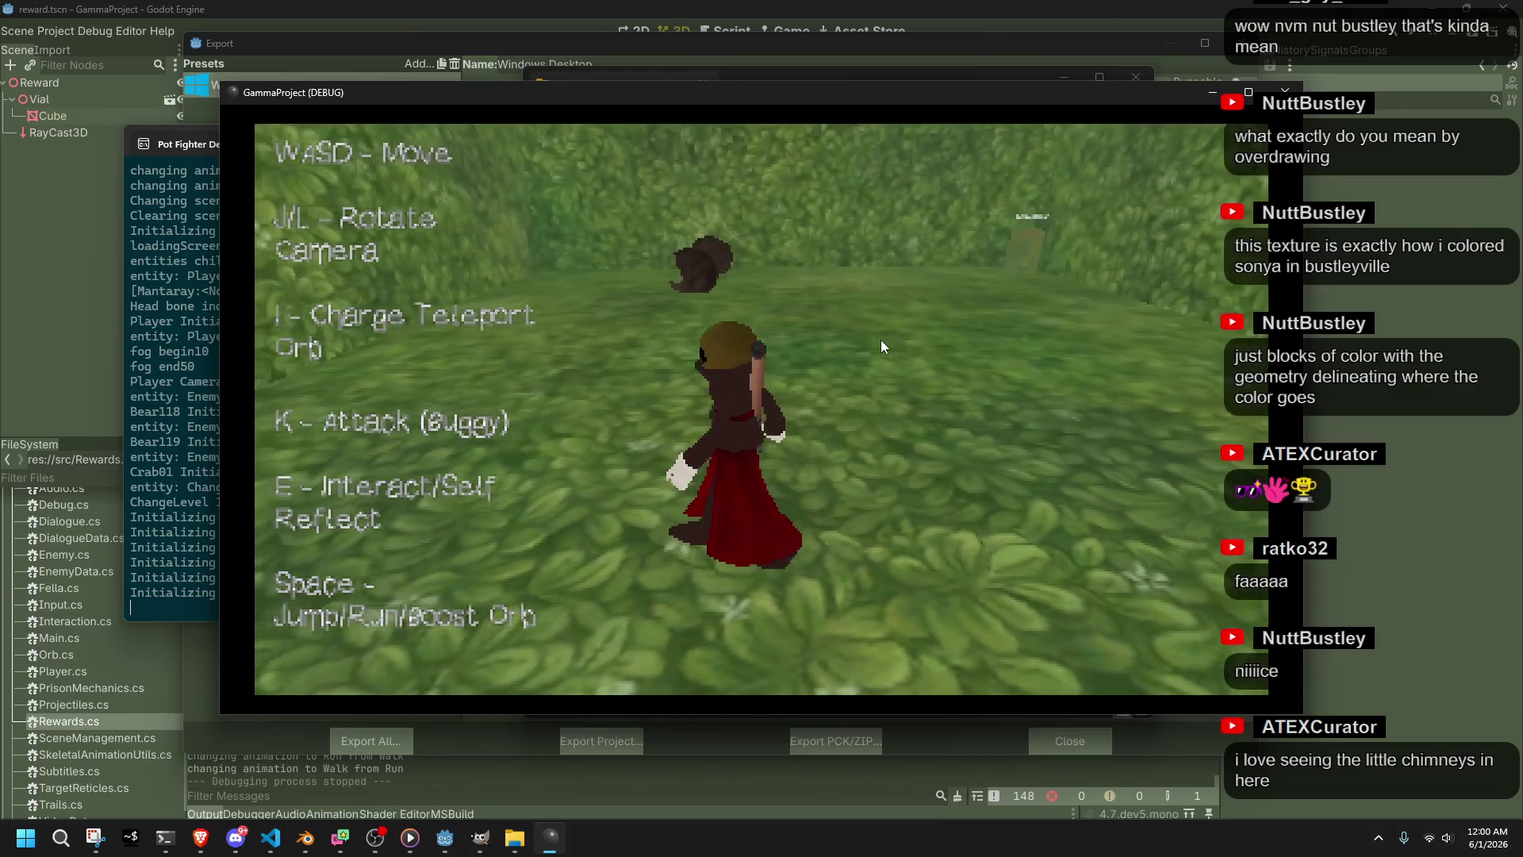
pyautogui.press('s')
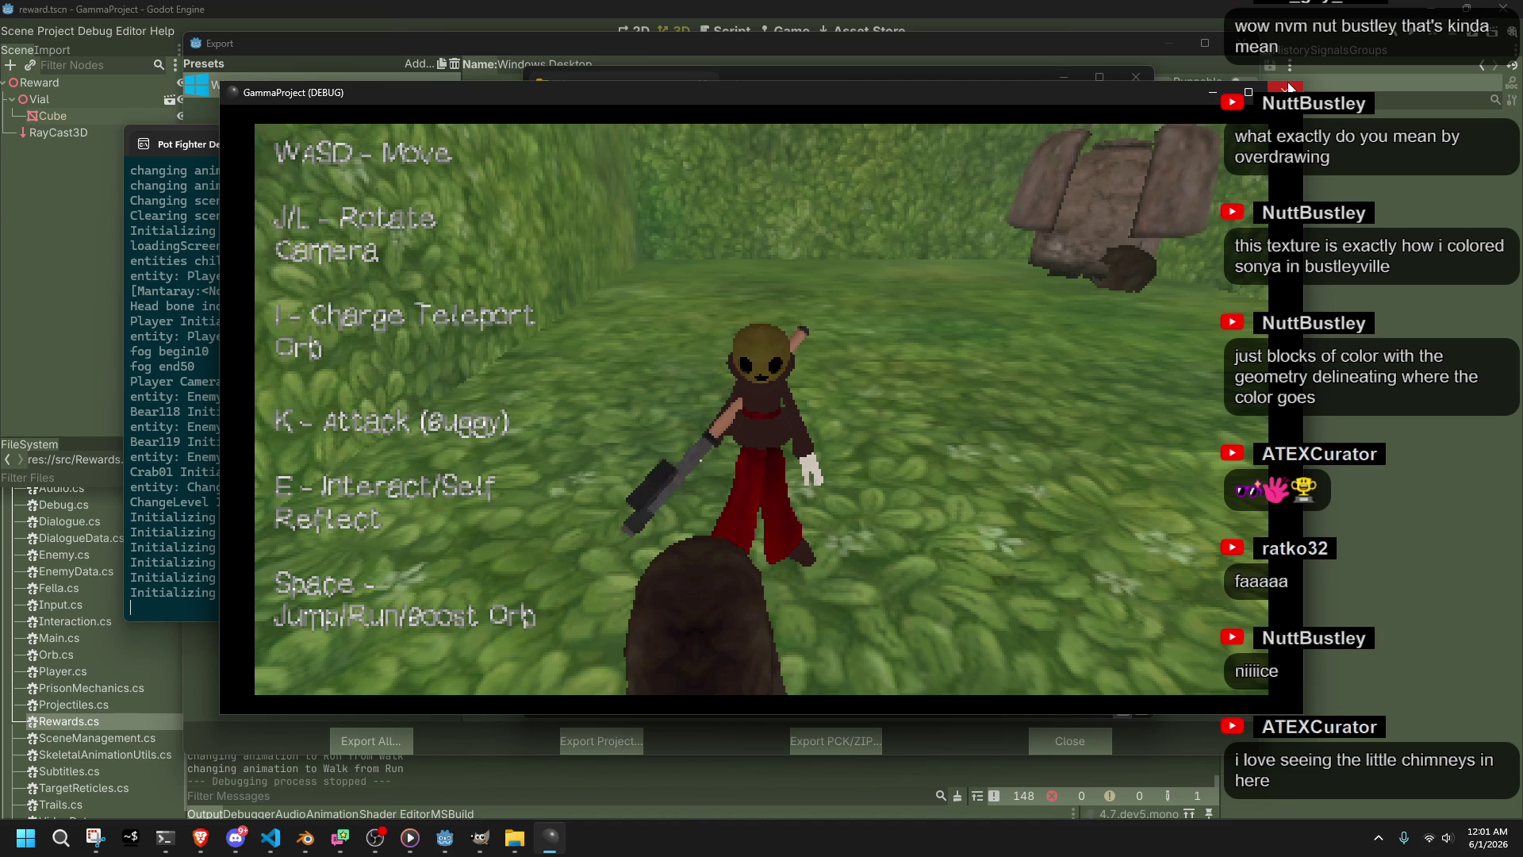
# Close the game, the bin folder window and the Export dialog, then view the vial at a steeper angle
pyautogui.click(1286, 90)
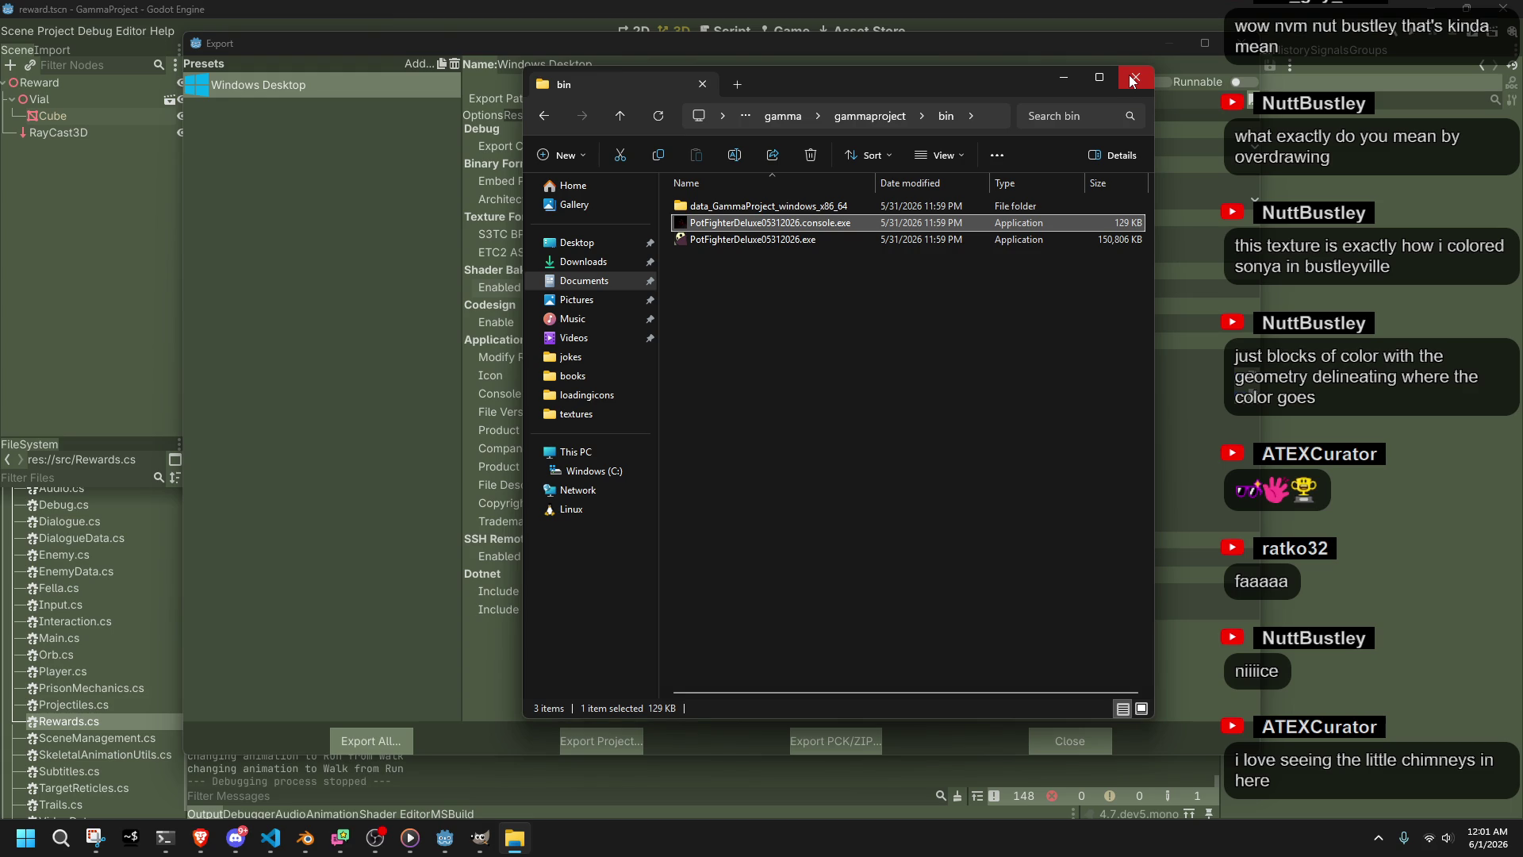
pyautogui.click(1134, 78)
pyautogui.click(1039, 741)
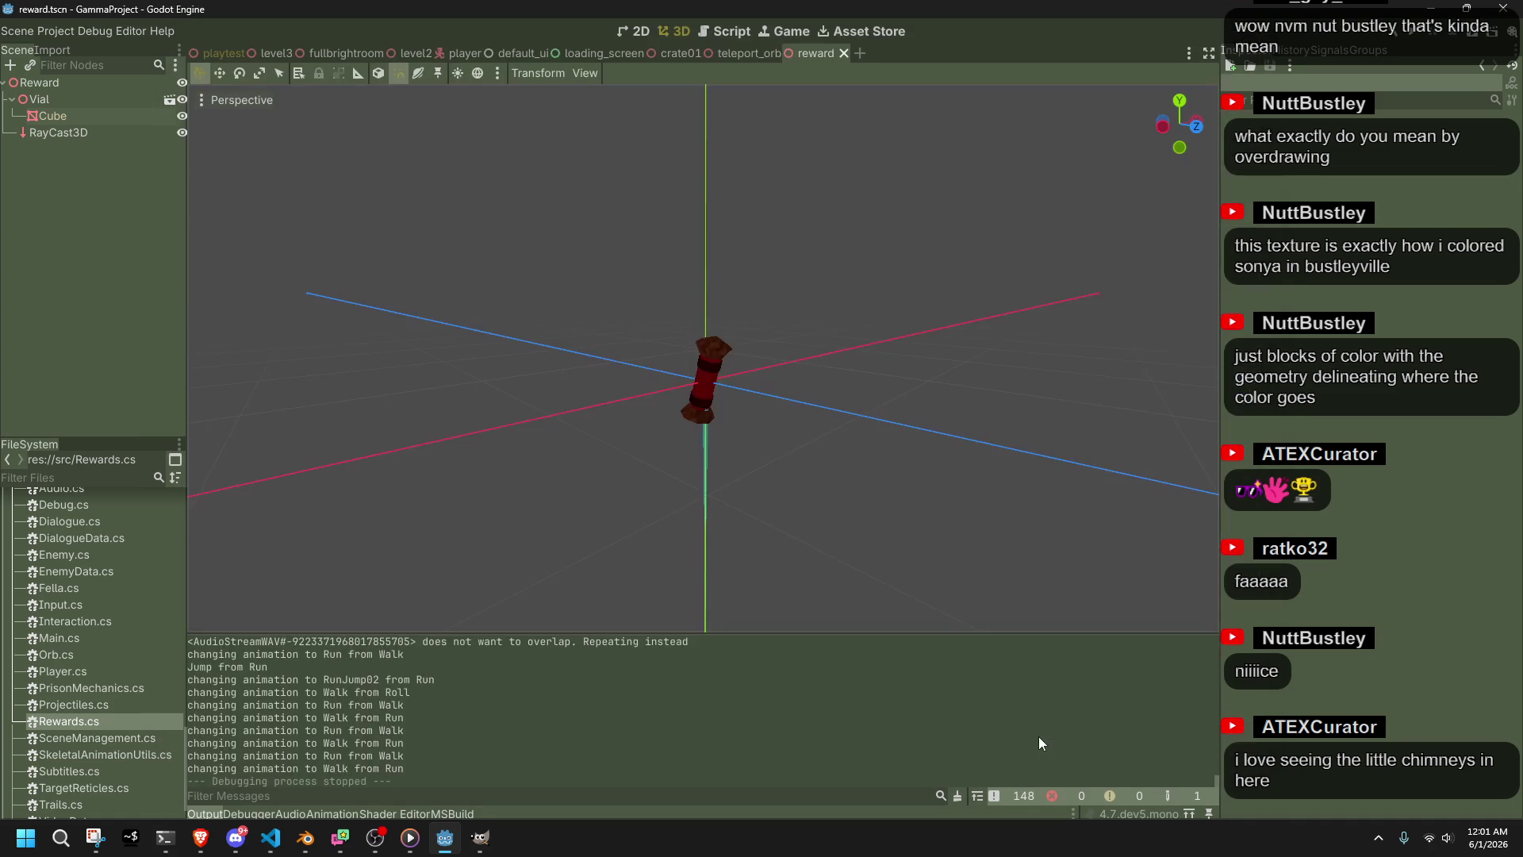
pyautogui.scroll(3, 458, 365)
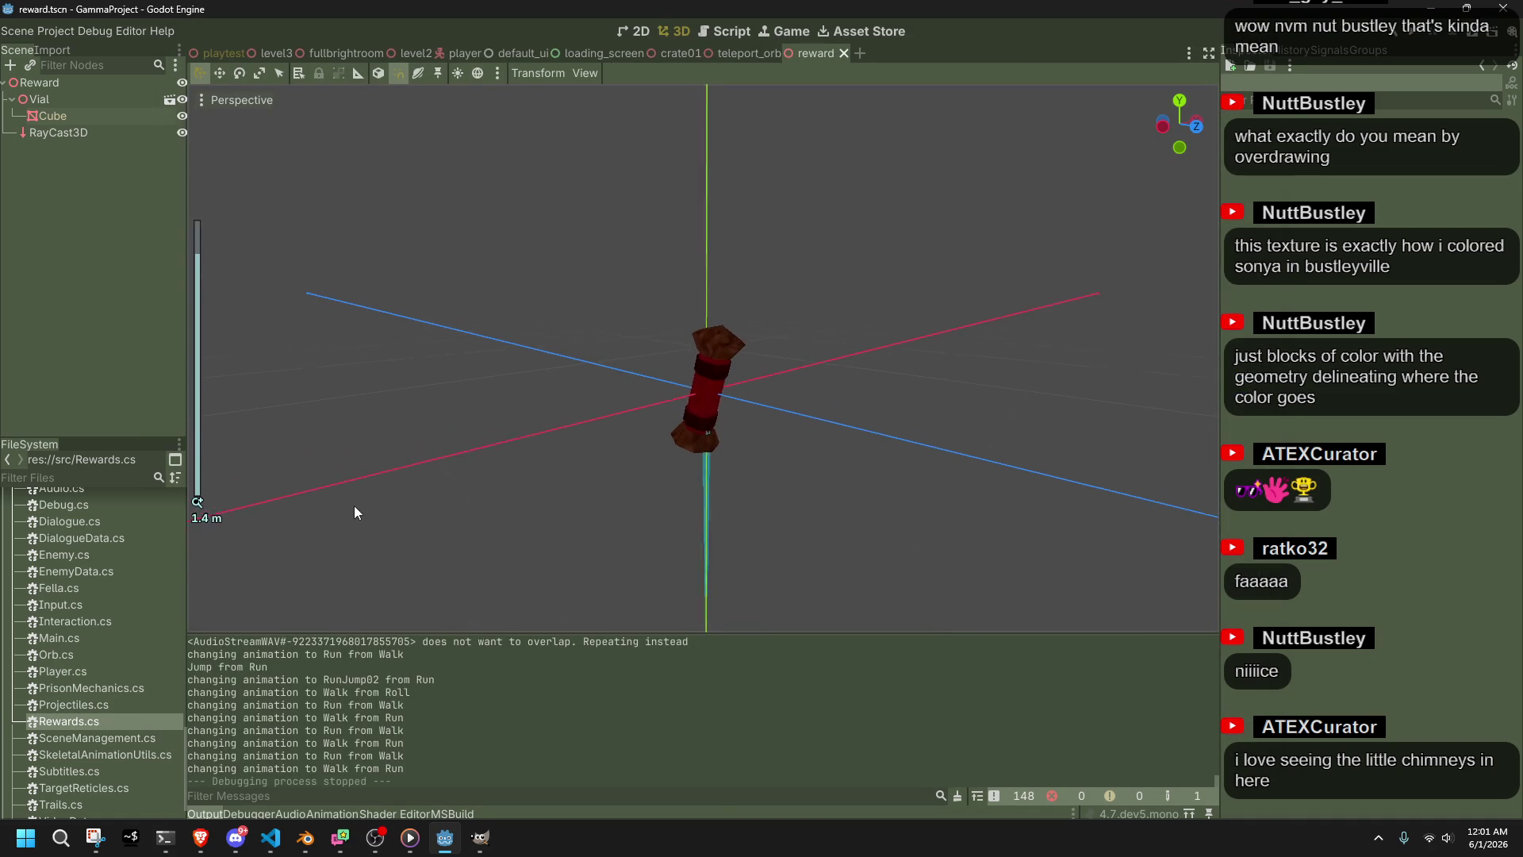
pyautogui.scroll(-2, 353, 506)
pyautogui.moveTo(532, 451)
pyautogui.mouseDown()
pyautogui.moveTo(660, 504)
pyautogui.moveTo(608, 413)
pyautogui.moveTo(707, 631)
pyautogui.mouseUp()
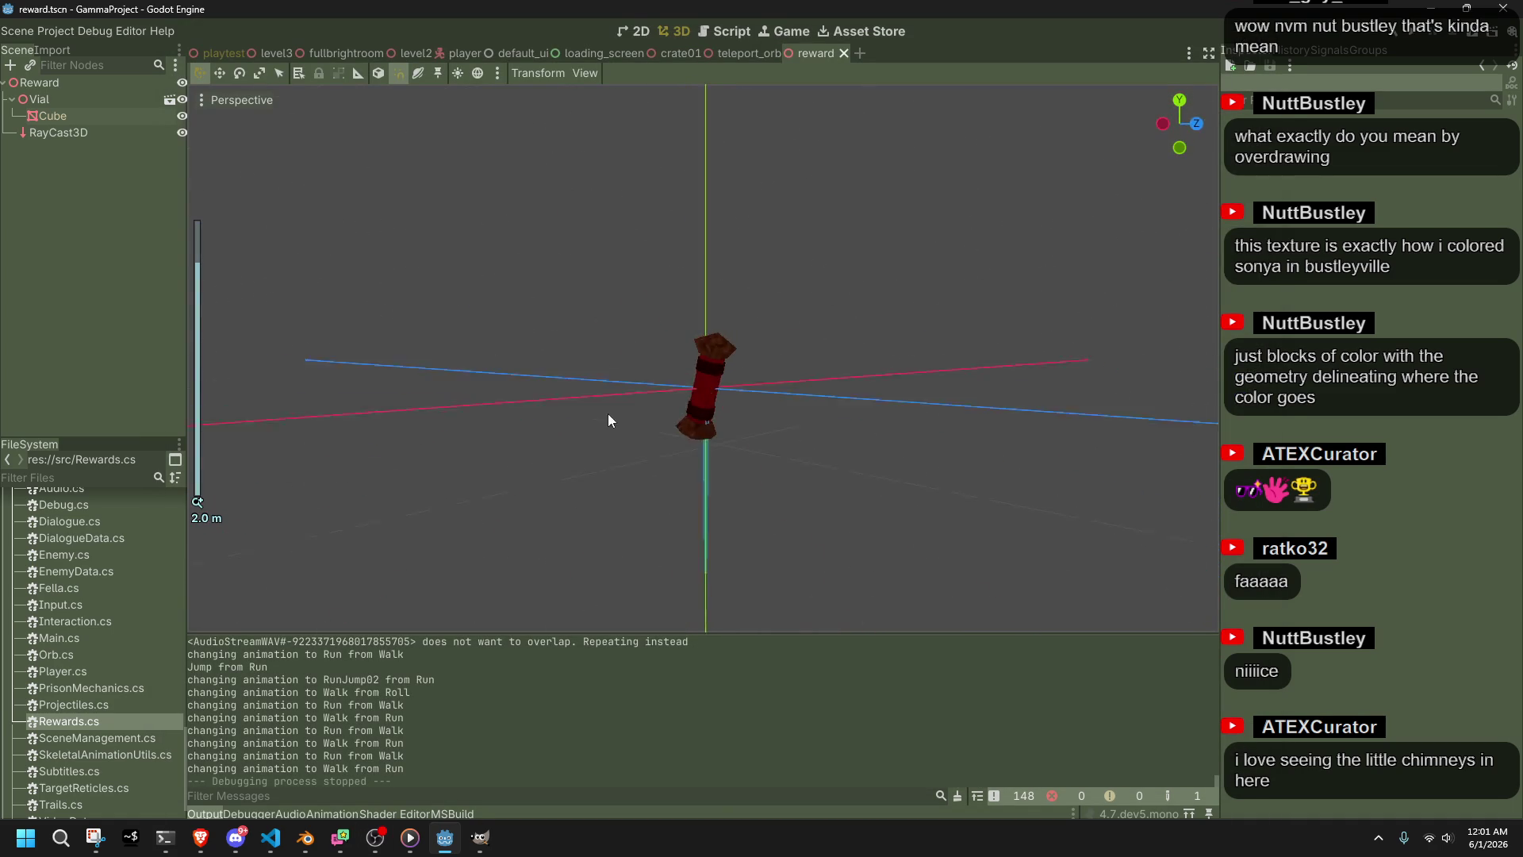
# Review the RewardsUpdate loop in Rewards.cs, from the else line through lines 65–70 and distanceToDesired's uses
pyautogui.hotkey('alt', 'Tab')
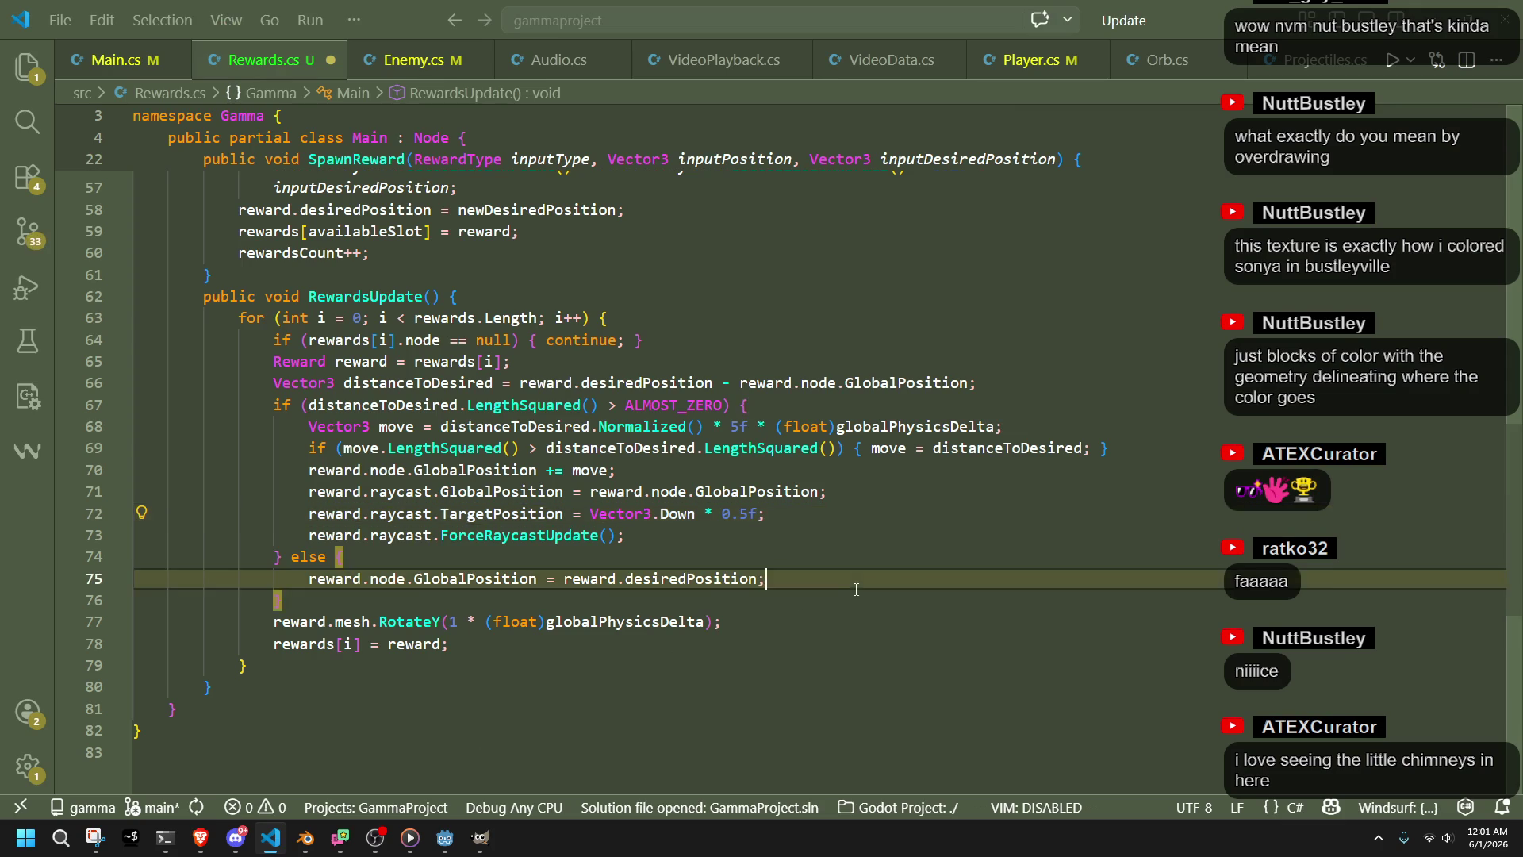
pyautogui.click(919, 554)
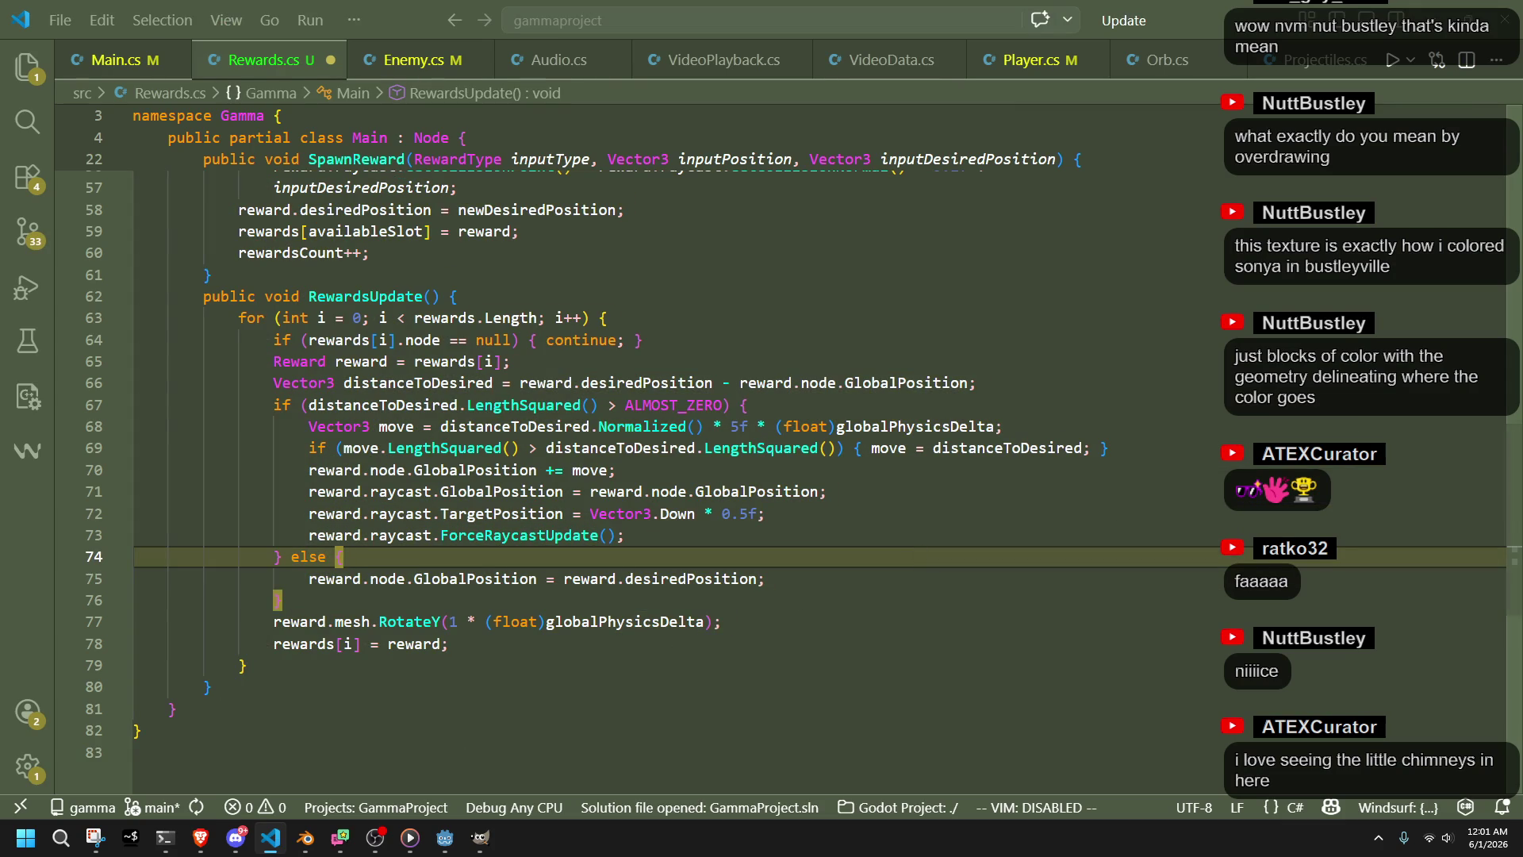
pyautogui.hotkey('alt', 'Tab')
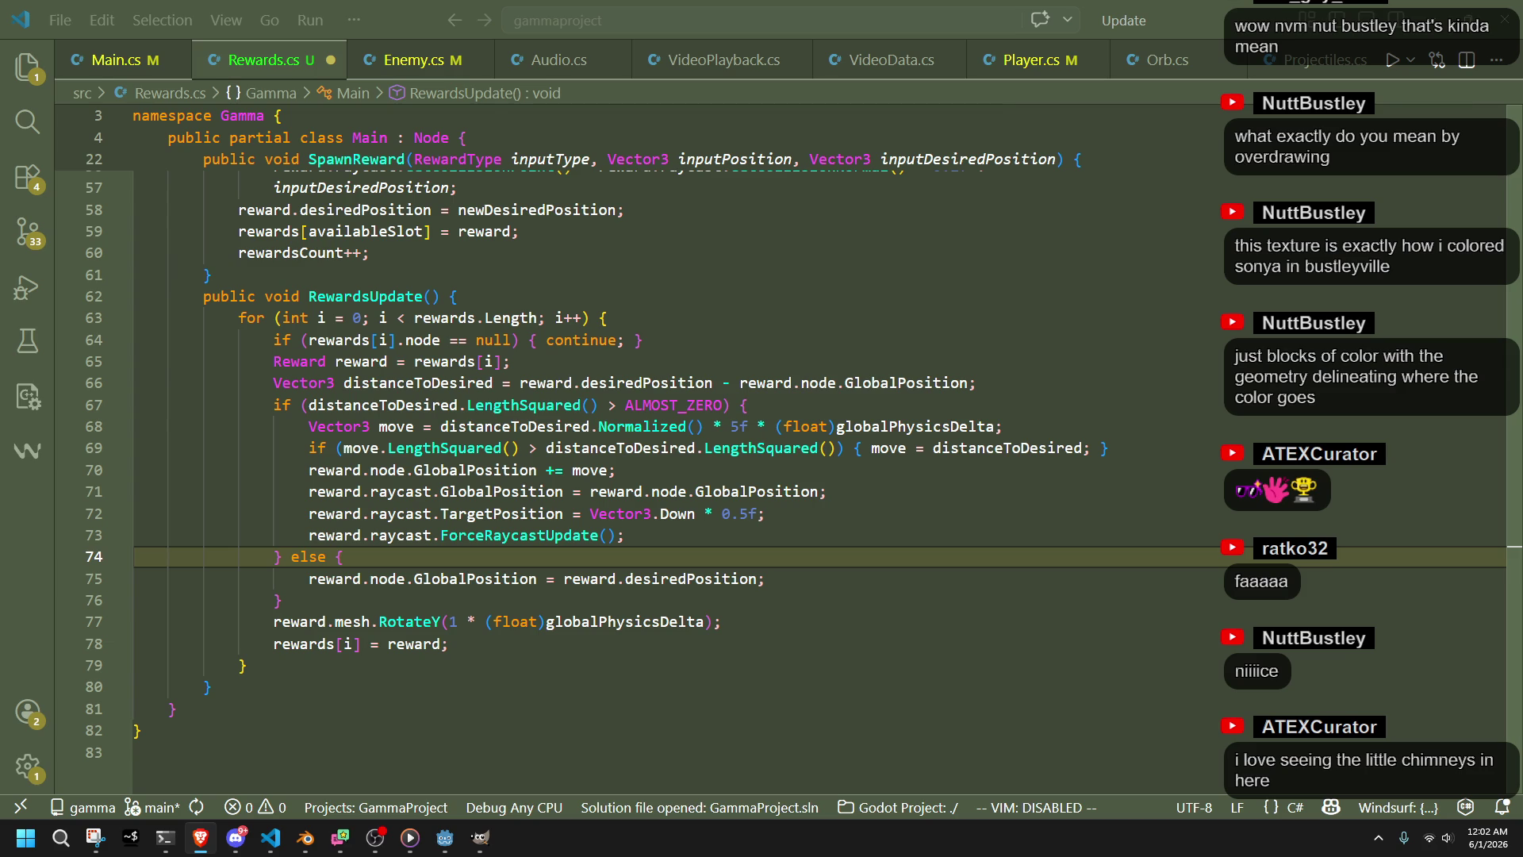
pyautogui.click(1153, 440)
pyautogui.click(1064, 401)
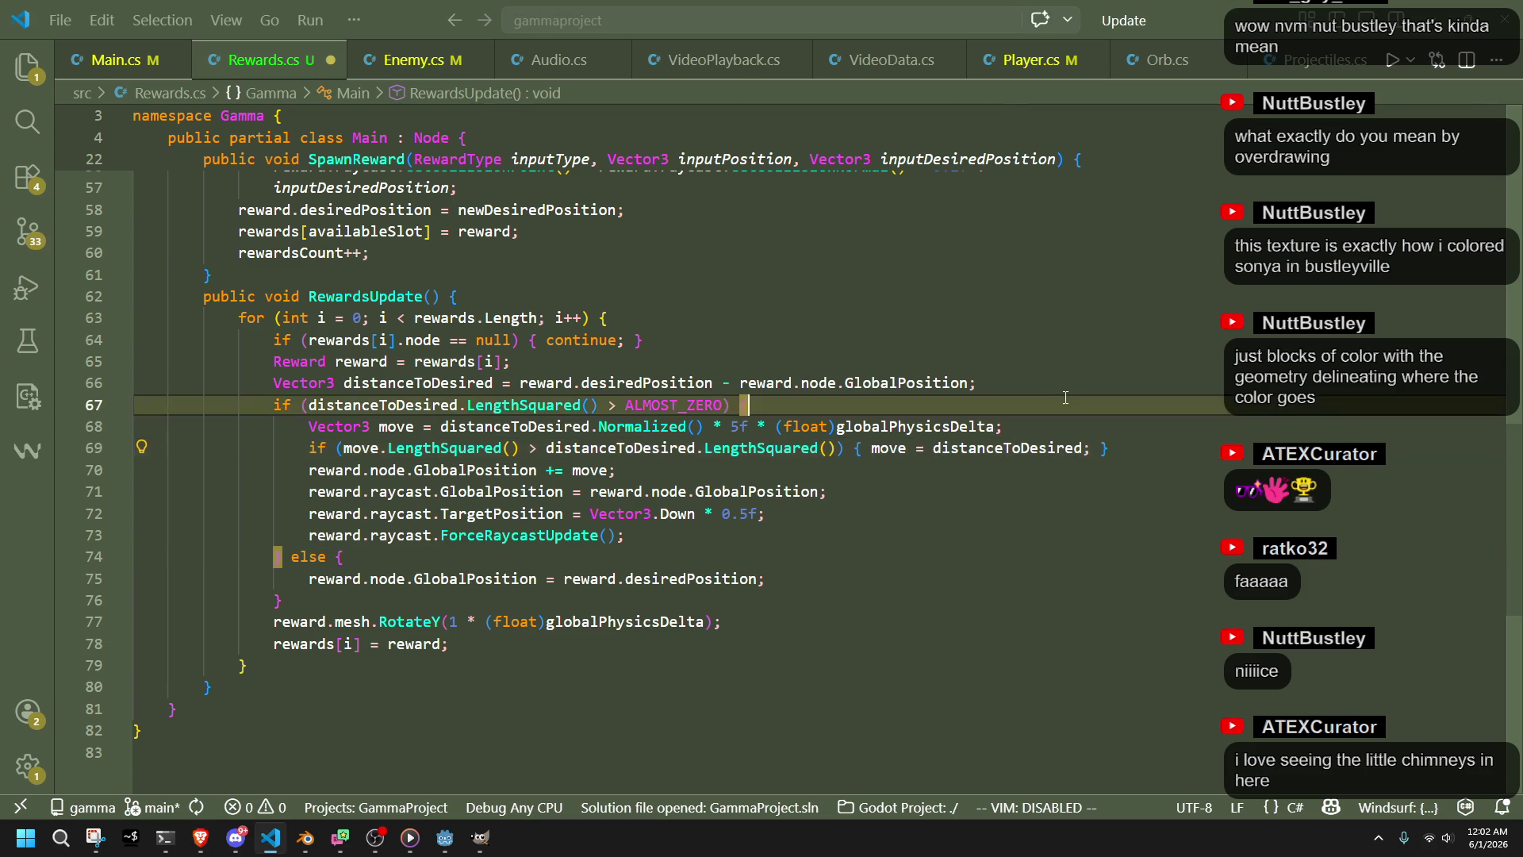
pyautogui.click(1059, 375)
pyautogui.write('{')
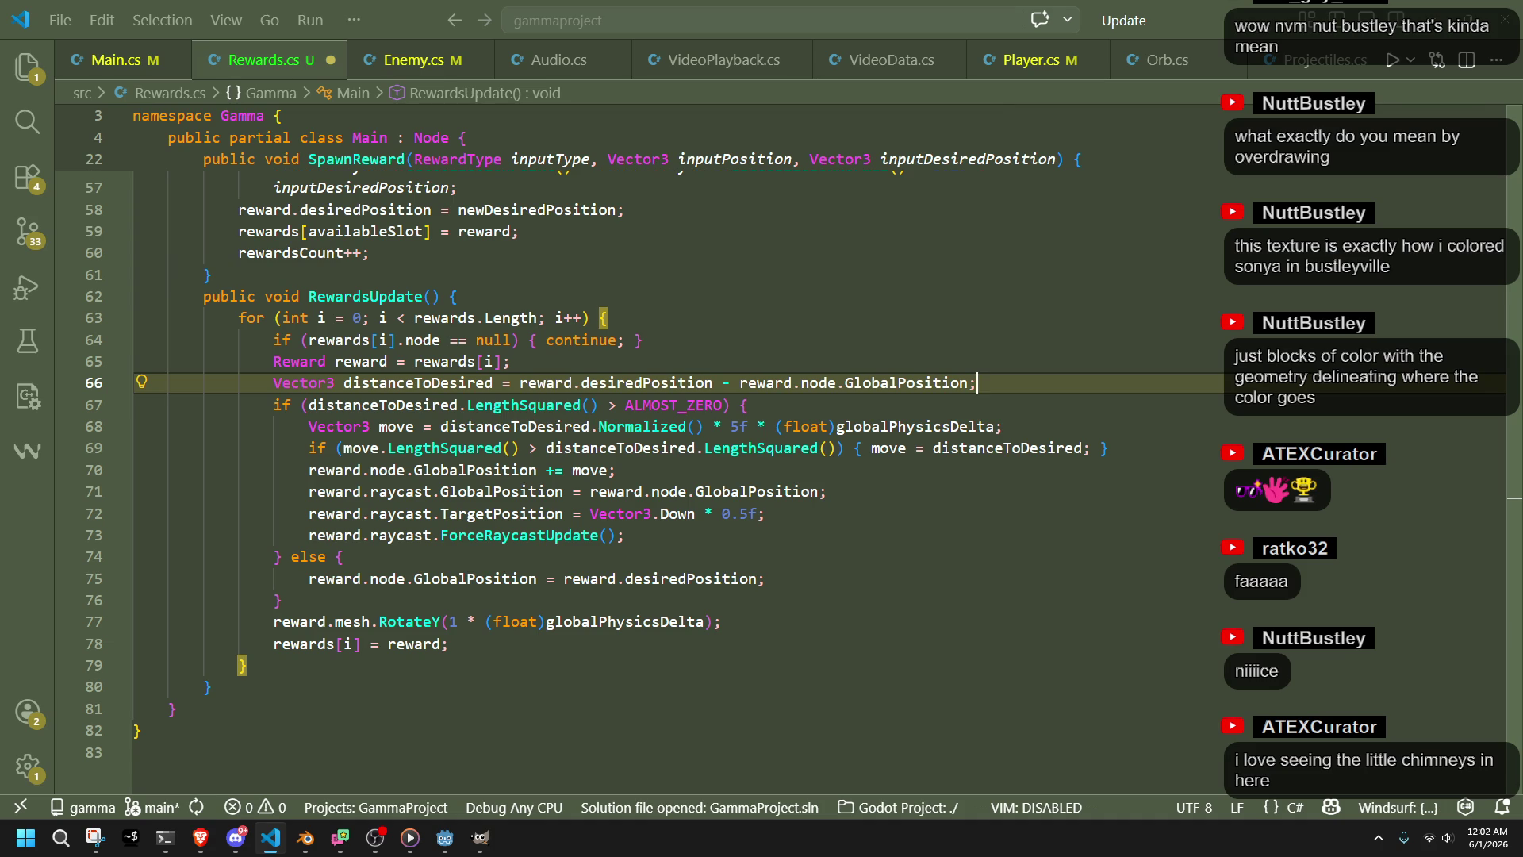
pyautogui.click(1315, 470)
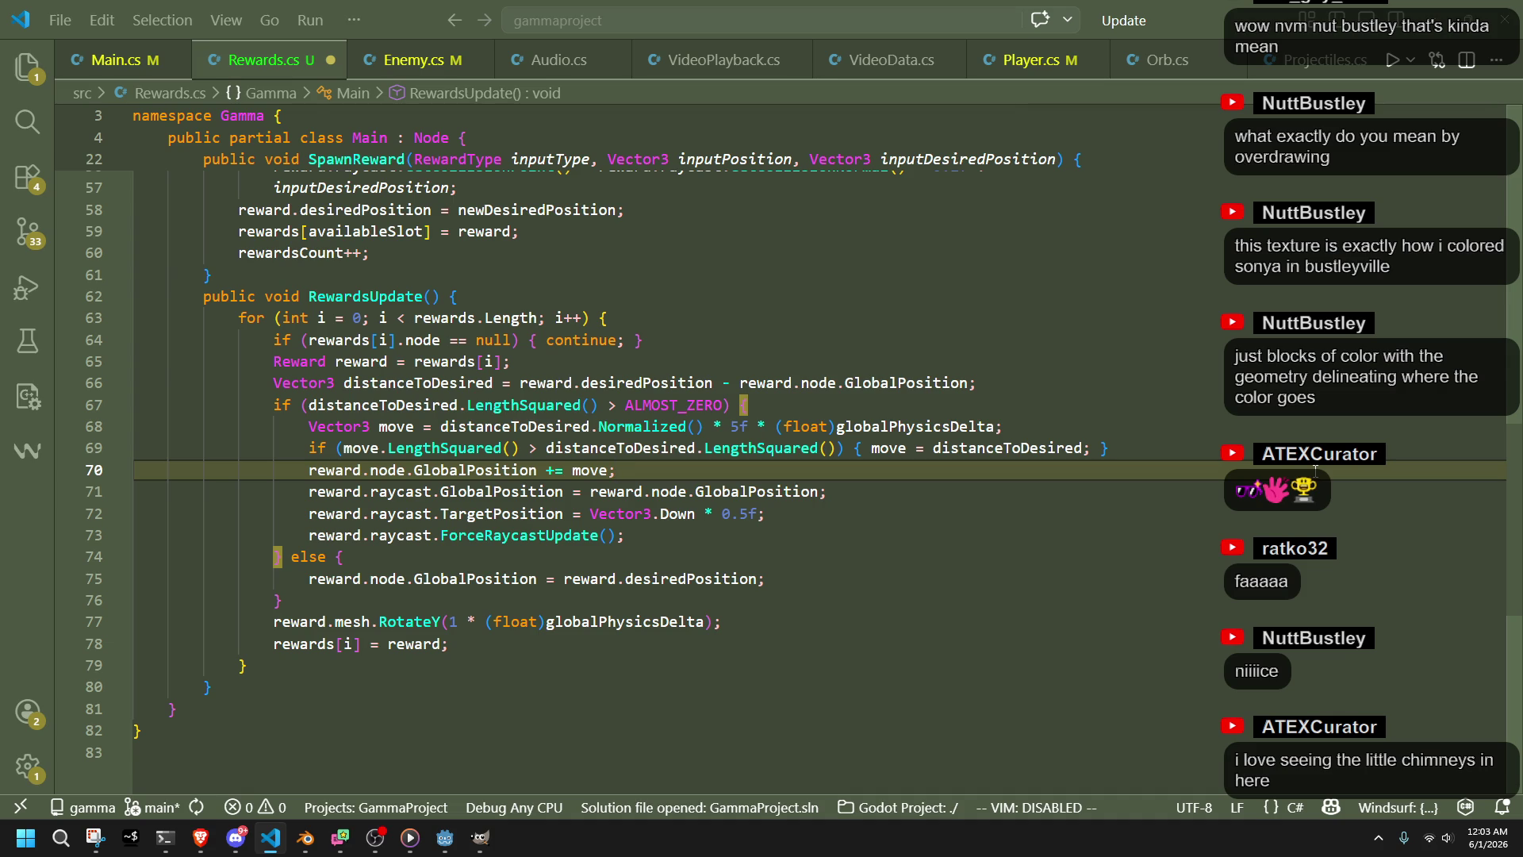
pyautogui.click(839, 380)
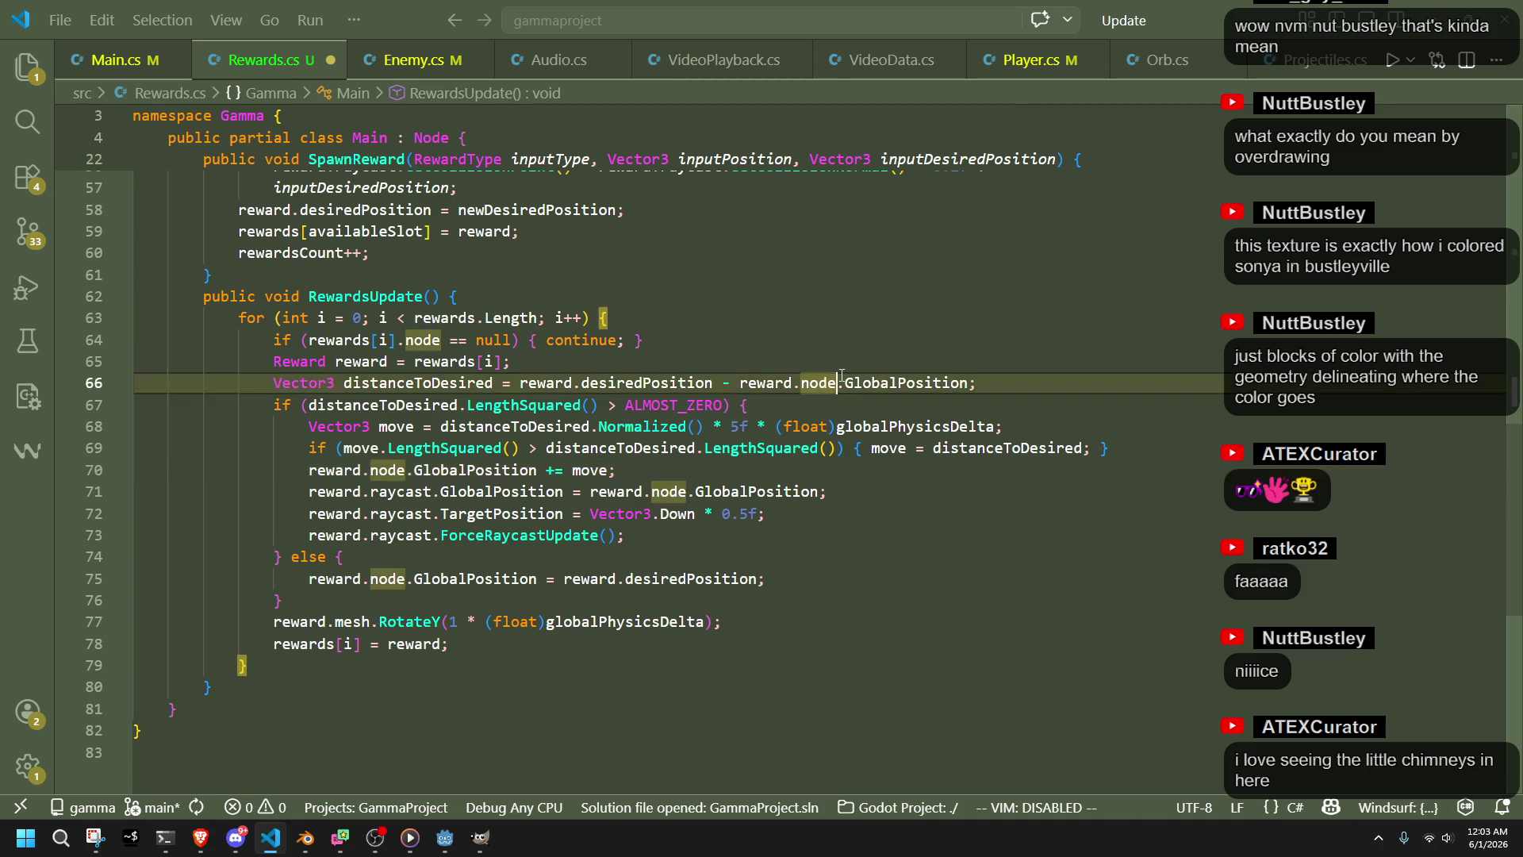
pyautogui.click(828, 402)
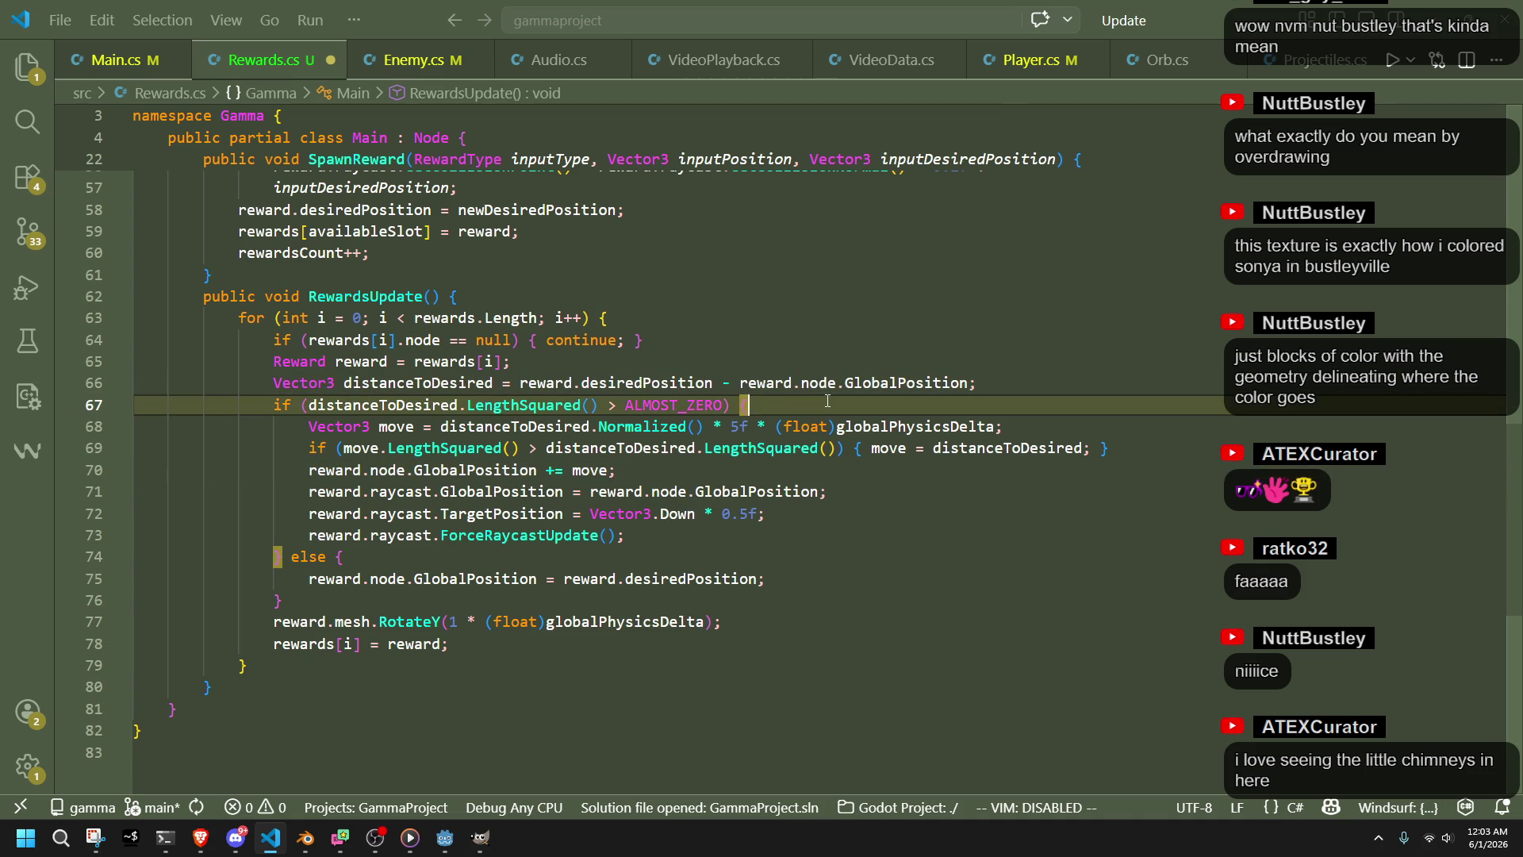
pyautogui.doubleClick(419, 382)
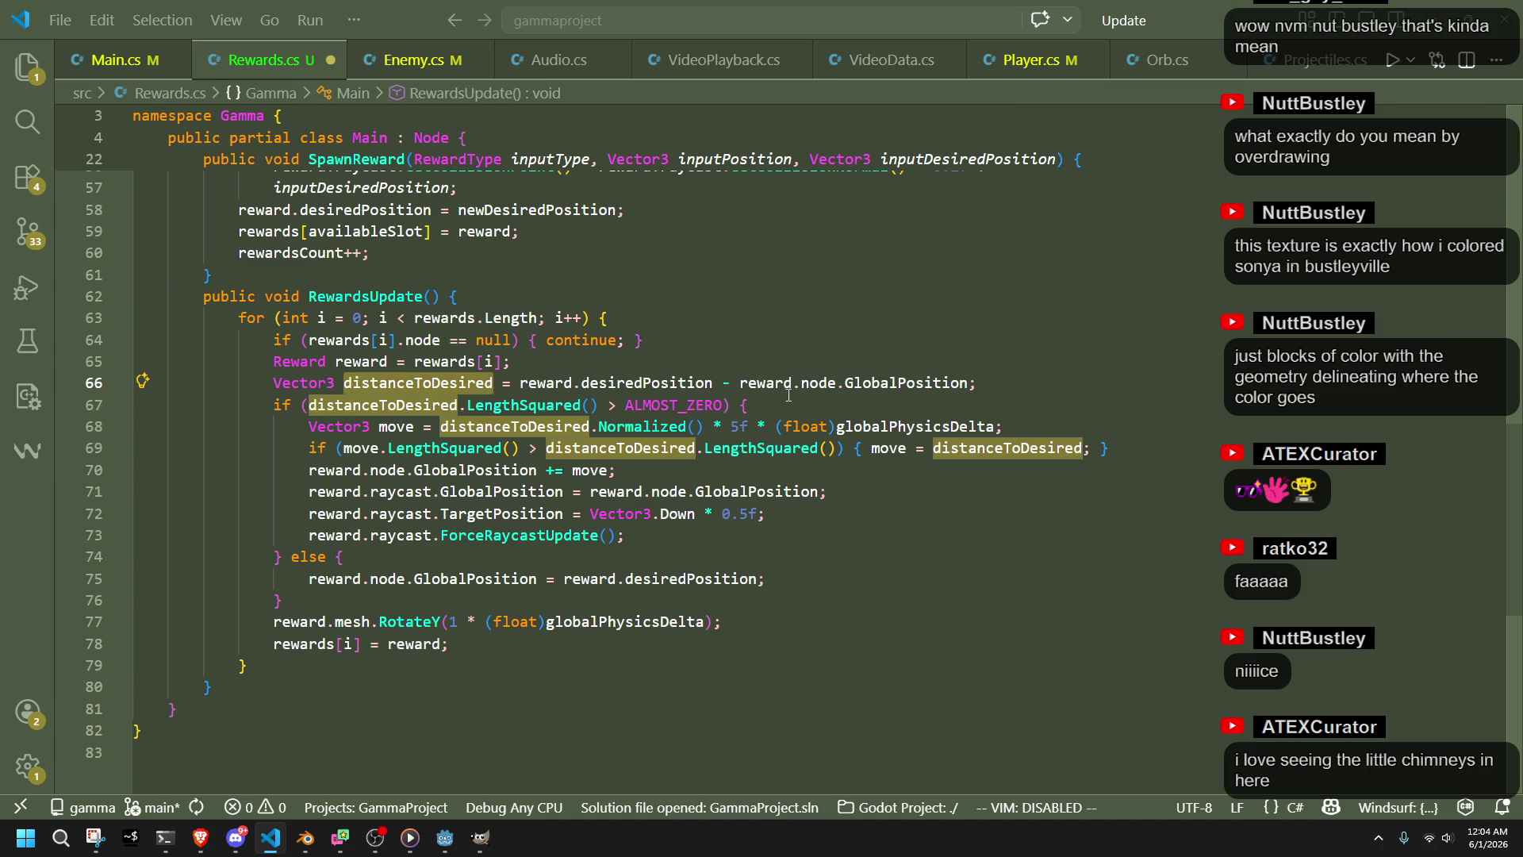
# Add a Vector3 distanceToPlayer line and a float distanceToPlayerSq squared-length line after line 65
pyautogui.click(679, 363)
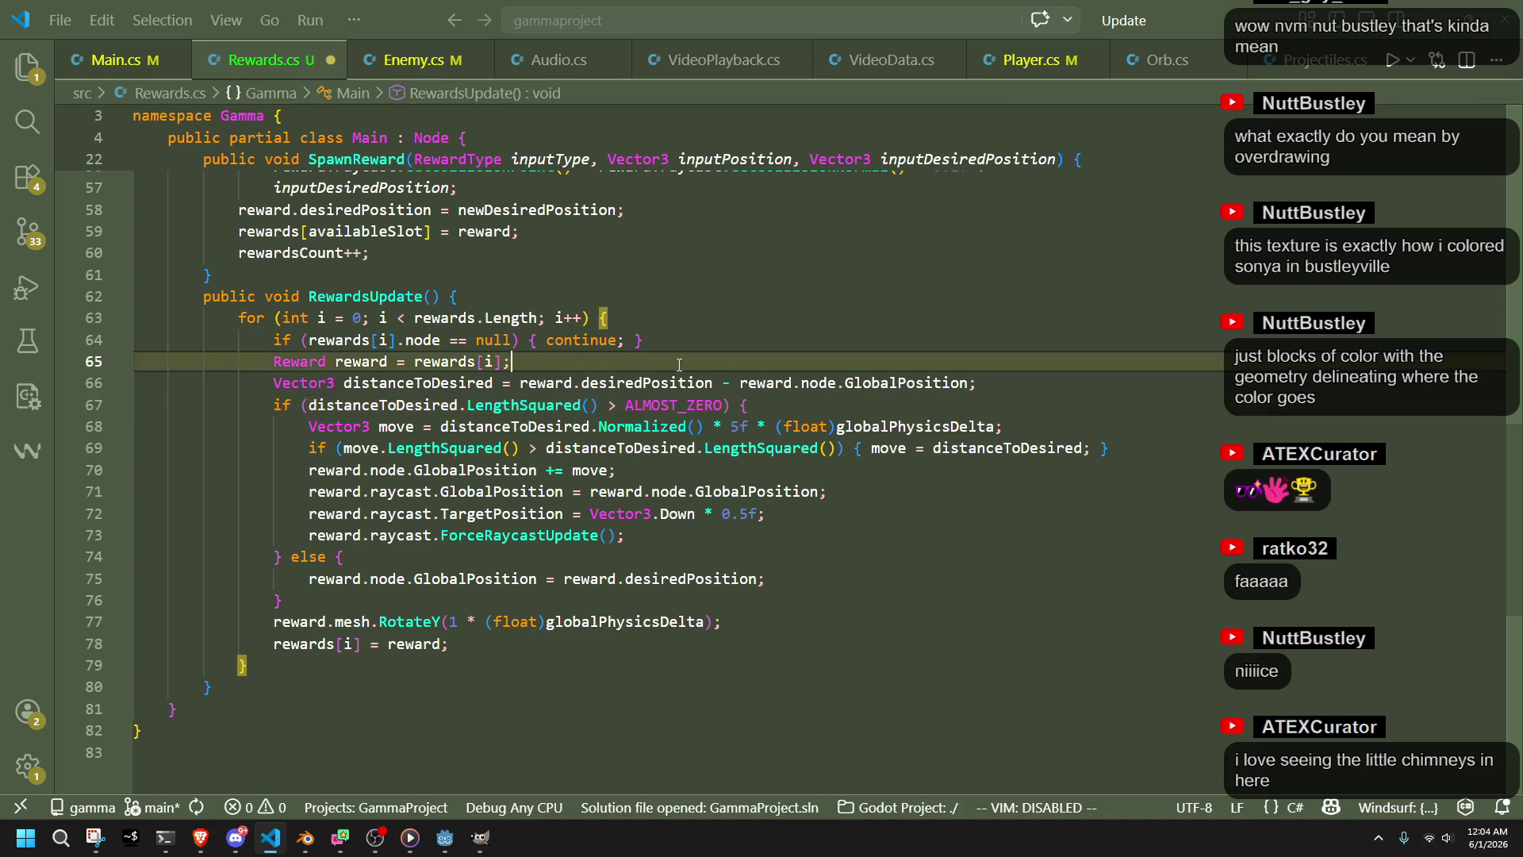
pyautogui.press('Return')
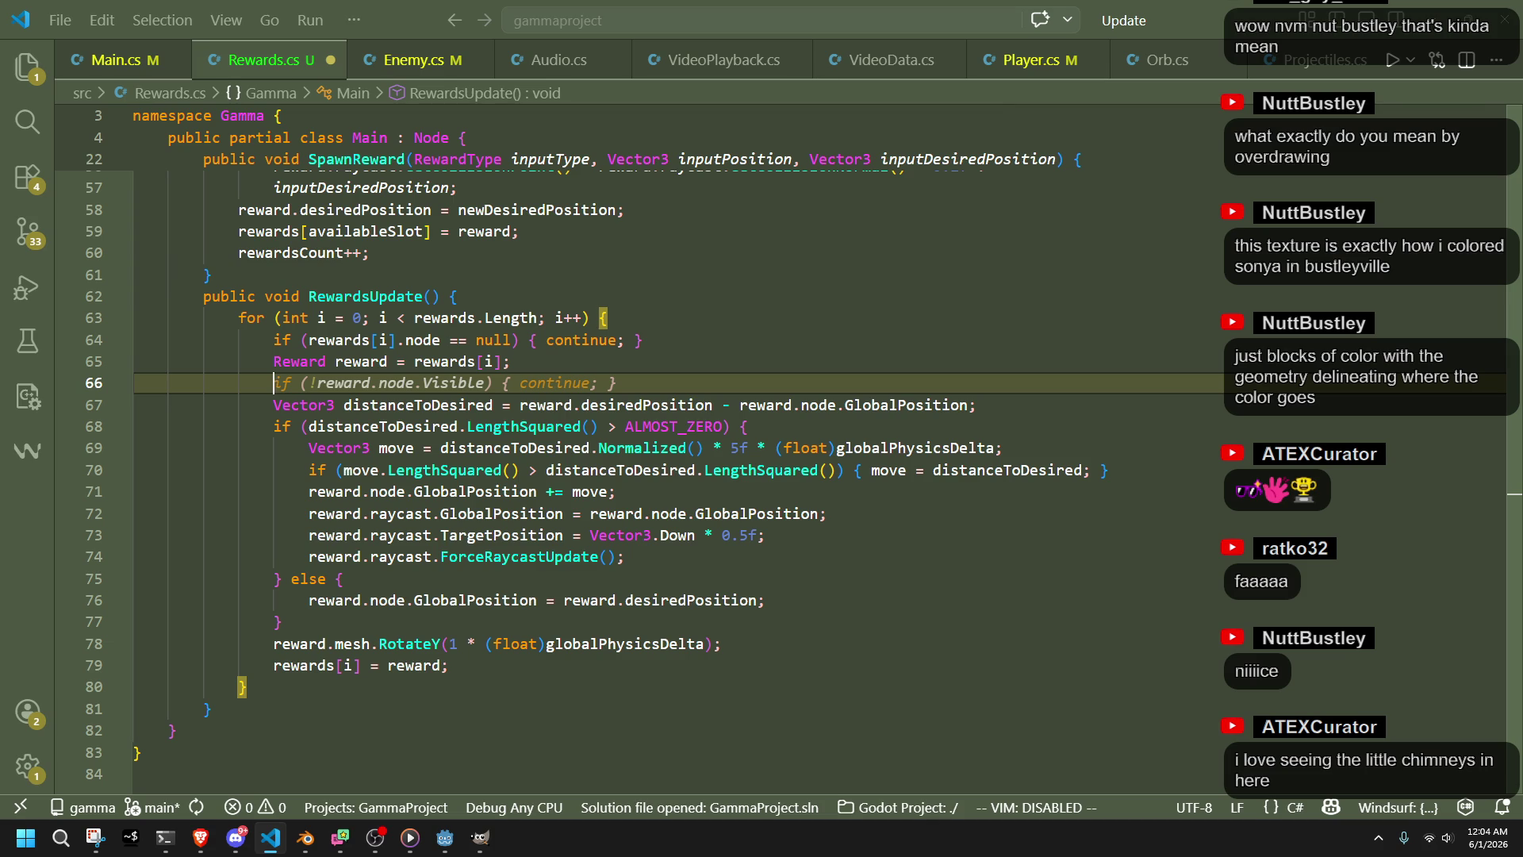
pyautogui.hotkey('alt', 'Tab')
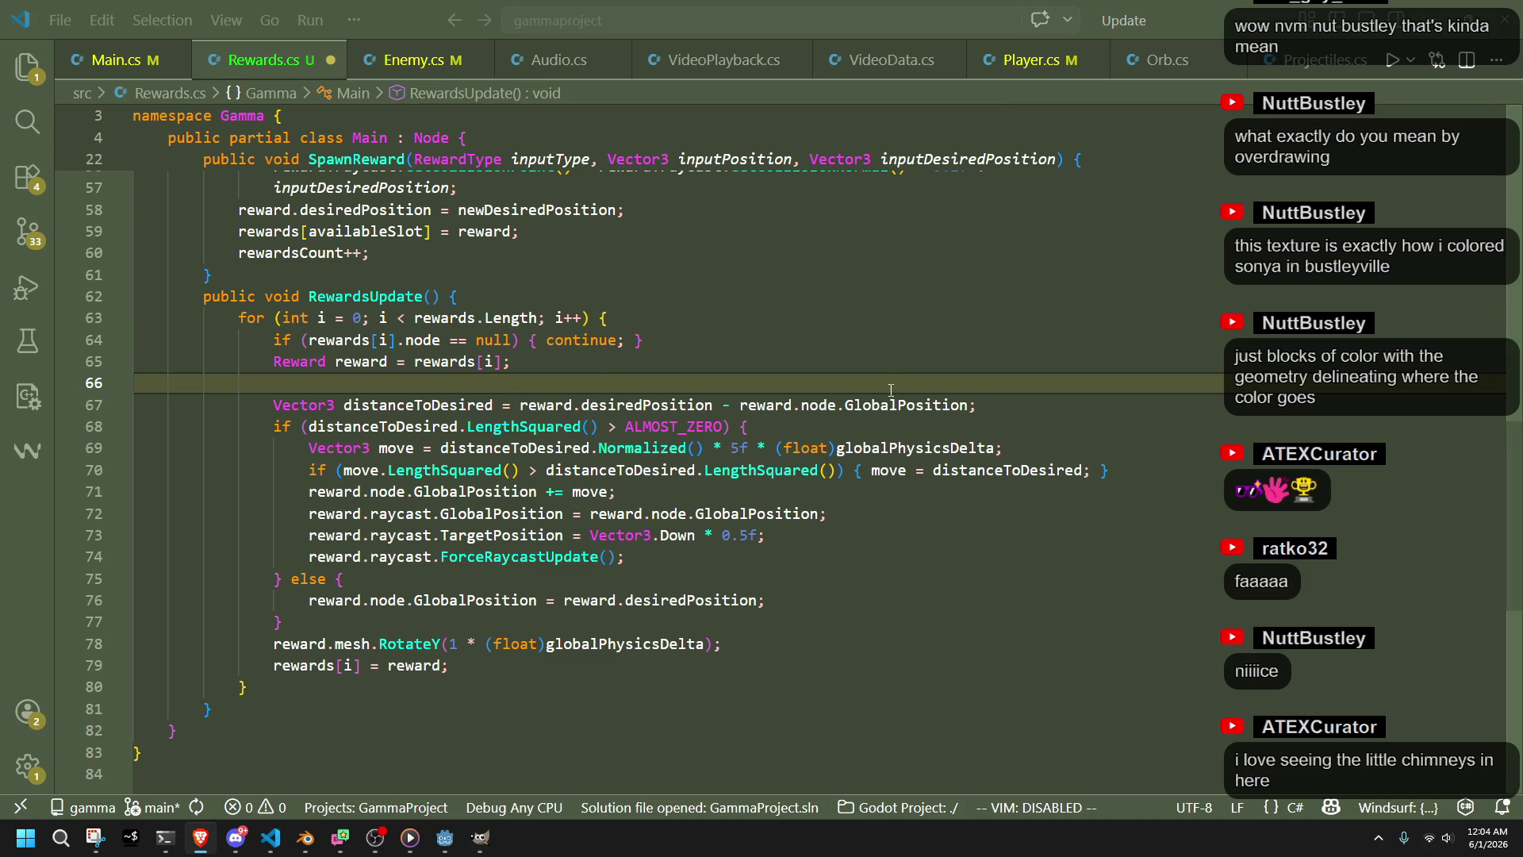
pyautogui.click(875, 384)
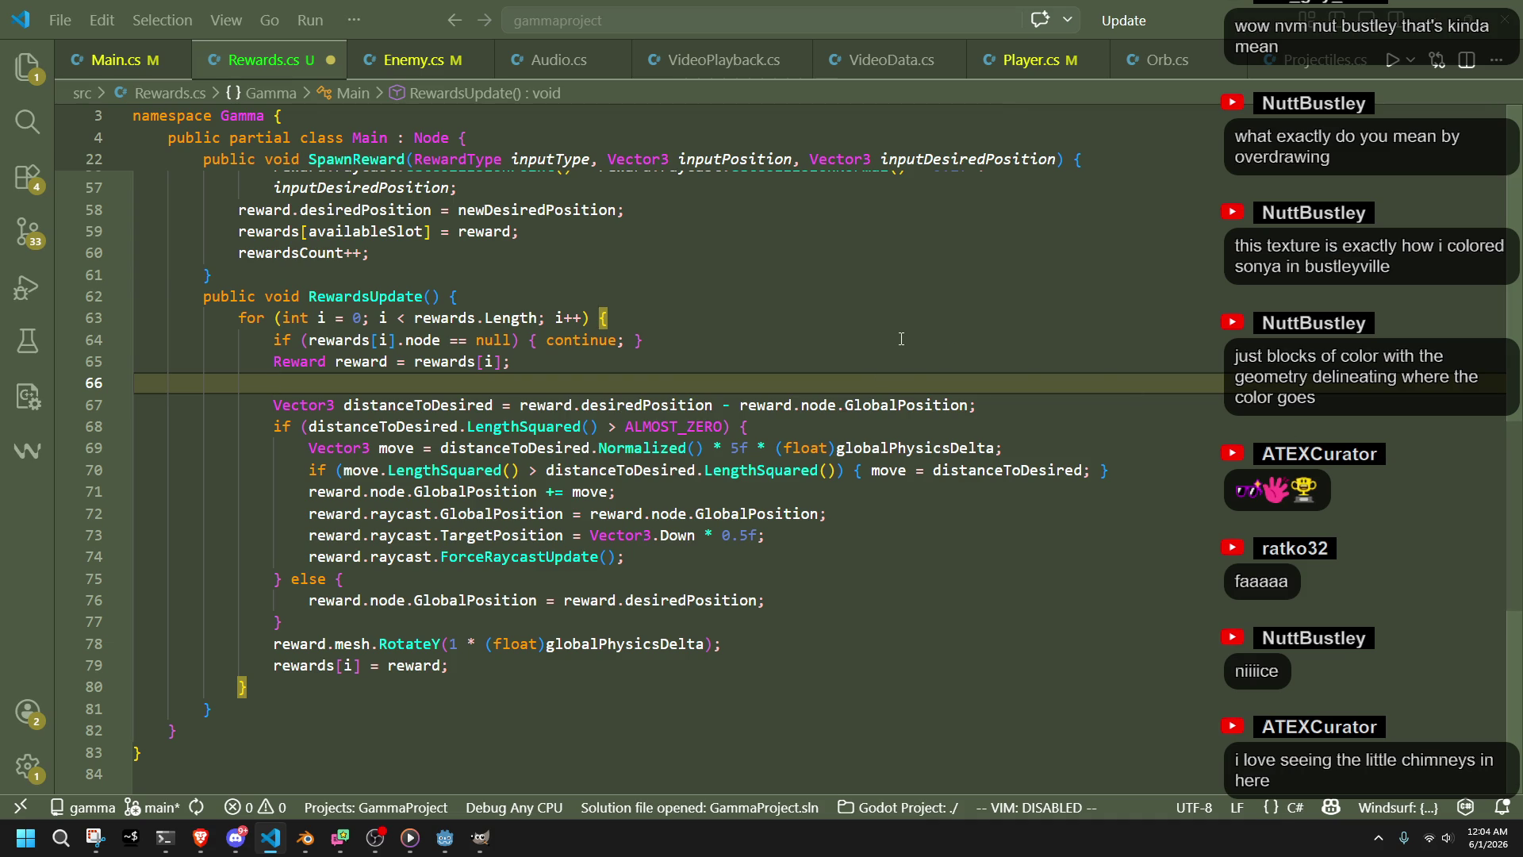
pyautogui.write('Vector3 distan')
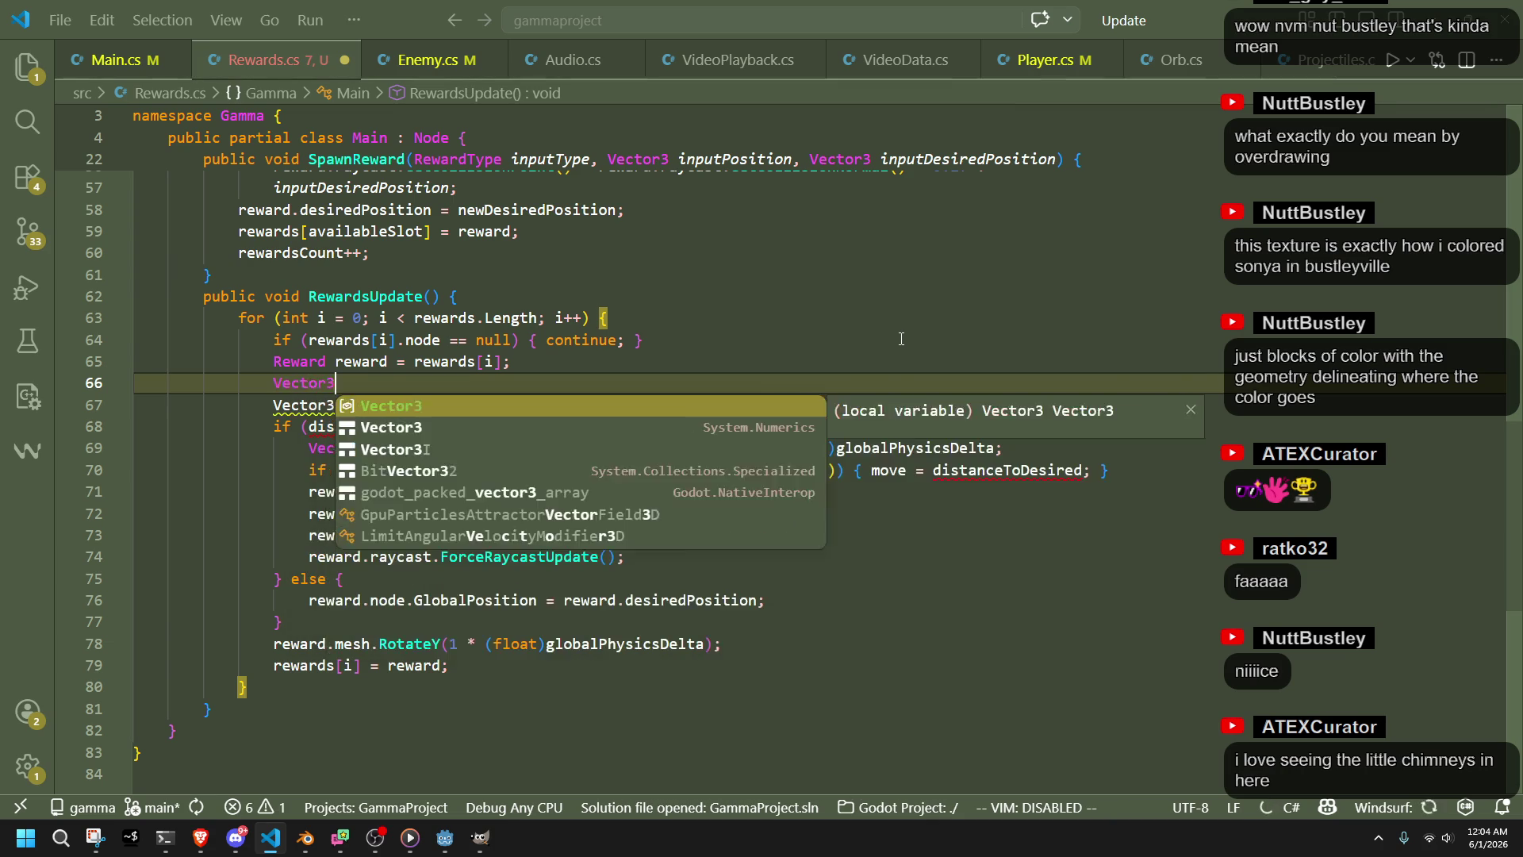
pyautogui.write('ceto')
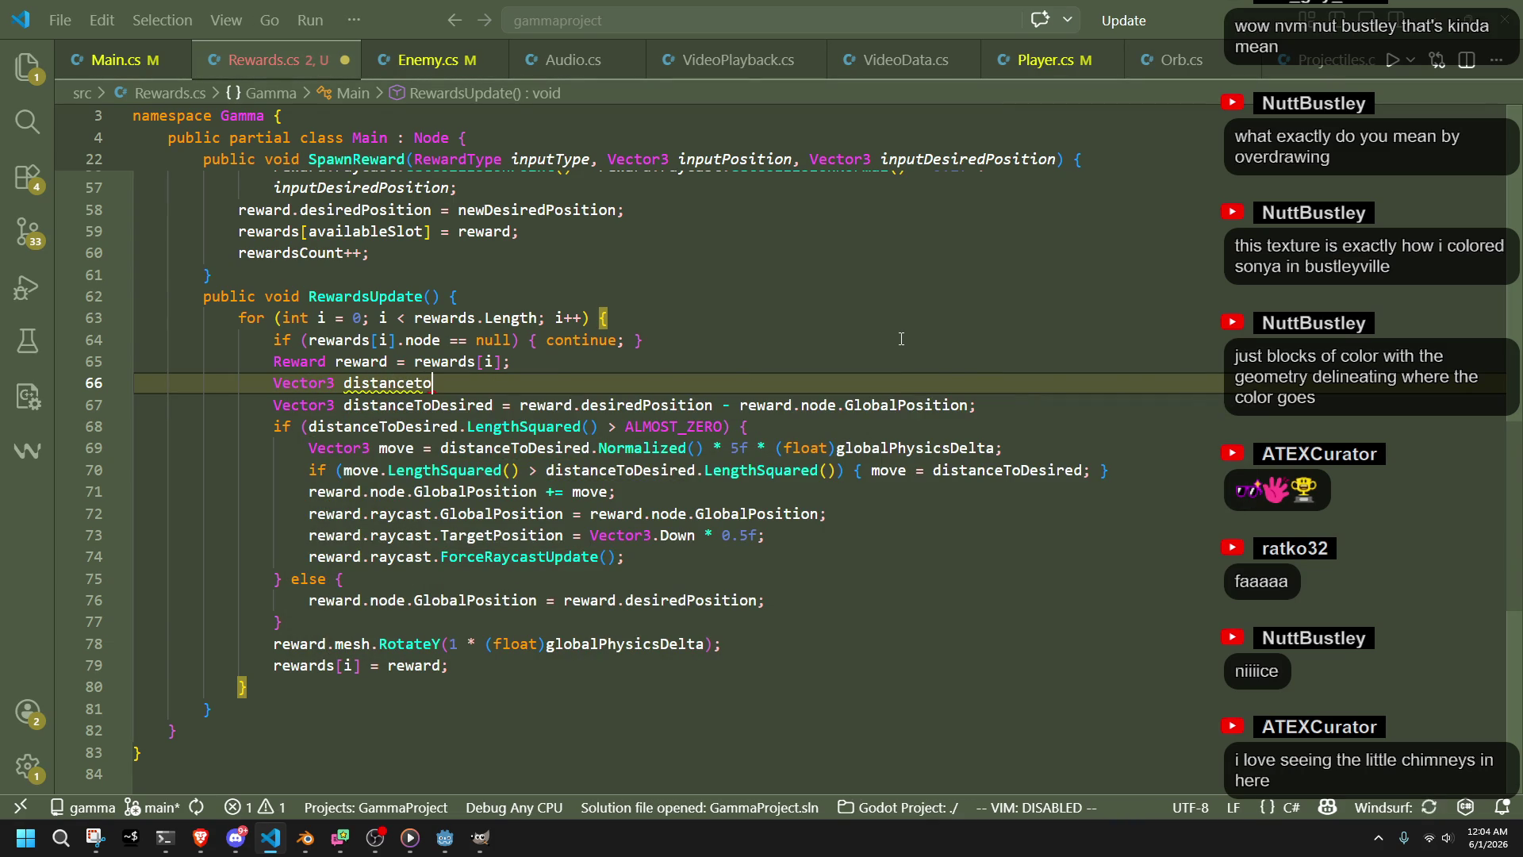
pyautogui.press('Tab')
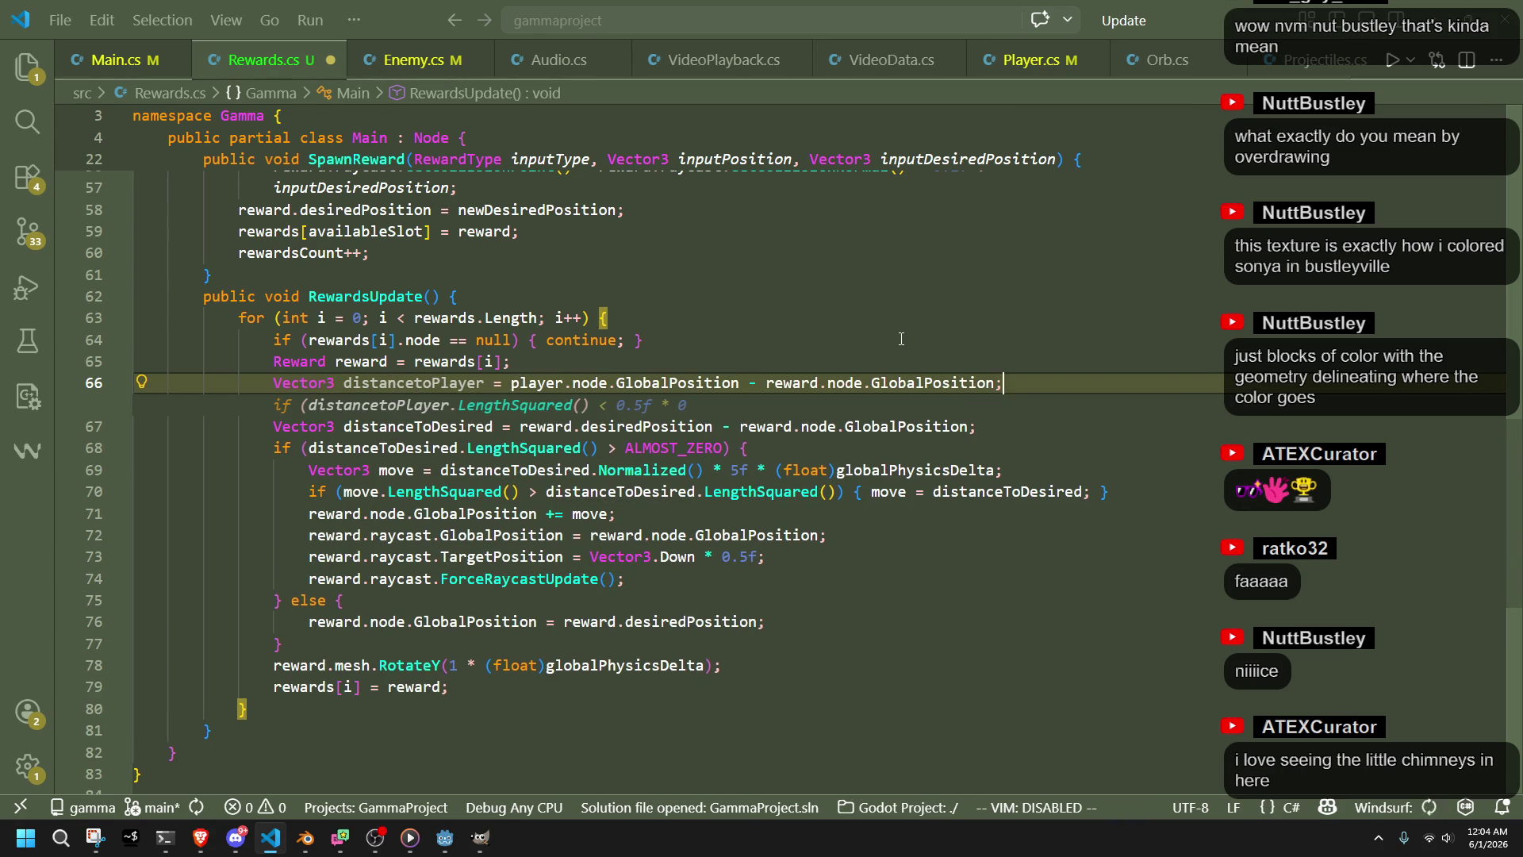
pyautogui.press('Return')
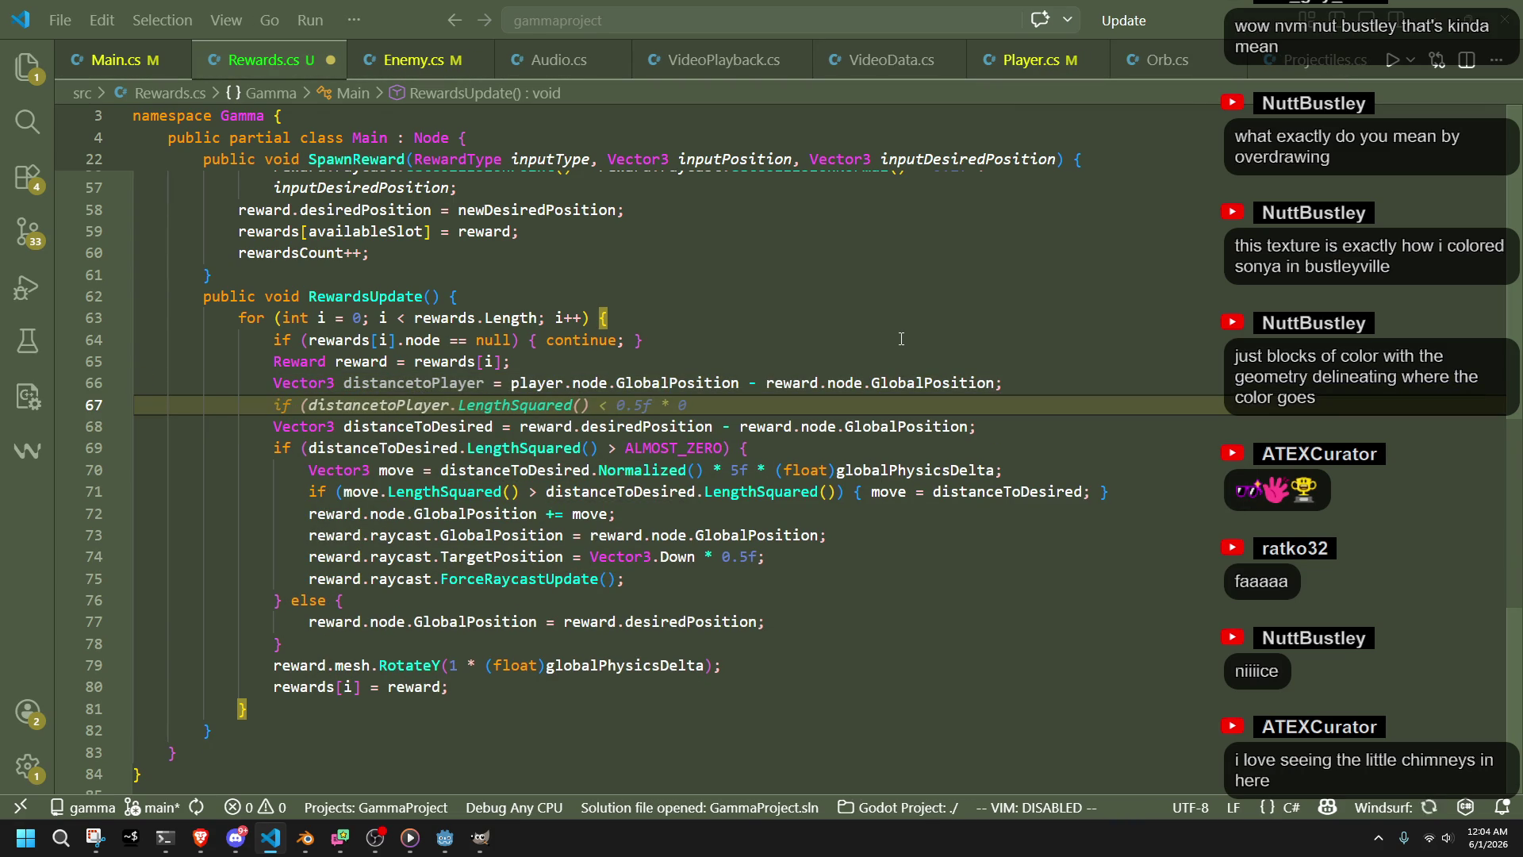
pyautogui.write('float ')
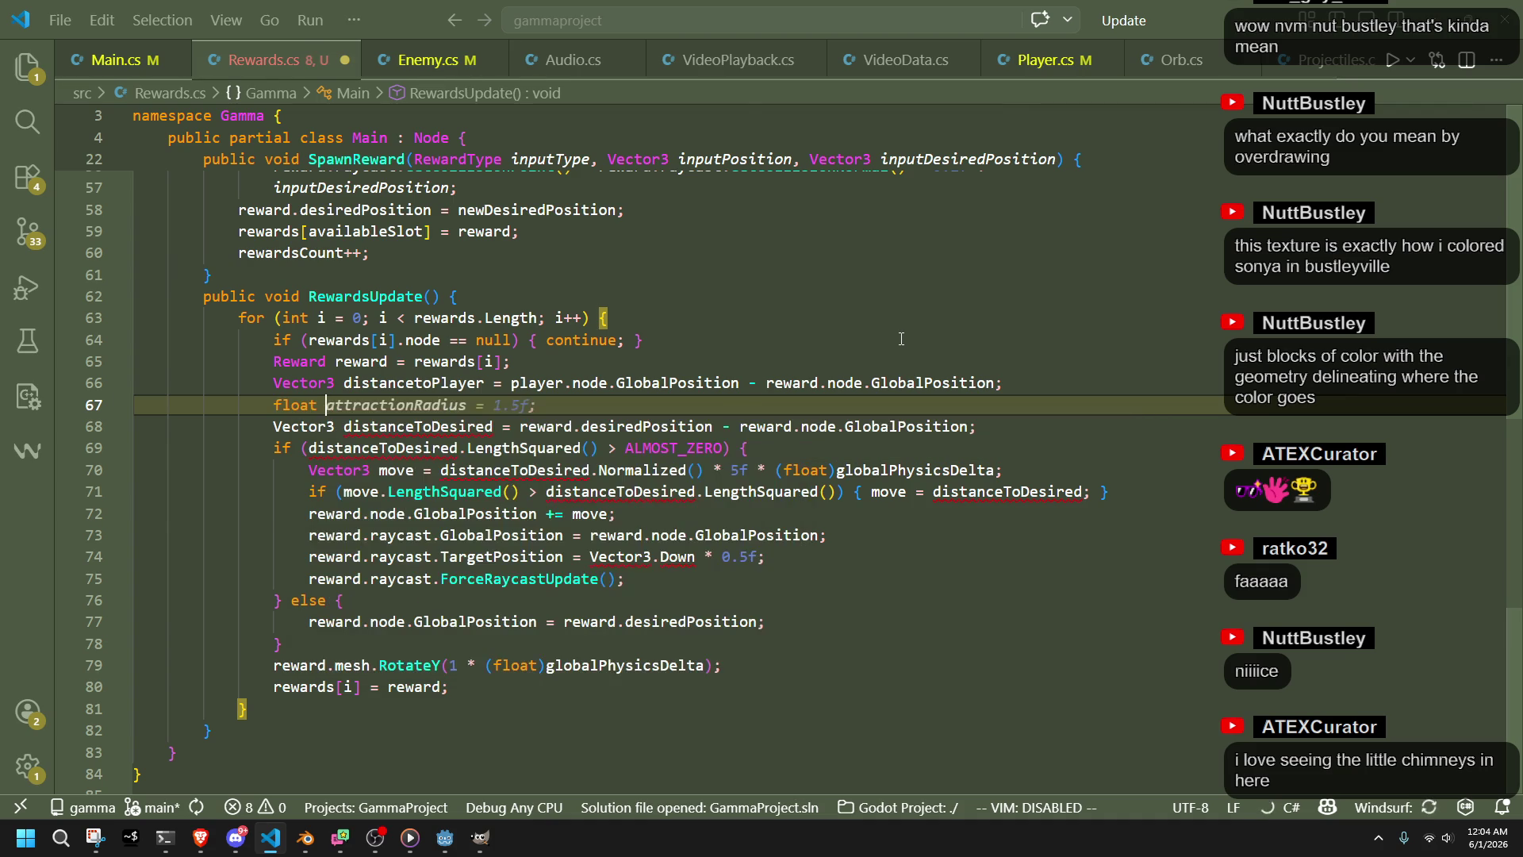
pyautogui.write('distan')
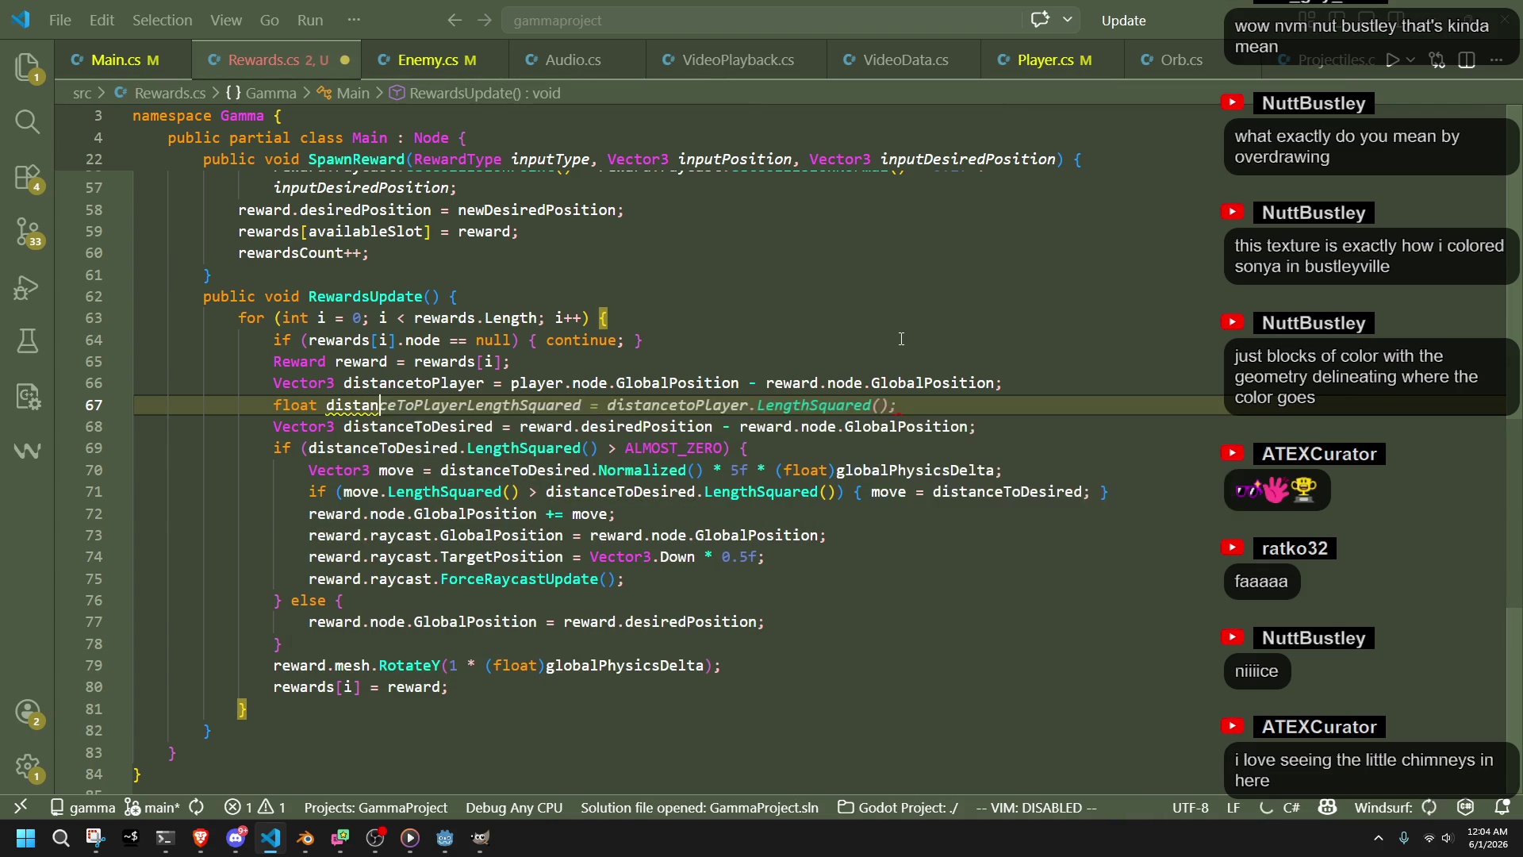
pyautogui.write('ceToPlayer')
pyautogui.write('Sq')
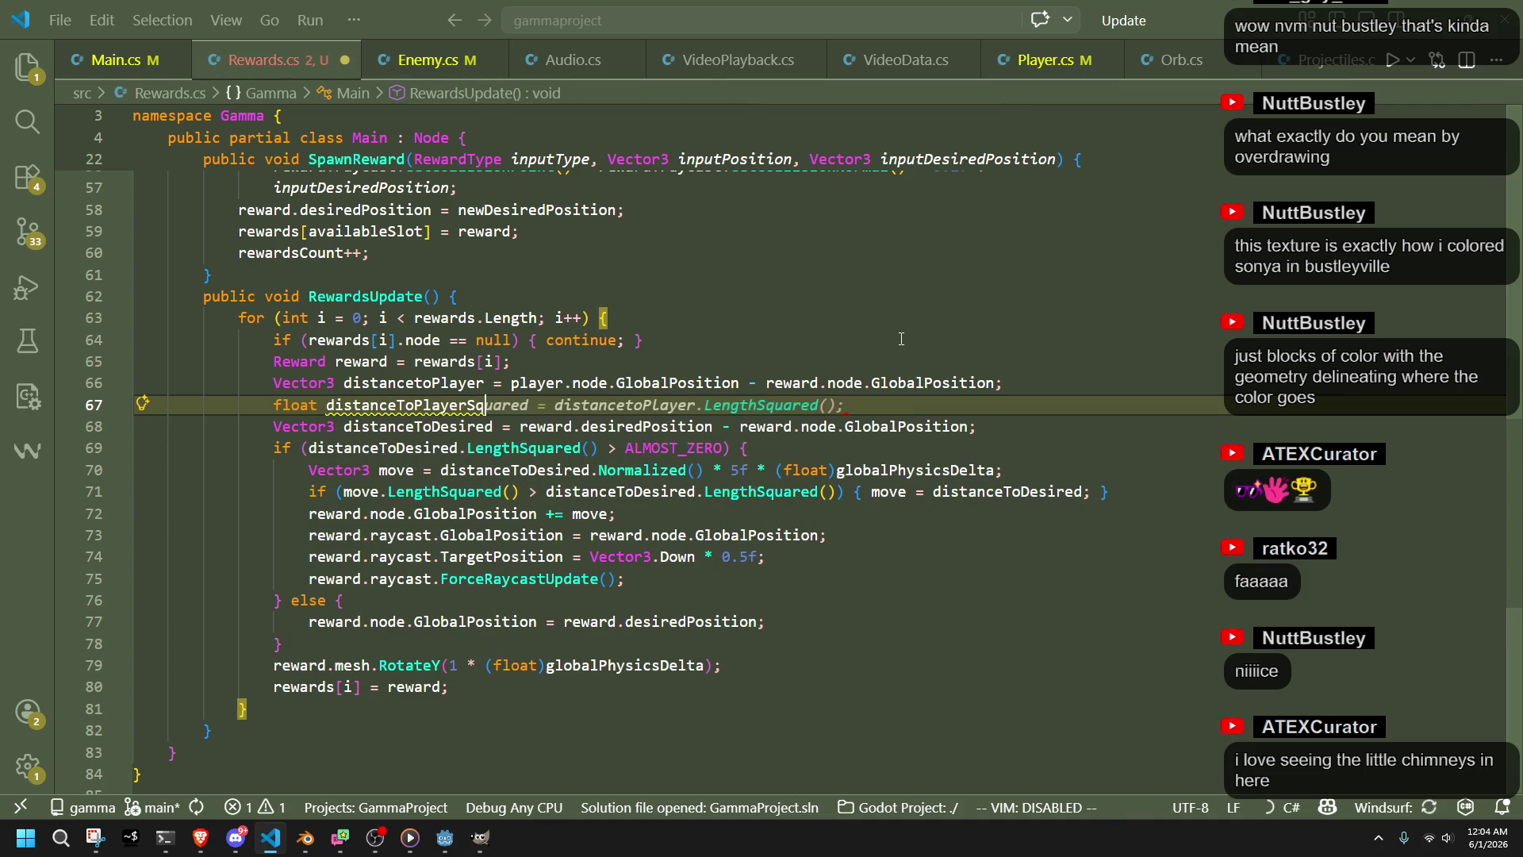
pyautogui.press('Tab')
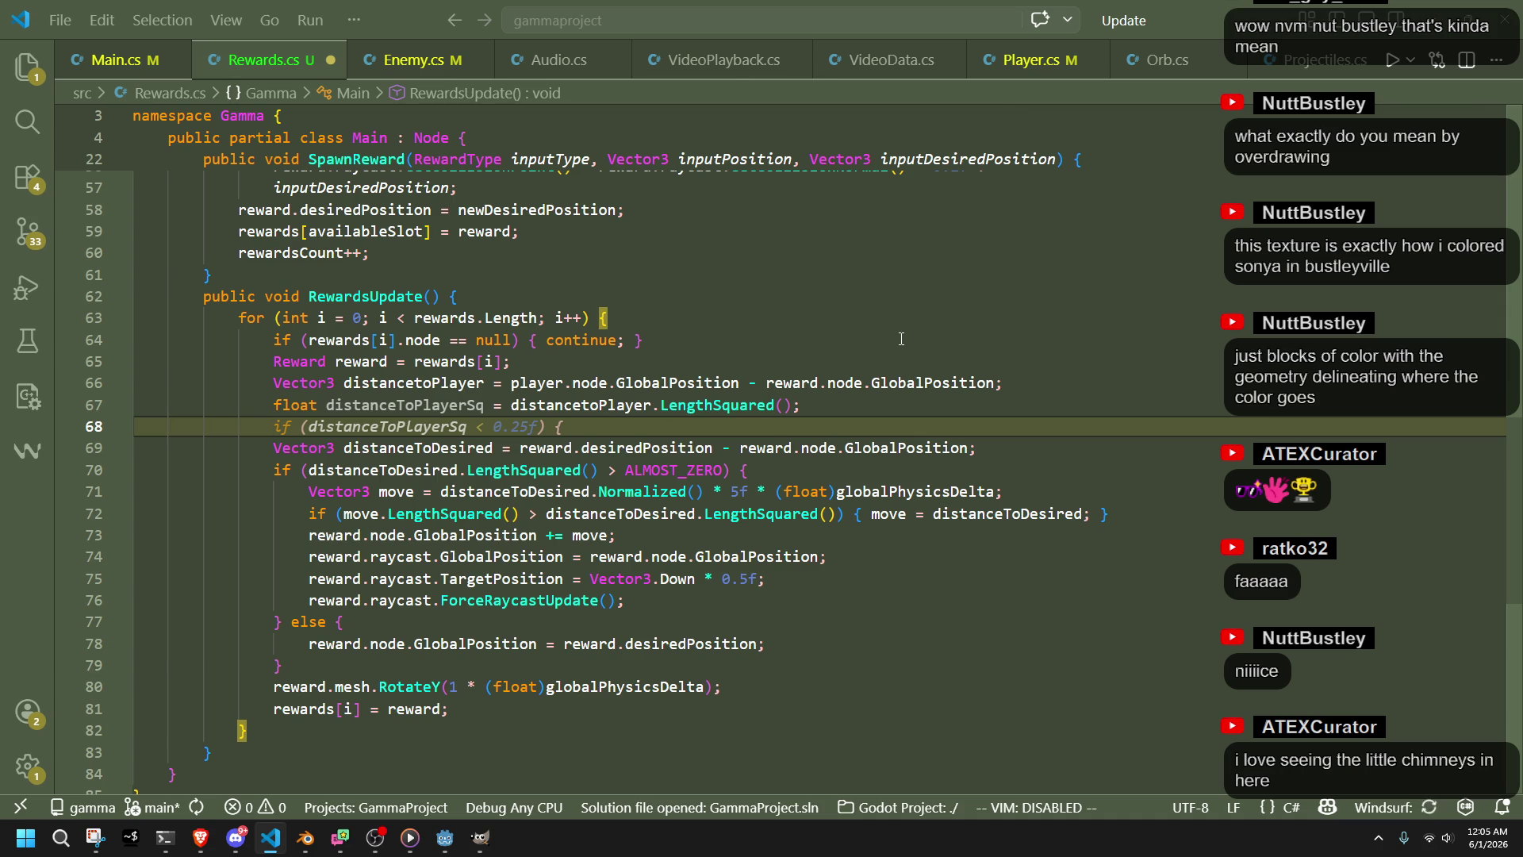
# Add an if distanceToPlayerSq < 0.25f block that frees the reward node and ends with continue
pyautogui.write('if')
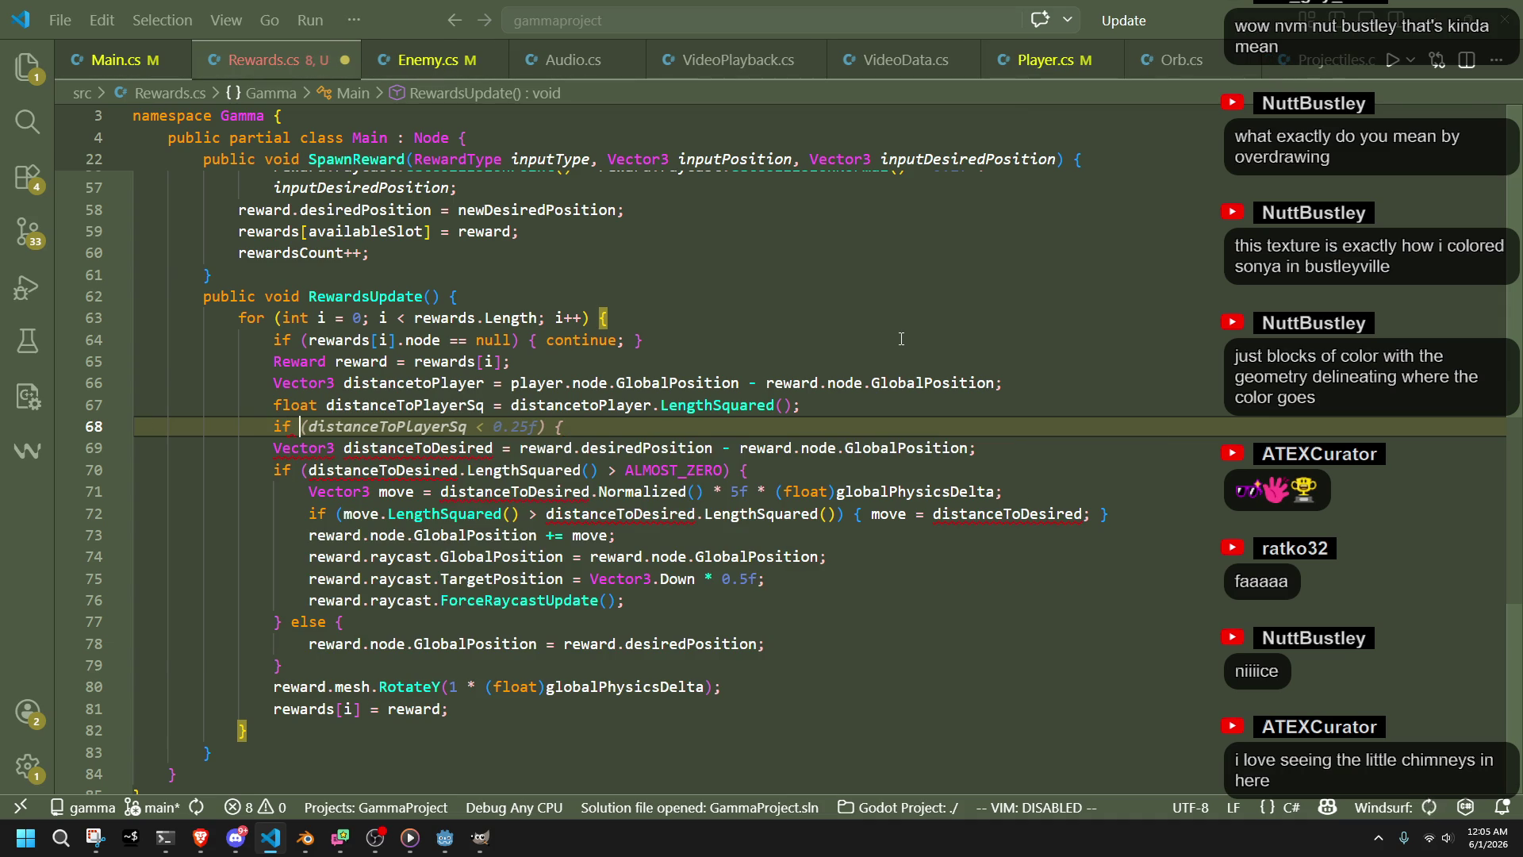
pyautogui.press('Tab')
pyautogui.press('Return')
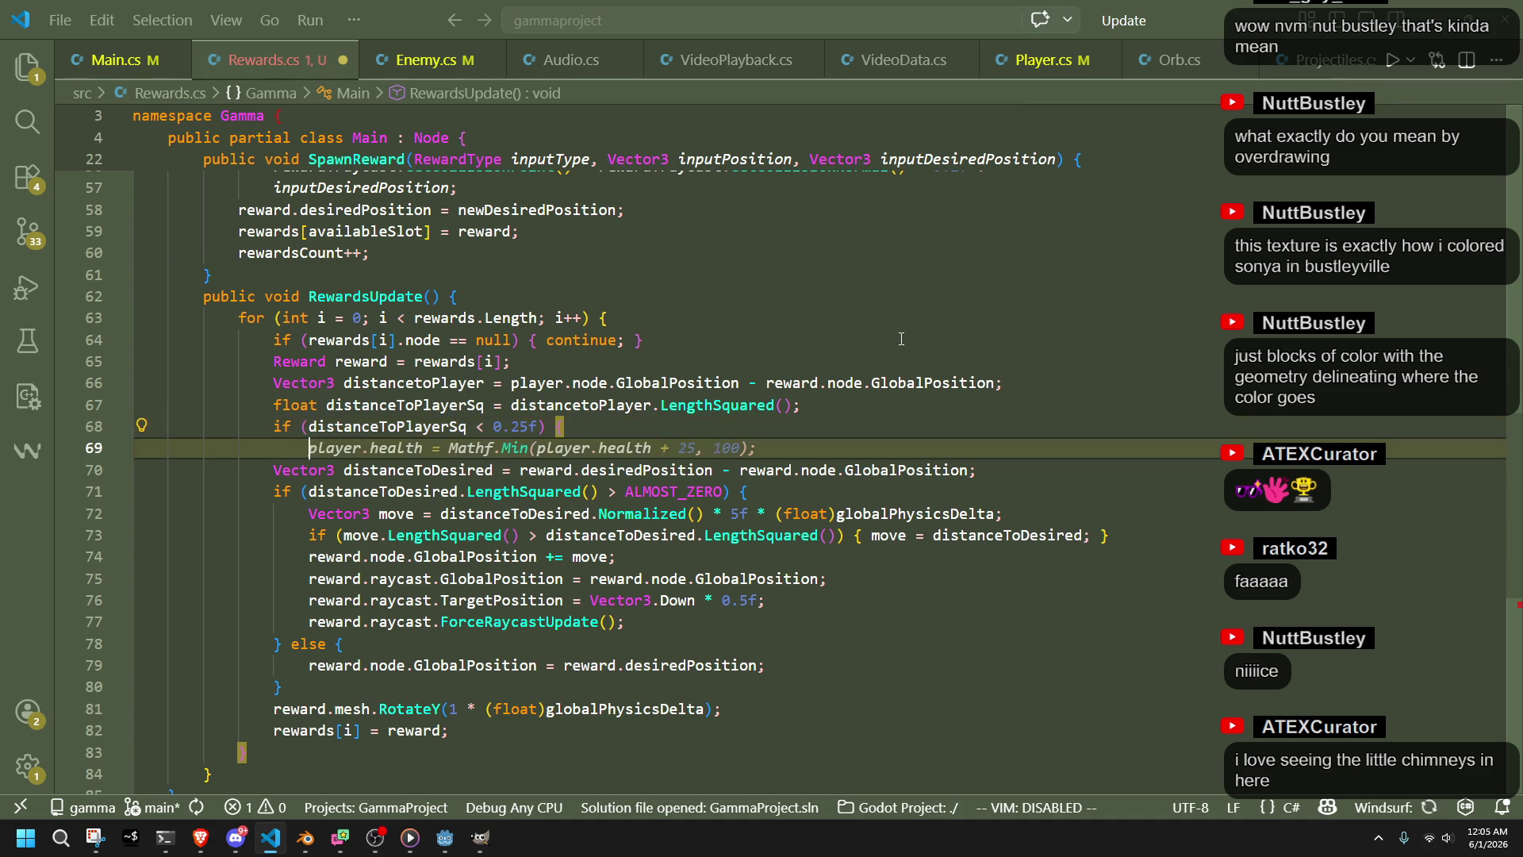
pyautogui.write('reward.node')
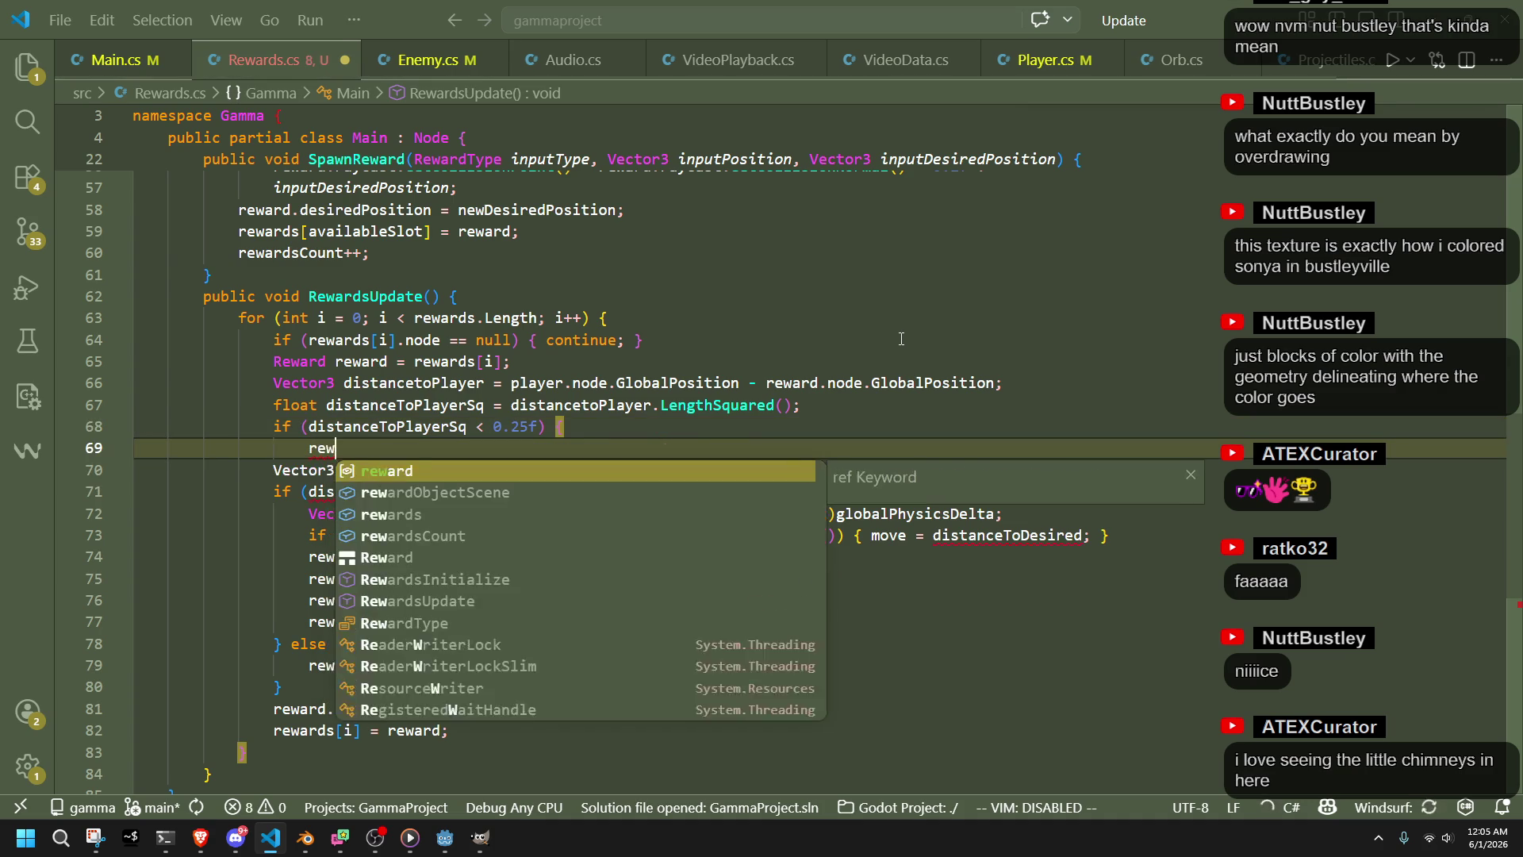
pyautogui.press('Tab')
pyautogui.press('Tab')
pyautogui.press('Tab')
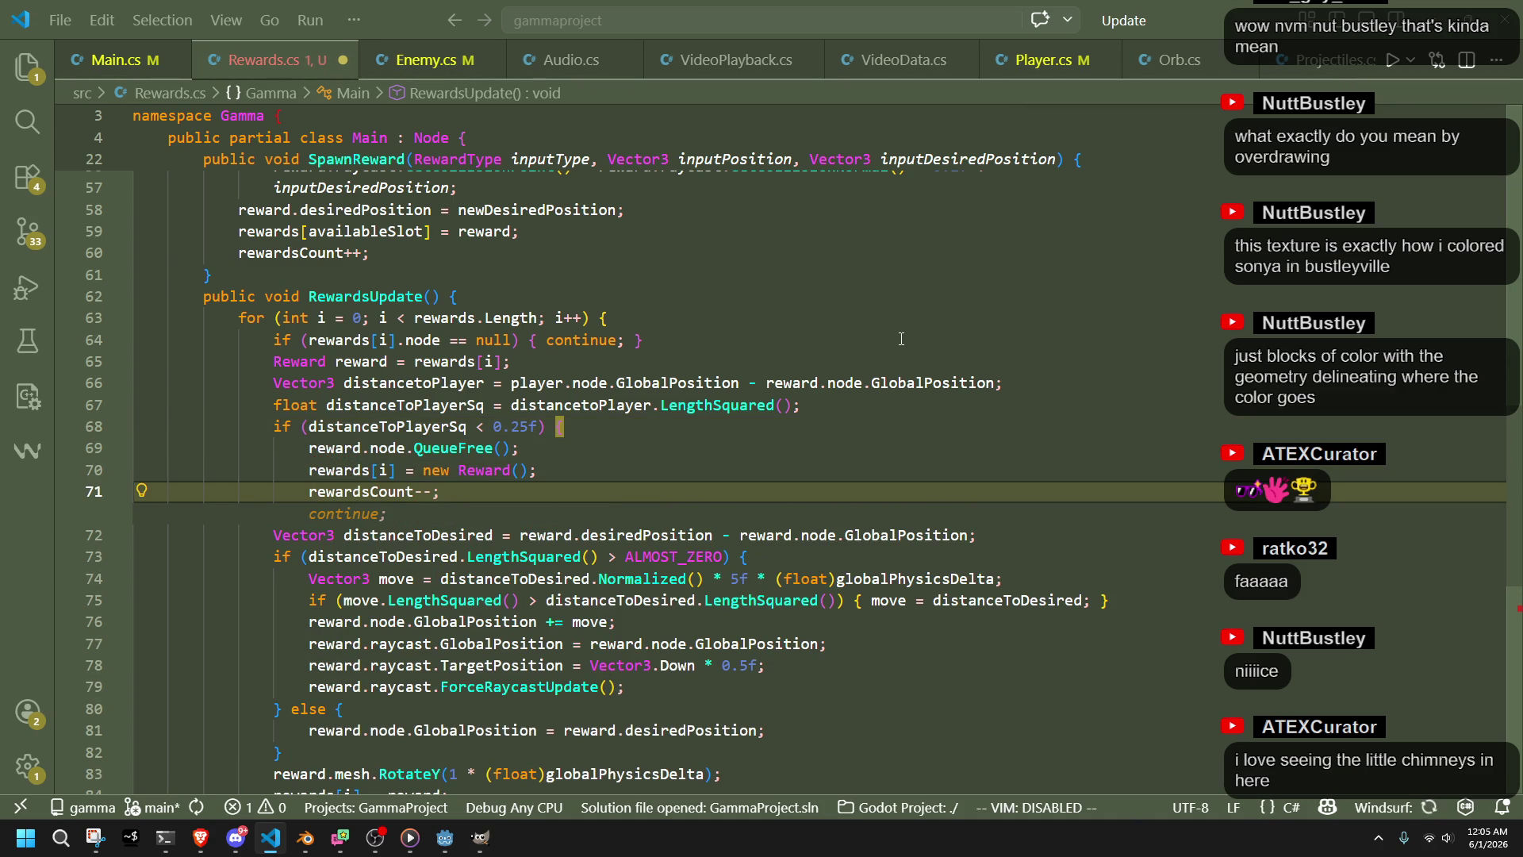
pyautogui.press('Tab')
pyautogui.press('Return')
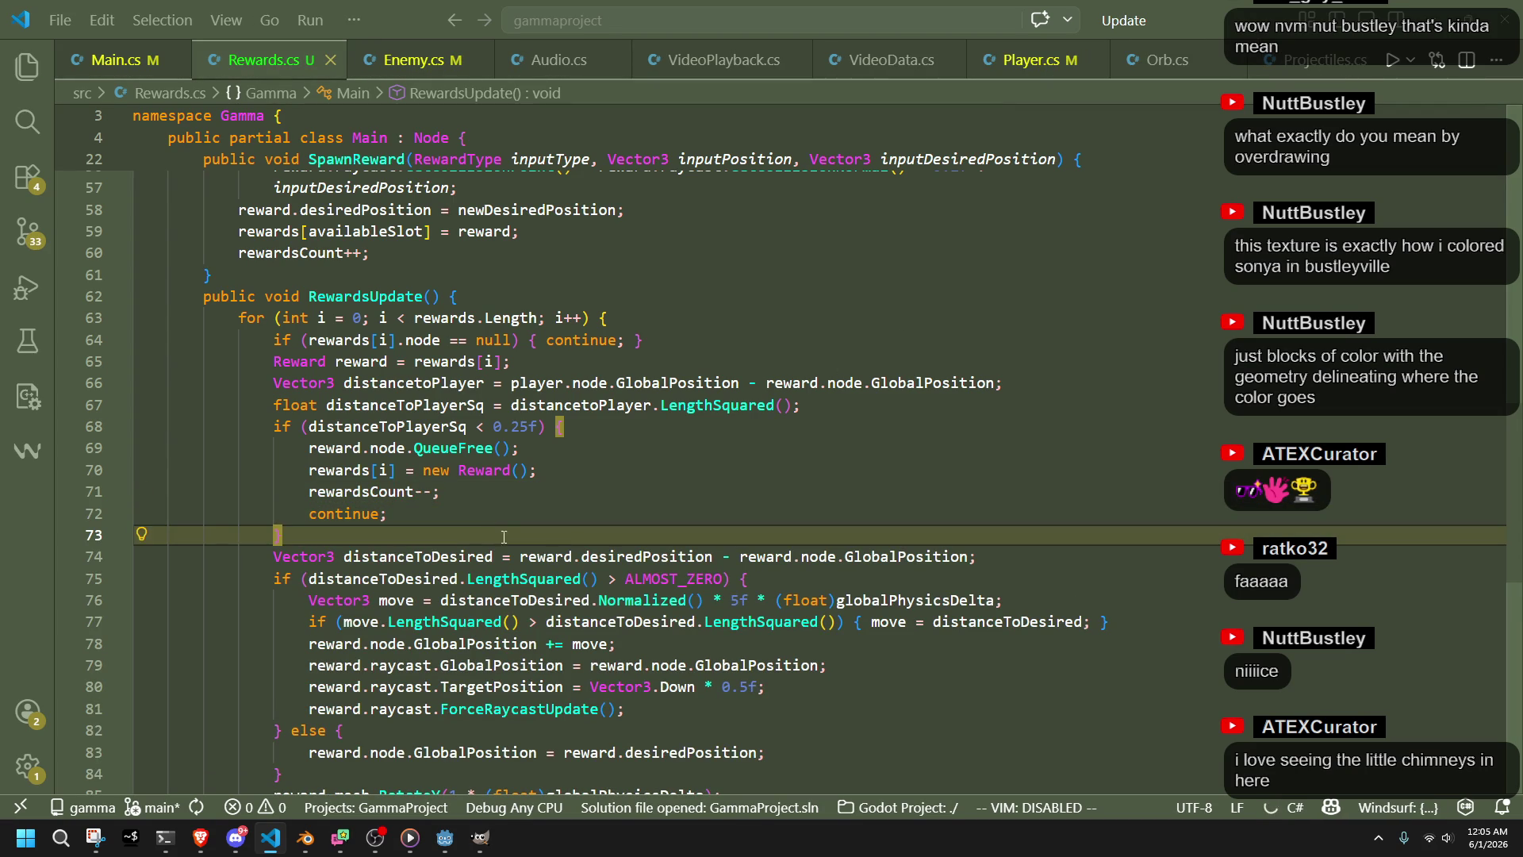
pyautogui.hotkey('alt', 'Tab')
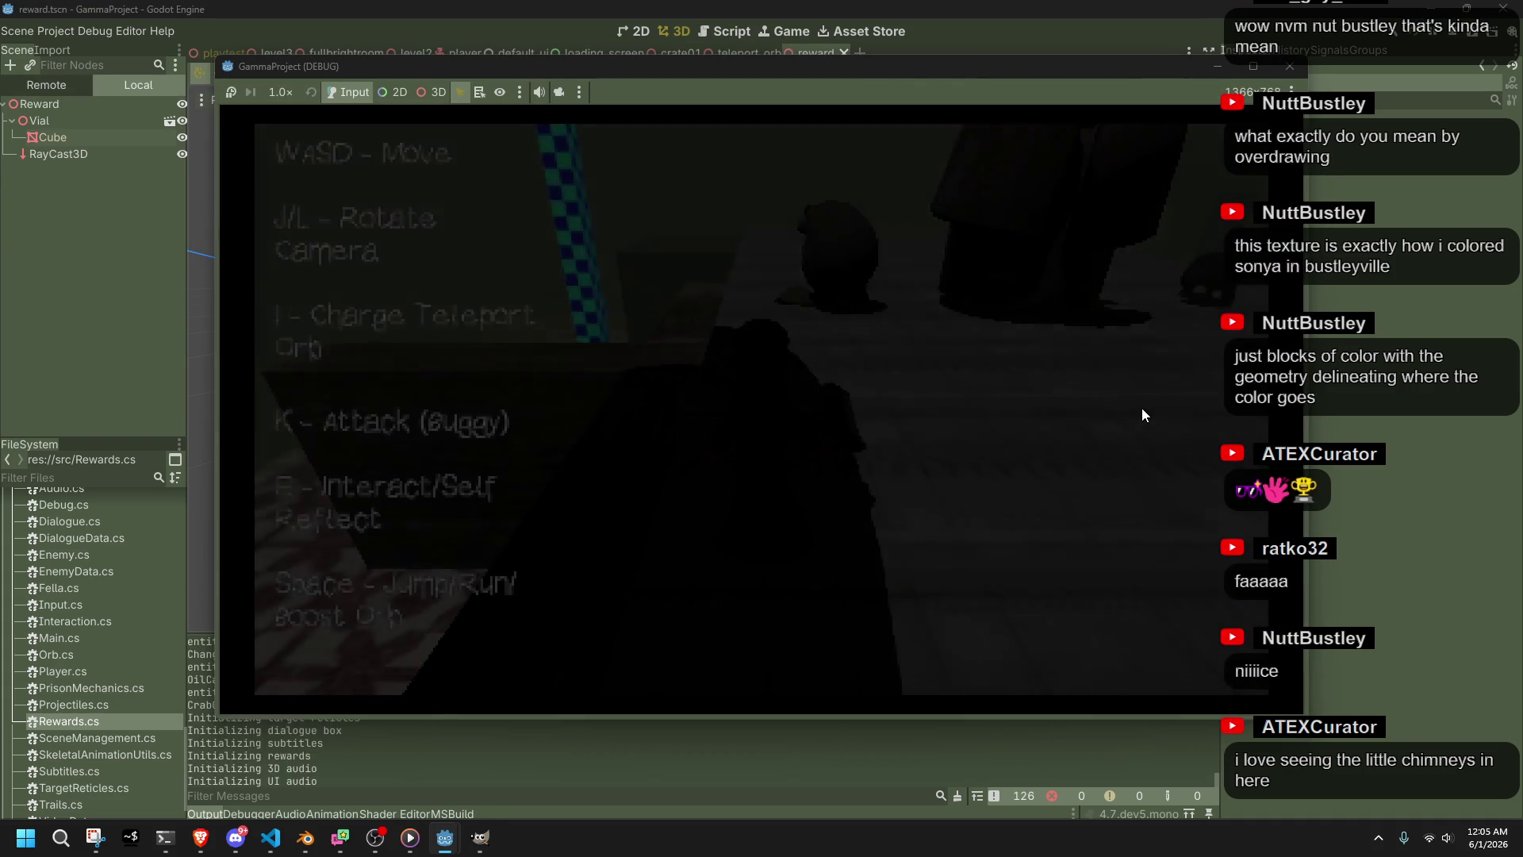
# Move the character around the level with W, A and D, then stop the game
pyautogui.press('w')
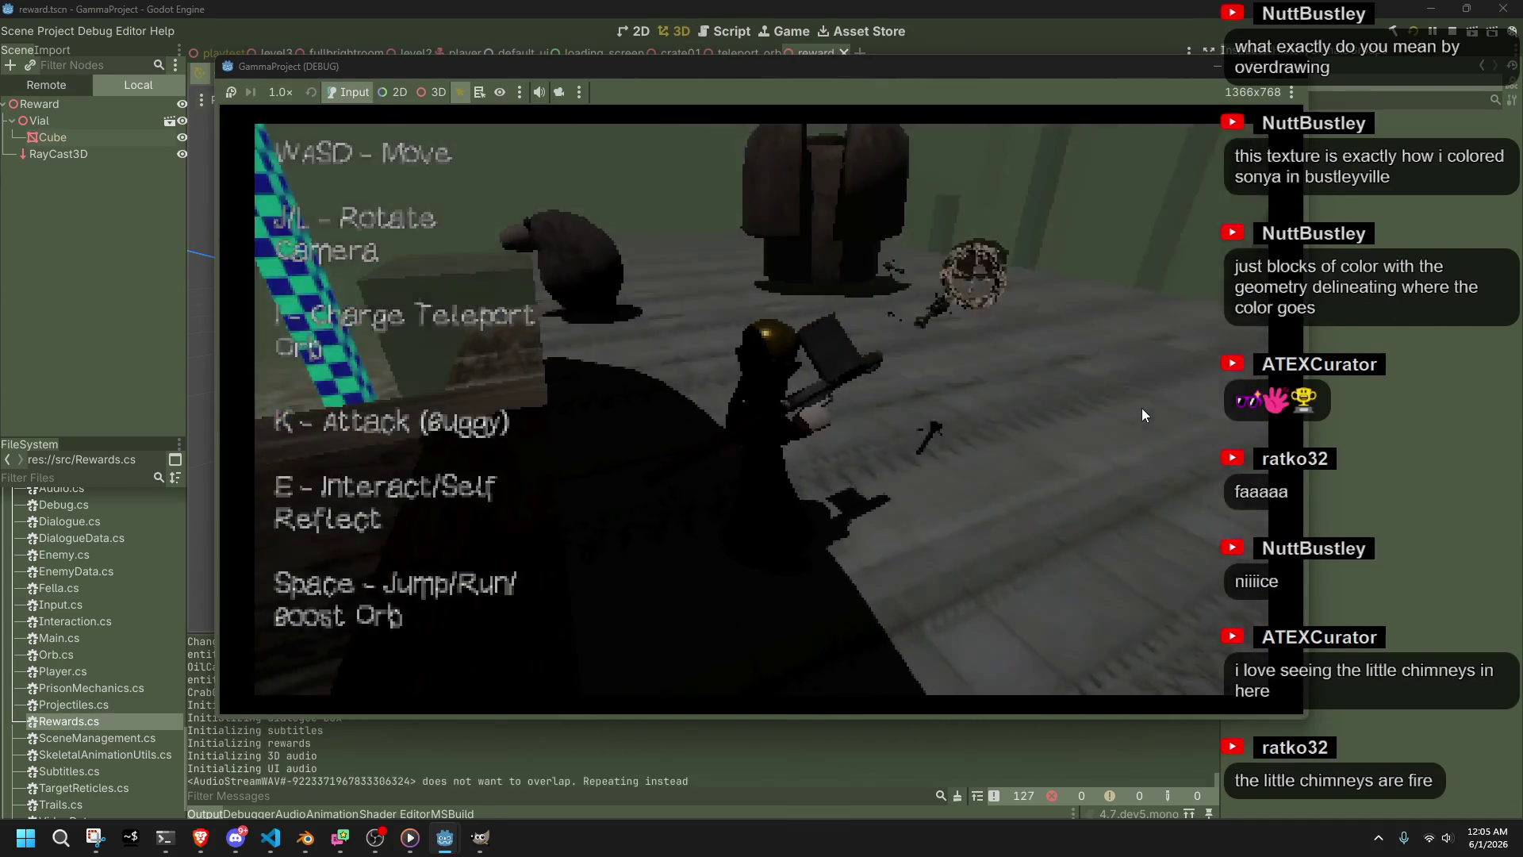
pyautogui.press('a')
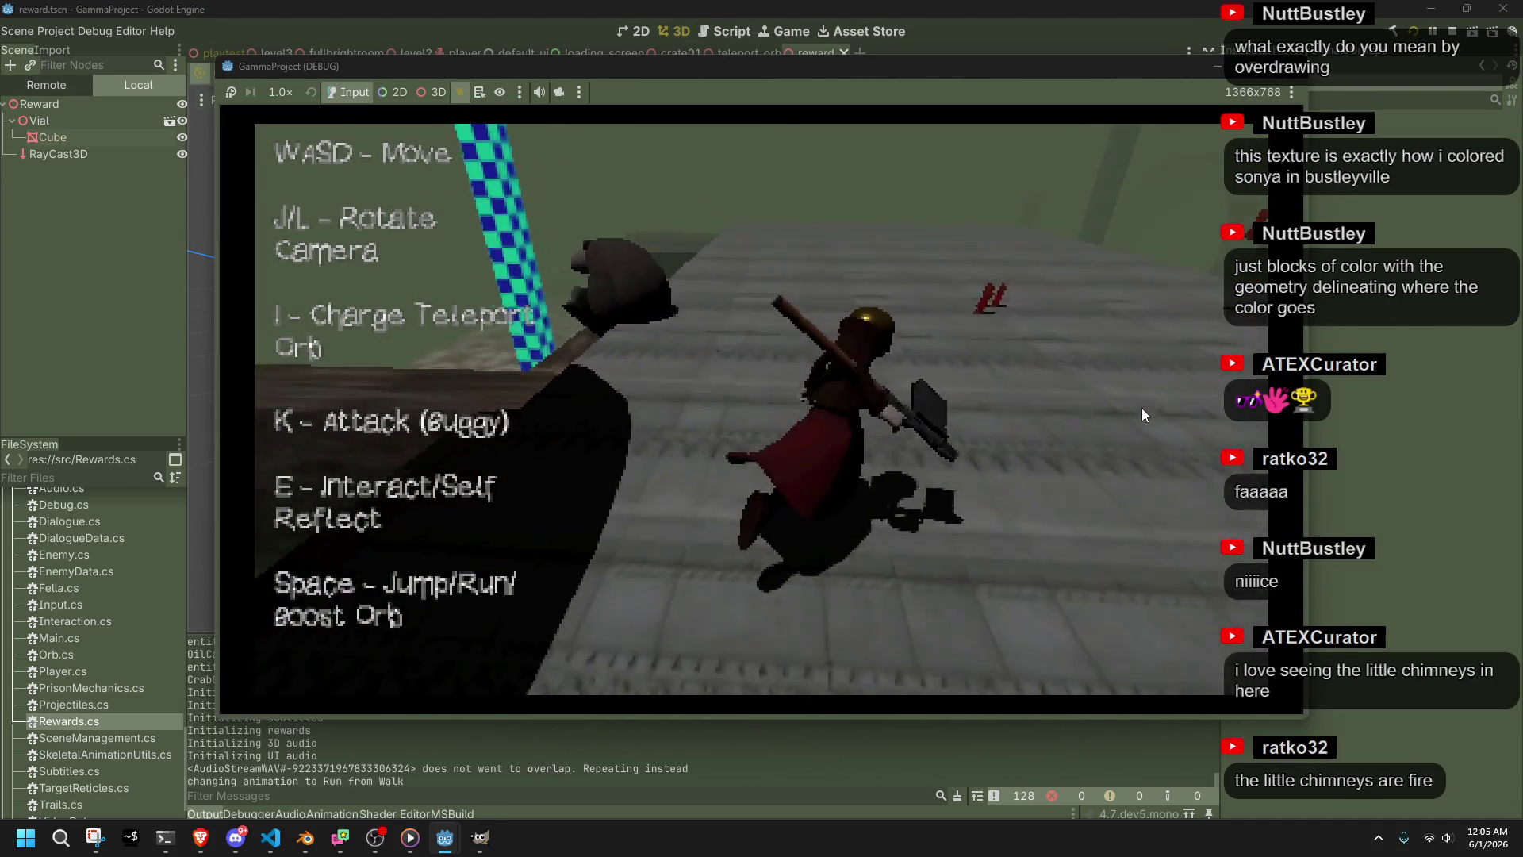
pyautogui.press('d')
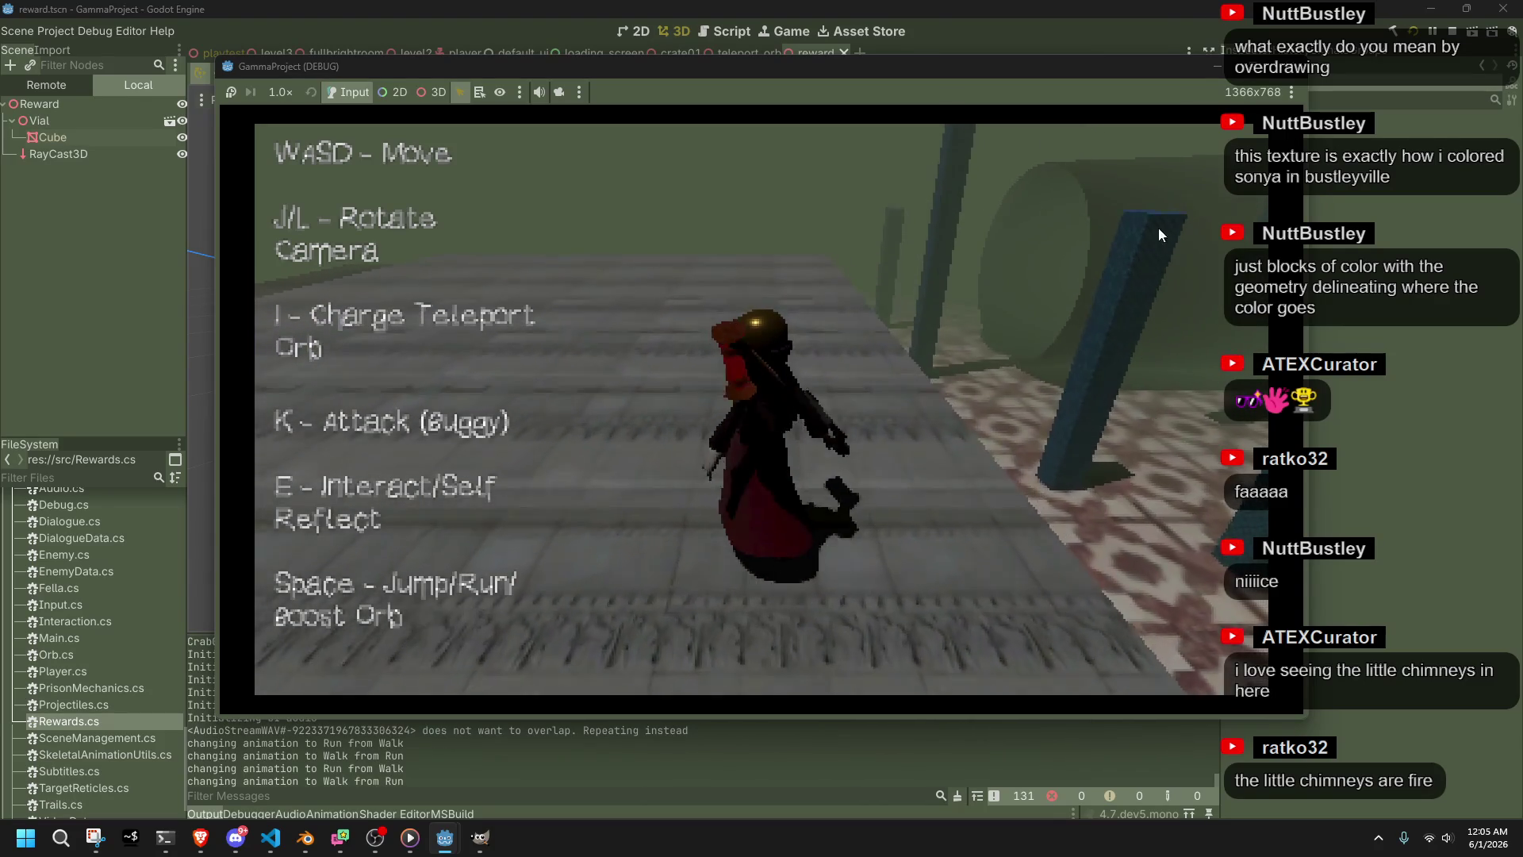
pyautogui.click(1289, 69)
# Change the distanceToPlayerSq pickup threshold from 0.25f to 2f, then rebuild and run the game
pyautogui.hotkey('alt', 'Tab')
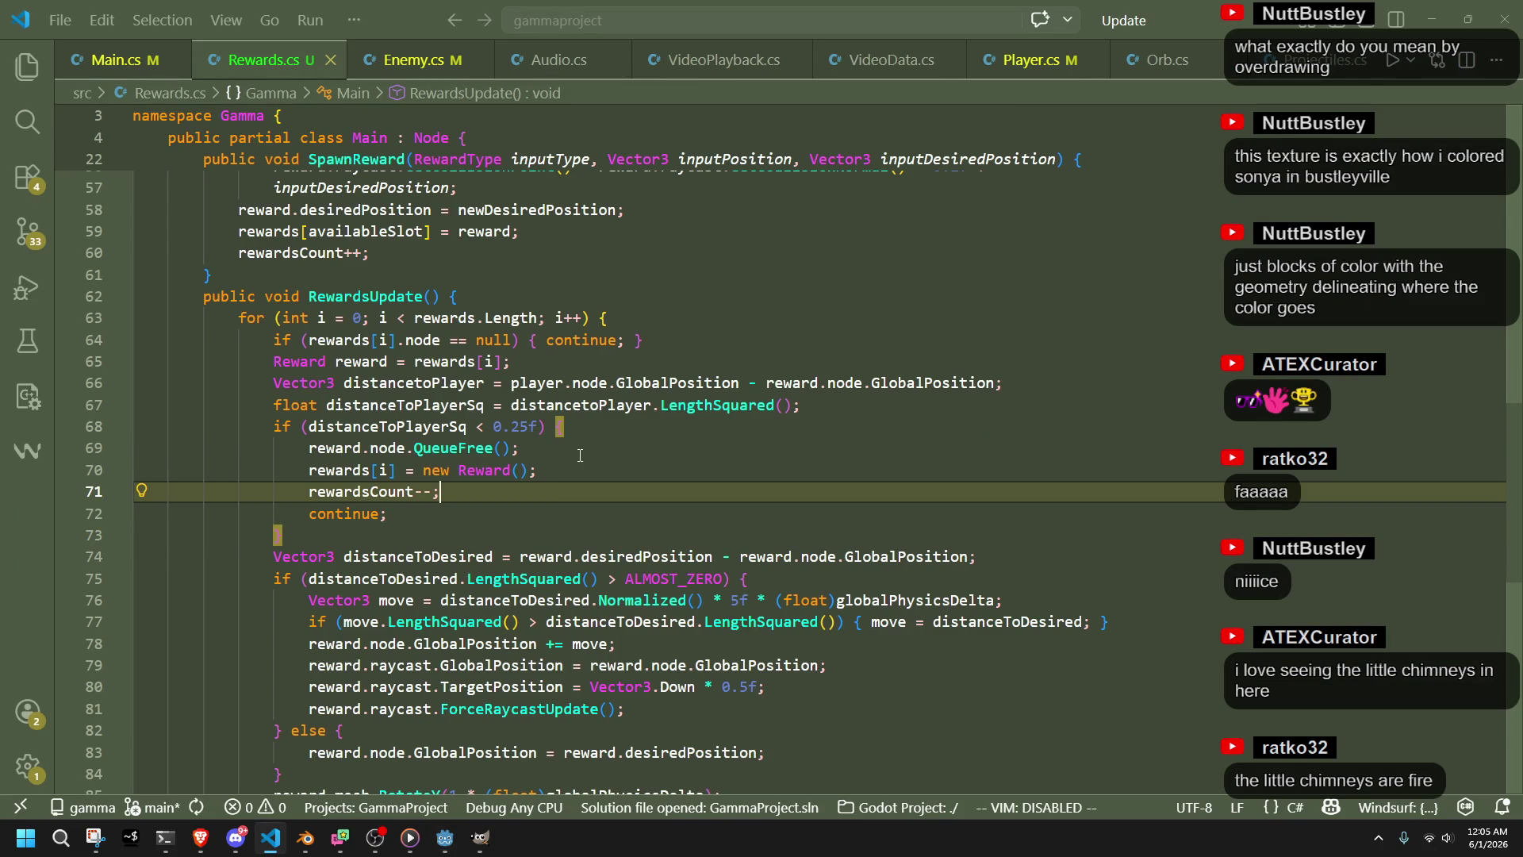
pyautogui.click(580, 456)
pyautogui.click(524, 430)
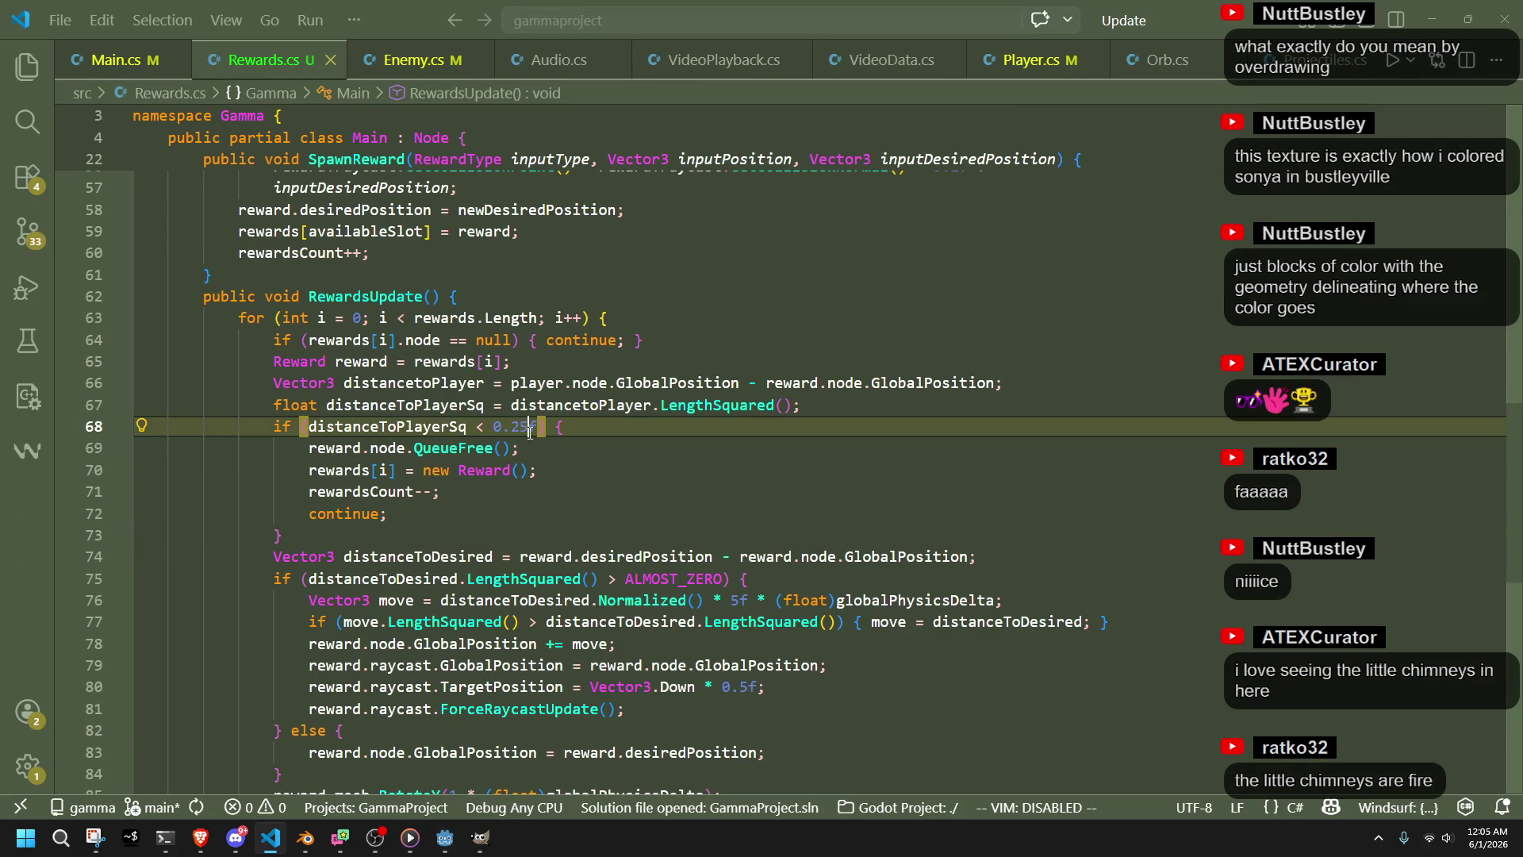
pyautogui.moveTo(529, 432); pyautogui.dragTo(494, 429)
pyautogui.write('1')
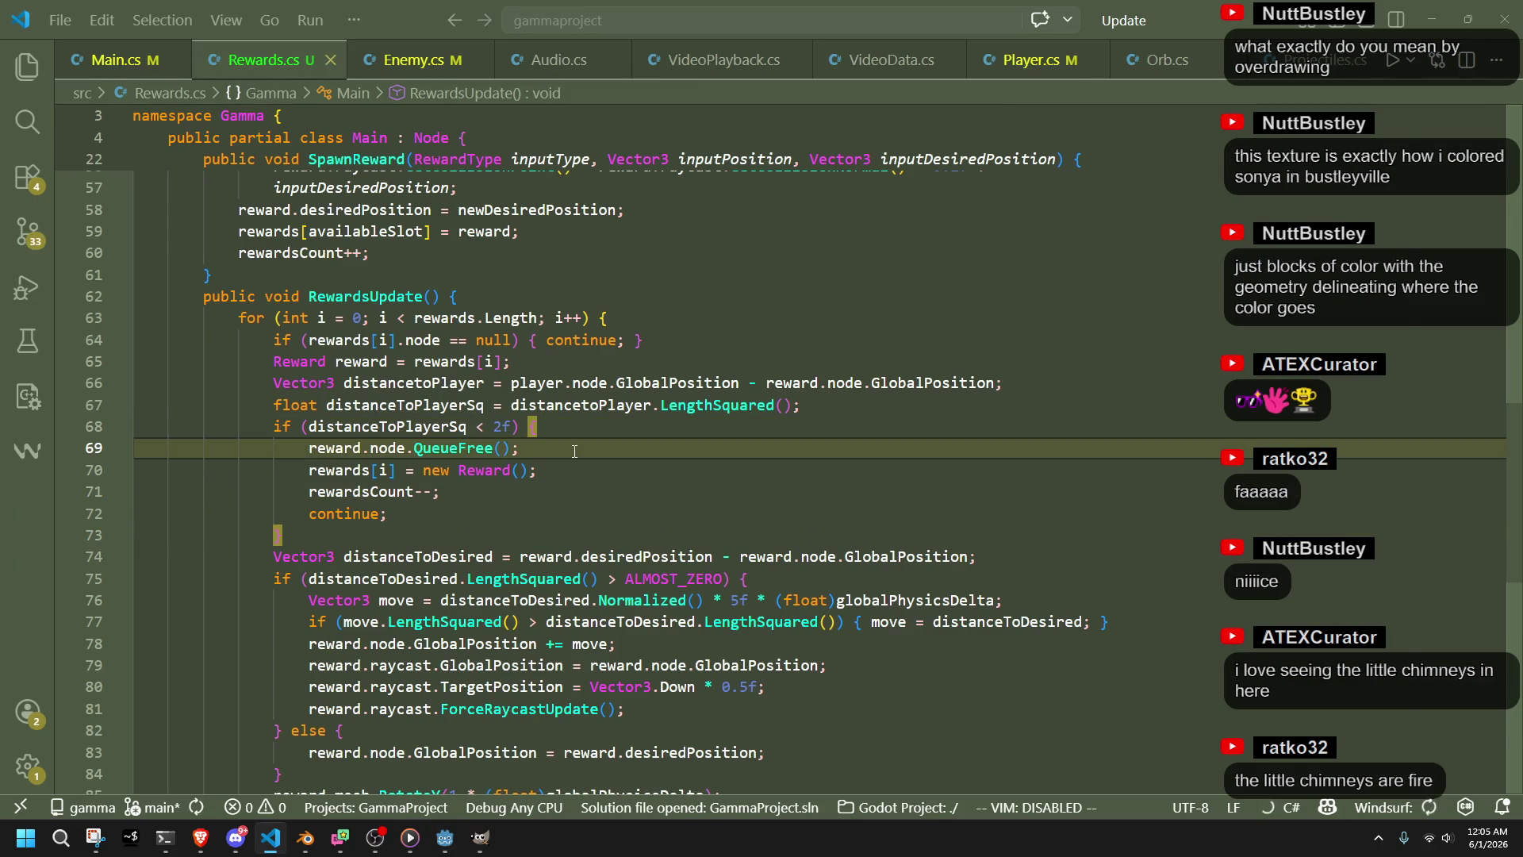
pyautogui.hotkey('alt', 'Tab')
pyautogui.click(1419, 37)
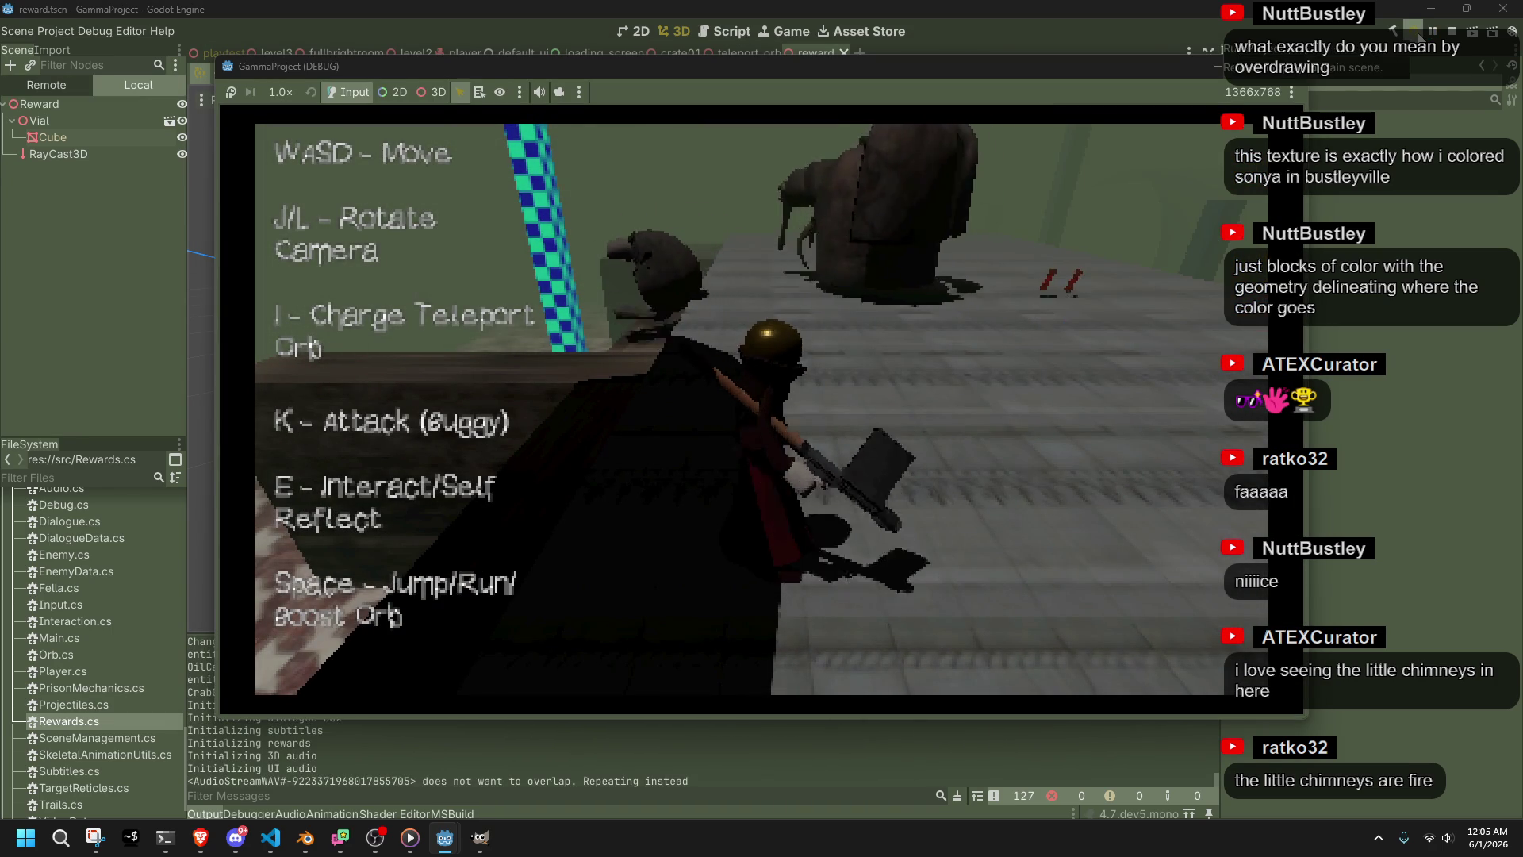
# Run and jump past the rock mounds to the red reward vials, circling the camera, then stop the game
pyautogui.press('w')
pyautogui.press('space')
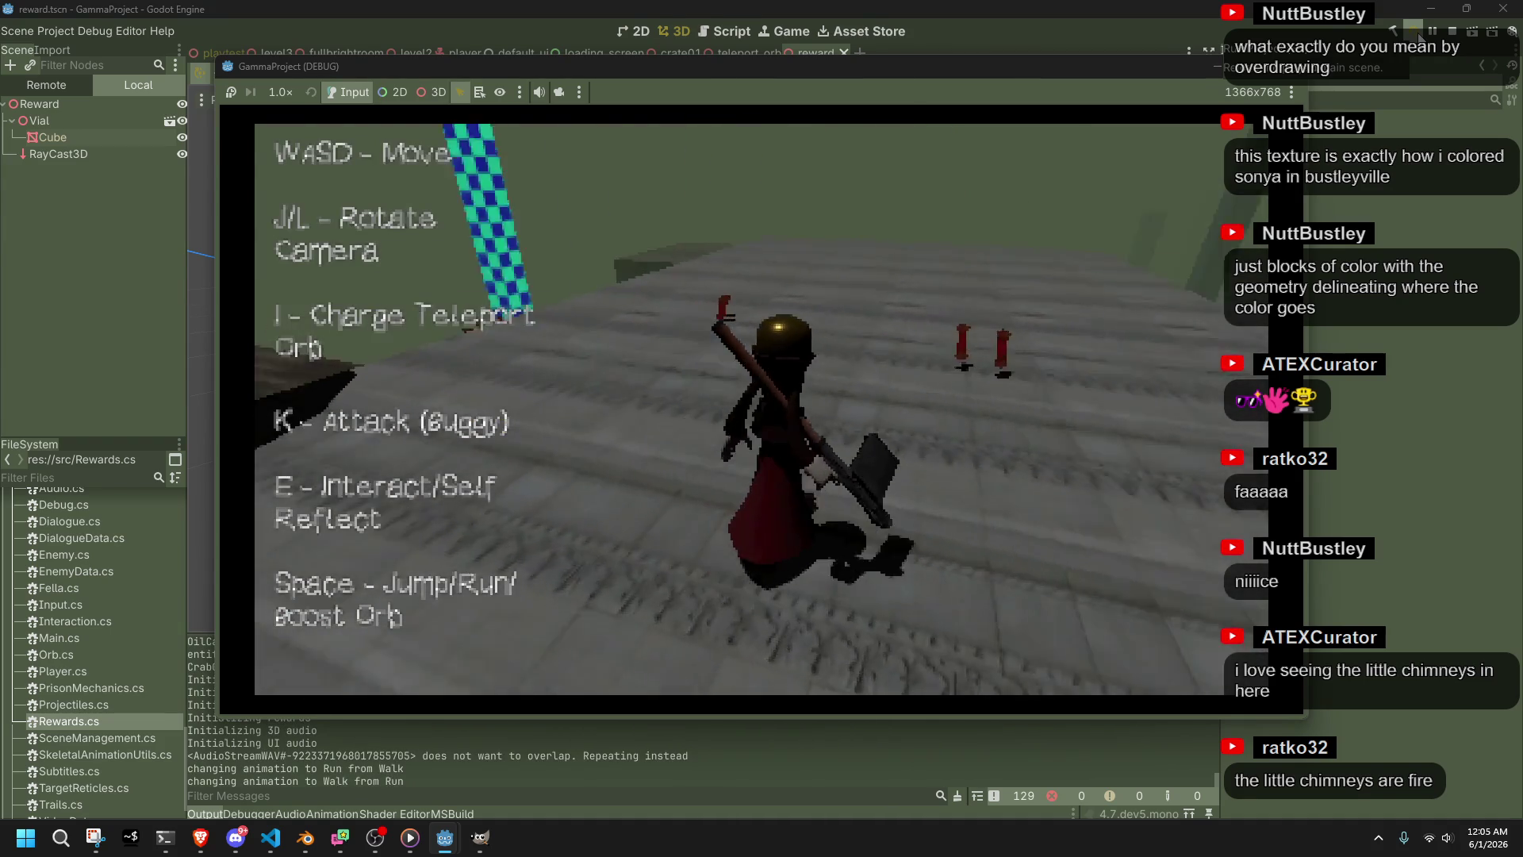
pyautogui.press('w')
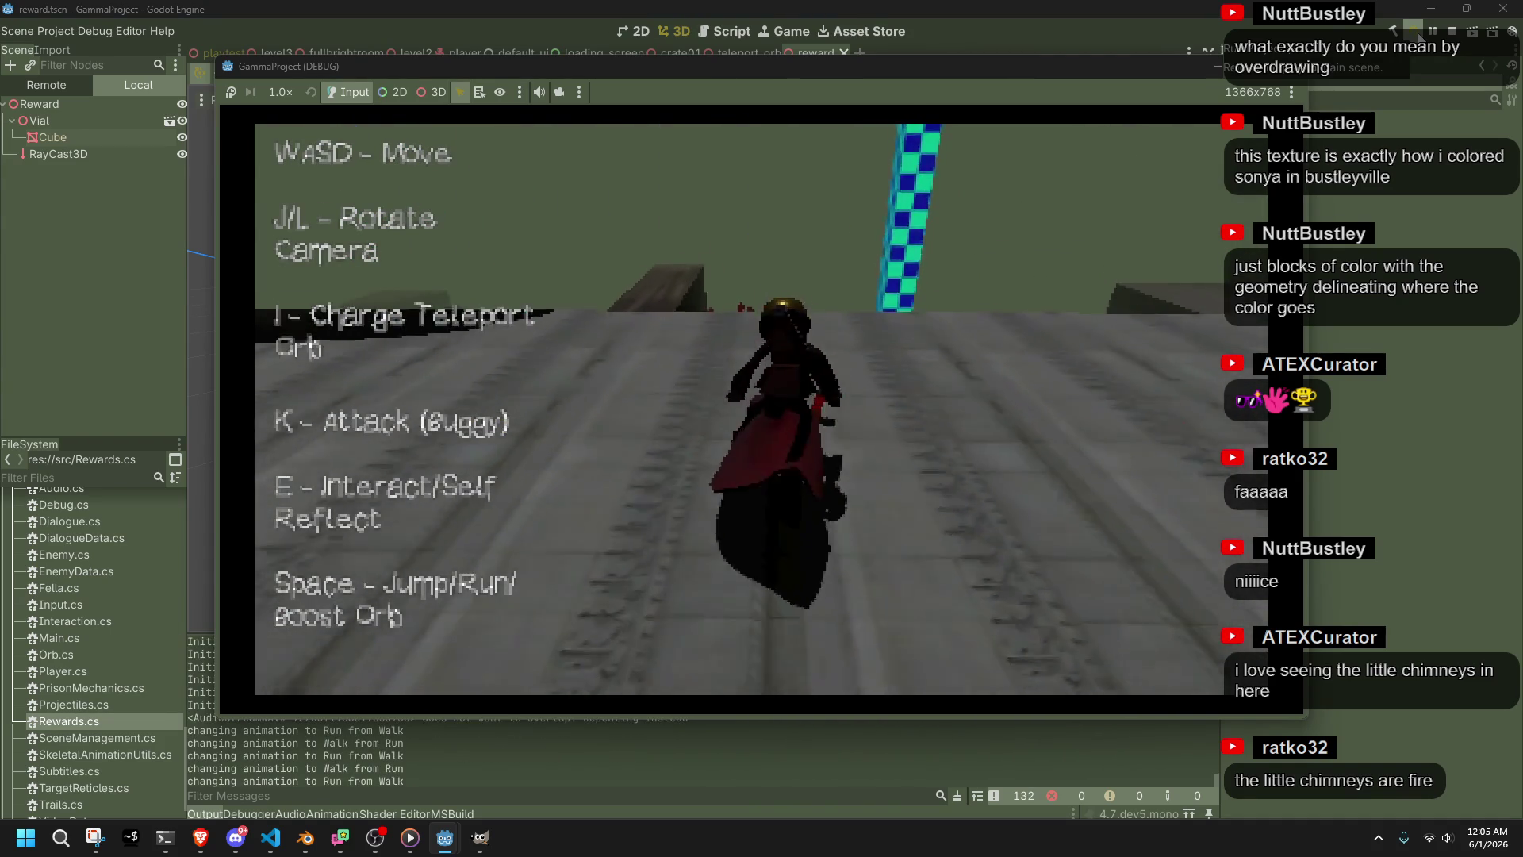
pyautogui.press('w')
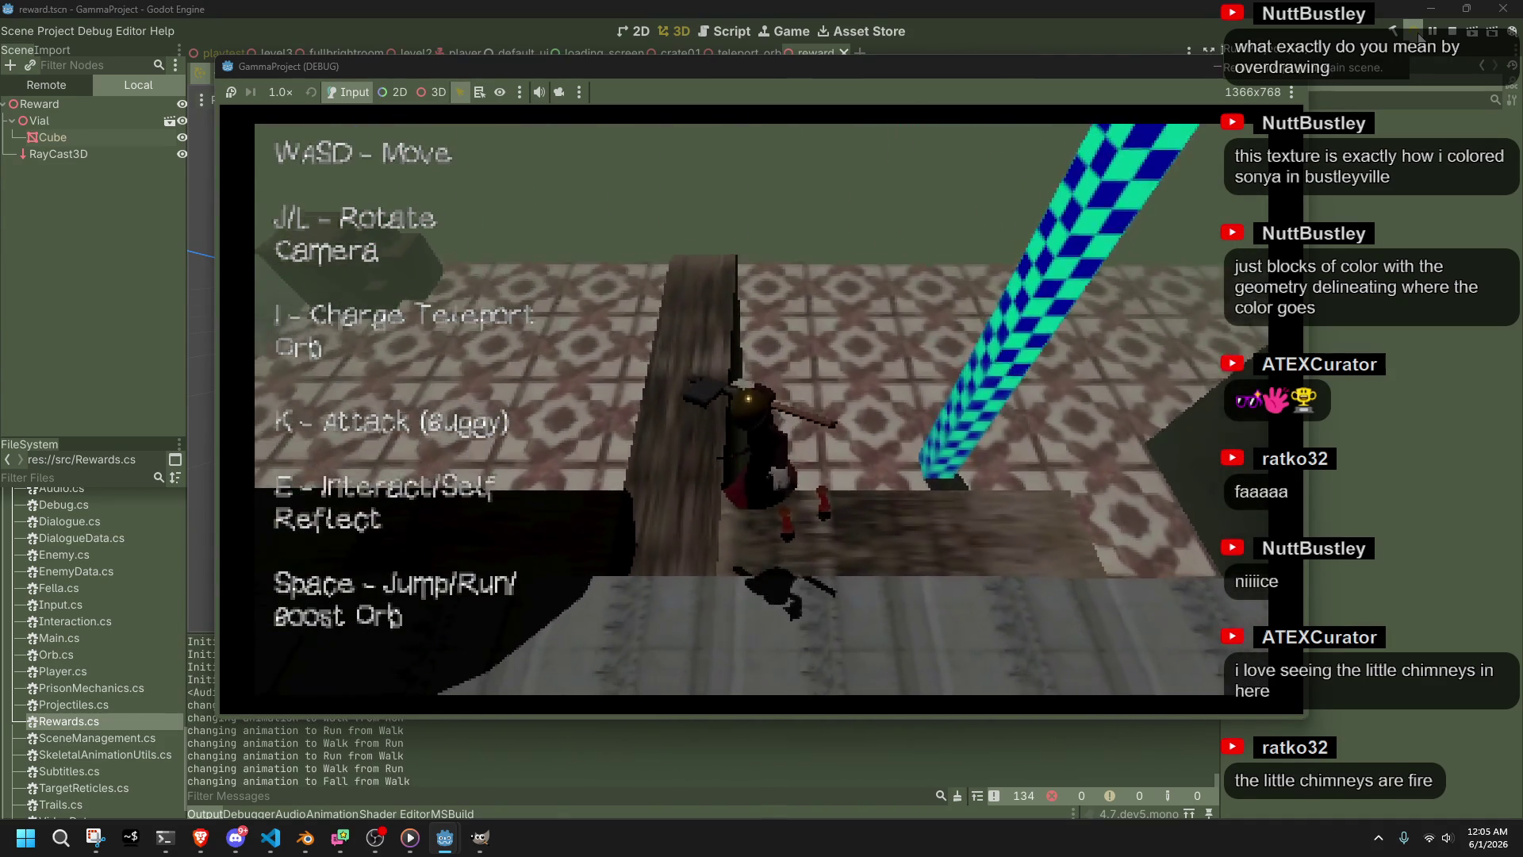
pyautogui.press('w')
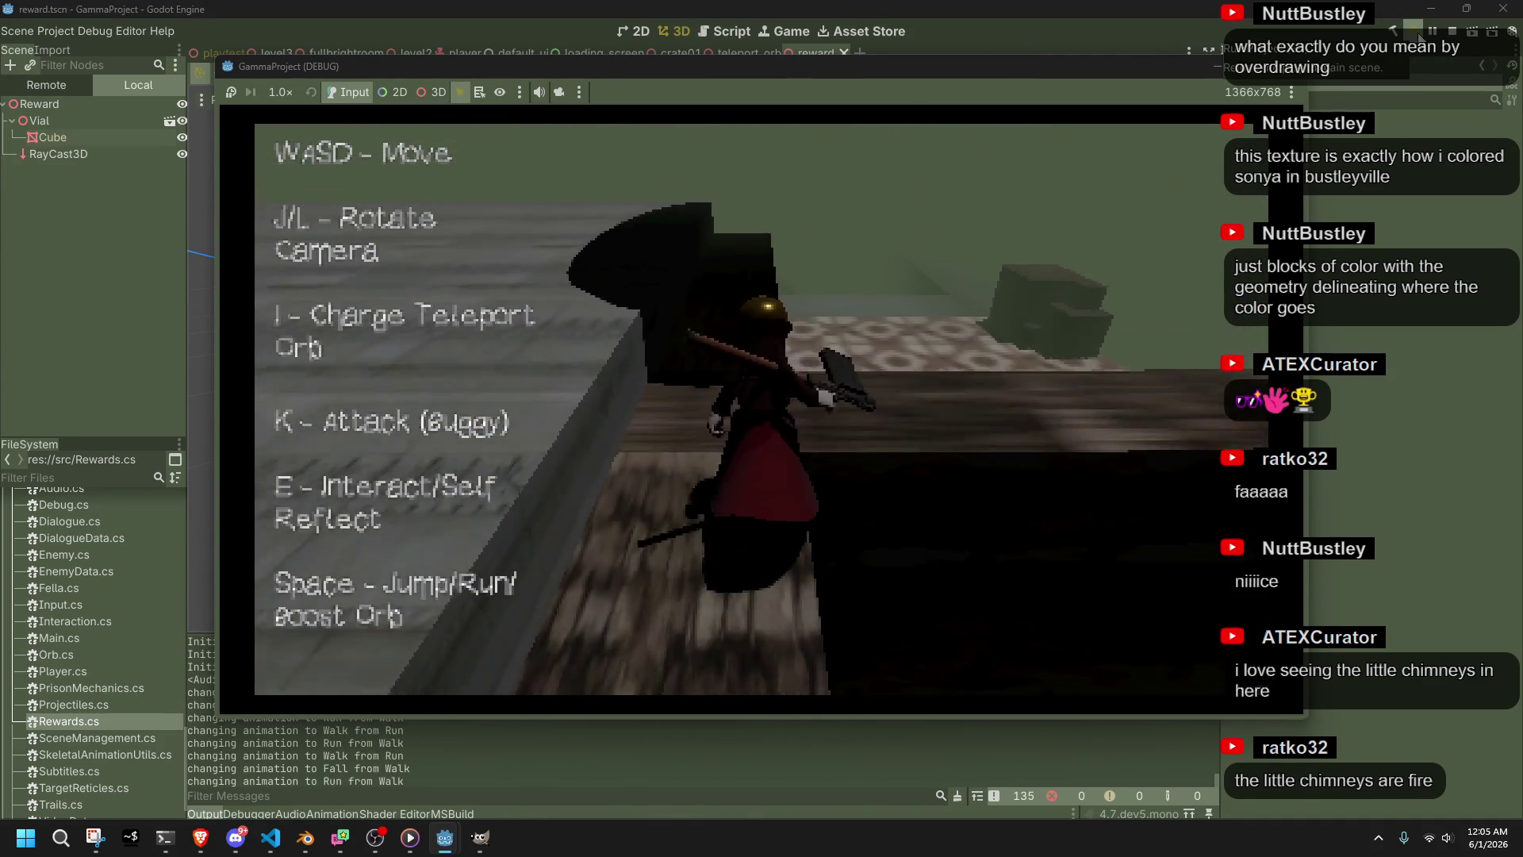
pyautogui.press('w')
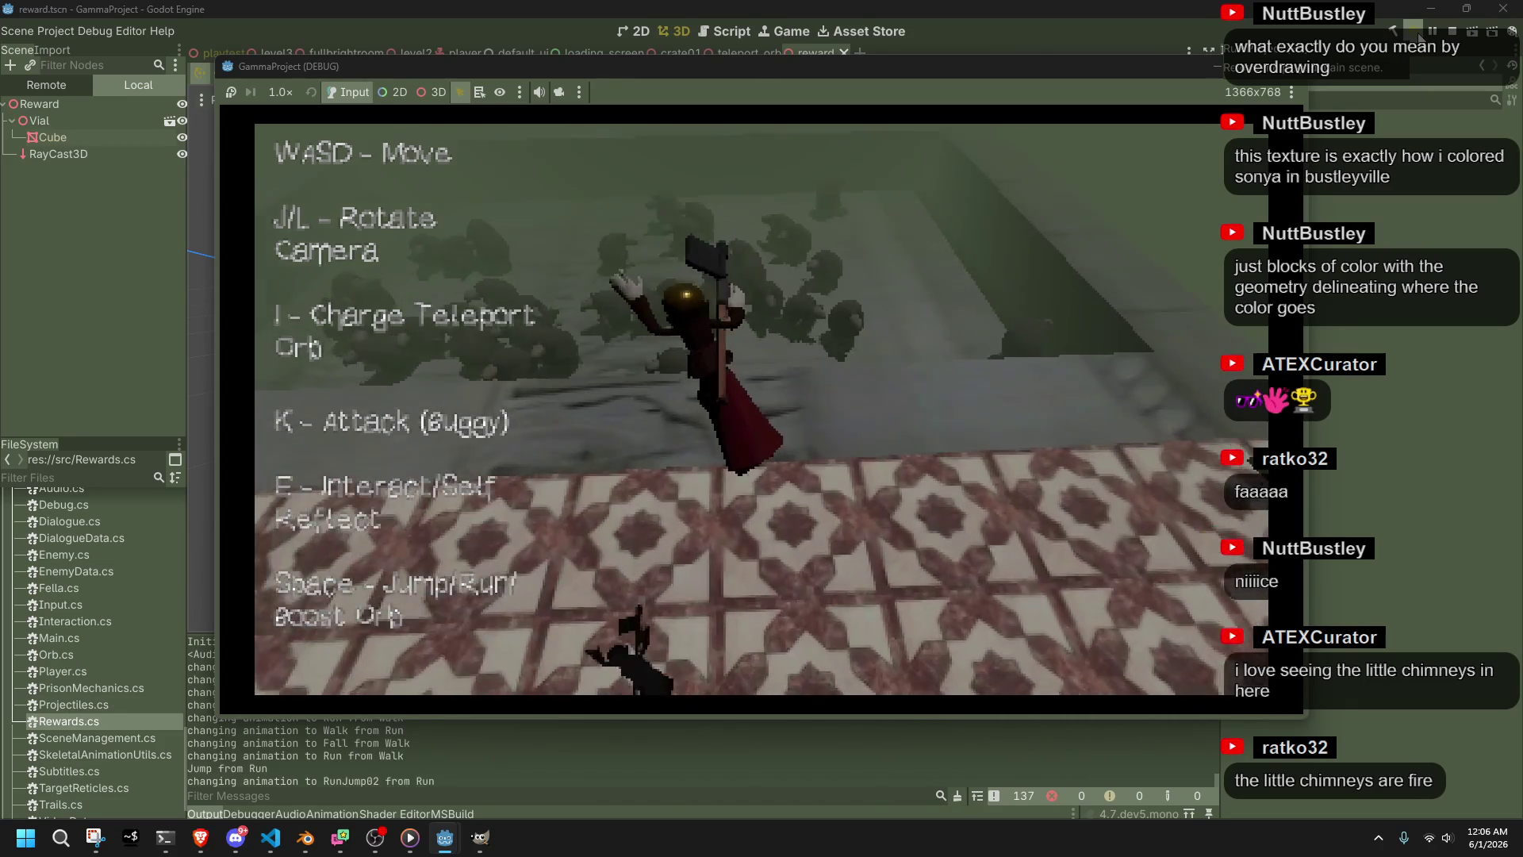
pyautogui.press('space')
pyautogui.press('w')
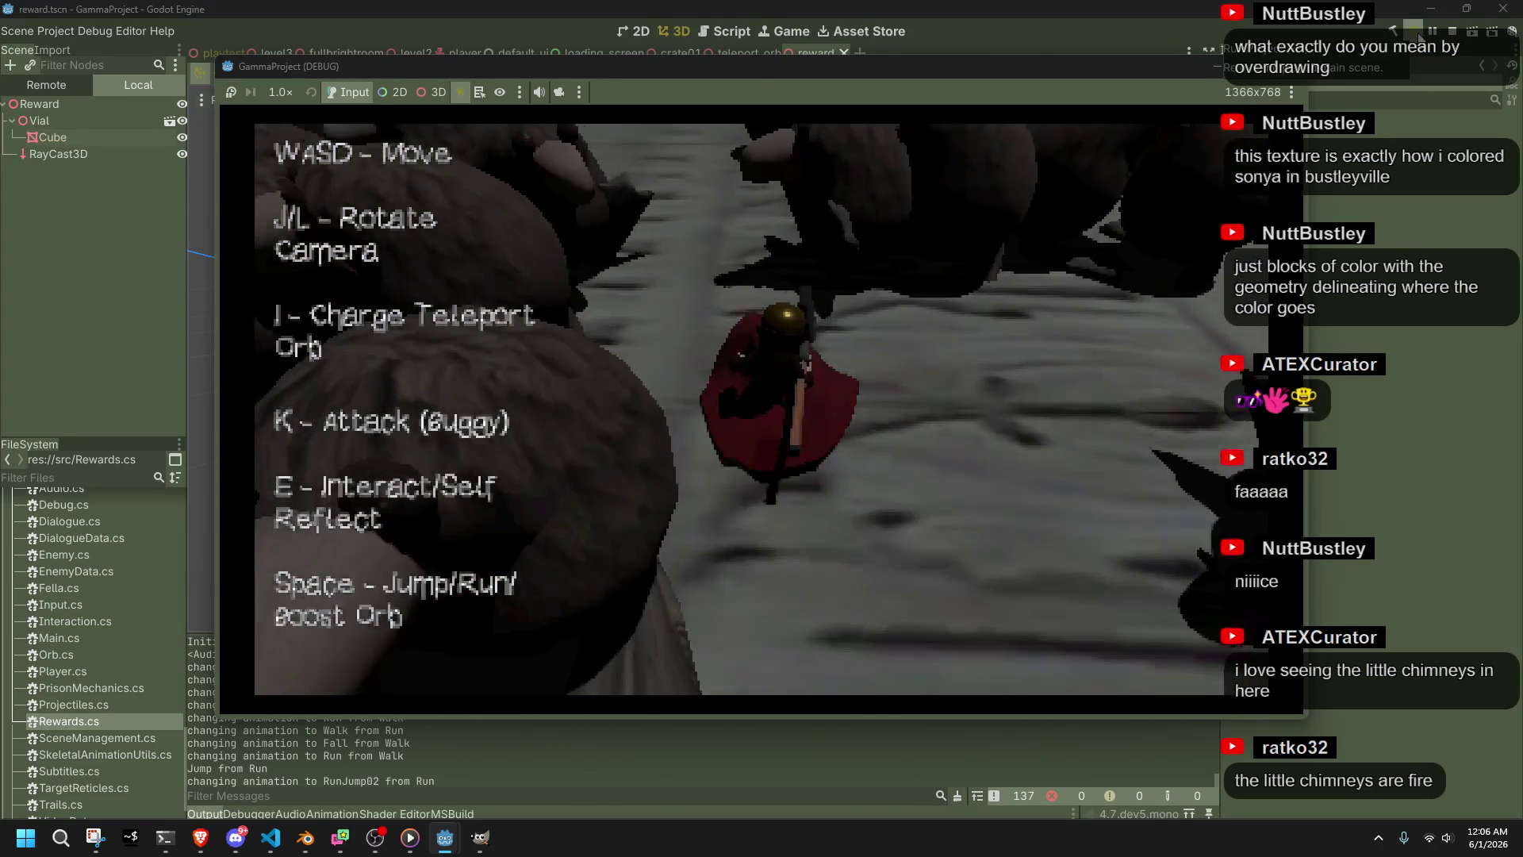
pyautogui.press('w')
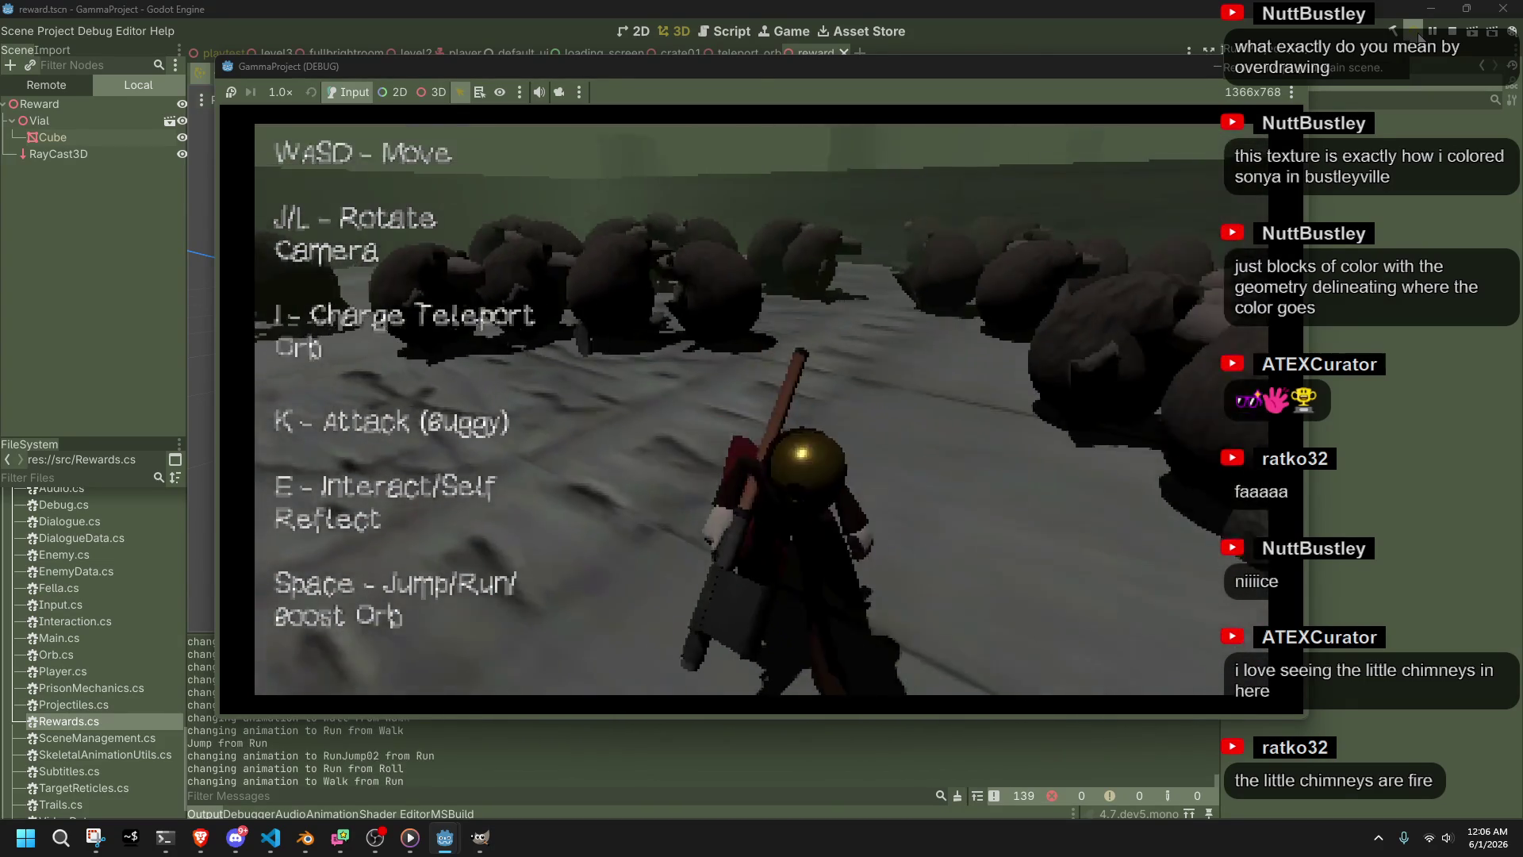
pyautogui.press('i')
pyautogui.press('i')
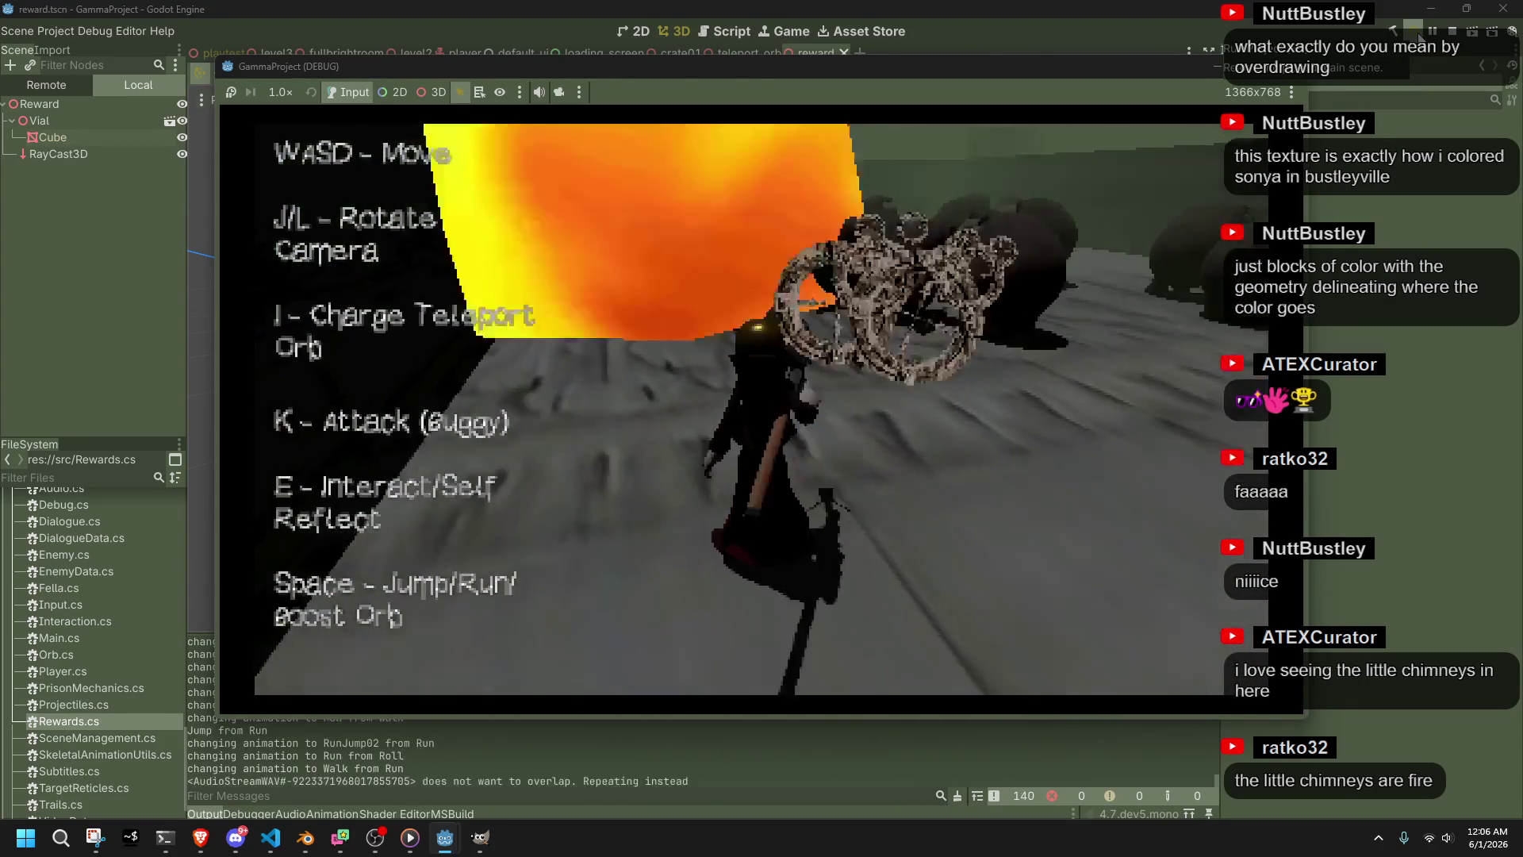
pyautogui.press('j')
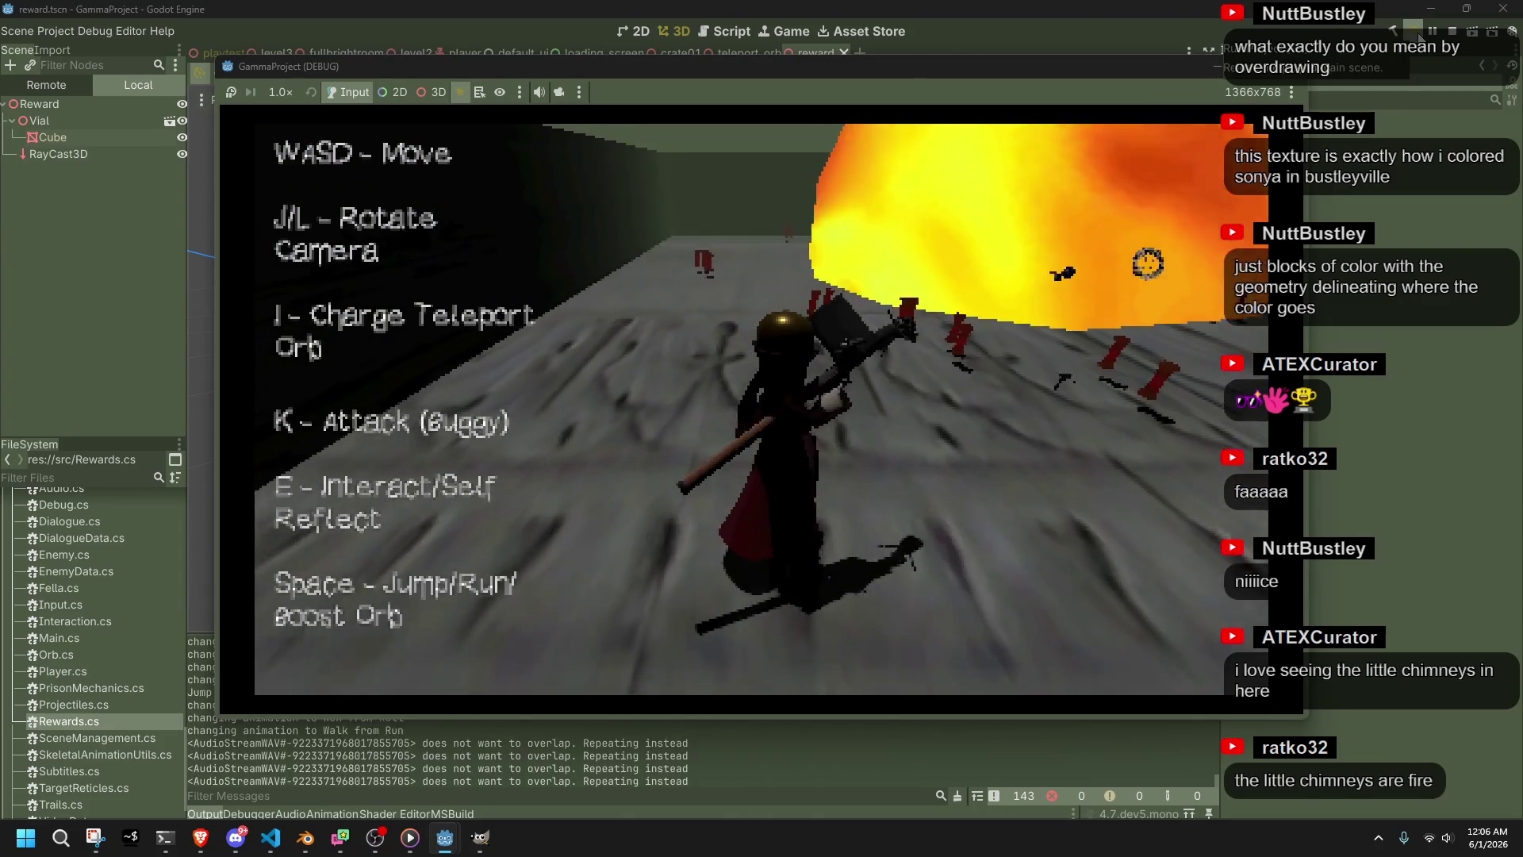
pyautogui.press('w')
pyautogui.press('j')
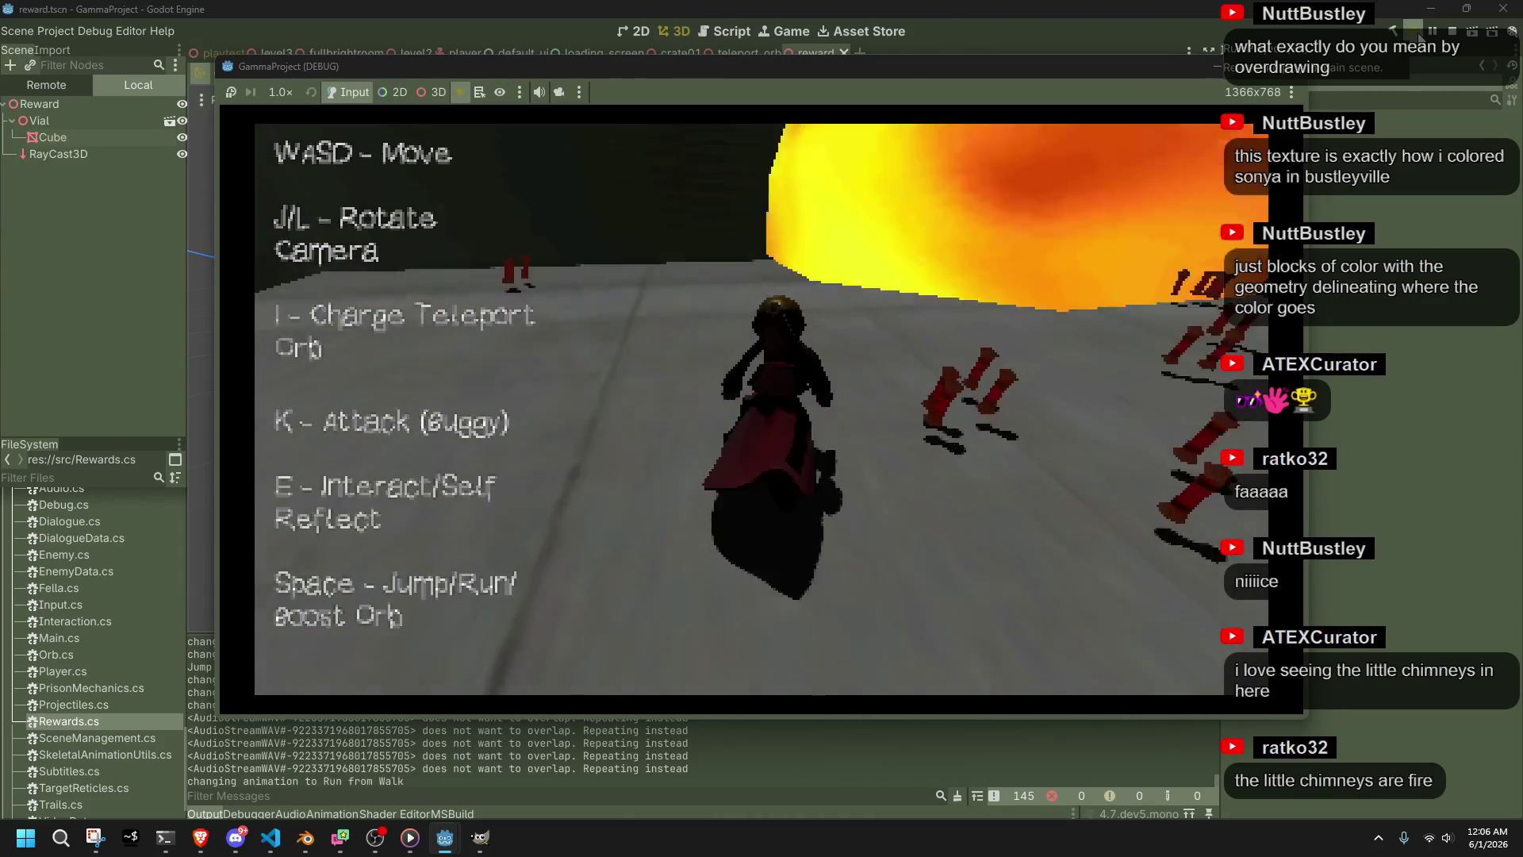
pyautogui.press('j')
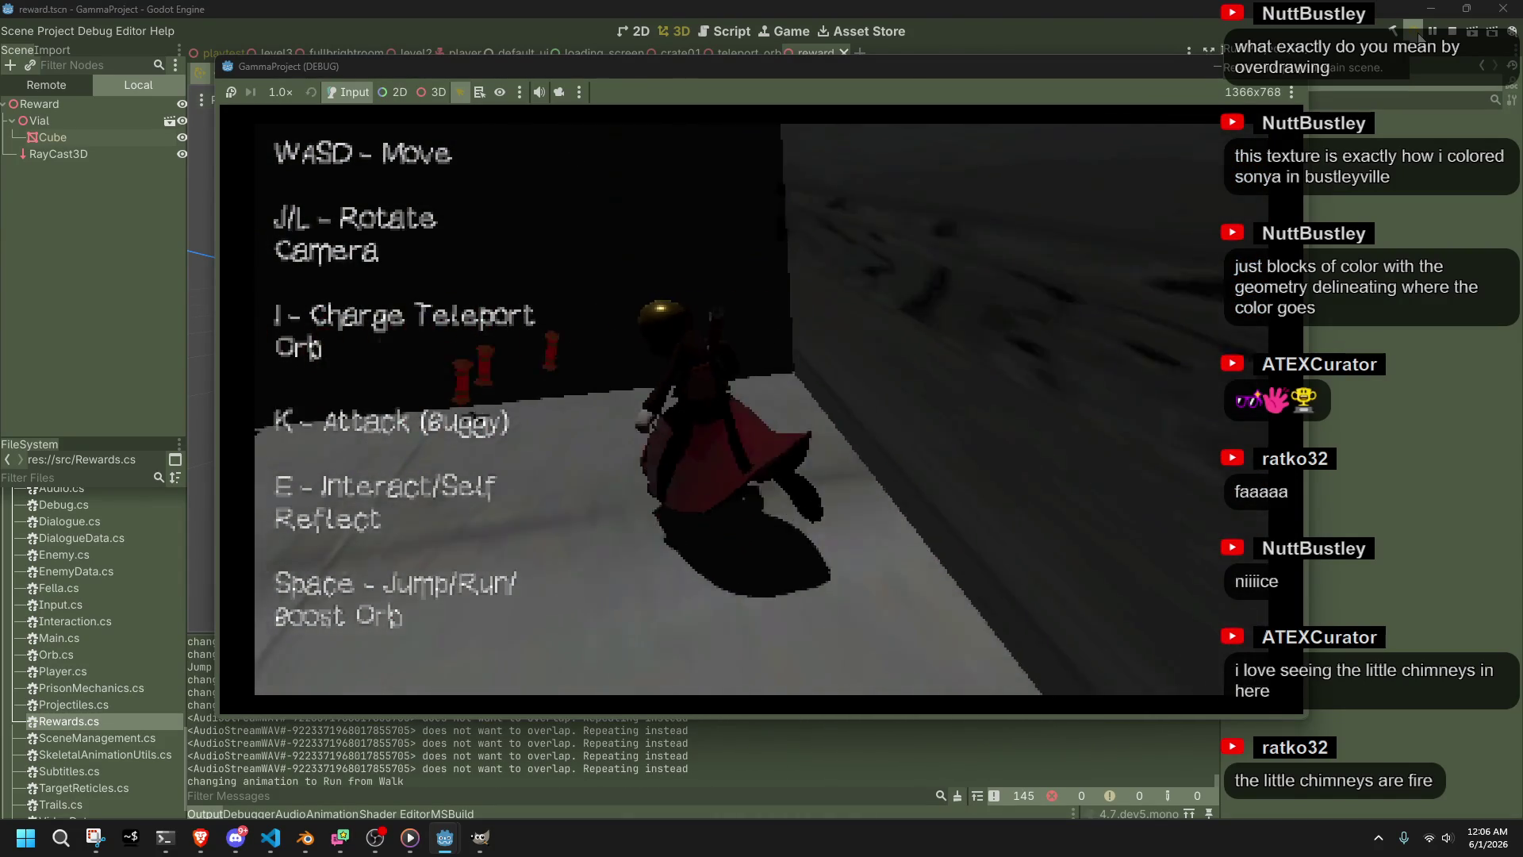
pyautogui.press('j')
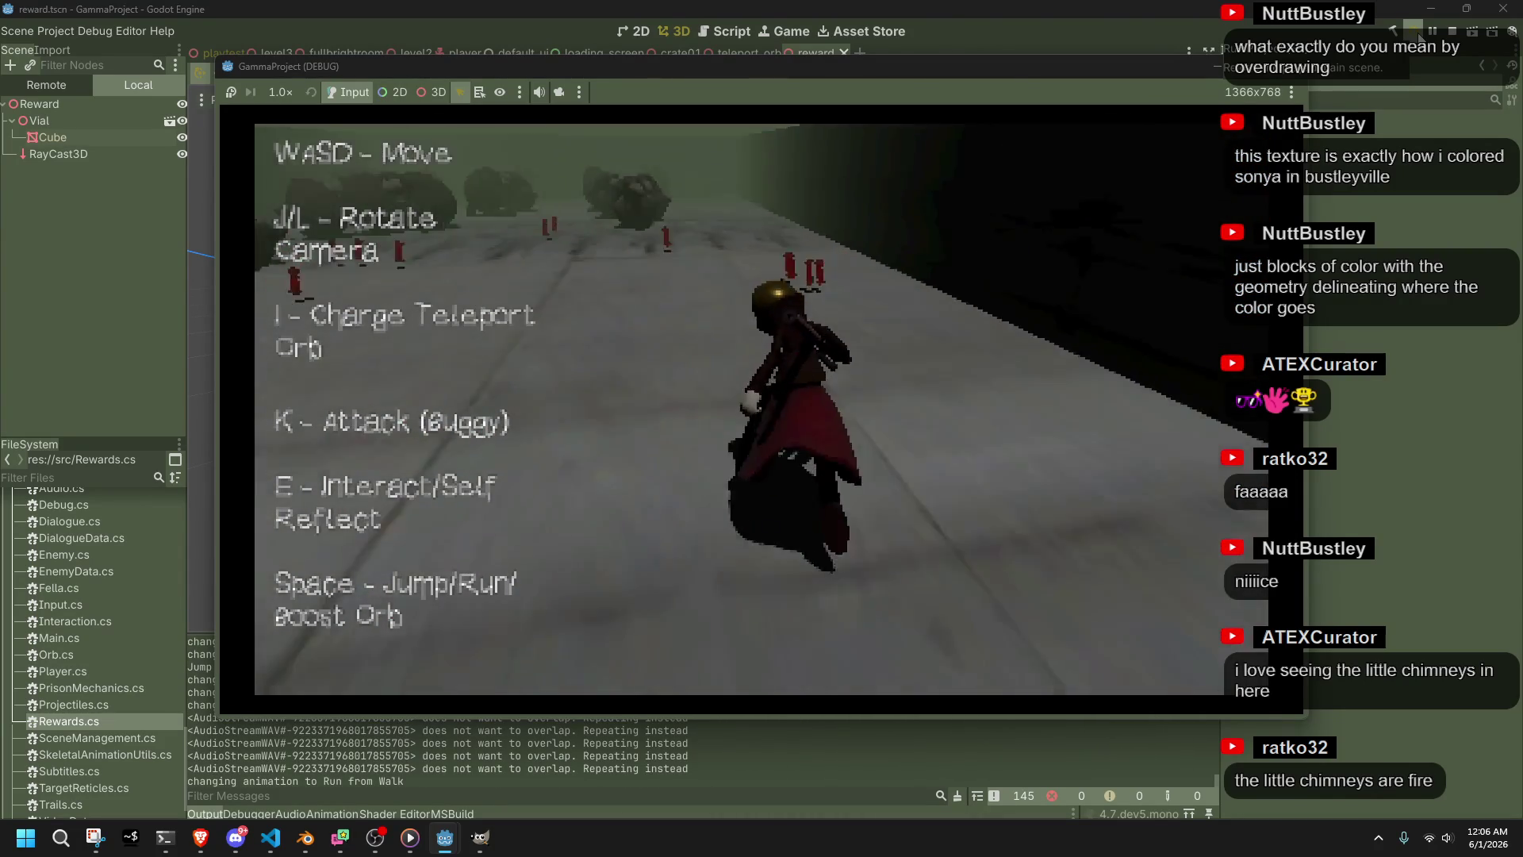
pyautogui.click(1285, 59)
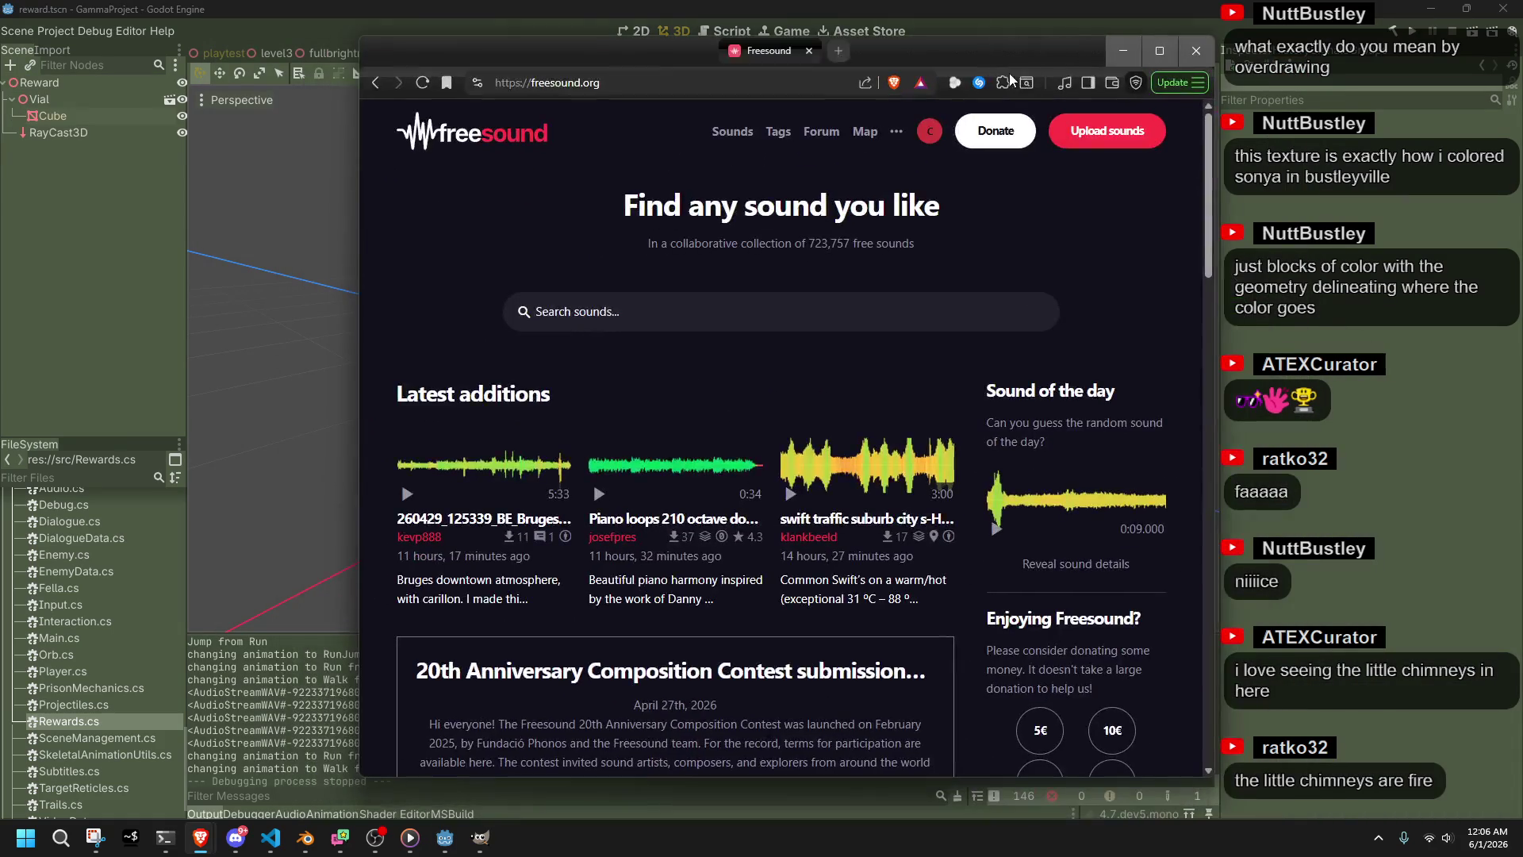
# Search Freesound for 'pickup' and preview Pickup_Ford_62_DriveAway.wav and pickup_generic.wav
pyautogui.click(623, 307)
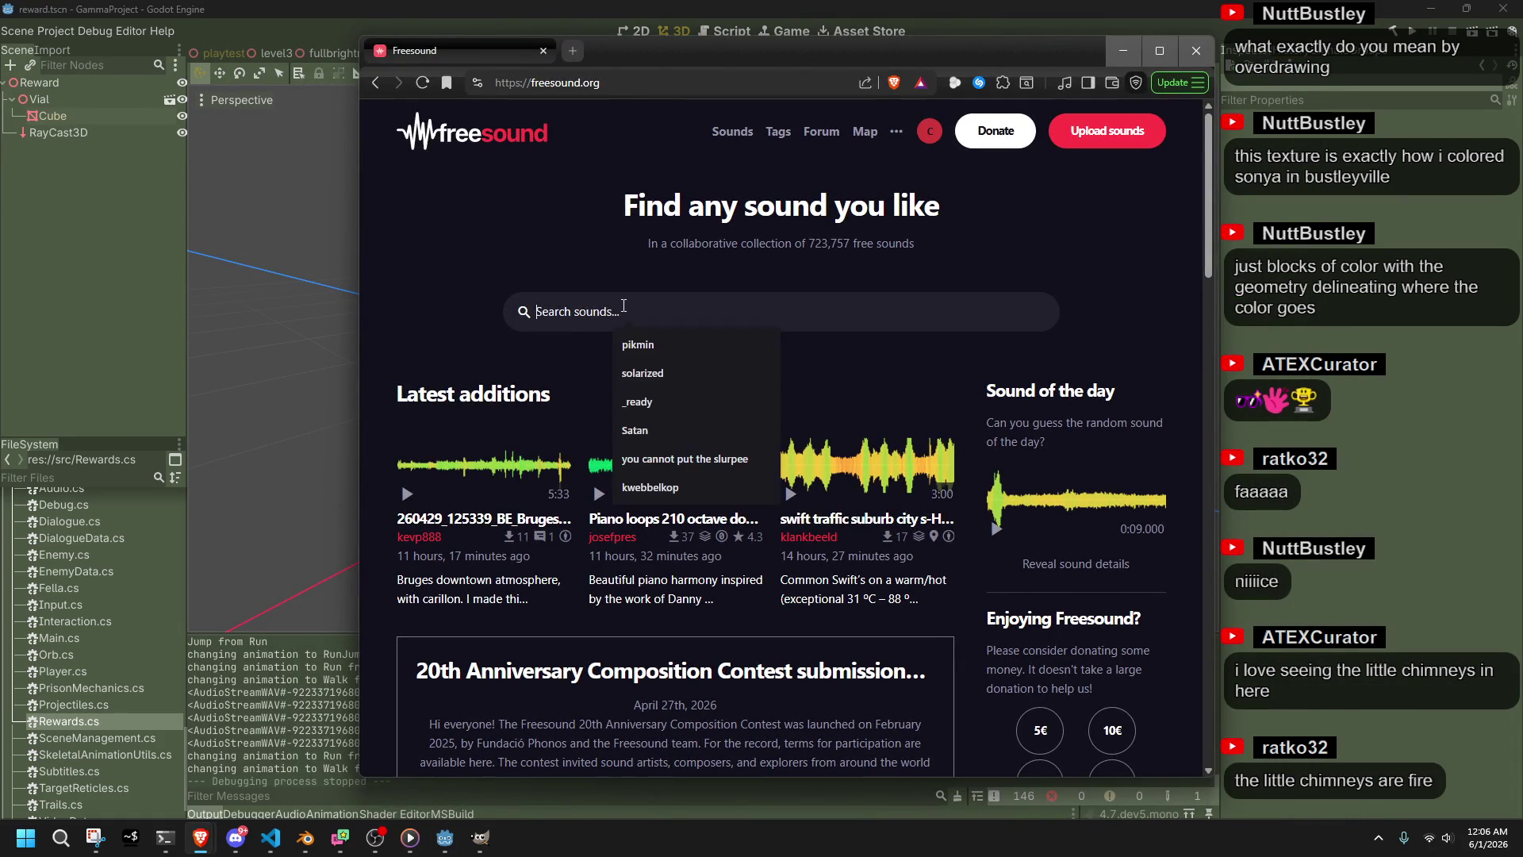
pyautogui.write('pickup')
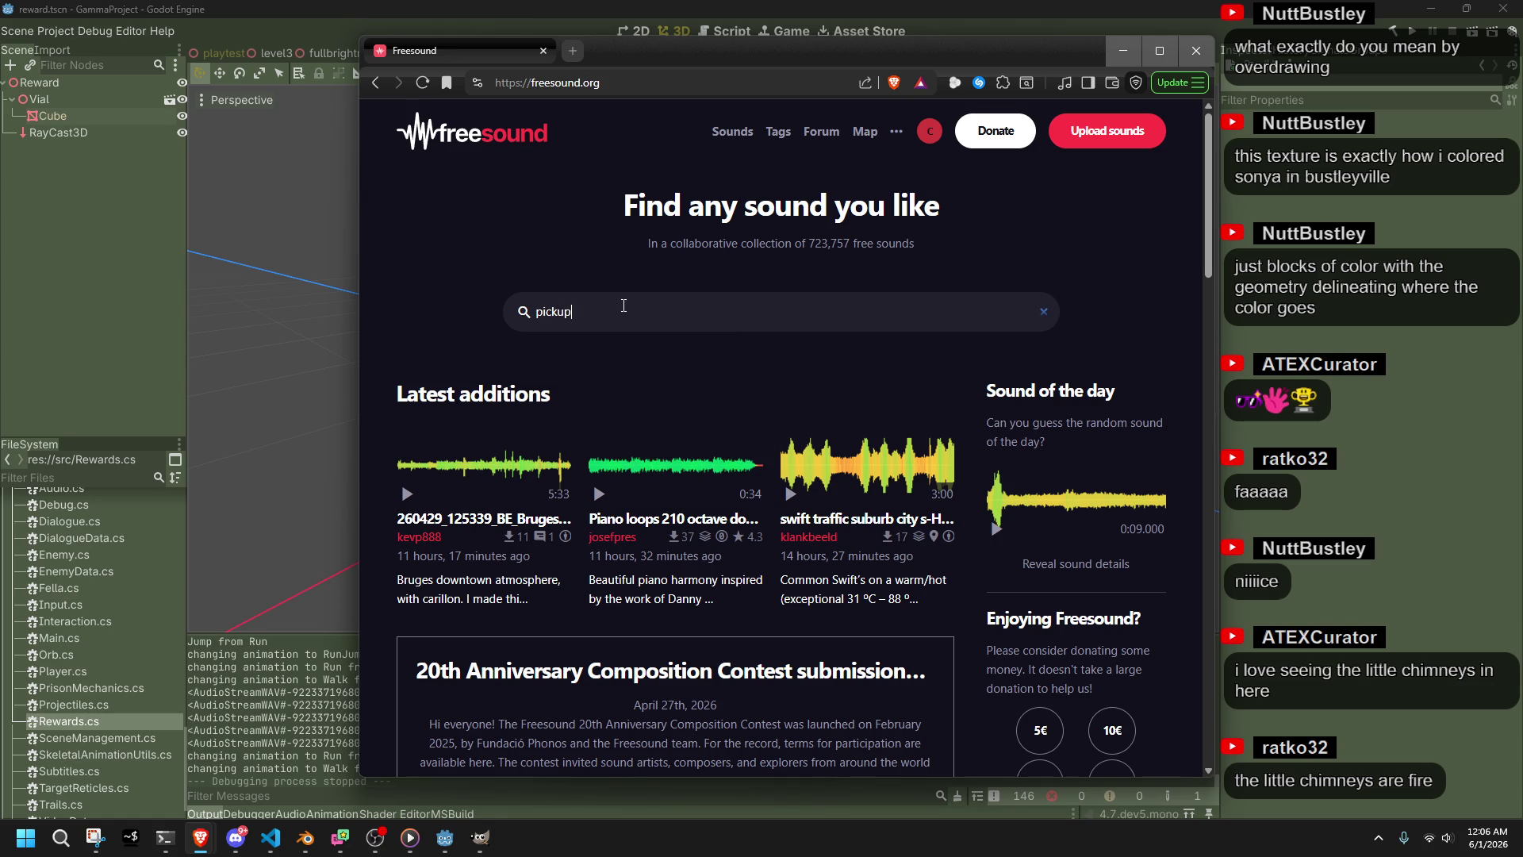
pyautogui.click(626, 404)
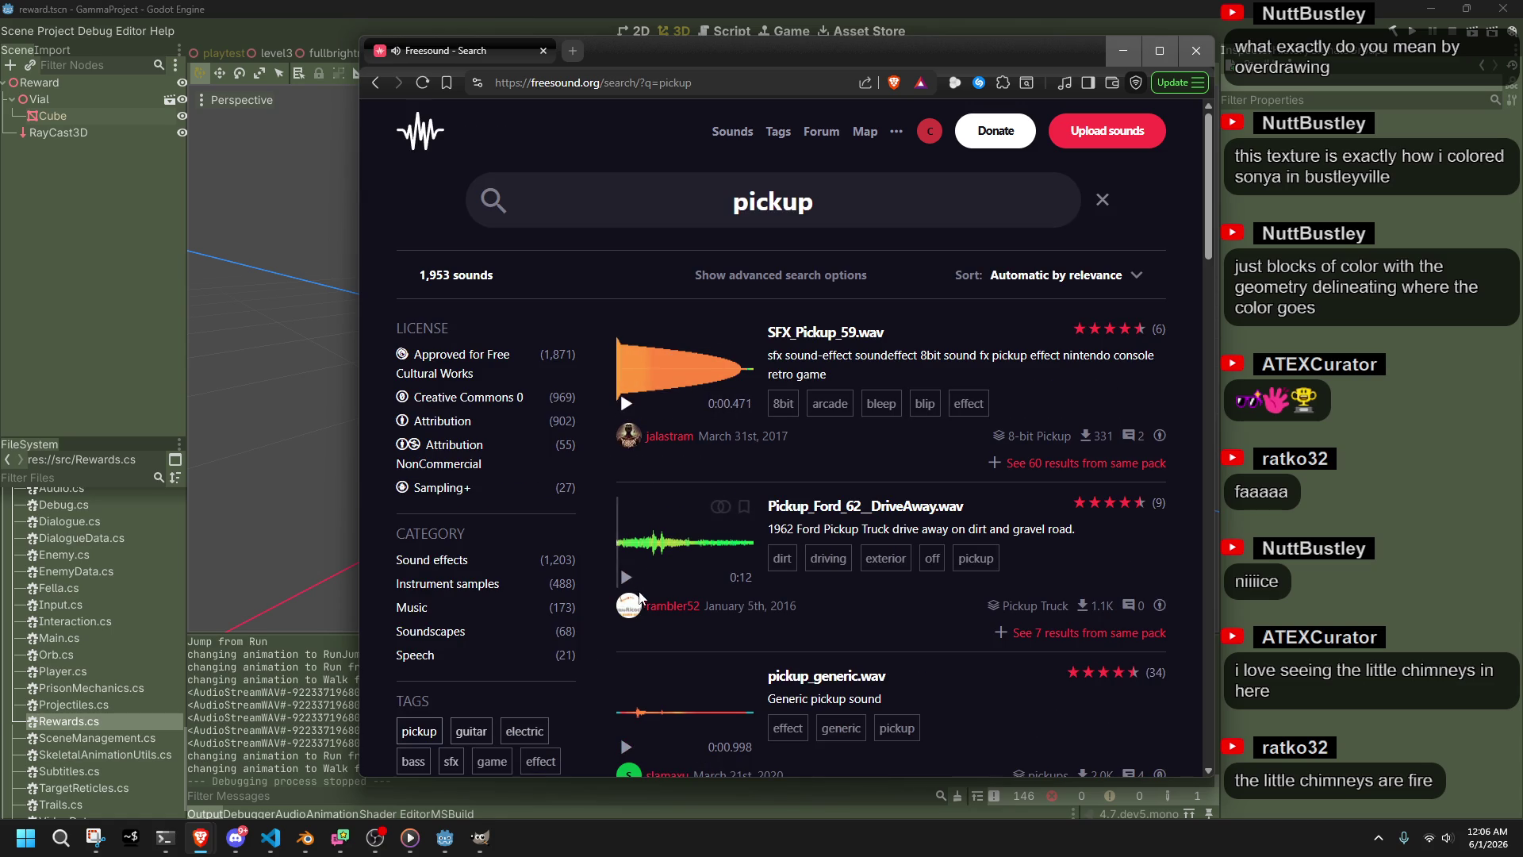
pyautogui.click(627, 581)
pyautogui.click(627, 746)
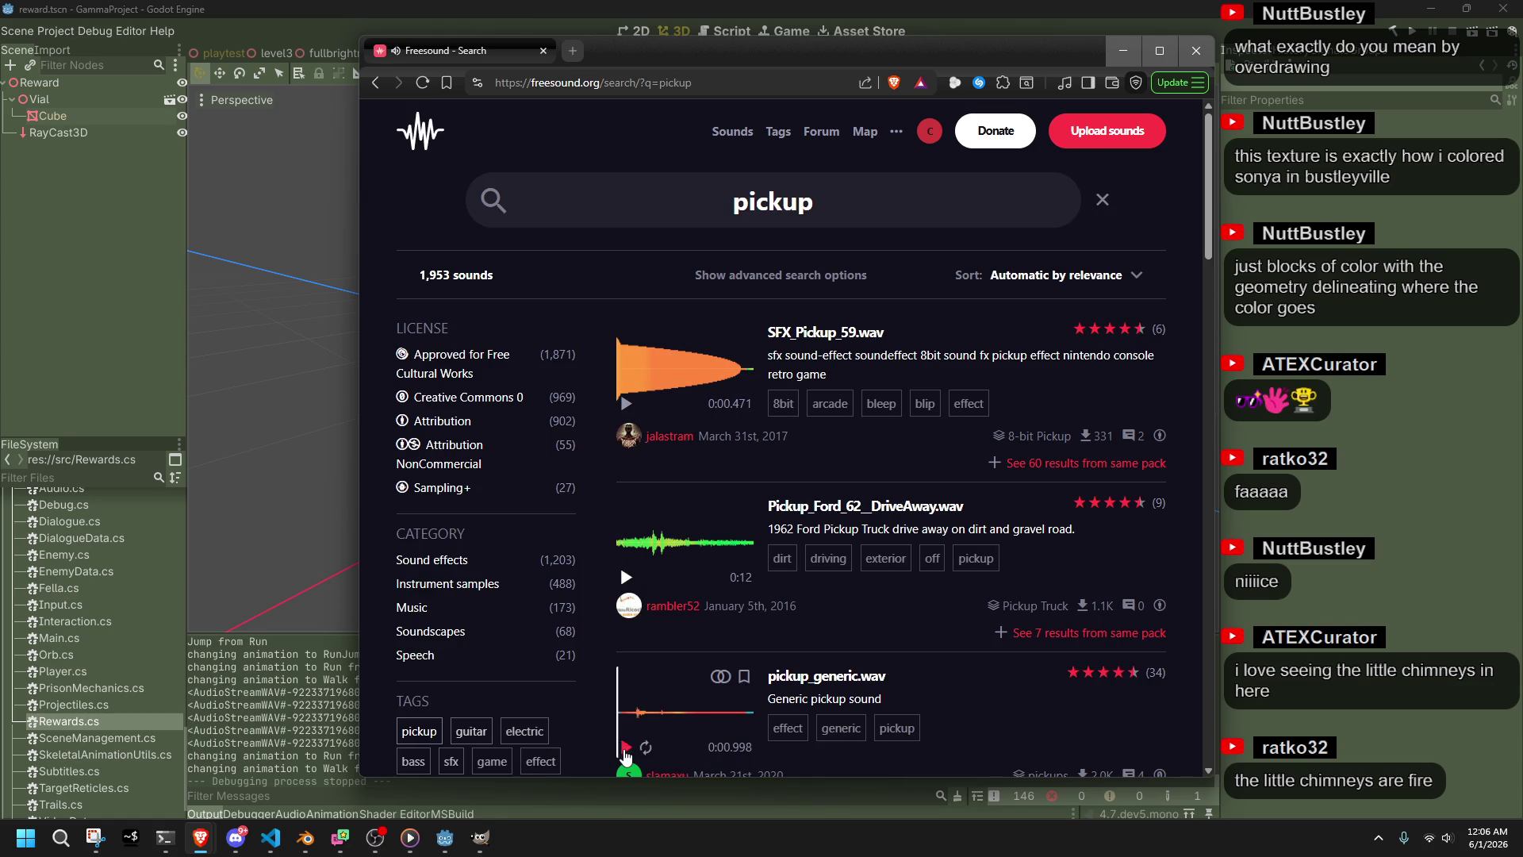
pyautogui.click(627, 746)
pyautogui.click(624, 747)
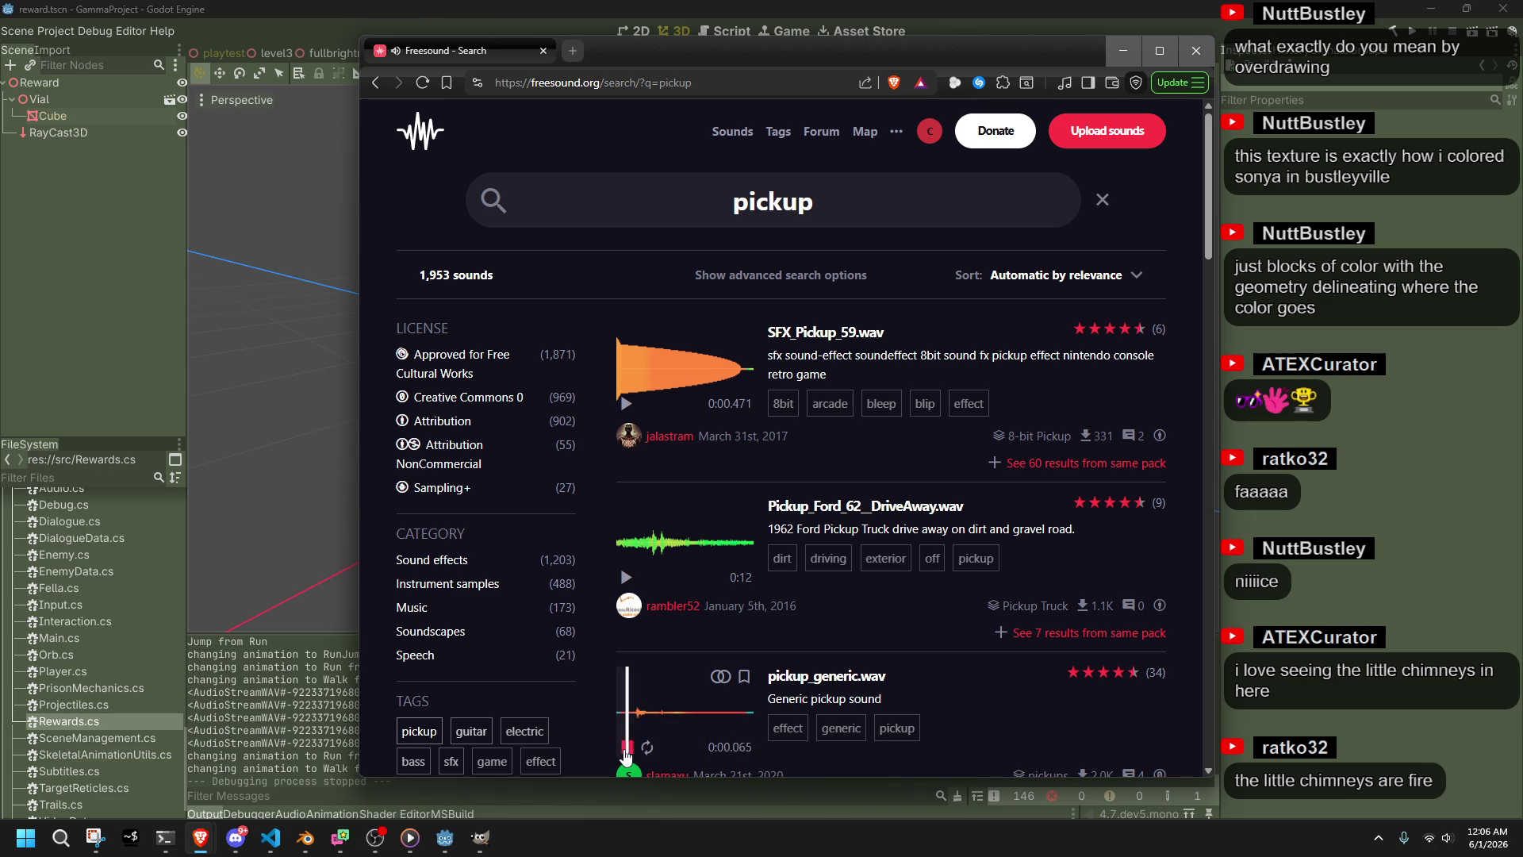
# Preview the Glass Harp Wine Glass C4 E, pickup_mic_noises.aif and Iphone 5s vs pickup coil 01.wav results
pyautogui.scroll(-4, 614, 734)
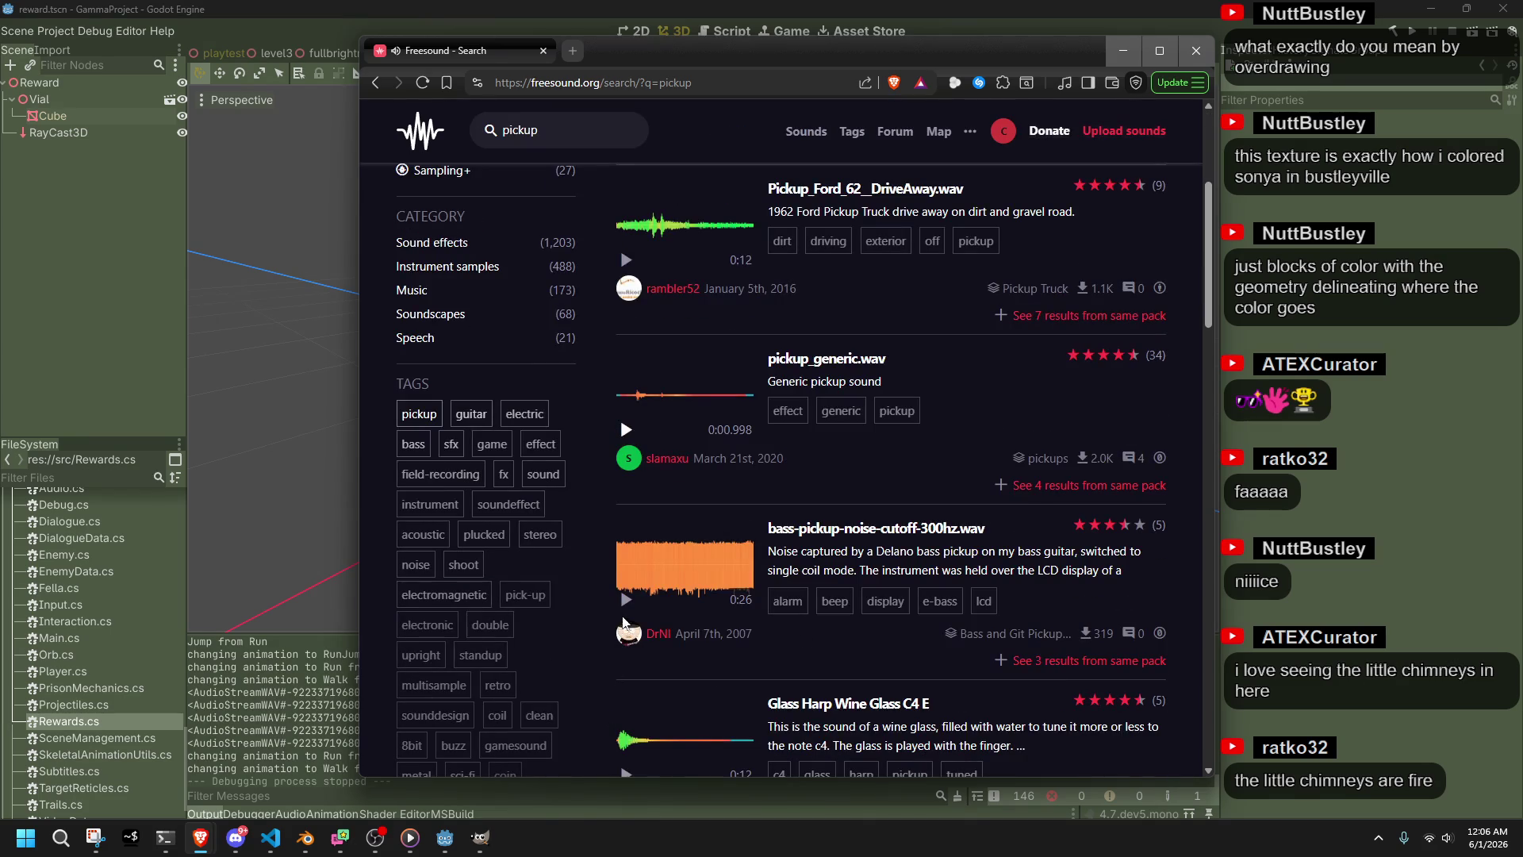
pyautogui.scroll(-1, 623, 622)
pyautogui.click(626, 695)
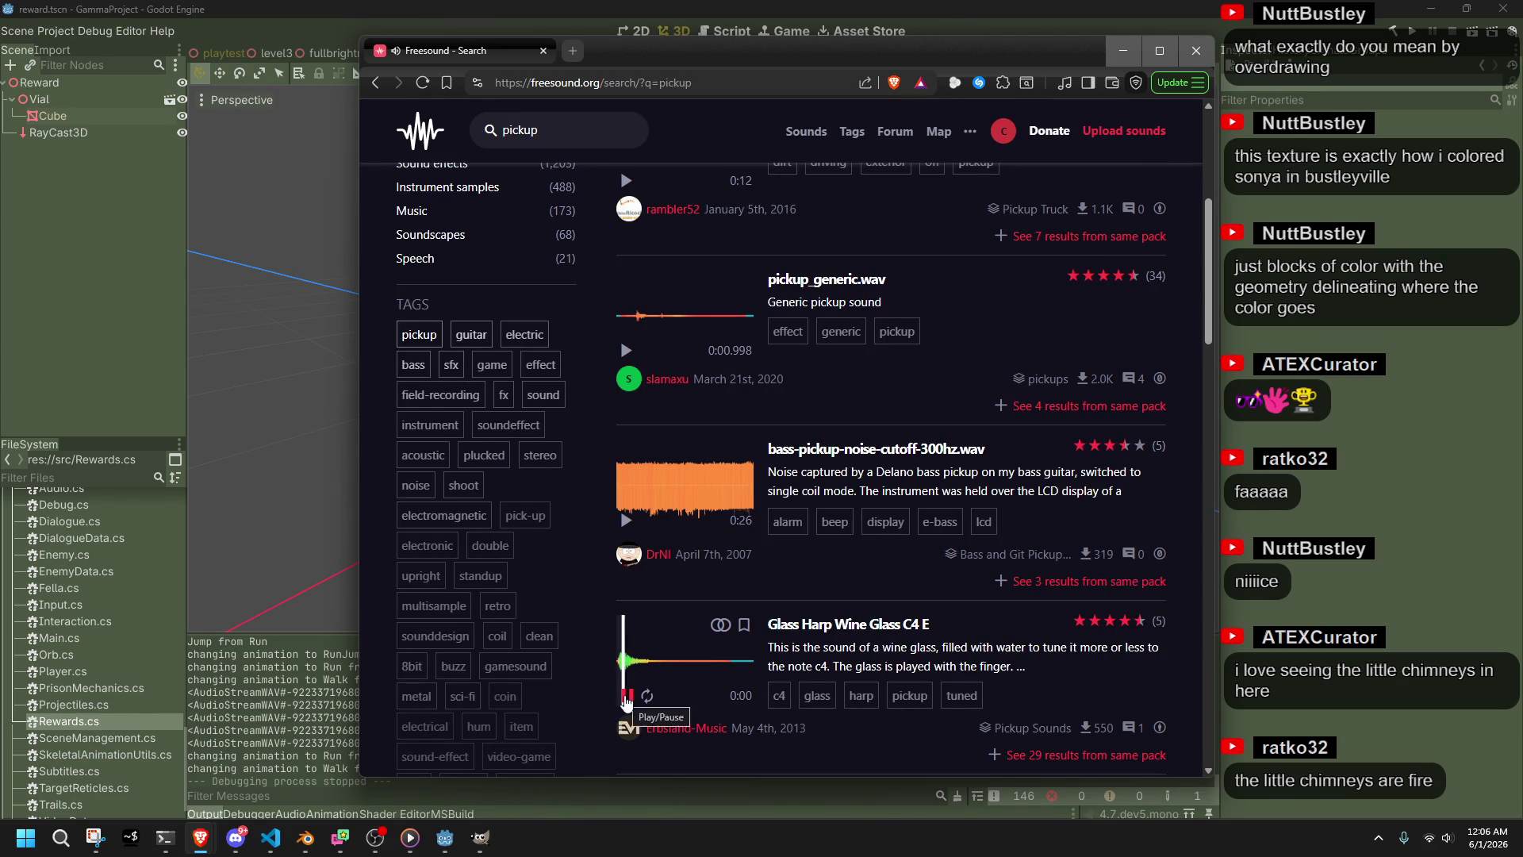
pyautogui.click(626, 697)
pyautogui.scroll(-3, 626, 698)
pyautogui.click(626, 632)
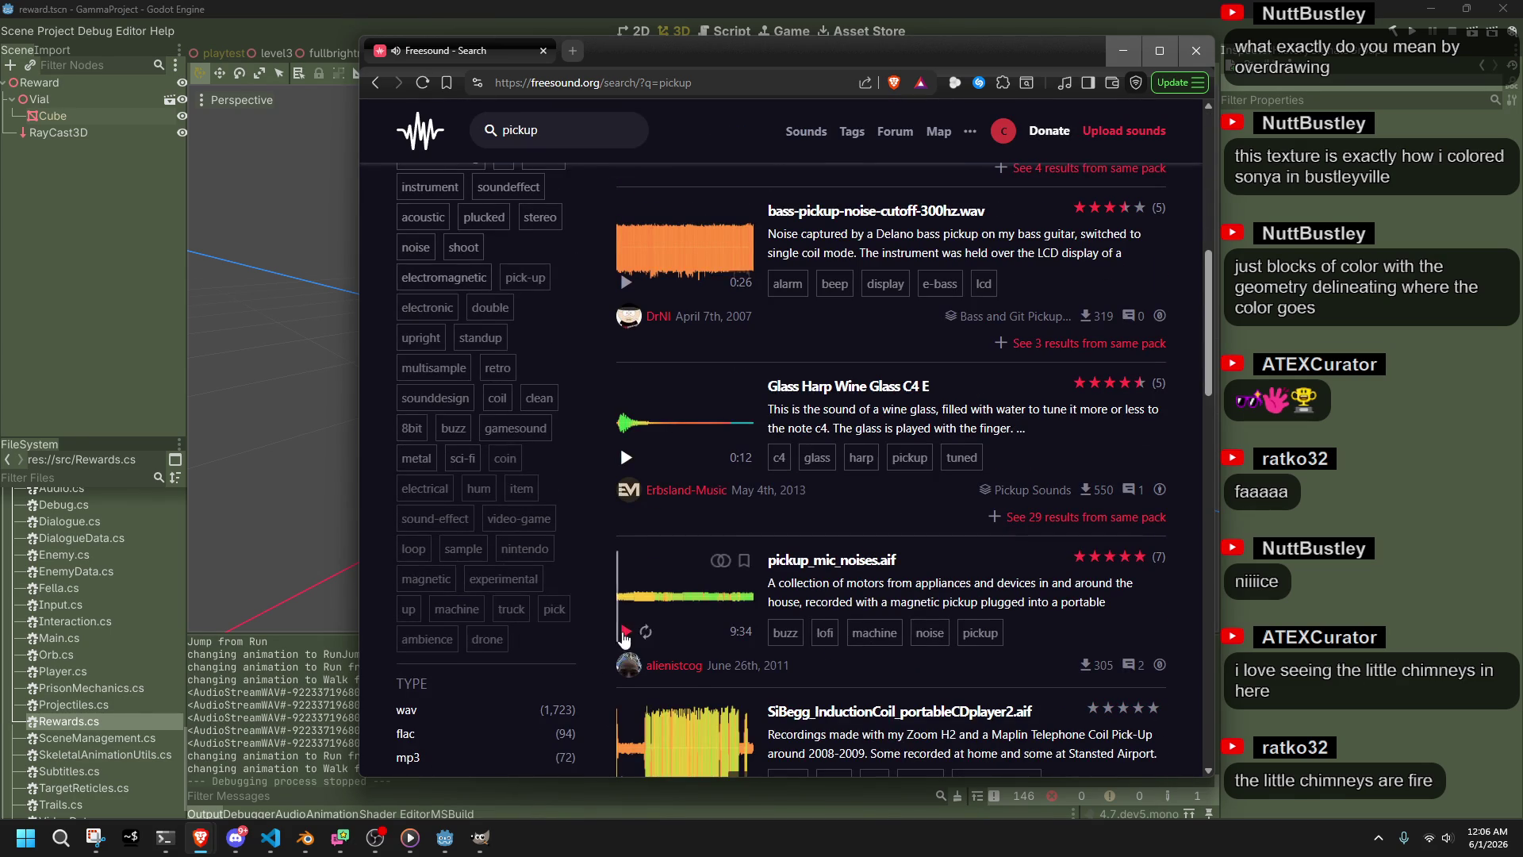
pyautogui.scroll(-3, 611, 628)
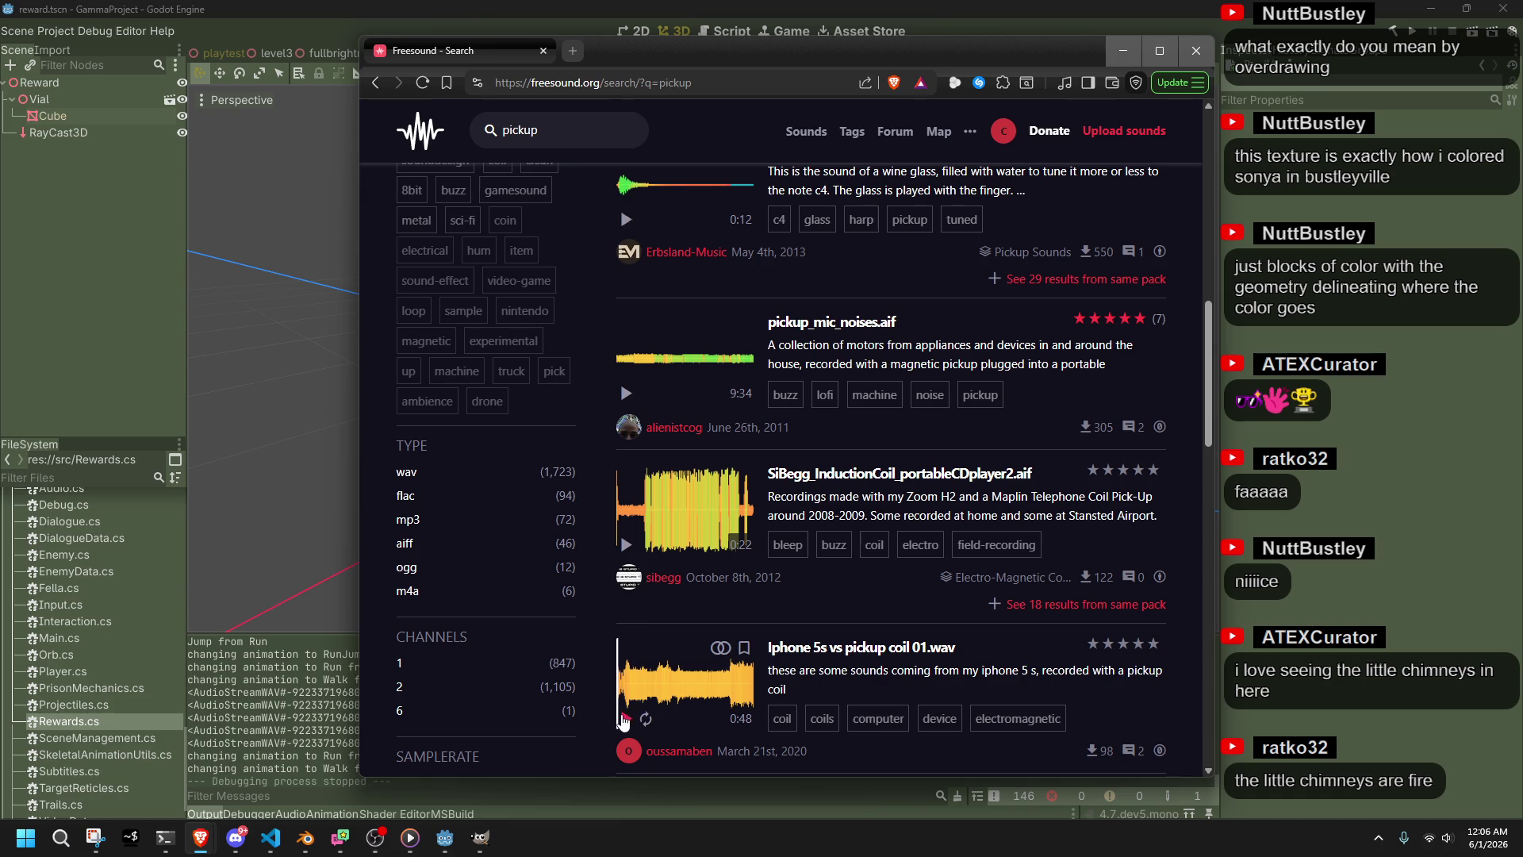
pyautogui.click(625, 719)
pyautogui.click(625, 719)
# Listen to the Pickup Truck Door - Open and Slam preview, then pause it
pyautogui.scroll(-5, 591, 680)
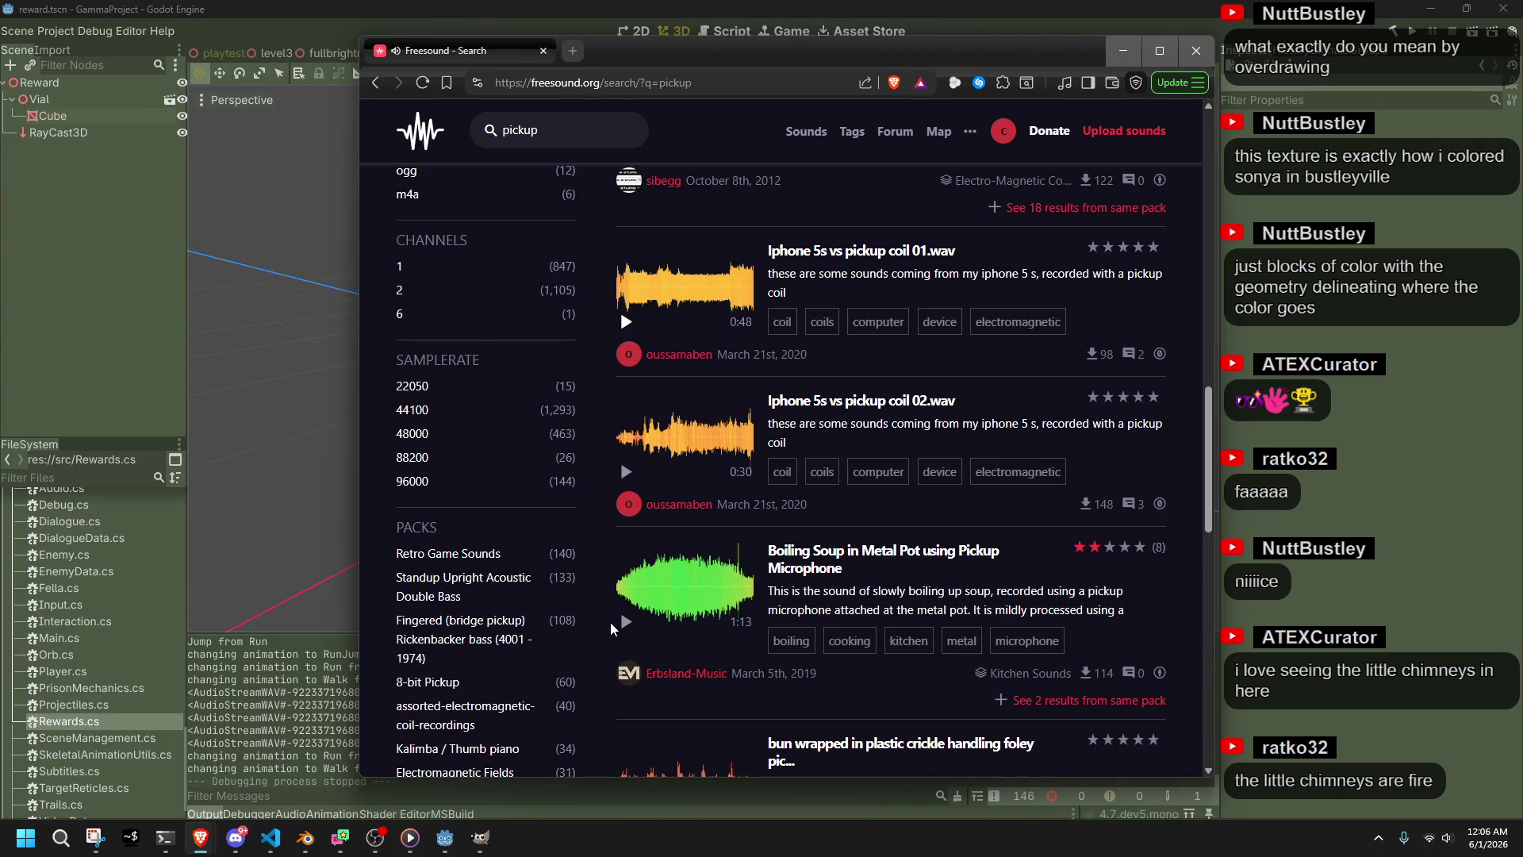
pyautogui.scroll(-6, 613, 629)
pyautogui.rightClick(626, 579)
pyautogui.click(599, 619)
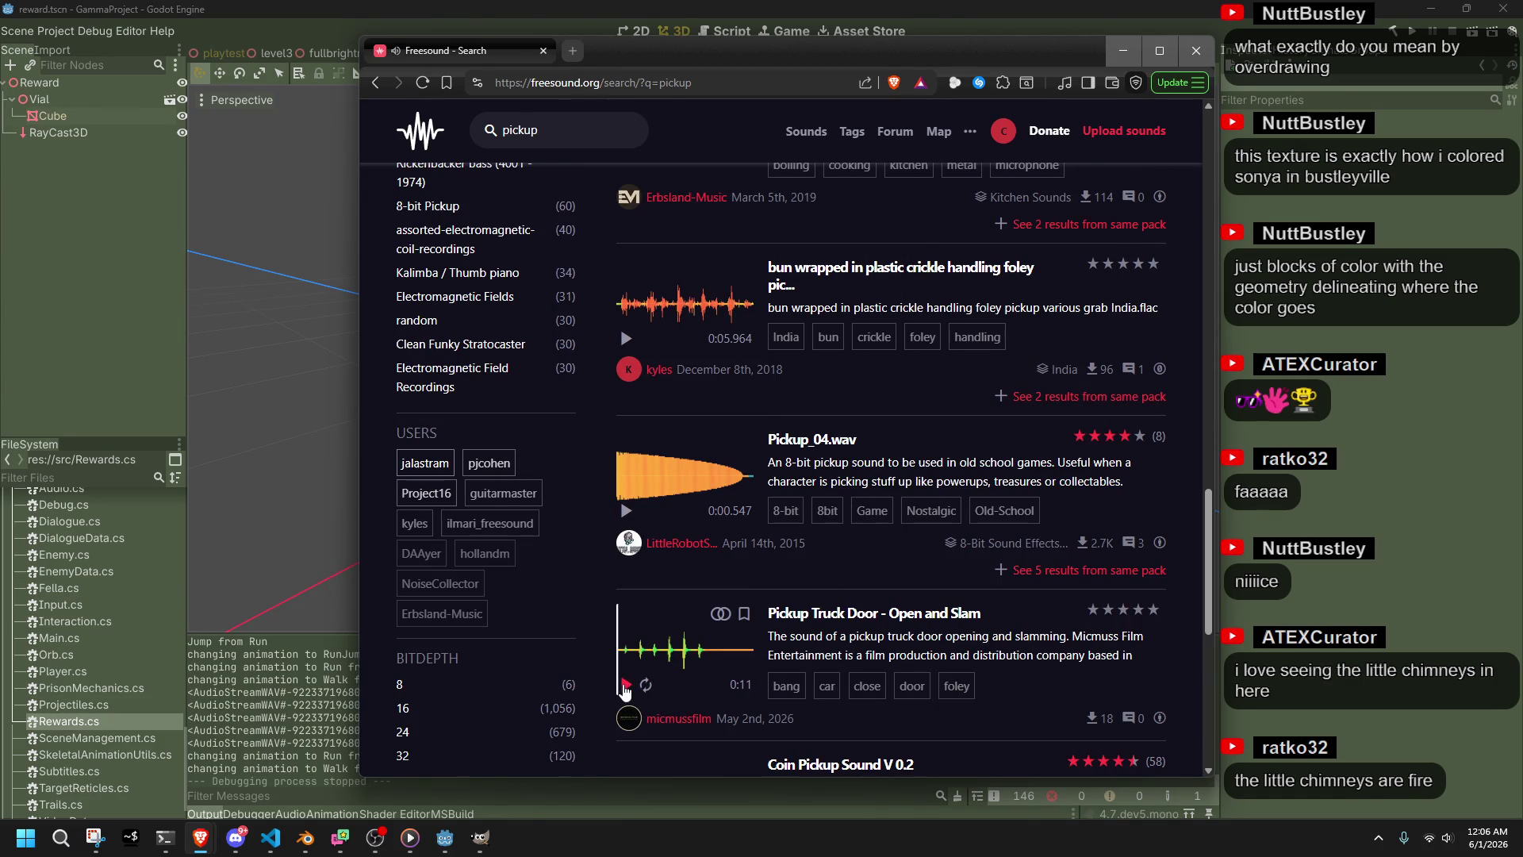
pyautogui.click(626, 685)
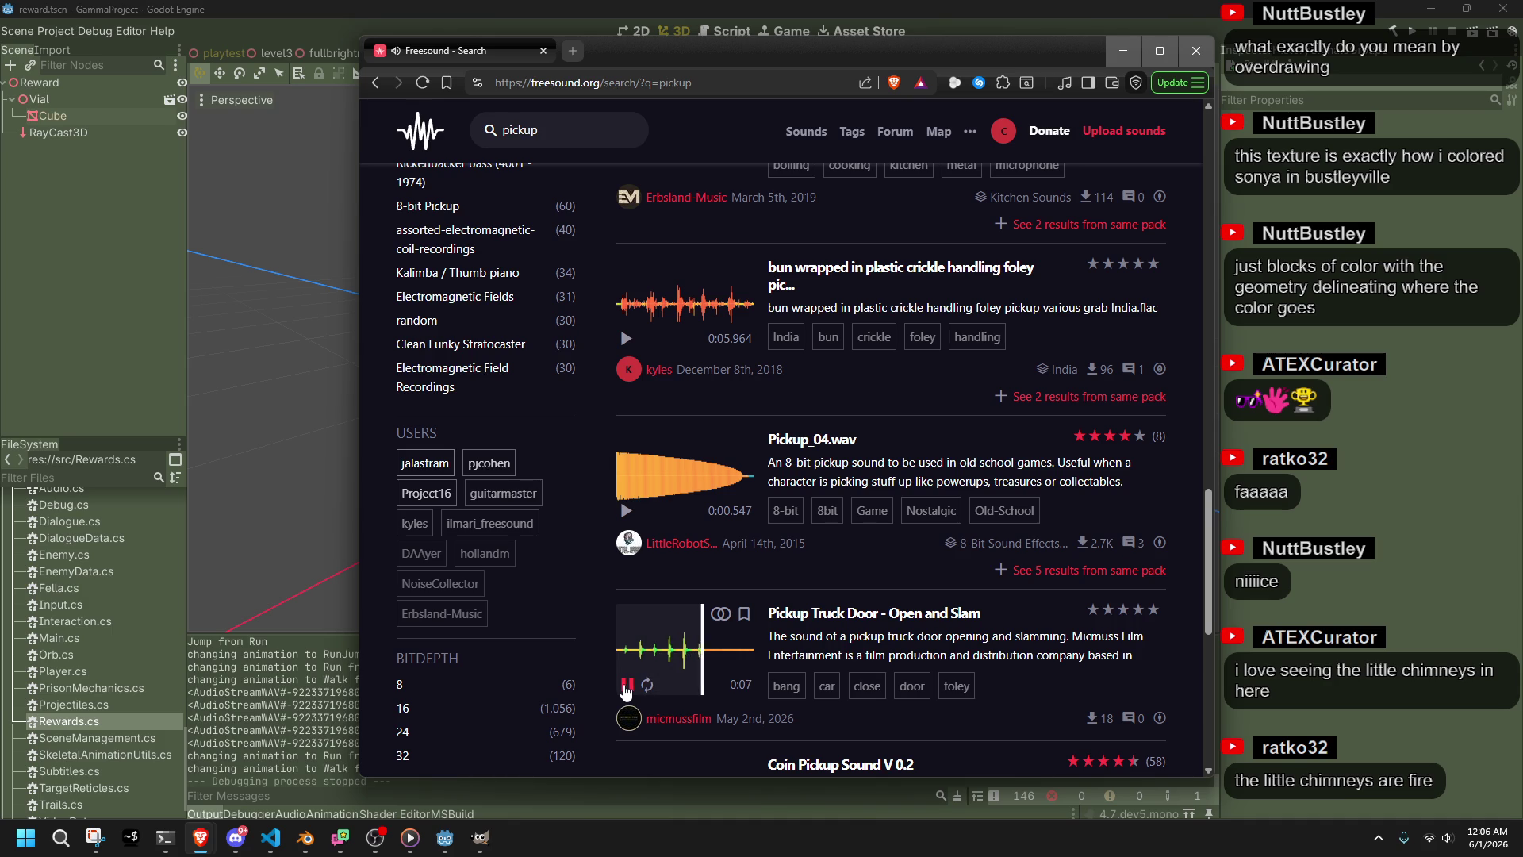
pyautogui.click(637, 684)
# Download Pickup Truck Door - Open and Slam from its page as a WAV file
pyautogui.click(793, 611)
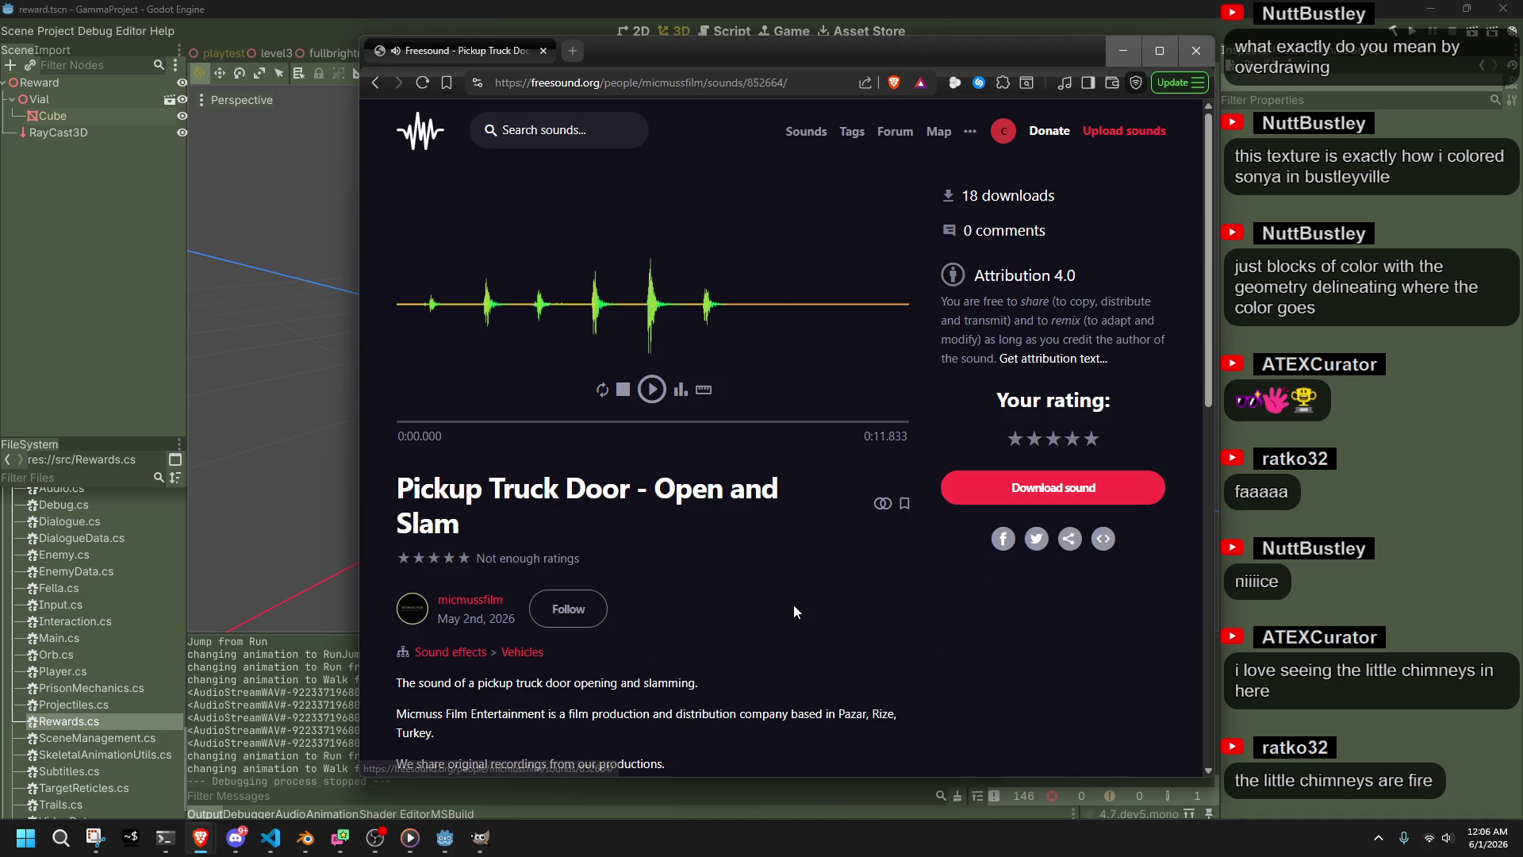
pyautogui.click(1024, 482)
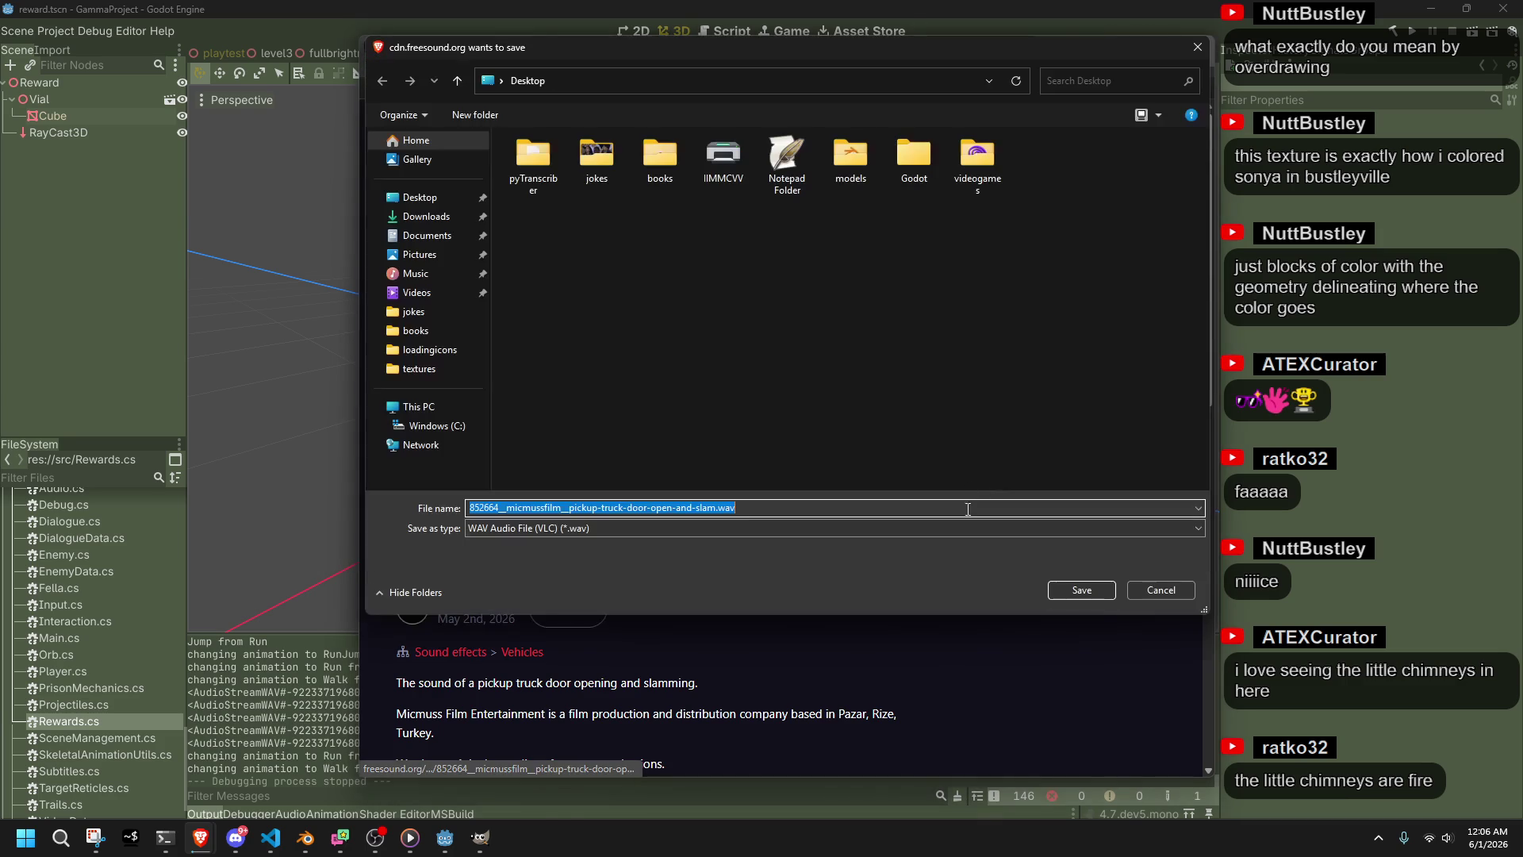
pyautogui.click(1081, 590)
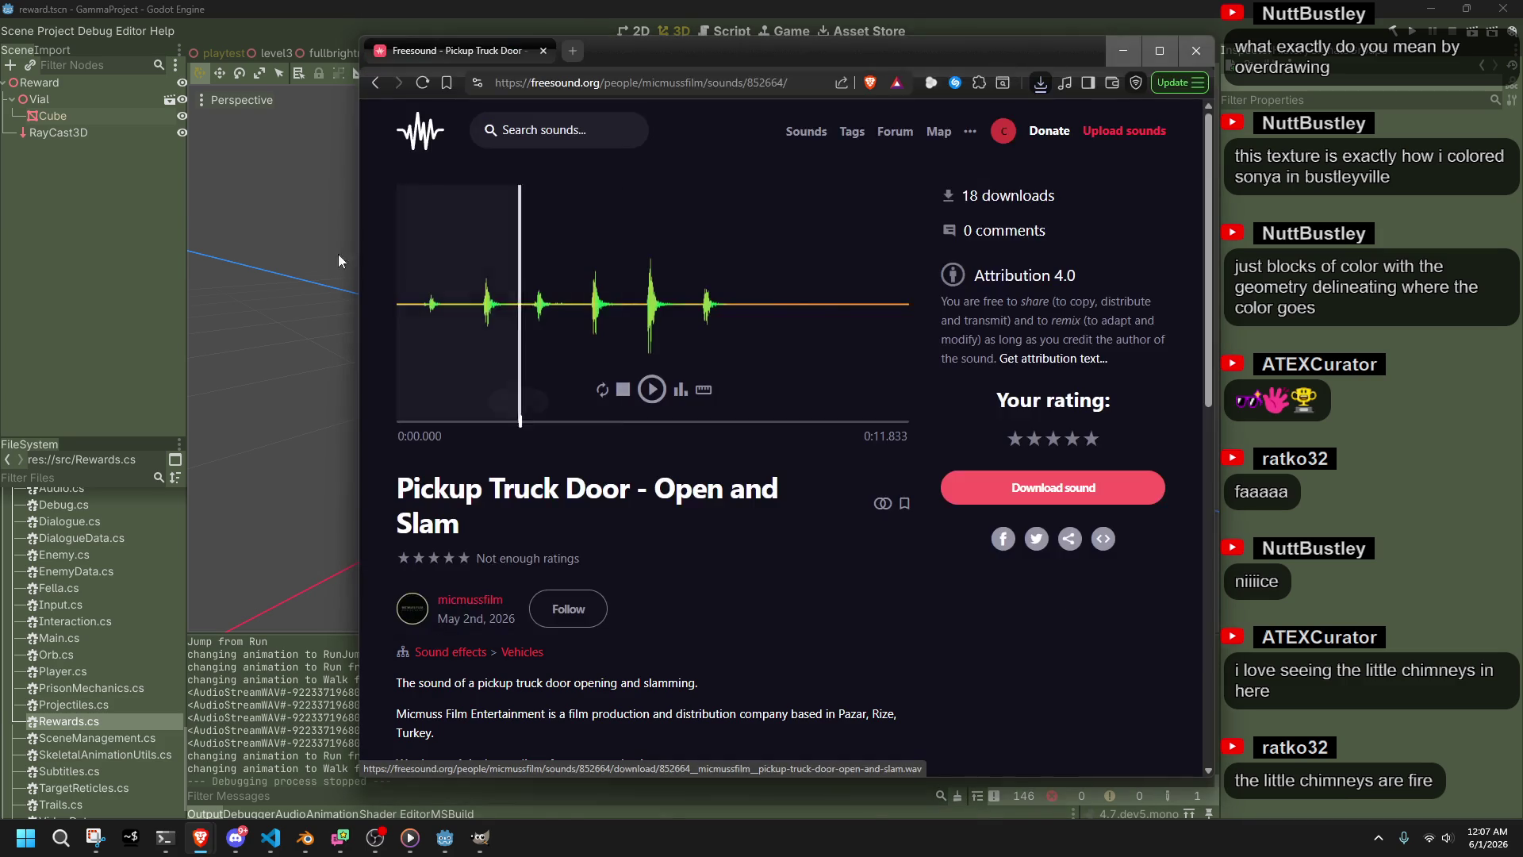
# Return to the pickup search results and preview Pickups_Shield_Belt.wav
pyautogui.click(376, 83)
pyautogui.scroll(-6, 593, 495)
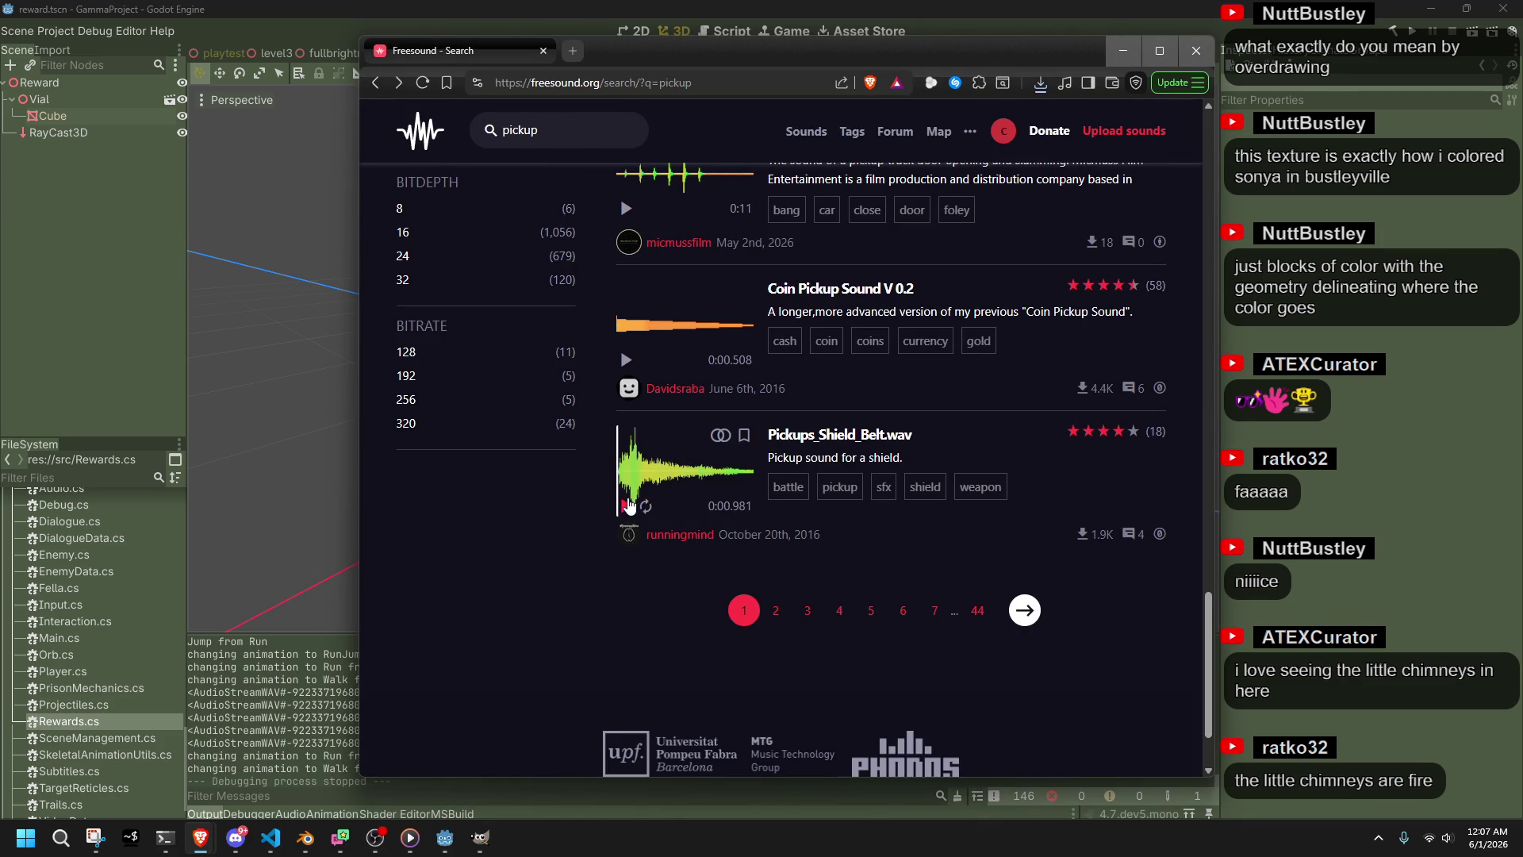
pyautogui.click(627, 505)
# On page 2, preview Ammo pickup #1, item-pickup-v2.wav, Item Pickup, Retro Bonus Pickup SFX and Female Voice_Pickup Lines.mp3
pyautogui.click(777, 611)
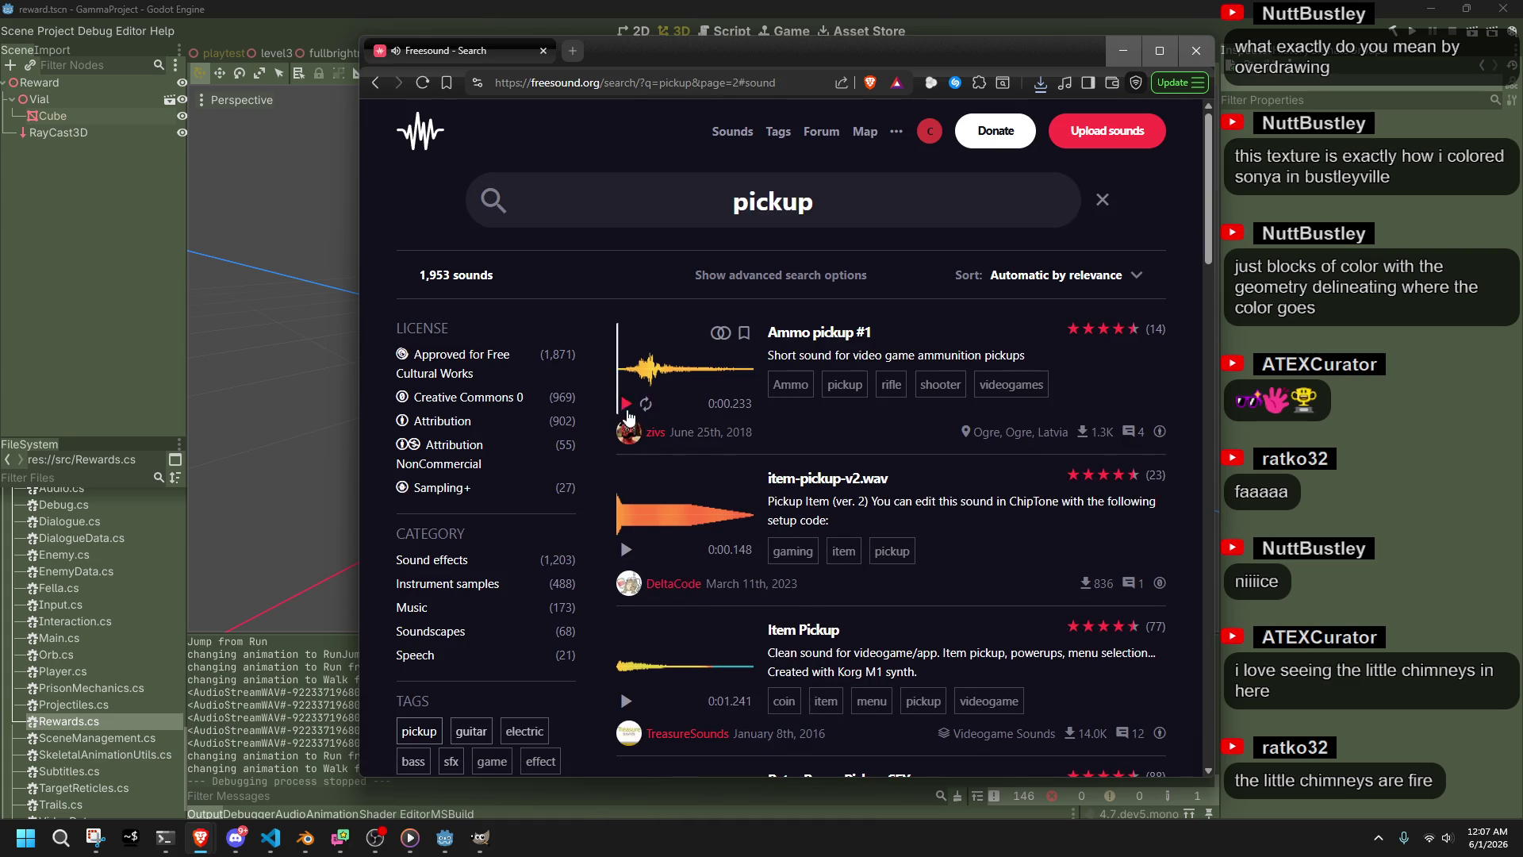
pyautogui.click(627, 404)
pyautogui.click(626, 549)
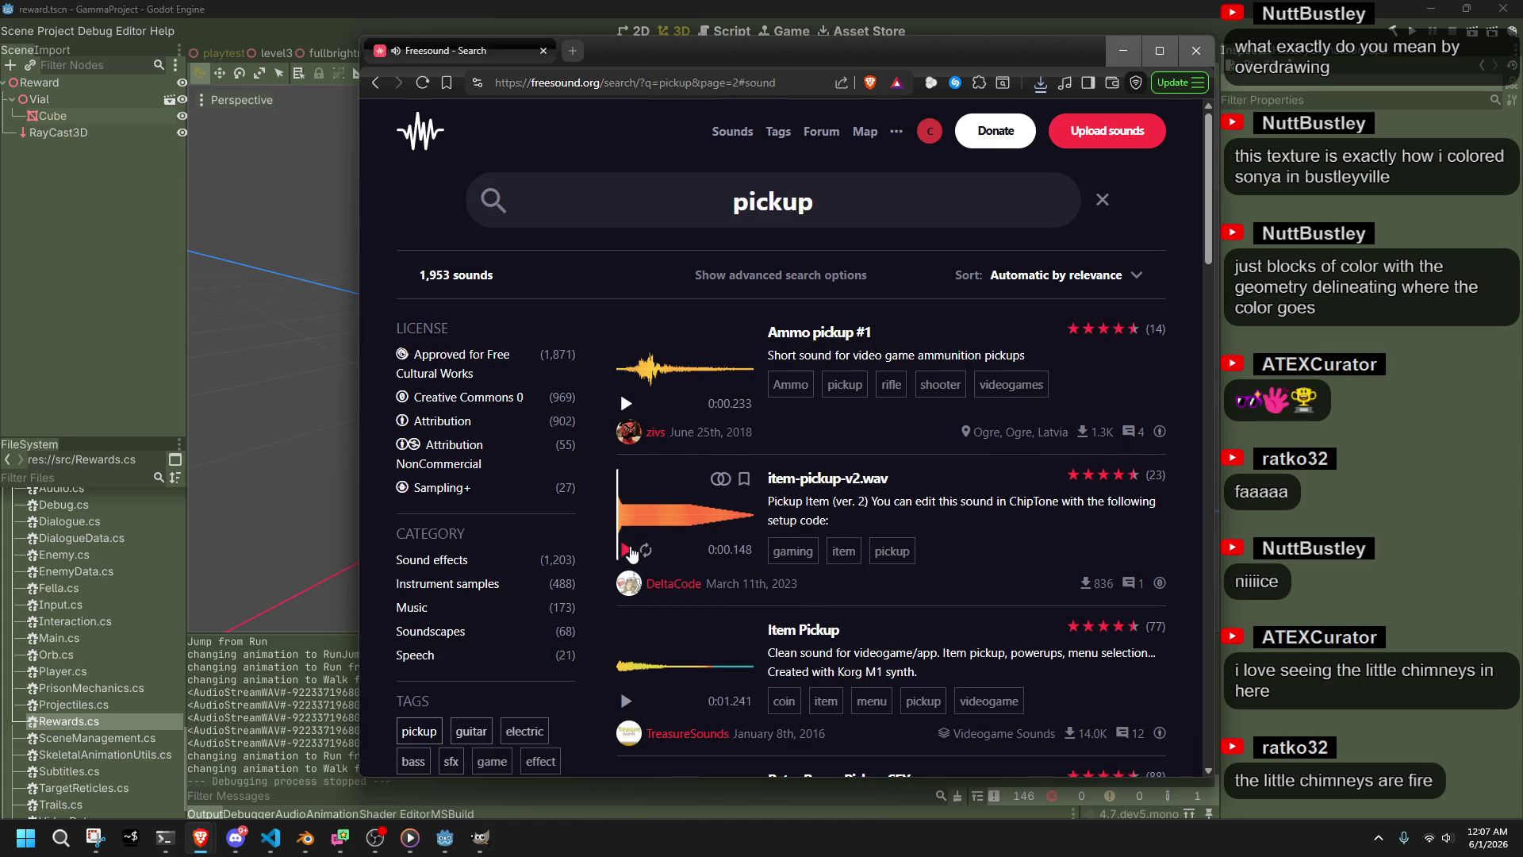
pyautogui.click(626, 548)
pyautogui.click(626, 701)
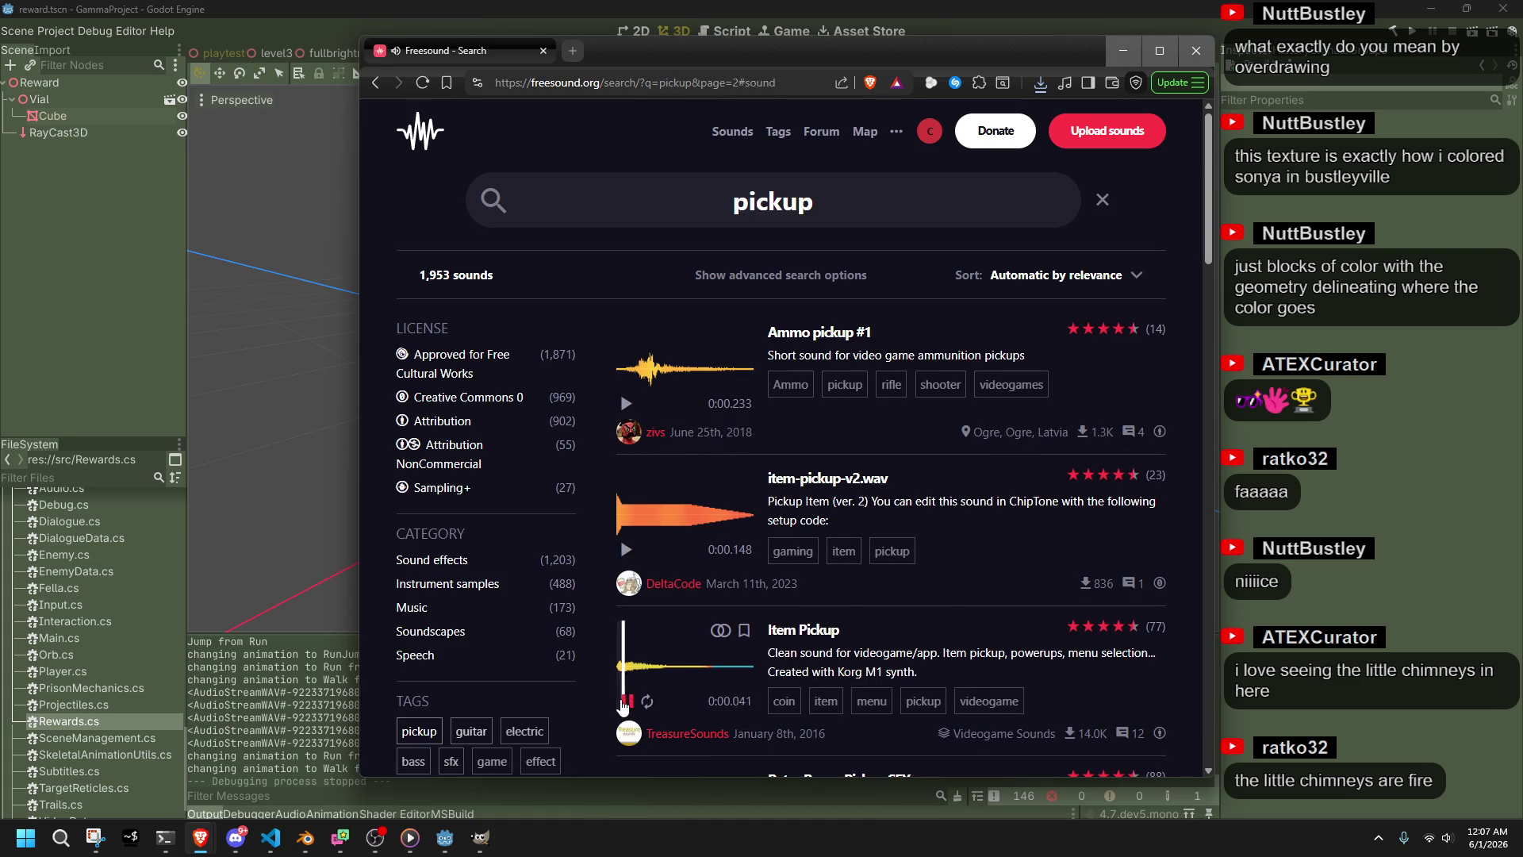
pyautogui.scroll(-3, 615, 683)
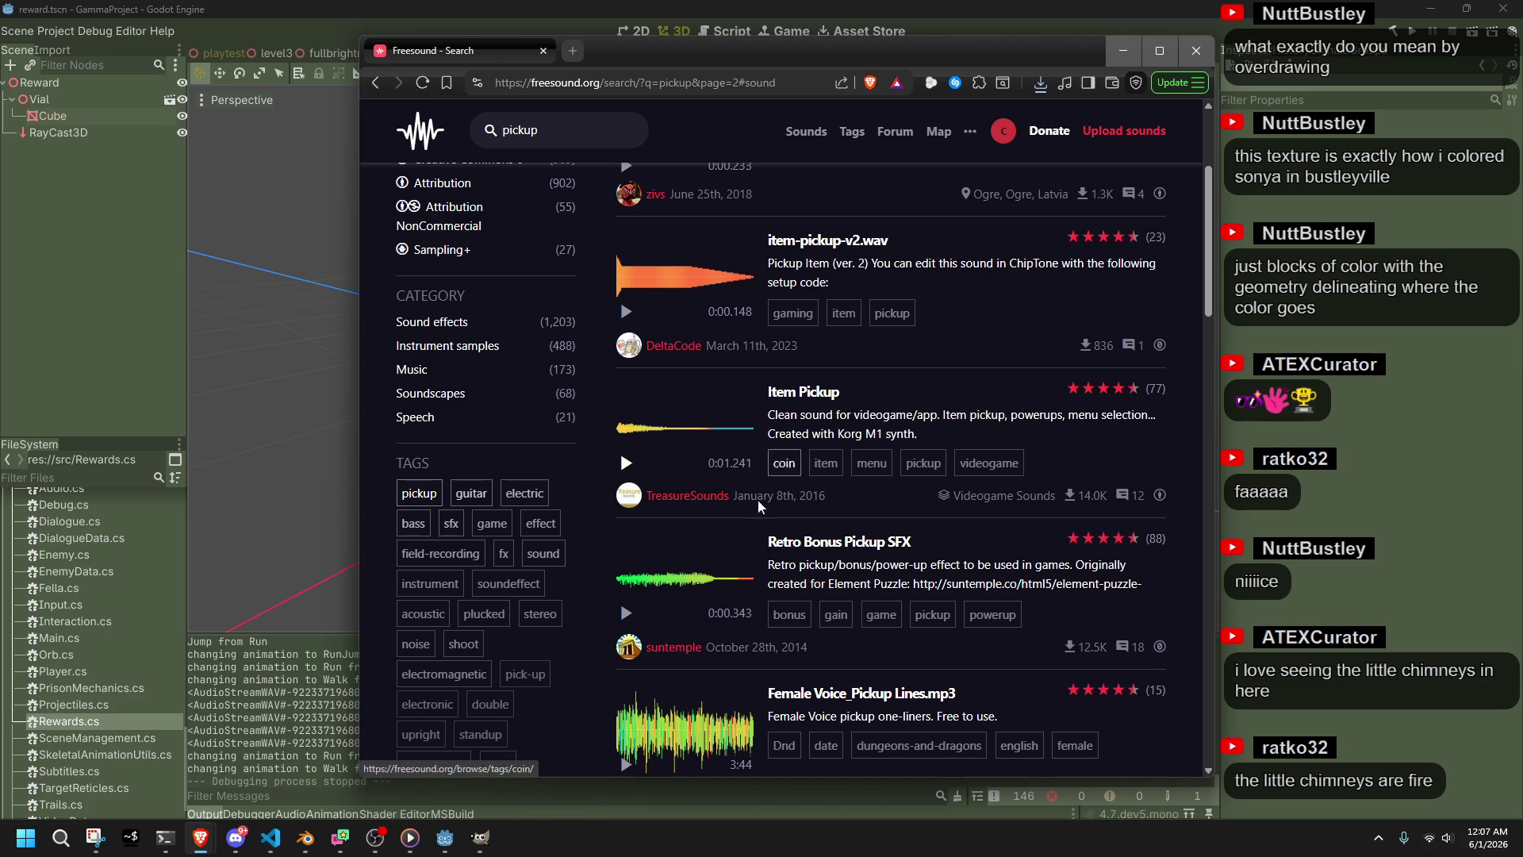
pyautogui.click(626, 614)
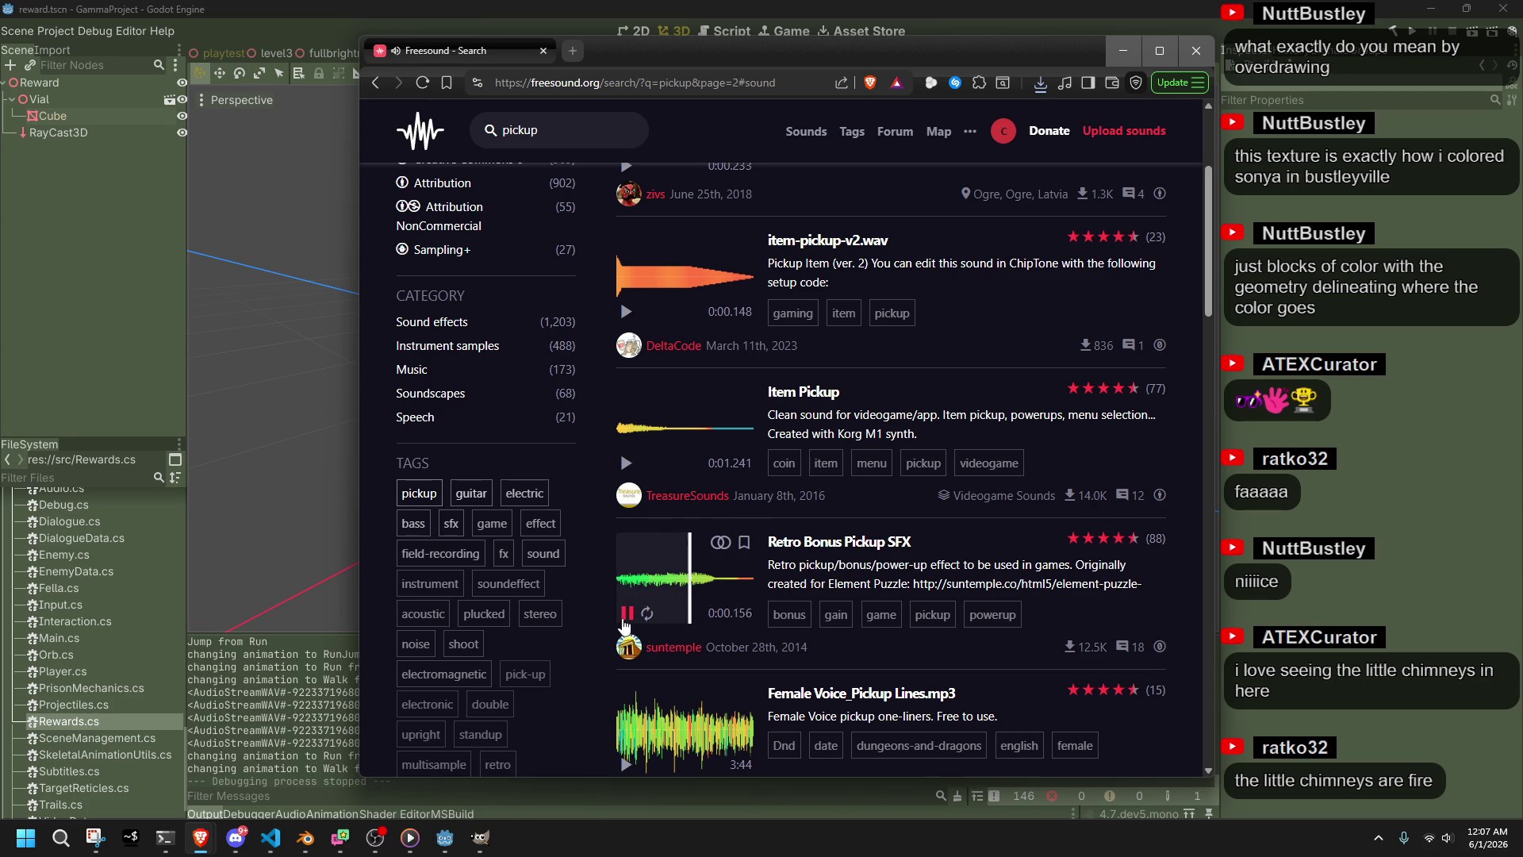
pyautogui.scroll(-1, 623, 635)
pyautogui.click(622, 687)
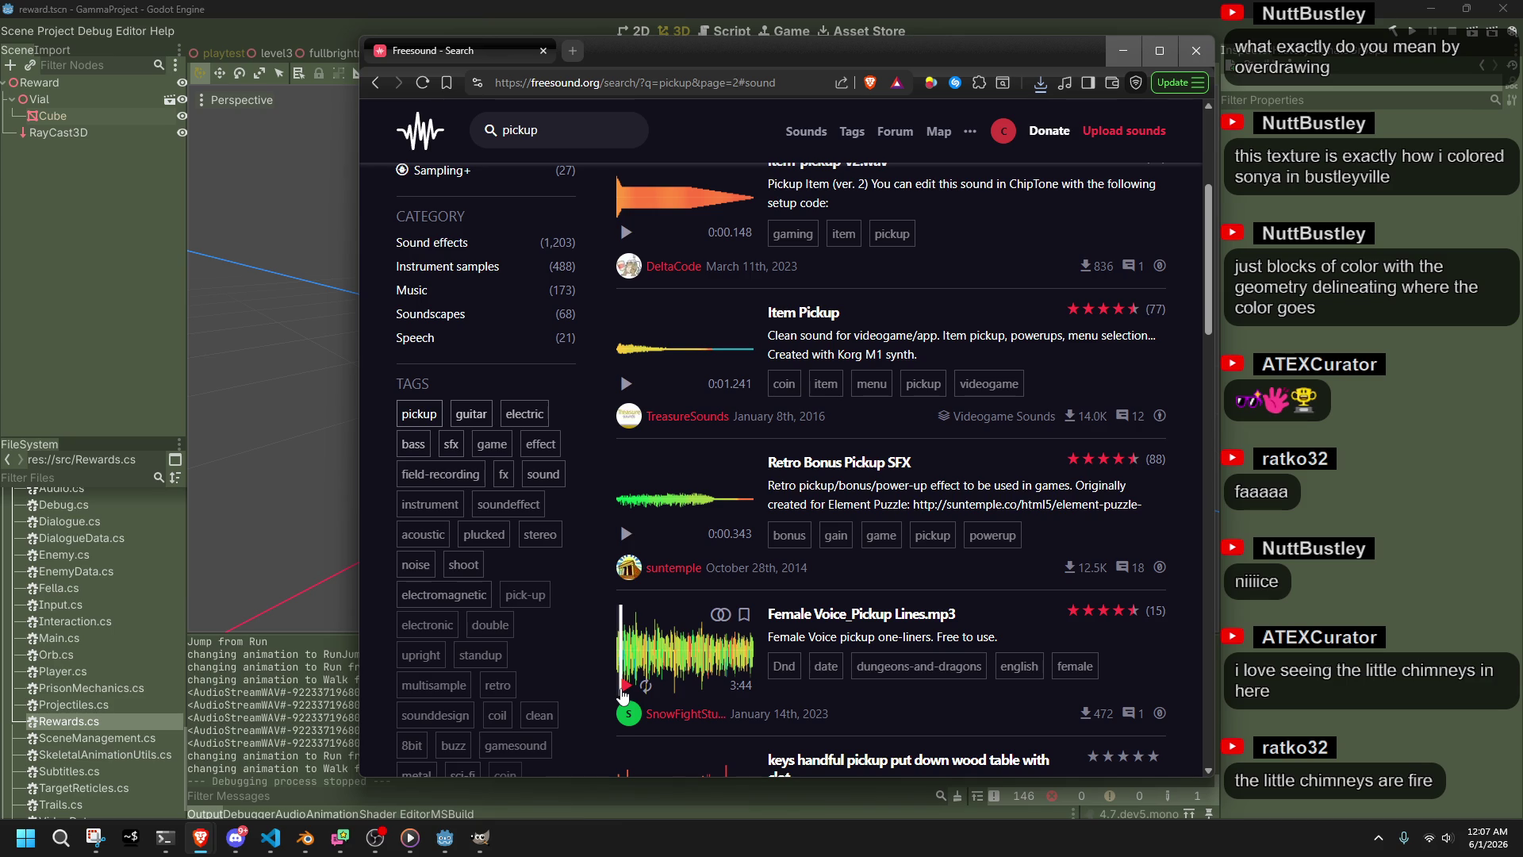
# Preview 8-bit Pickup.aif, keys handful pickup, Nintendo Coin Pickup, item-pickup-v1.wav and Item Pickup Chime
pyautogui.scroll(-3, 623, 695)
pyautogui.click(626, 741)
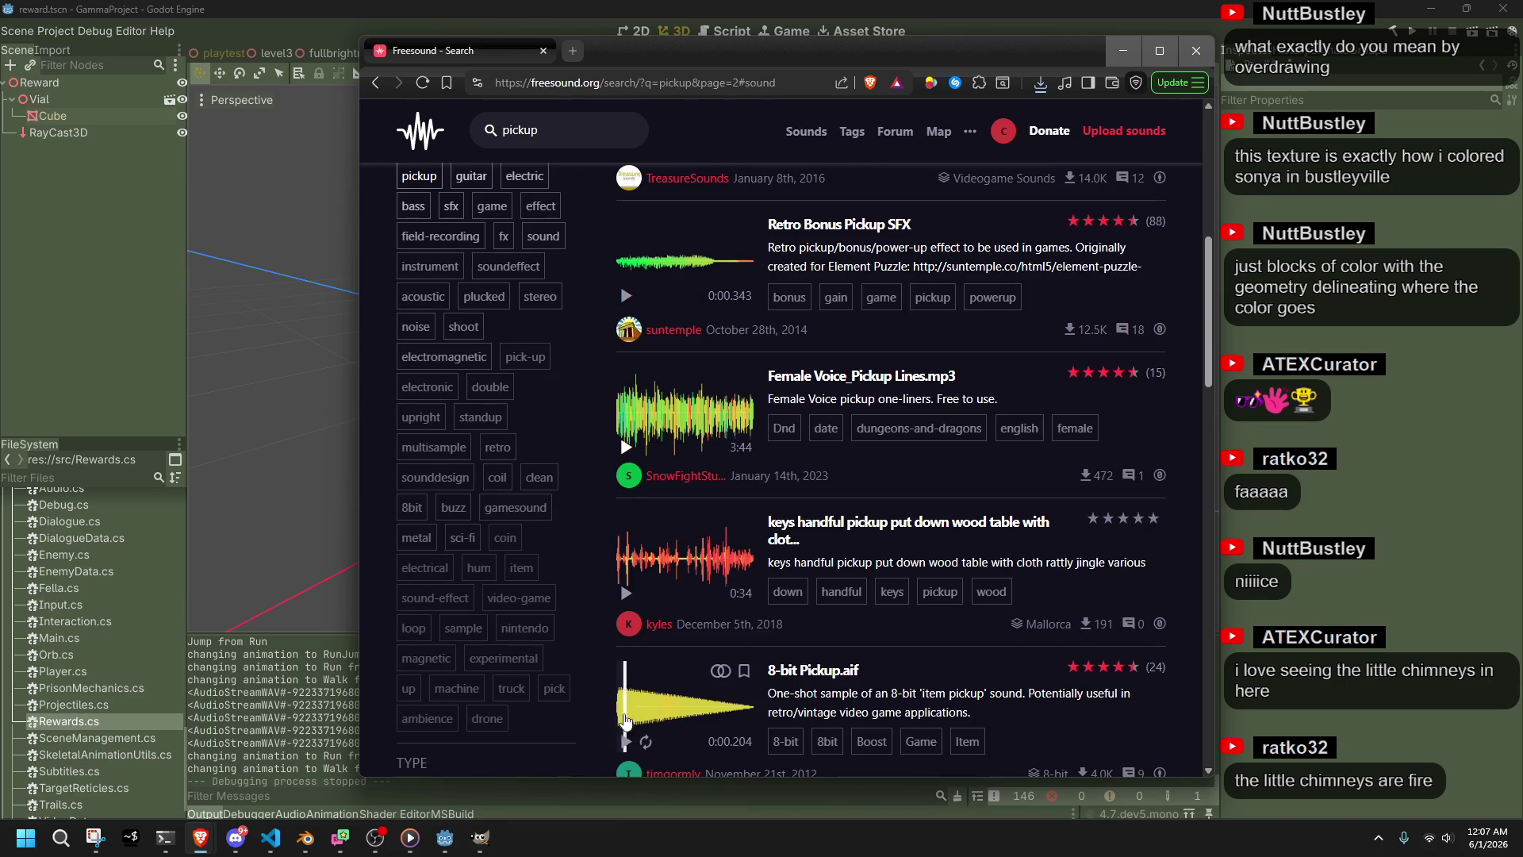
pyautogui.click(626, 594)
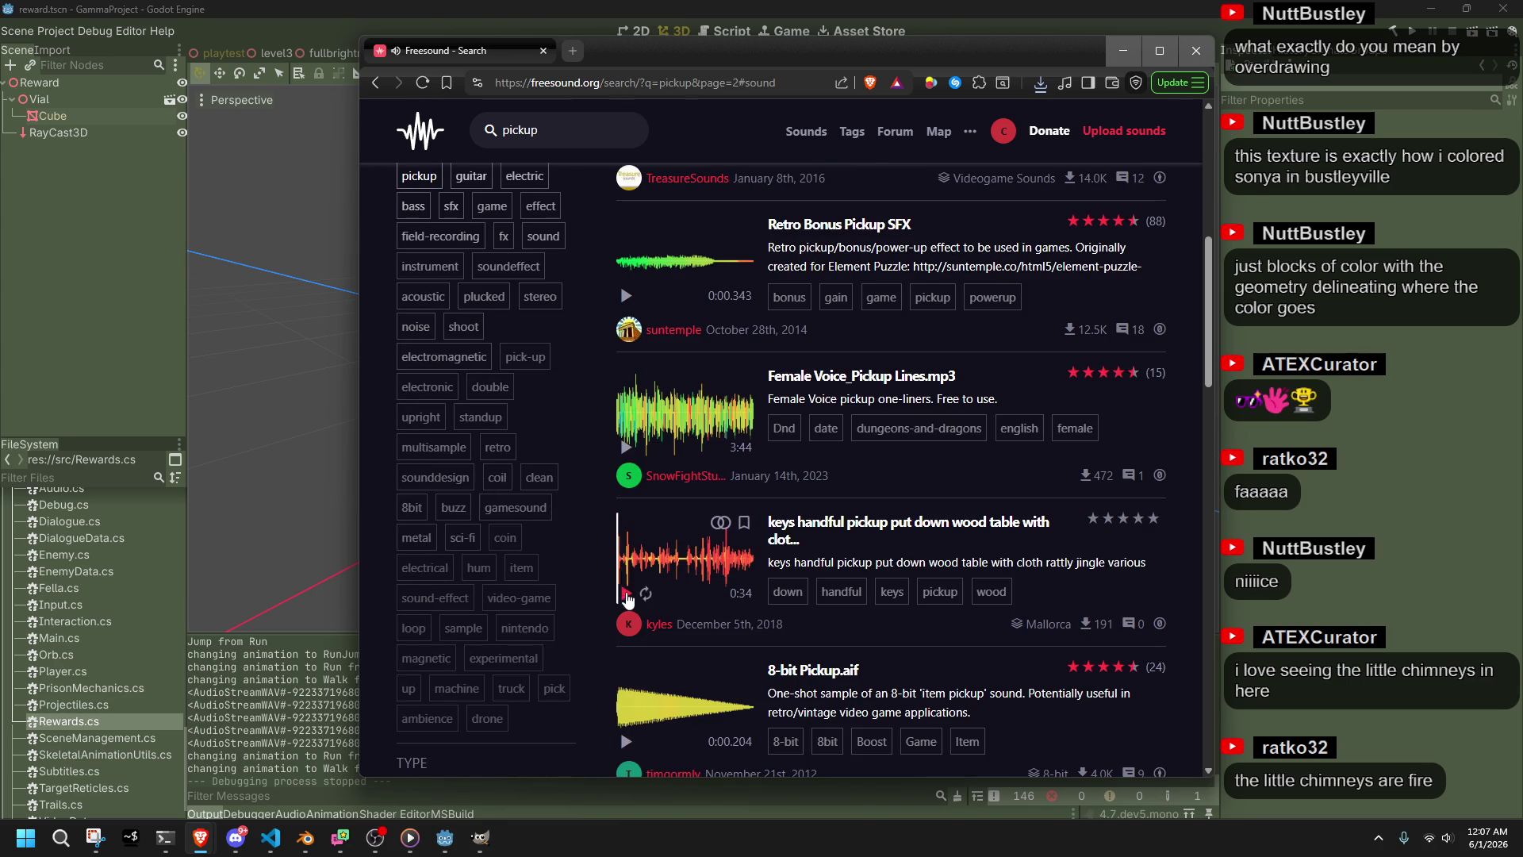
pyautogui.scroll(-3, 627, 599)
pyautogui.click(627, 677)
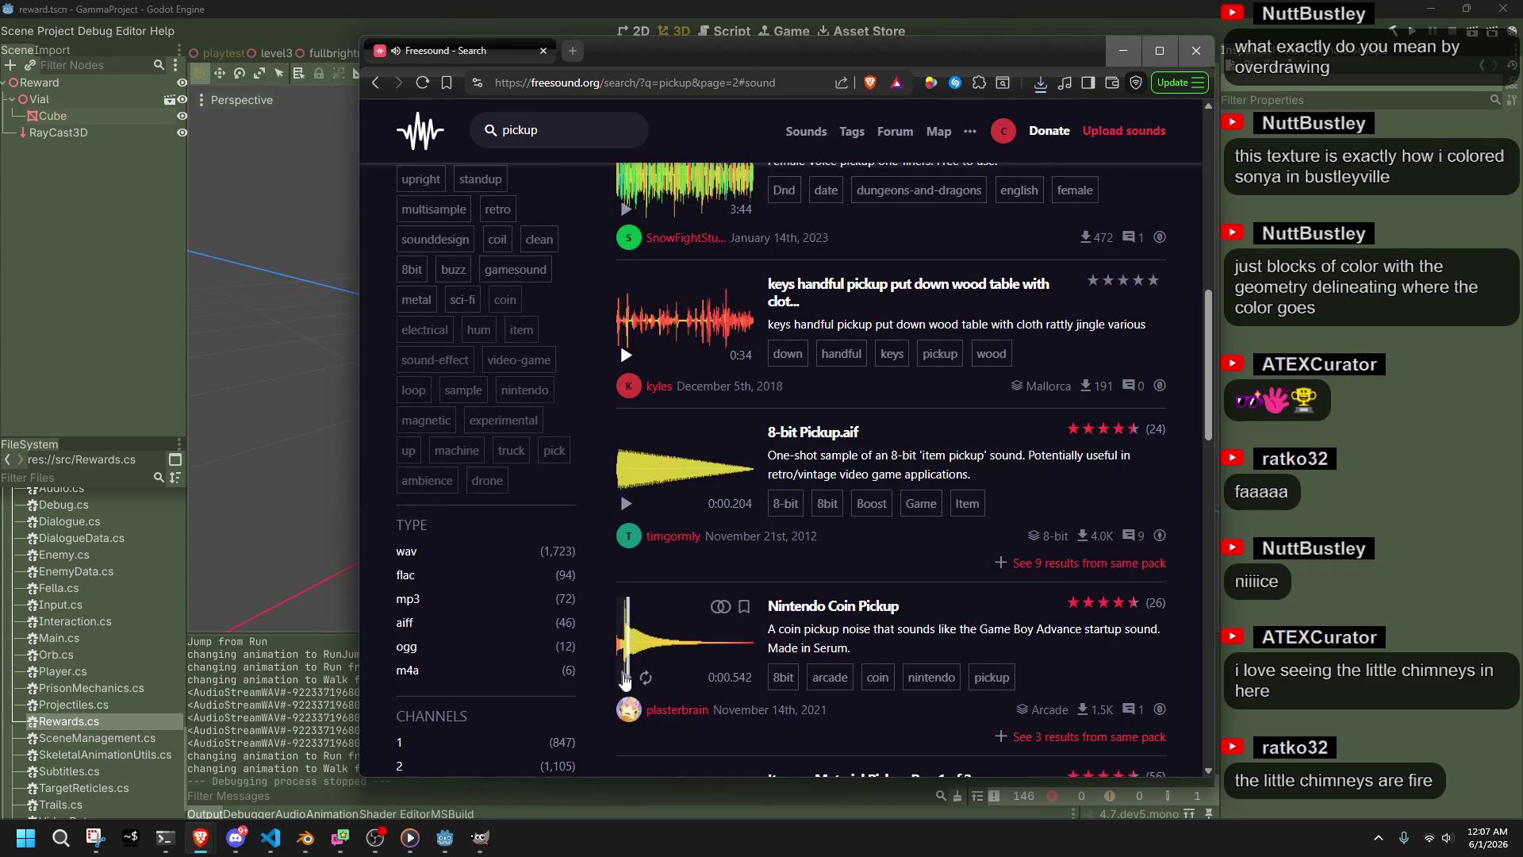
pyautogui.scroll(-2, 626, 687)
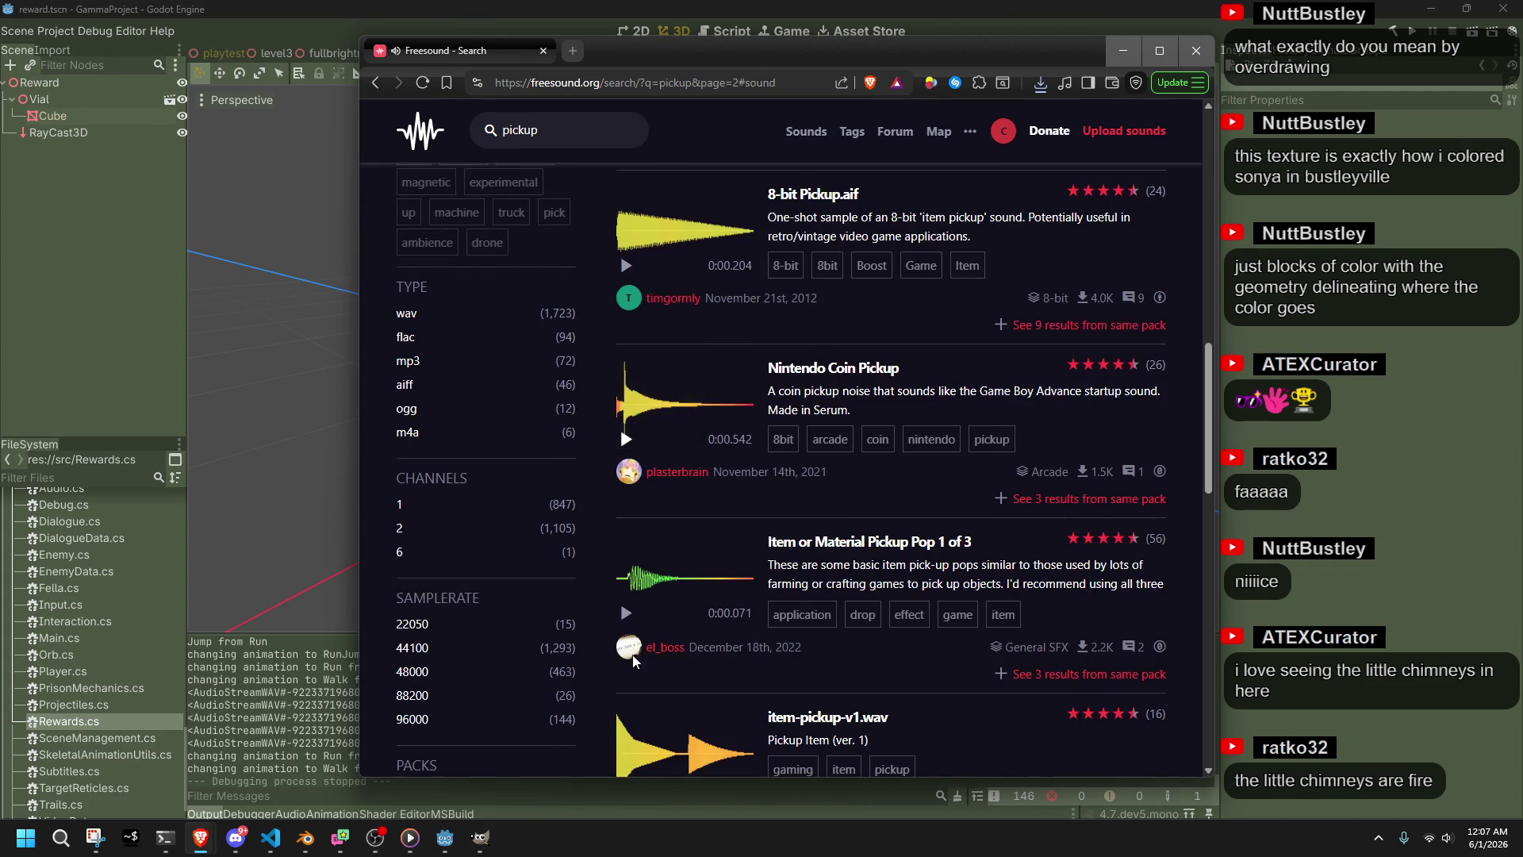
pyautogui.scroll(-2, 626, 687)
pyautogui.click(627, 710)
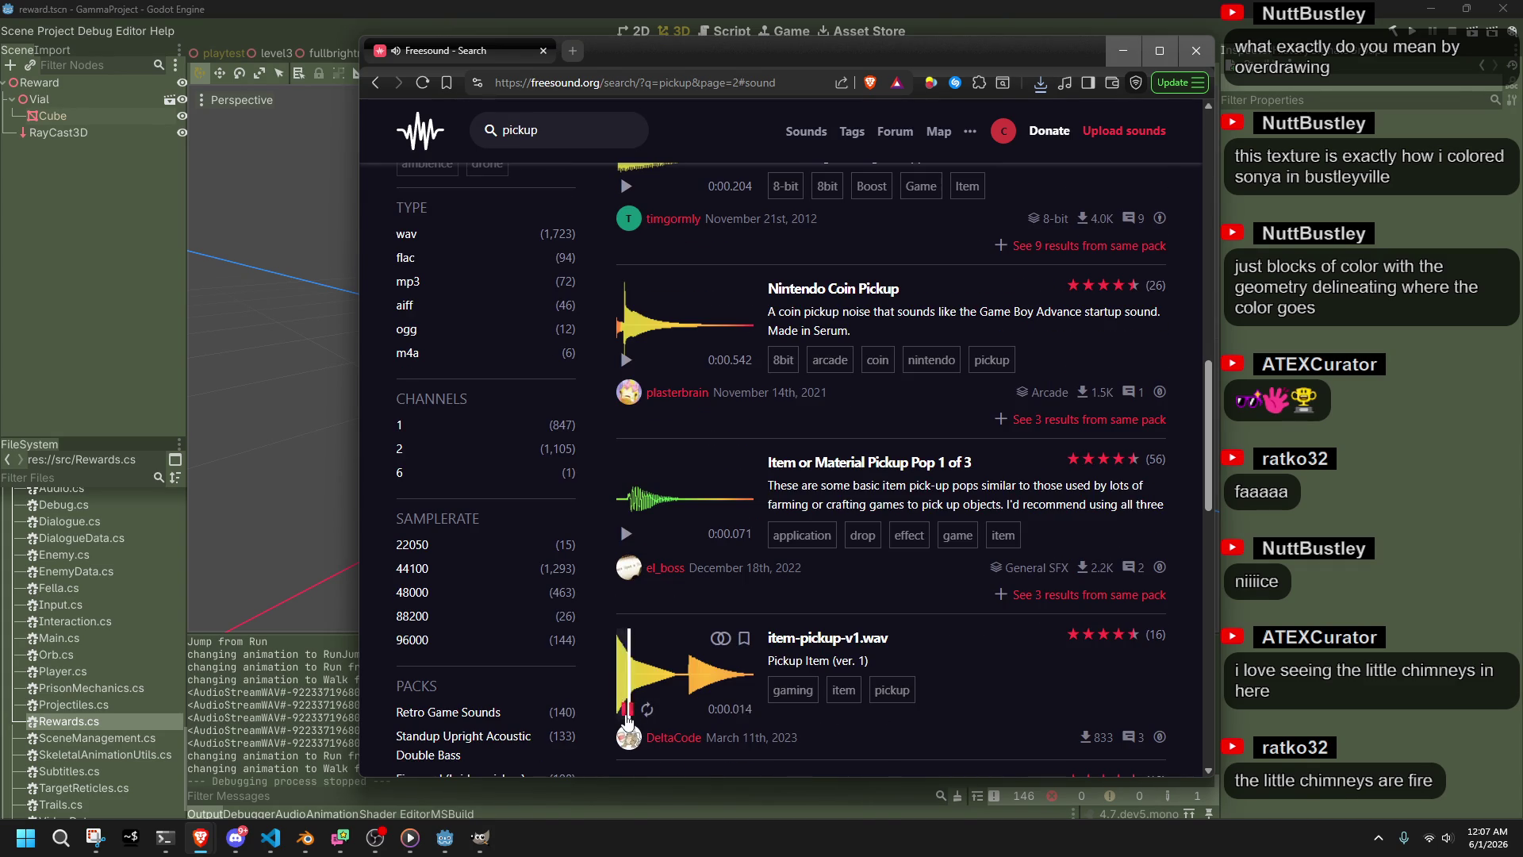
pyautogui.scroll(-2, 628, 718)
pyautogui.click(626, 697)
pyautogui.click(627, 696)
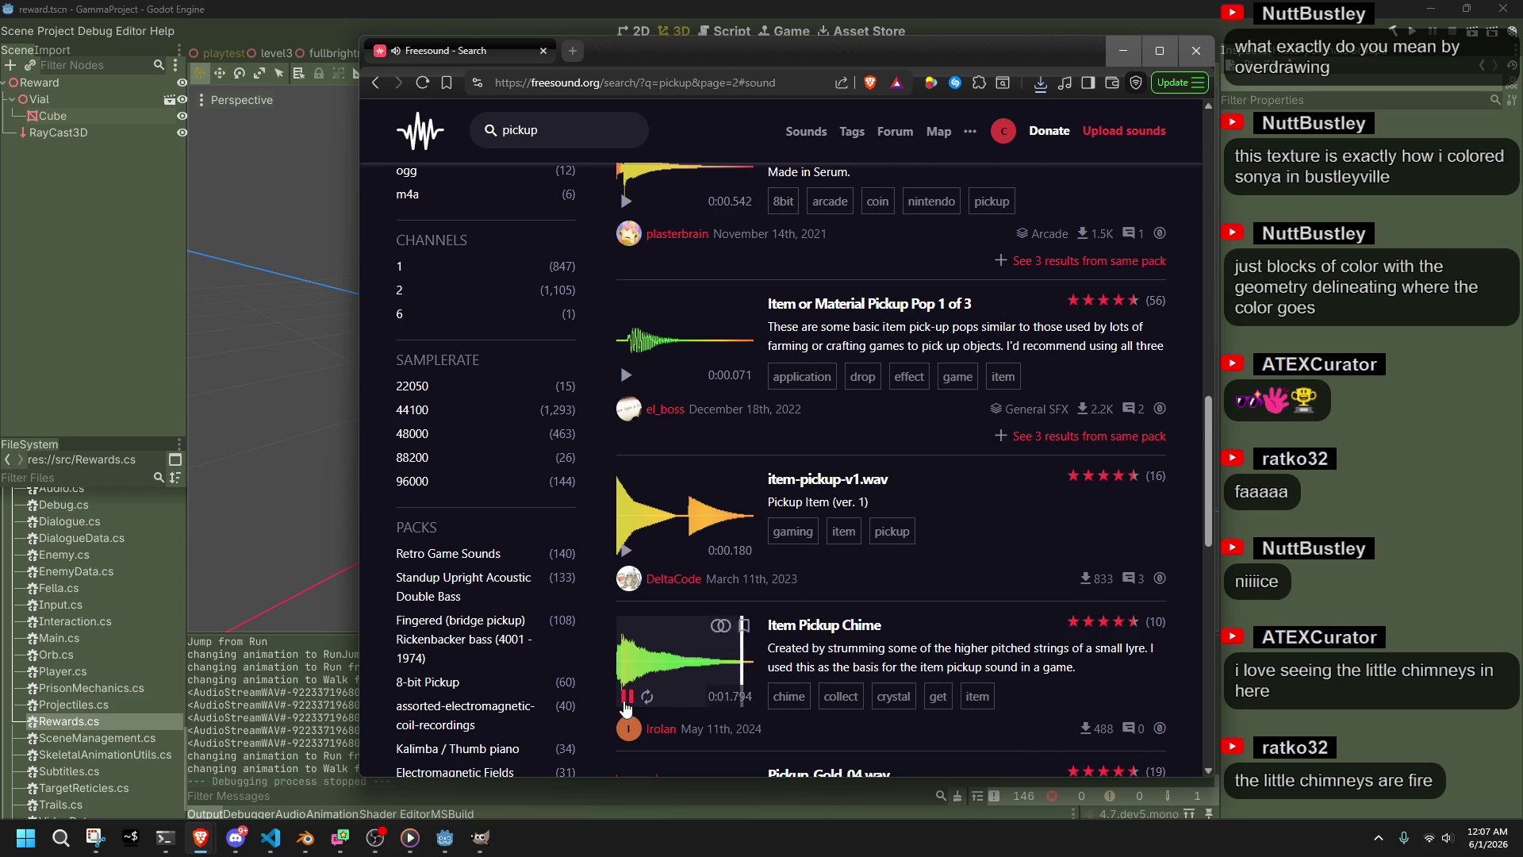
# Preview Pickup_Gold_04.wav, then begin a new 'slosh' search
pyautogui.scroll(-2, 627, 708)
pyautogui.click(626, 688)
pyautogui.scroll(-2, 602, 653)
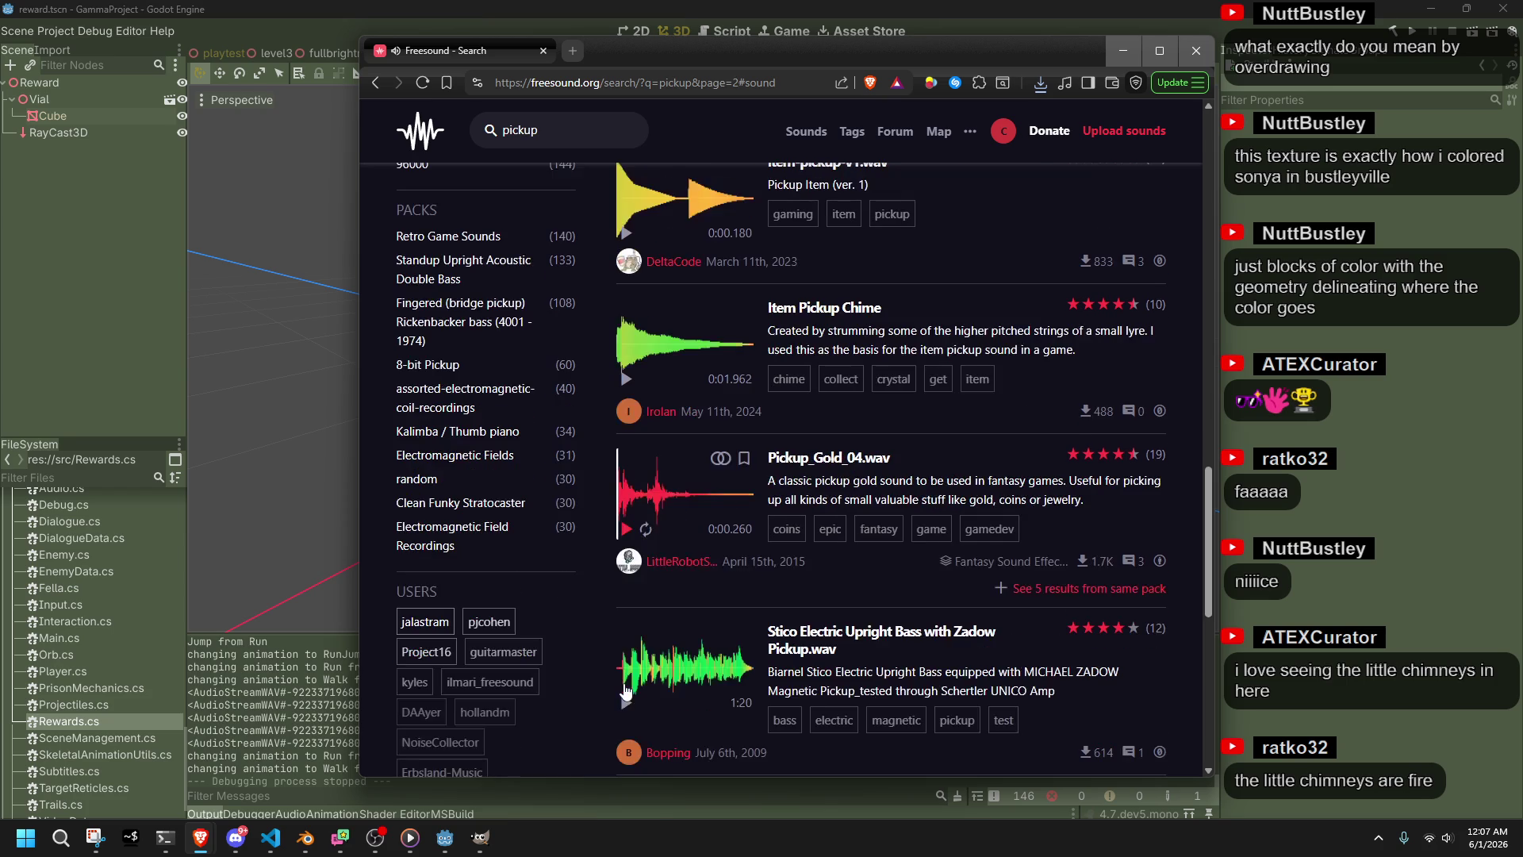
pyautogui.scroll(-7, 602, 654)
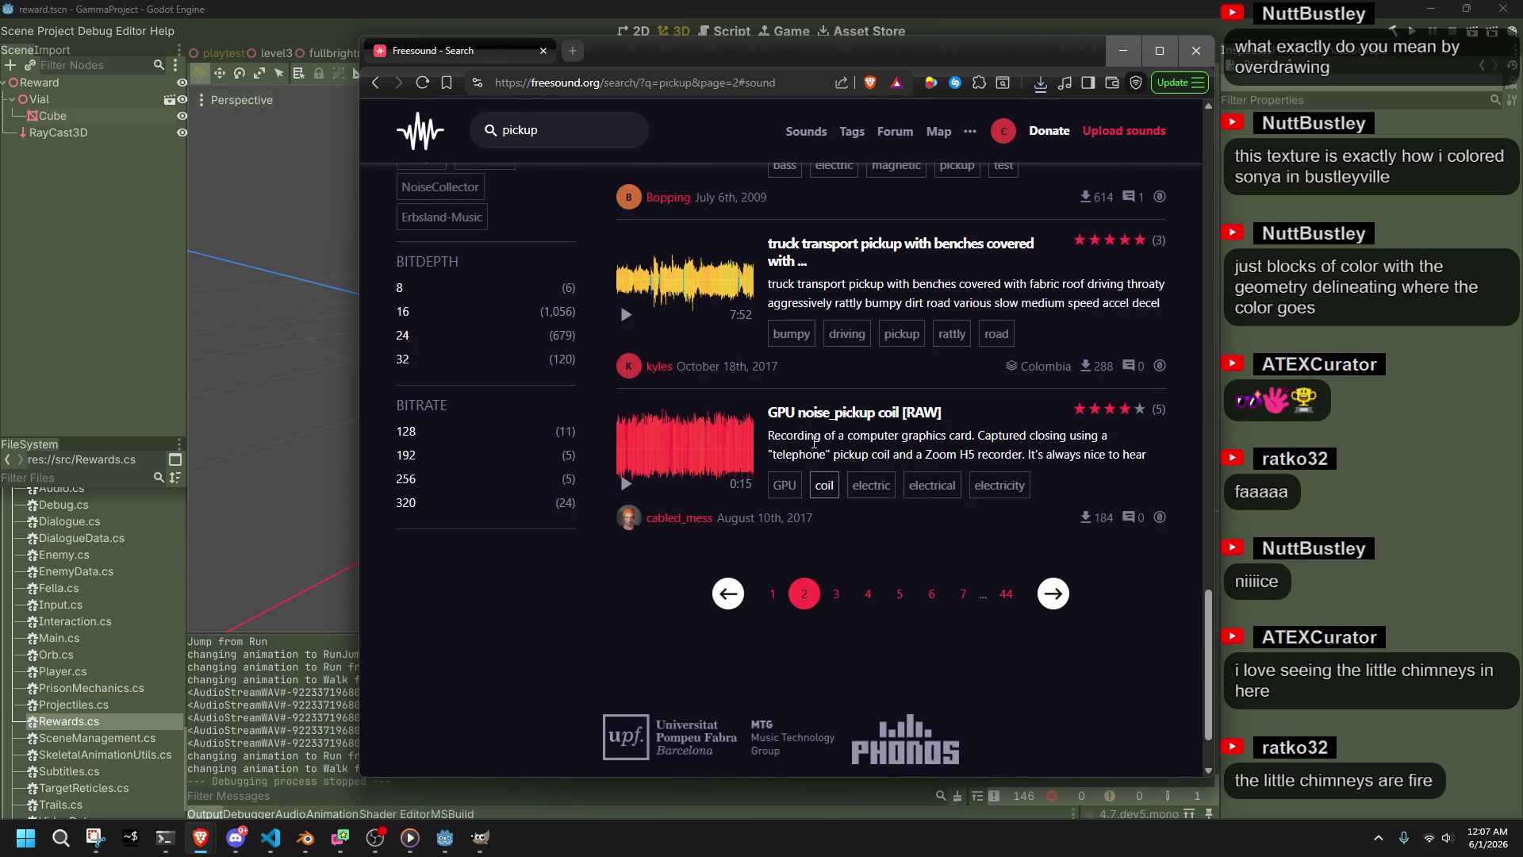
pyautogui.click(580, 134)
pyautogui.write('slosh')
# Preview the klean kanteen, aluminum bottle slosh 3, aluminum bottle slosh, Sloshing.m4a and water spritzer results
pyautogui.click(626, 404)
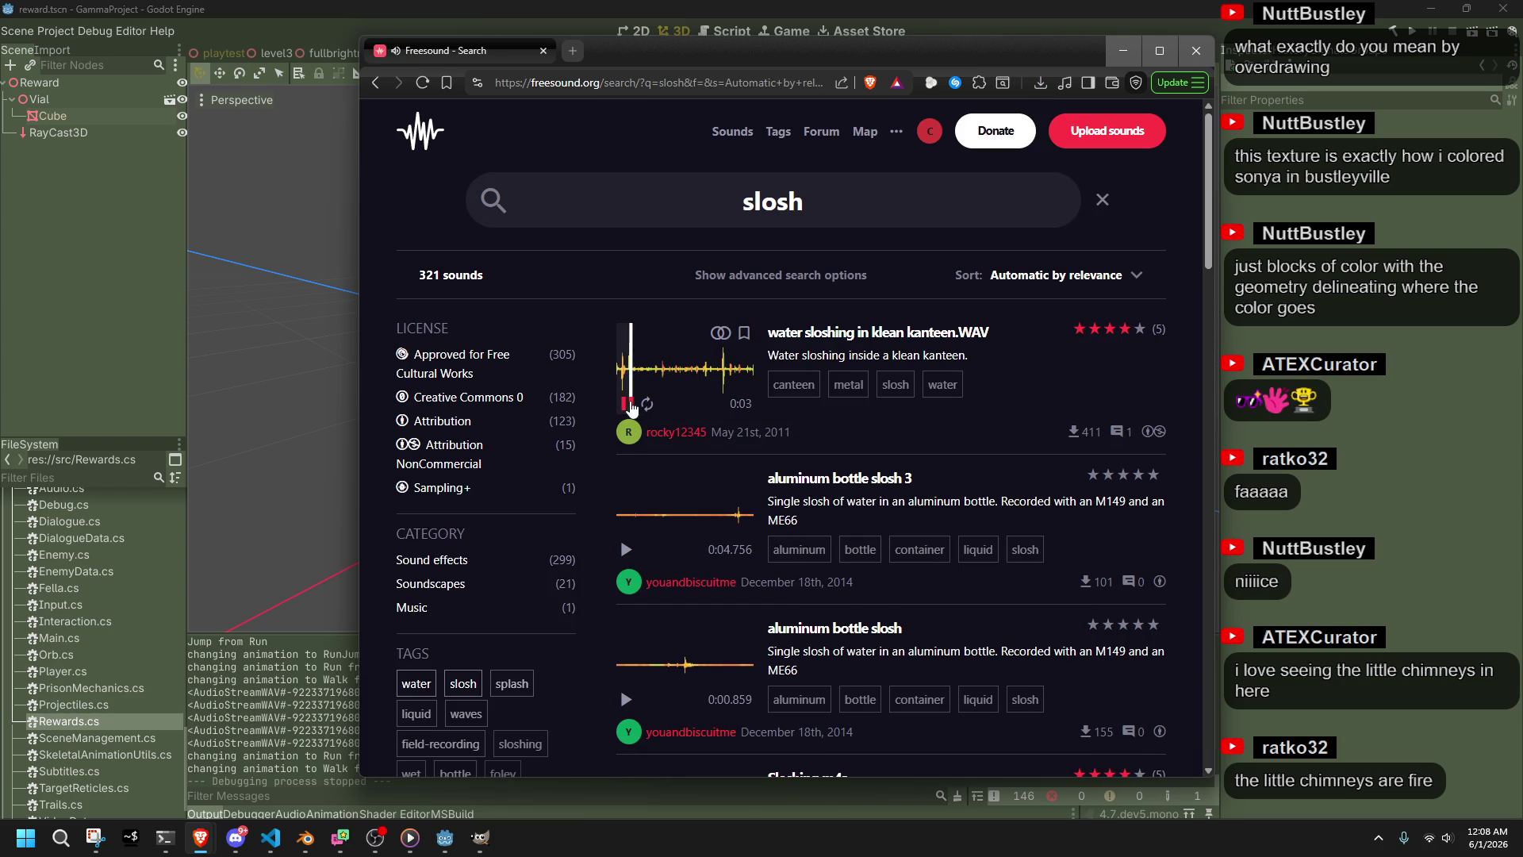
pyautogui.click(626, 550)
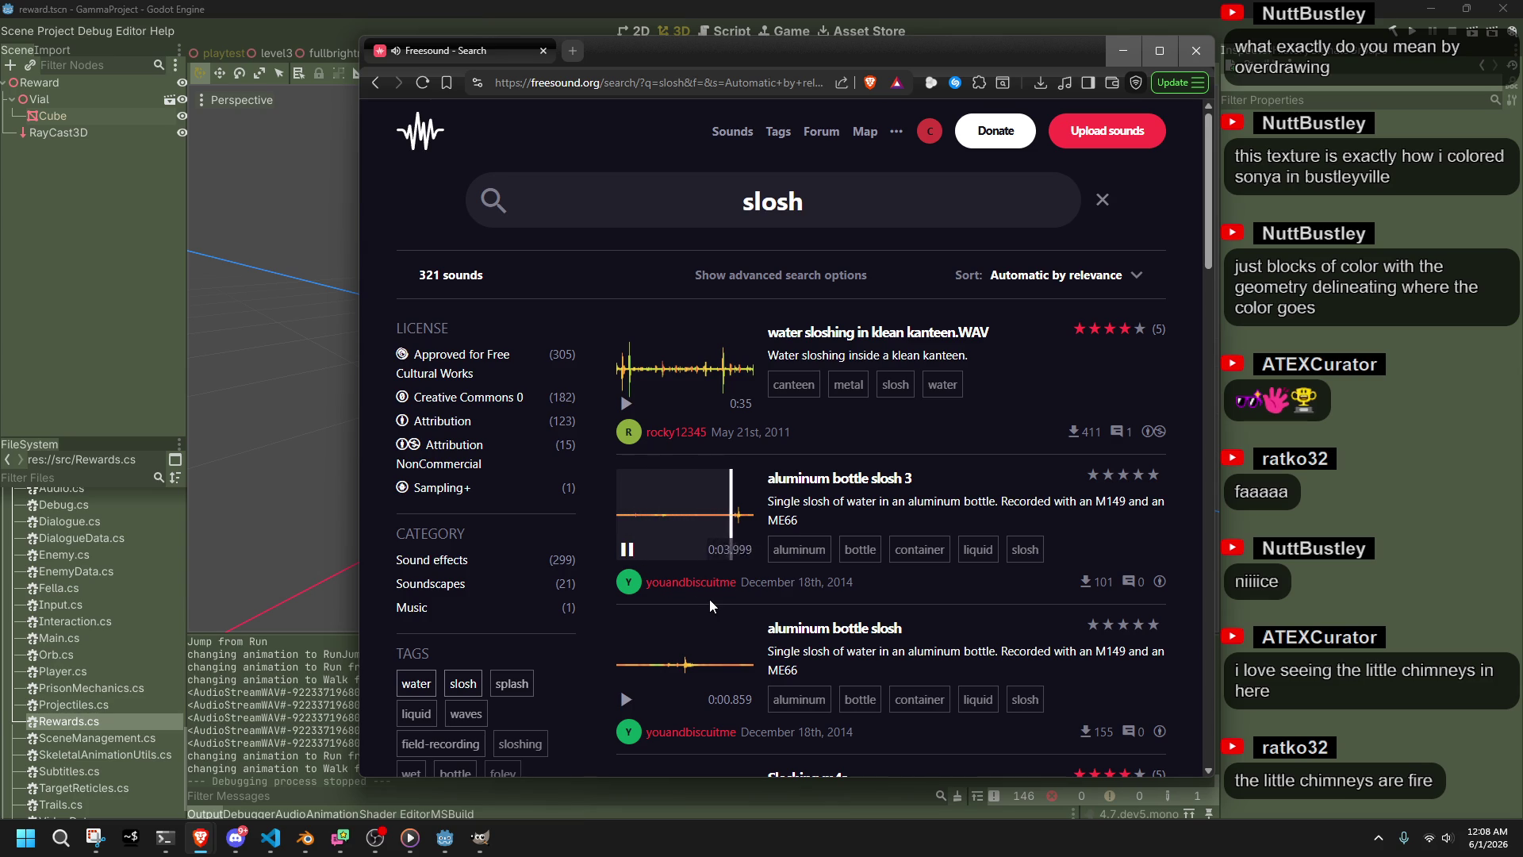
pyautogui.click(617, 706)
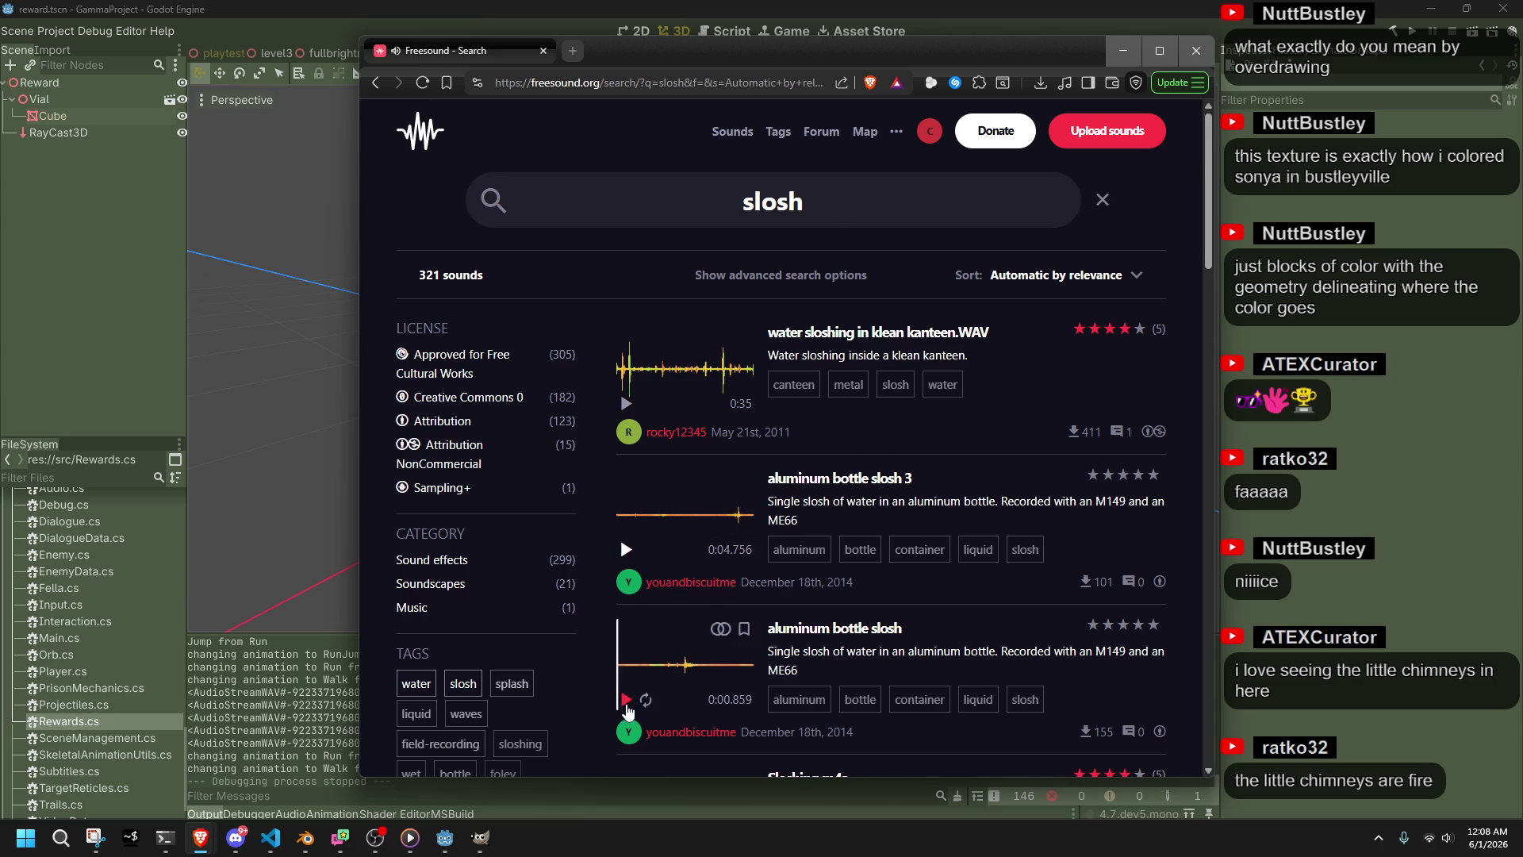
pyautogui.scroll(-1, 617, 714)
pyautogui.click(623, 774)
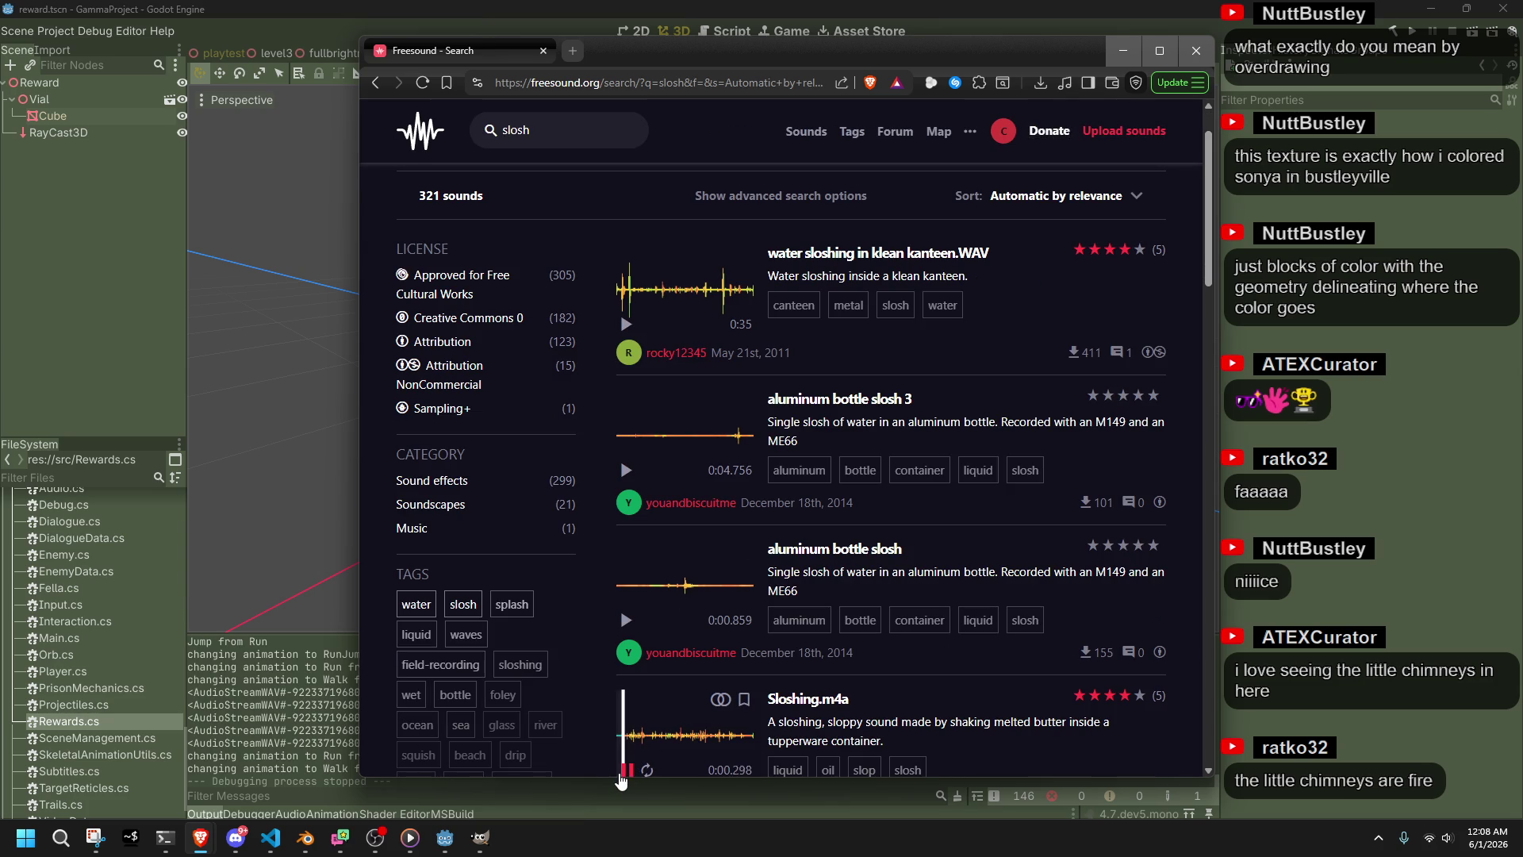
pyautogui.scroll(-3, 622, 761)
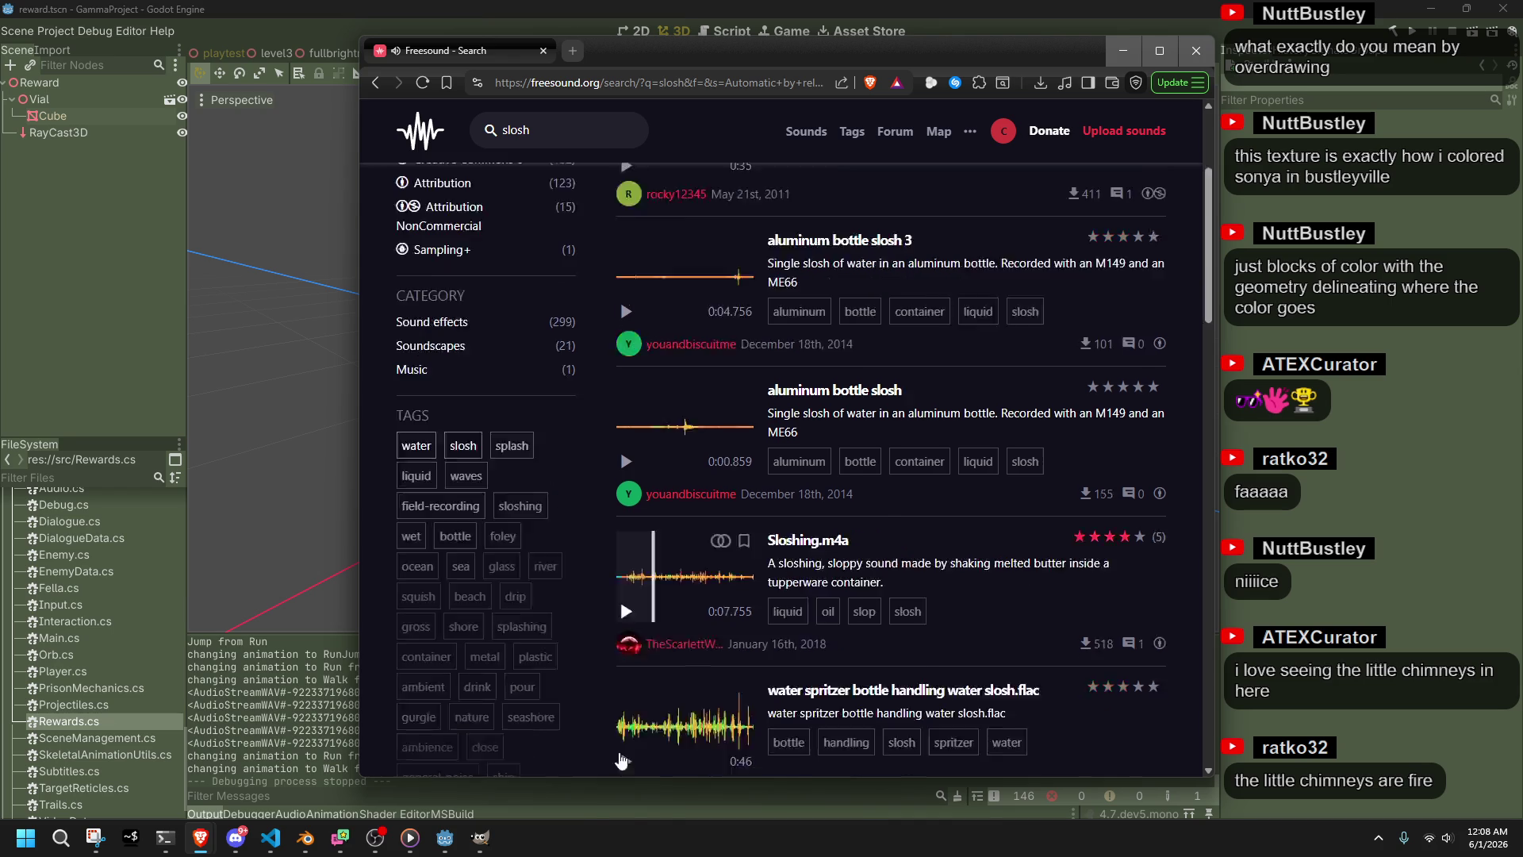
pyautogui.click(634, 690)
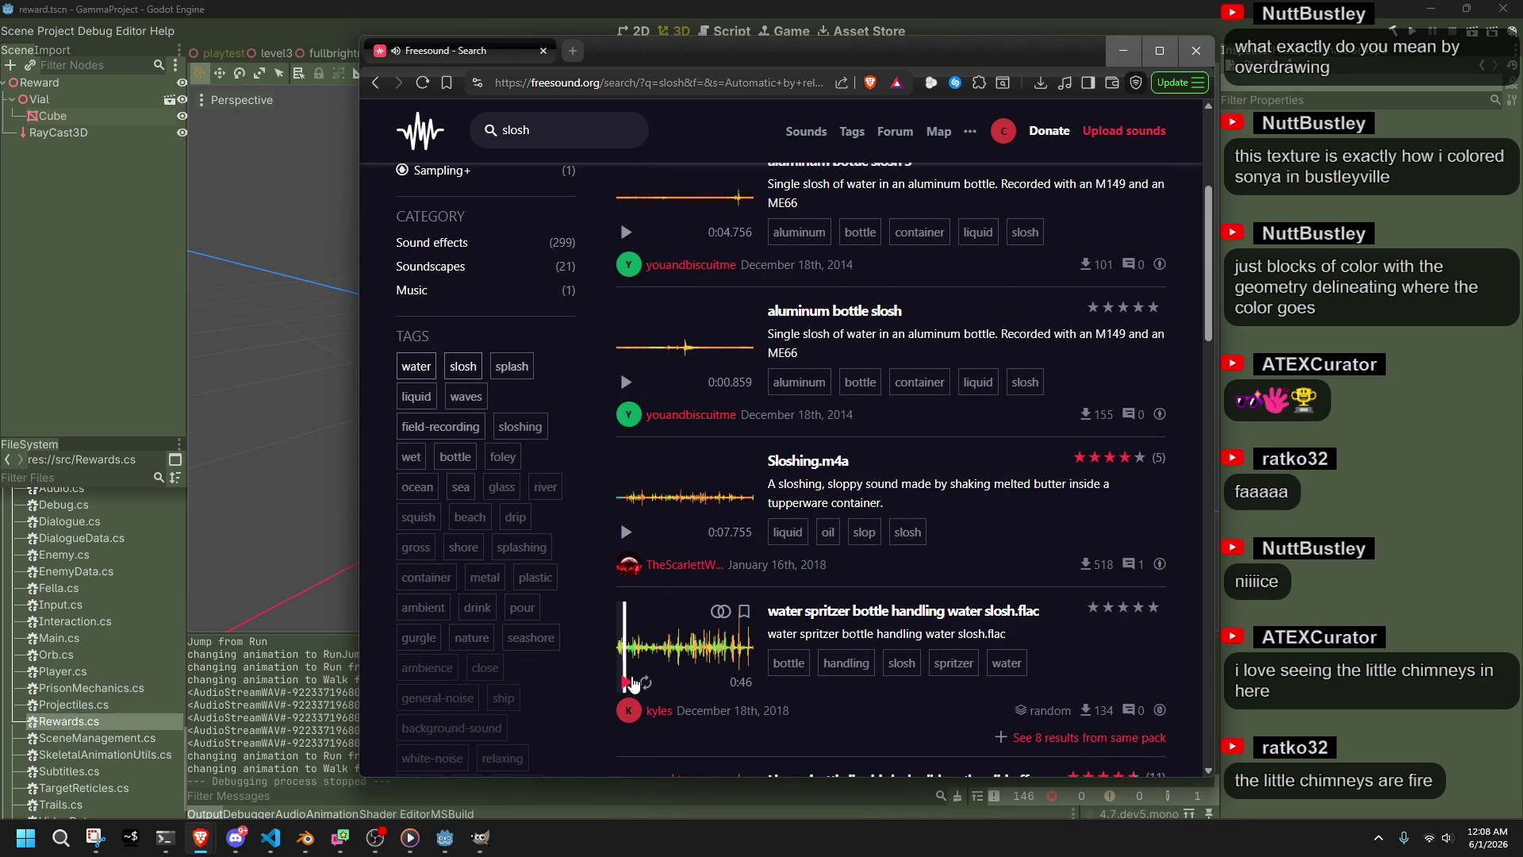
# Compare the Liquor bottle liquid slosh, Bottle Slosh and Bottle Slosh 2 previews
pyautogui.scroll(-2, 632, 684)
pyautogui.click(632, 684)
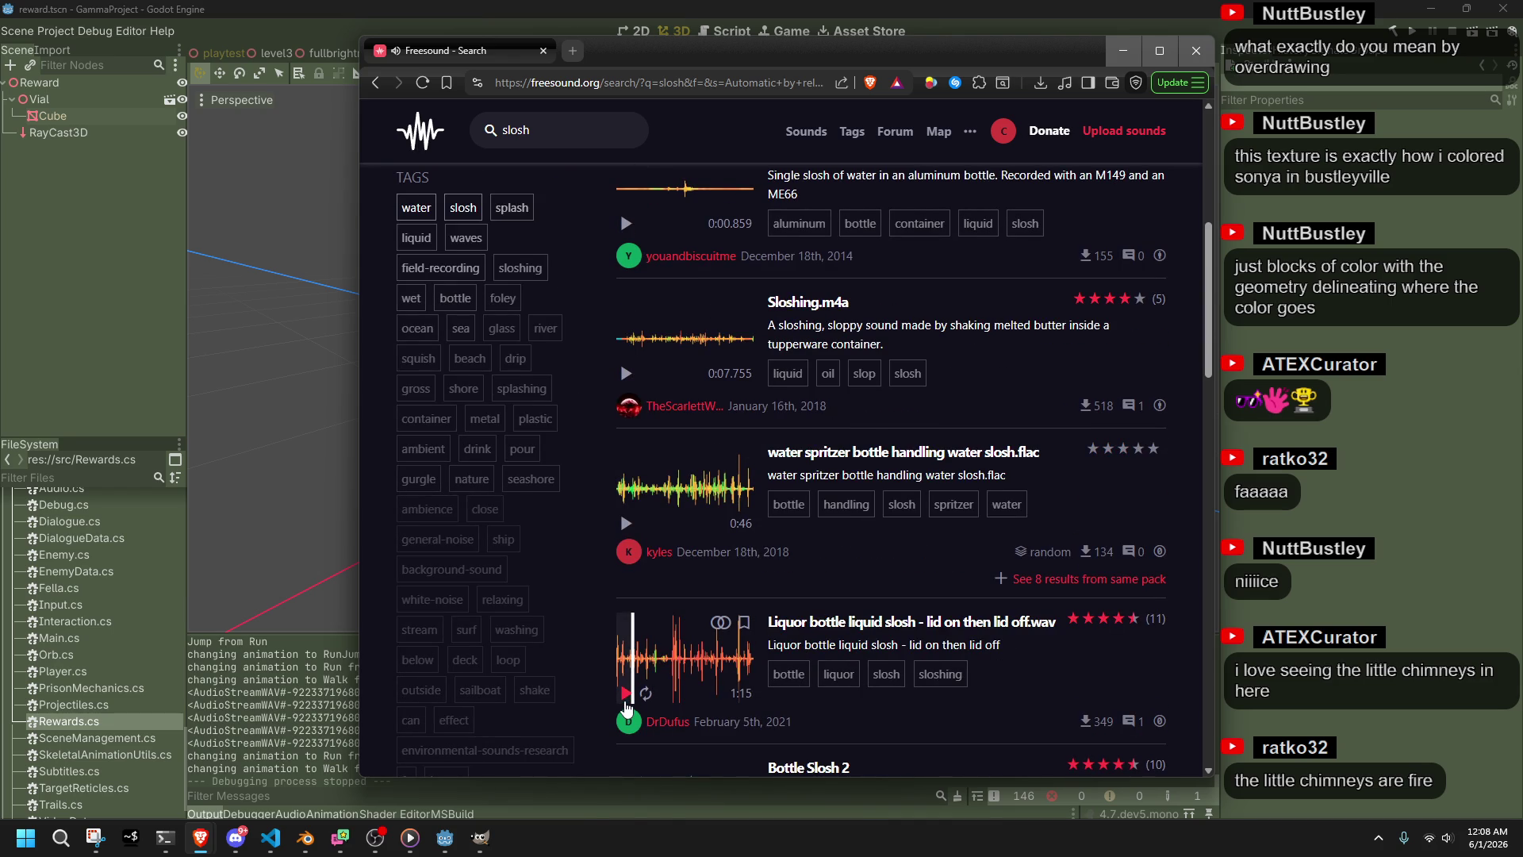
pyautogui.scroll(-4, 626, 706)
pyautogui.click(630, 682)
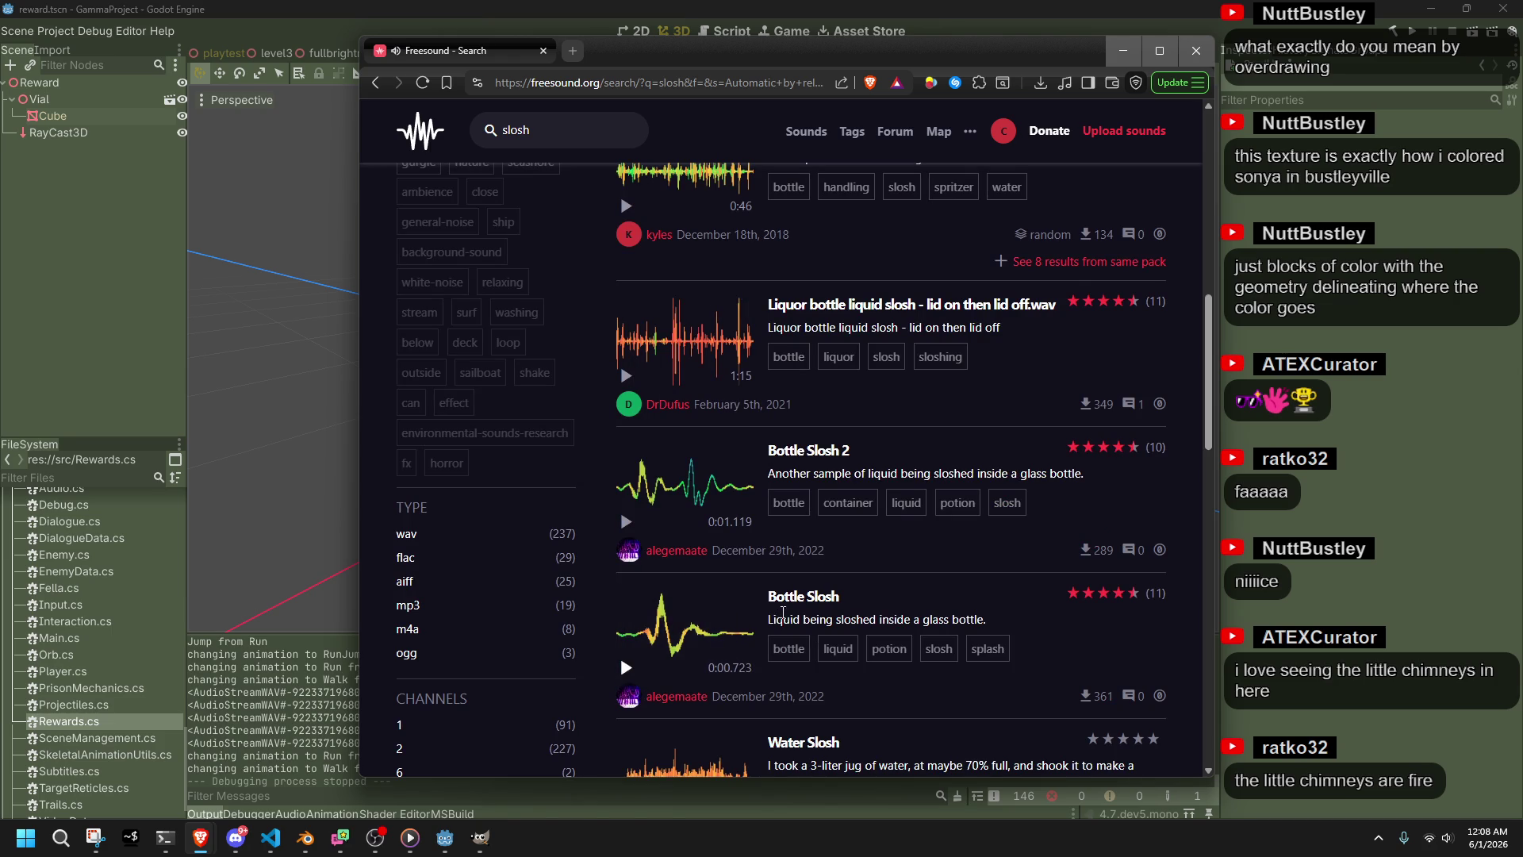
pyautogui.click(626, 522)
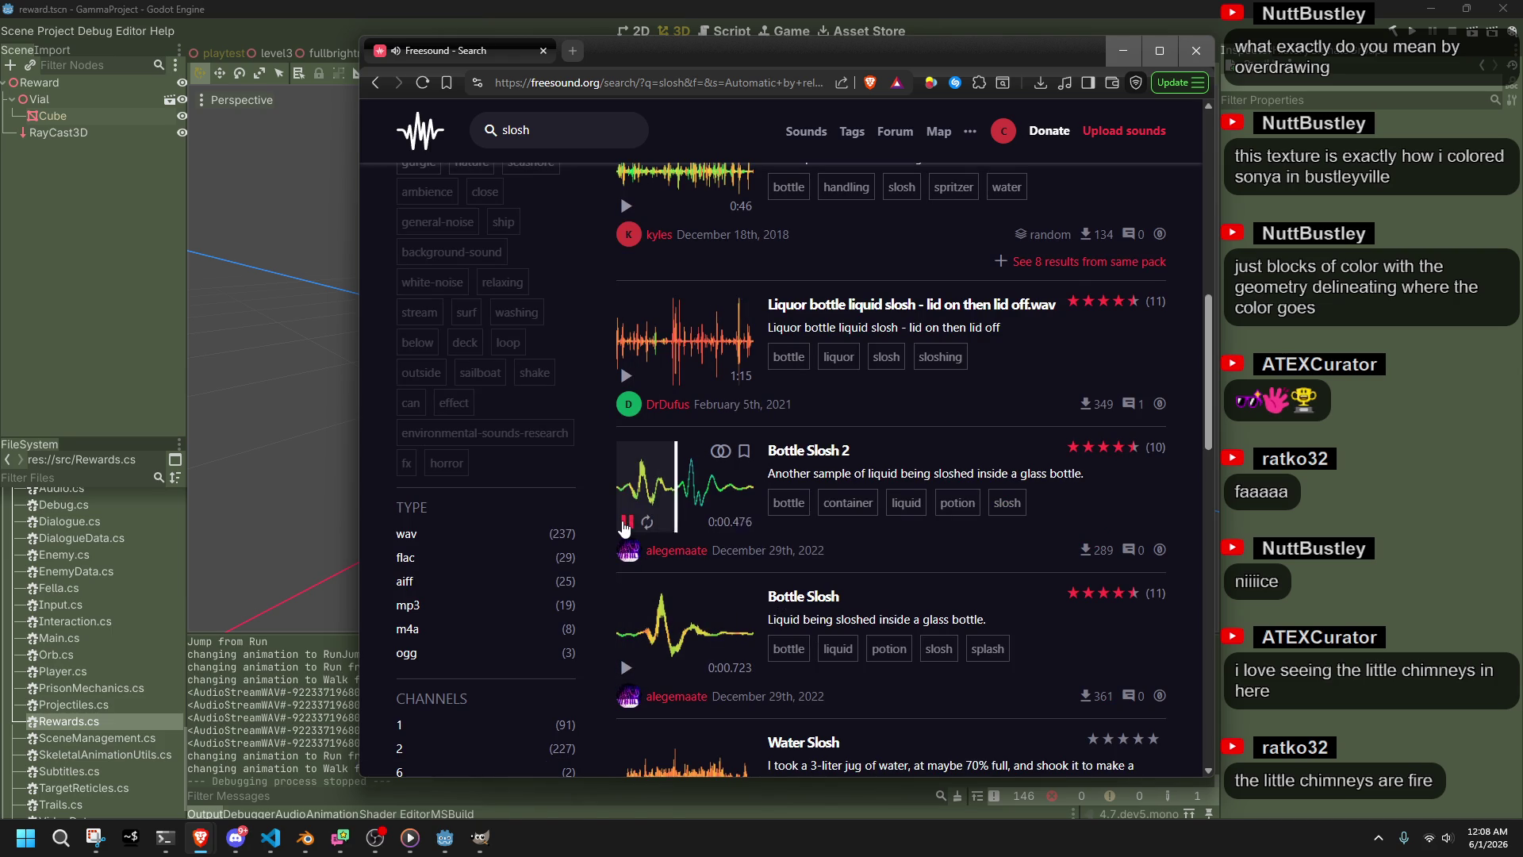
pyautogui.click(626, 522)
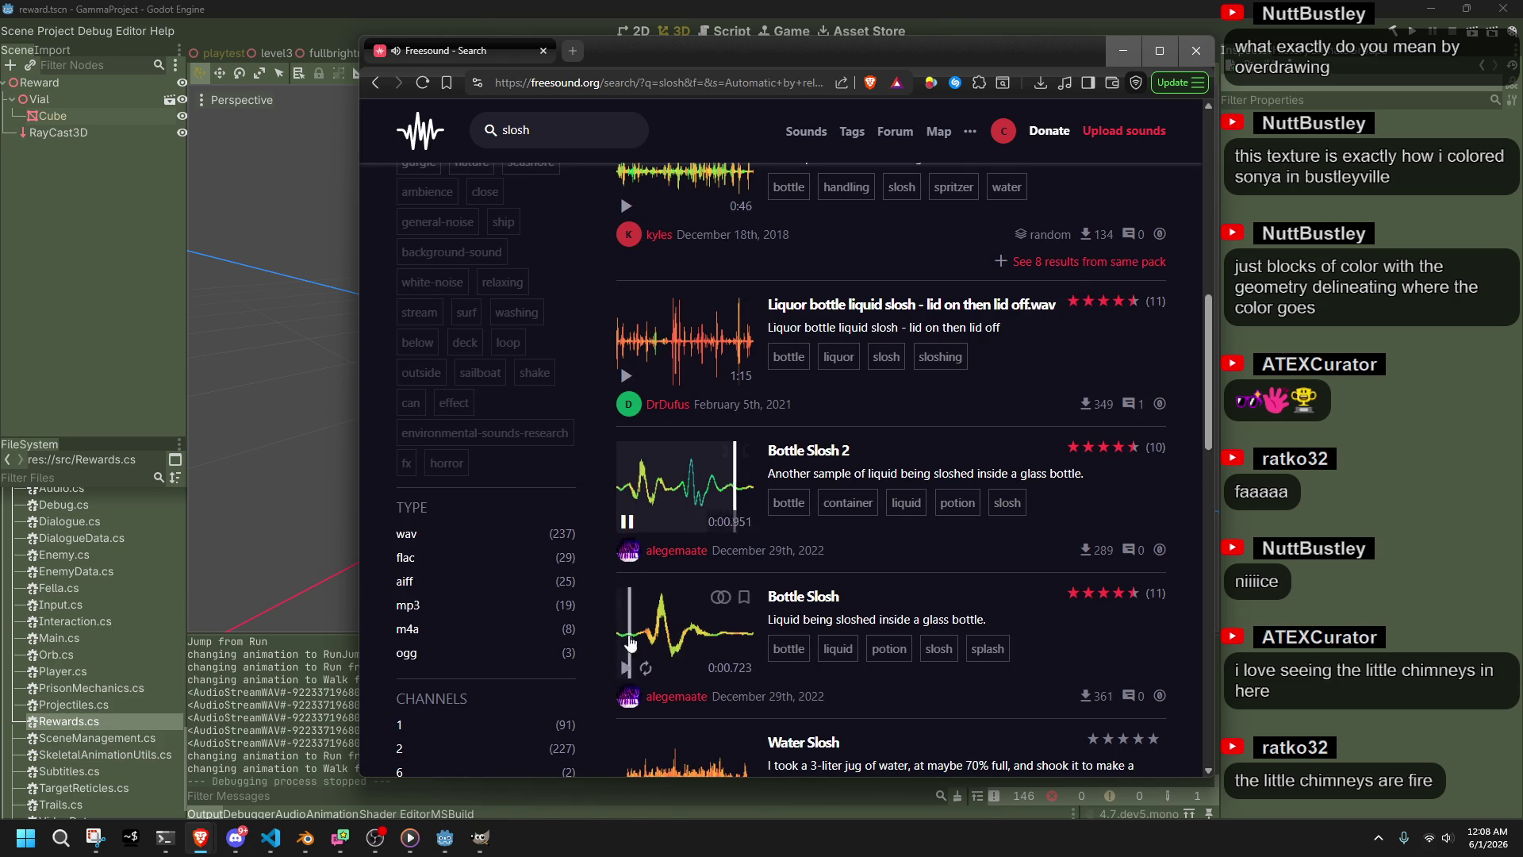
pyautogui.click(626, 668)
pyautogui.scroll(-1, 621, 674)
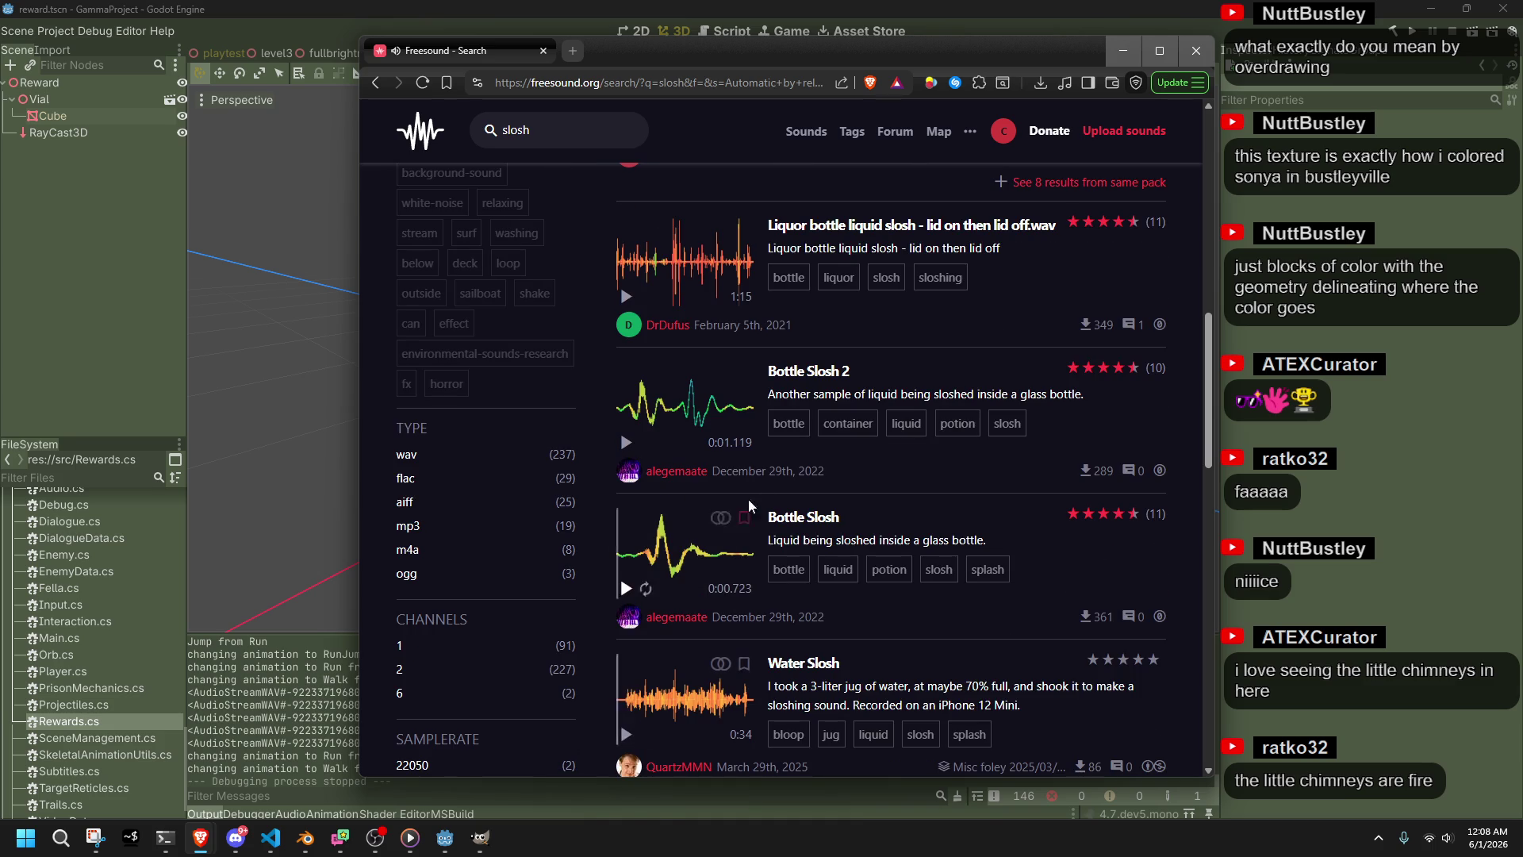
# Download Bottle Slosh from its page and save the WAV to the Desktop
pyautogui.click(801, 517)
pyautogui.click(1038, 505)
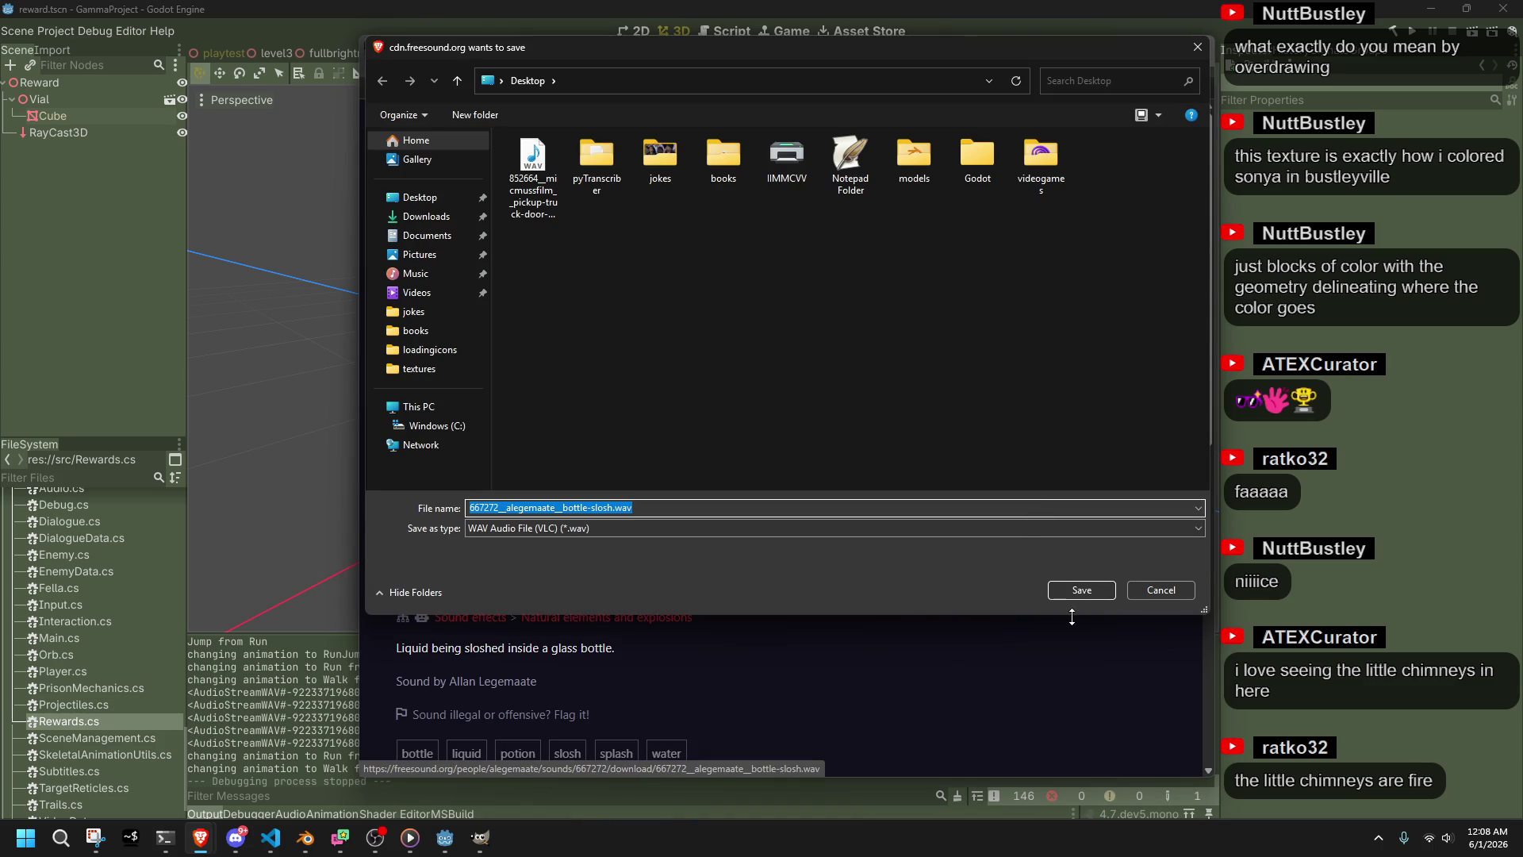
pyautogui.click(1066, 595)
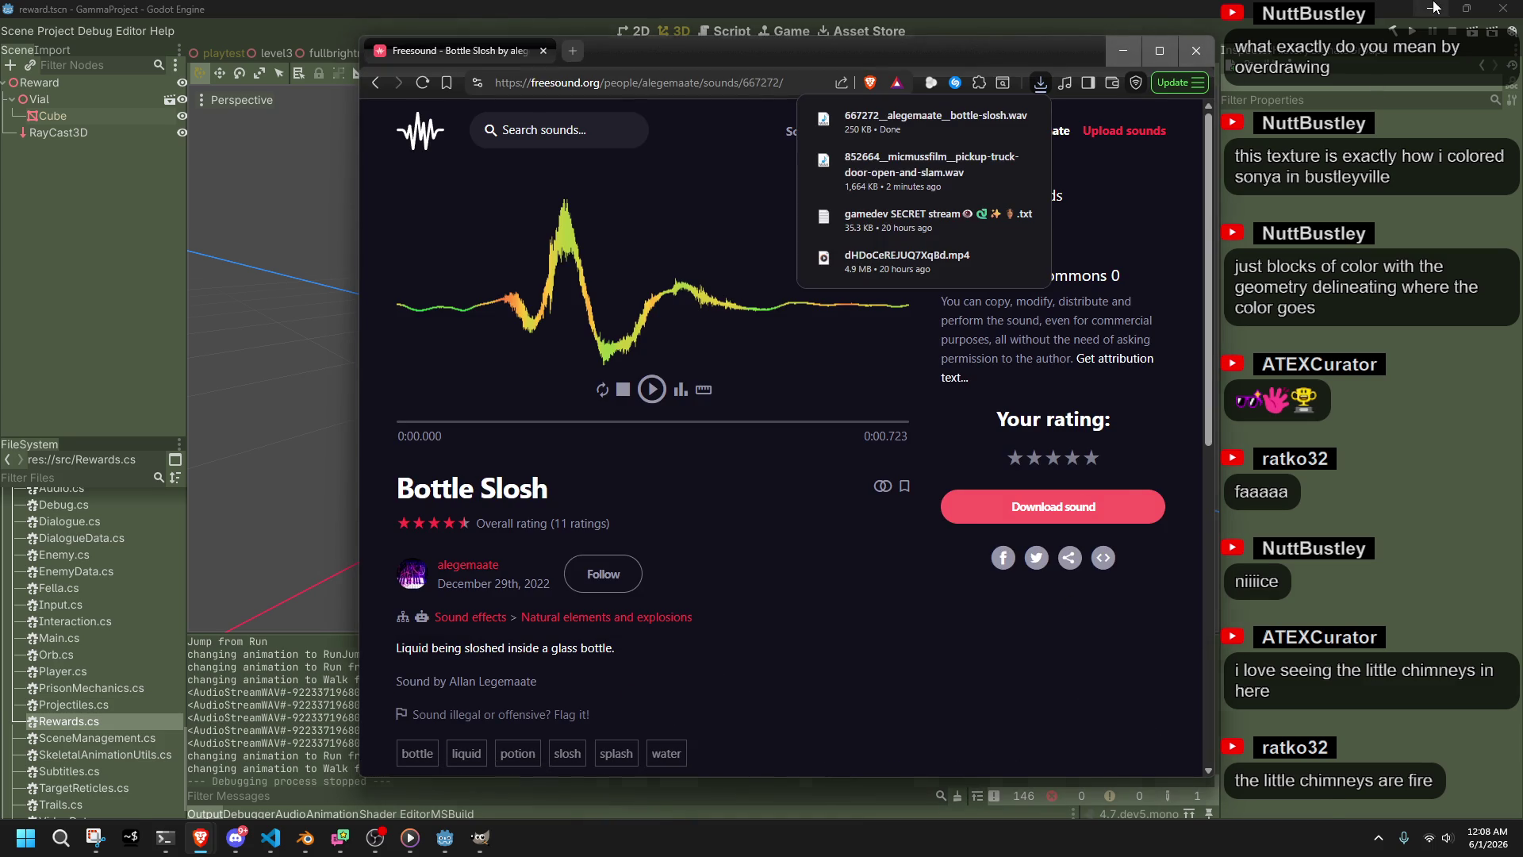
# Minimize Godot, the code editor and the 3D modeller to reveal the desktop
pyautogui.click(1434, 8)
pyautogui.click(1434, 8)
pyautogui.click(1424, 10)
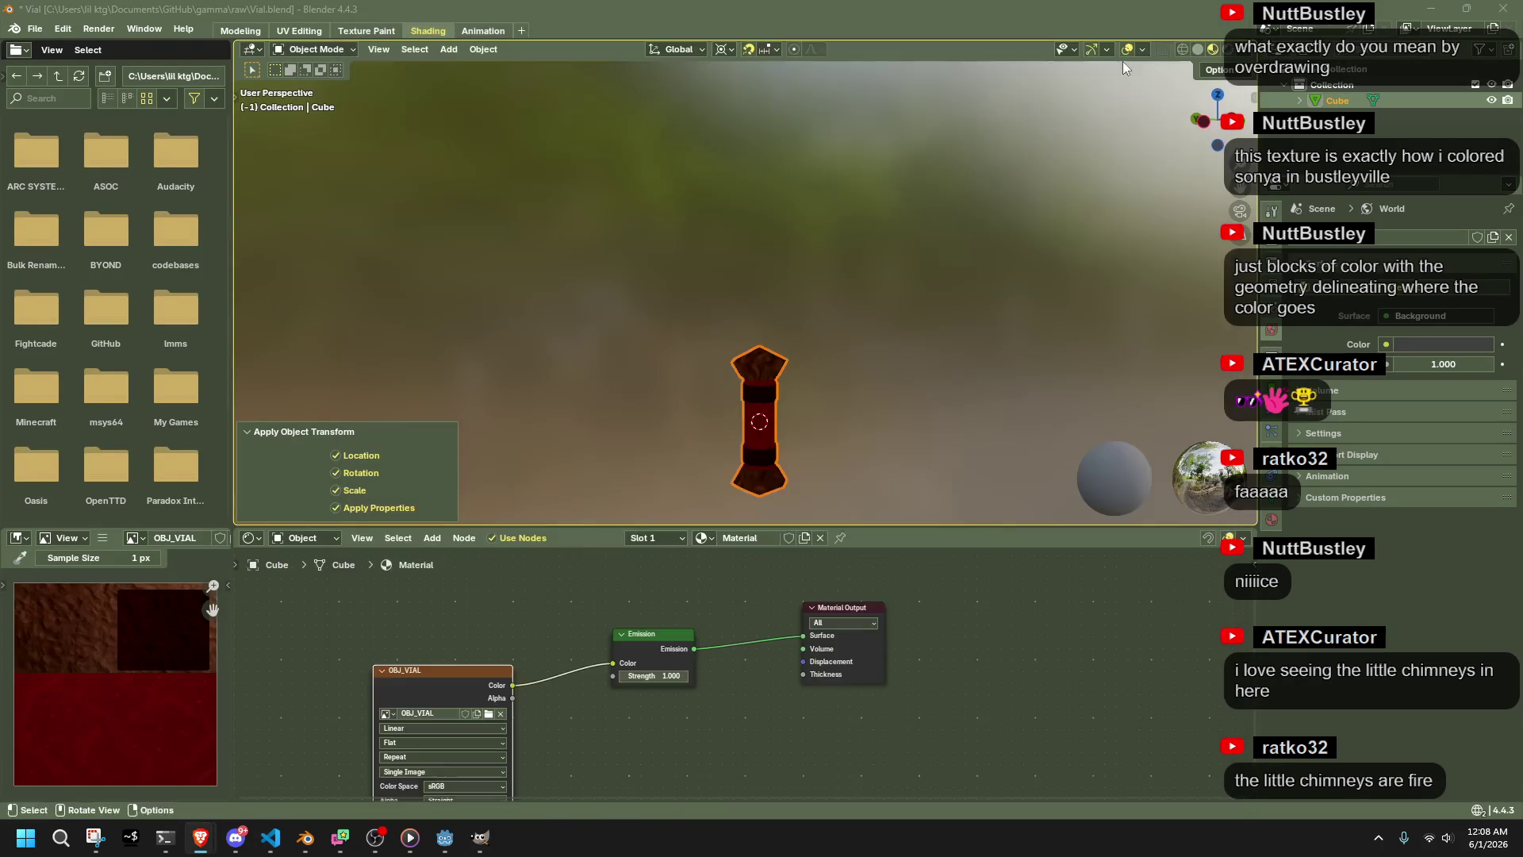
pyautogui.click(1424, 10)
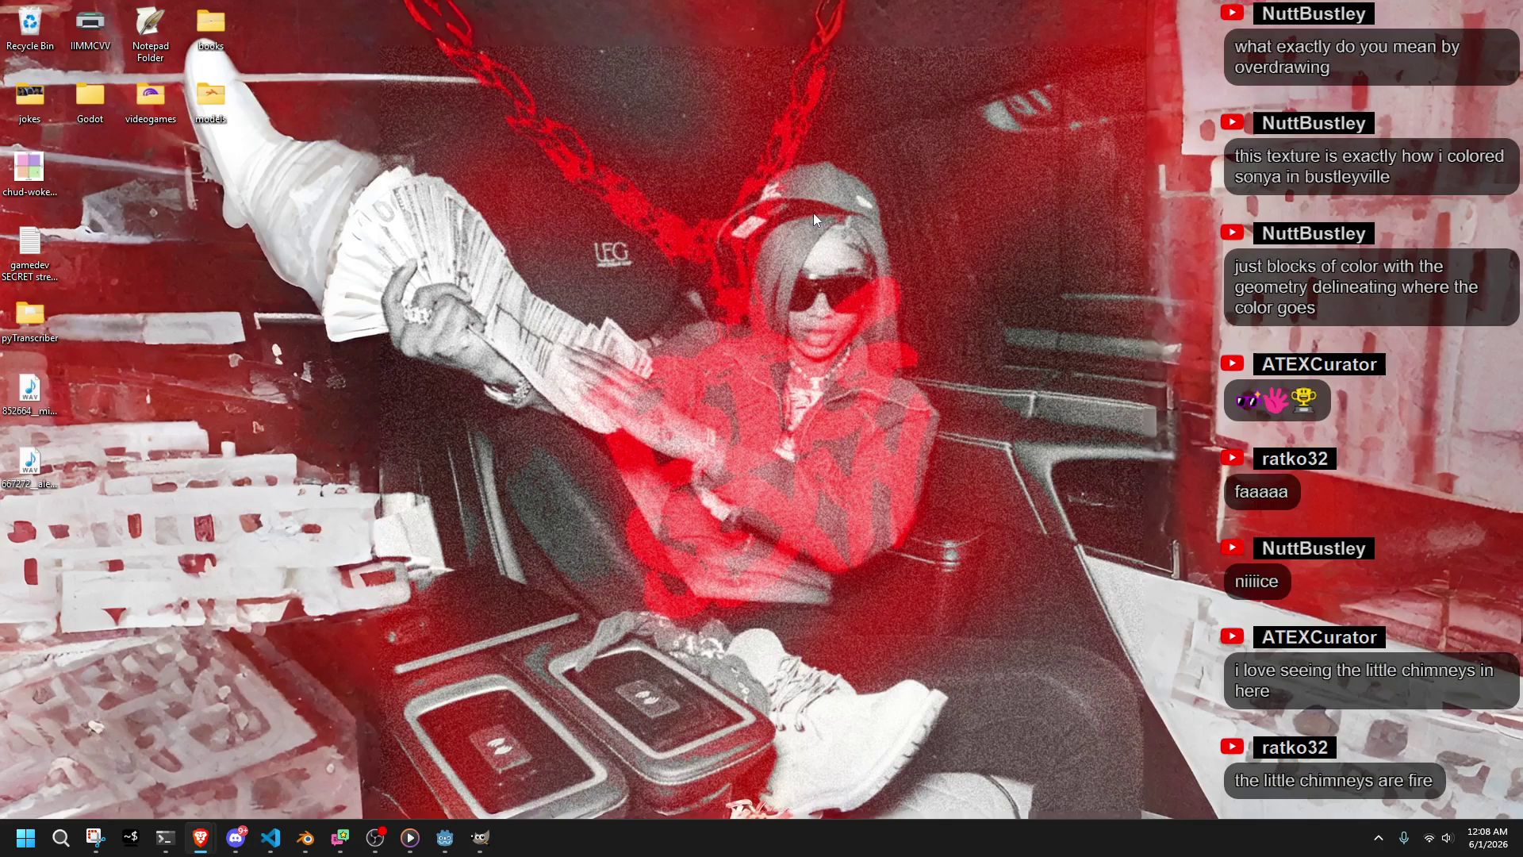
# Launch Audacity from the Start search and skip the offered update
pyautogui.click(25, 837)
pyautogui.write('audacity')
pyautogui.press('Return')
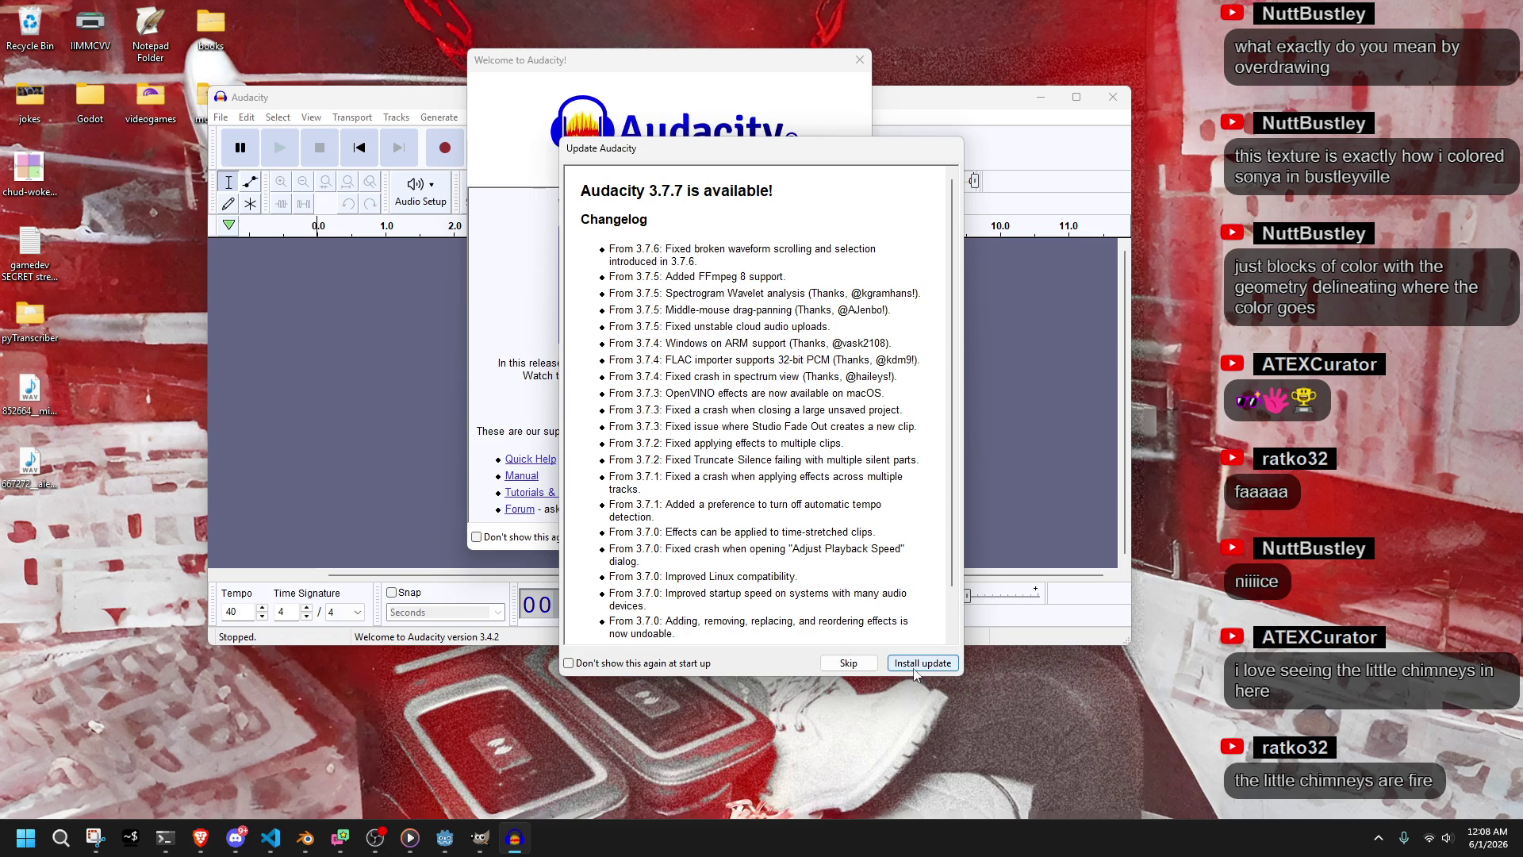
pyautogui.click(848, 663)
# Import the bottle-slosh WAV into Audacity as a new track and play it
pyautogui.click(838, 537)
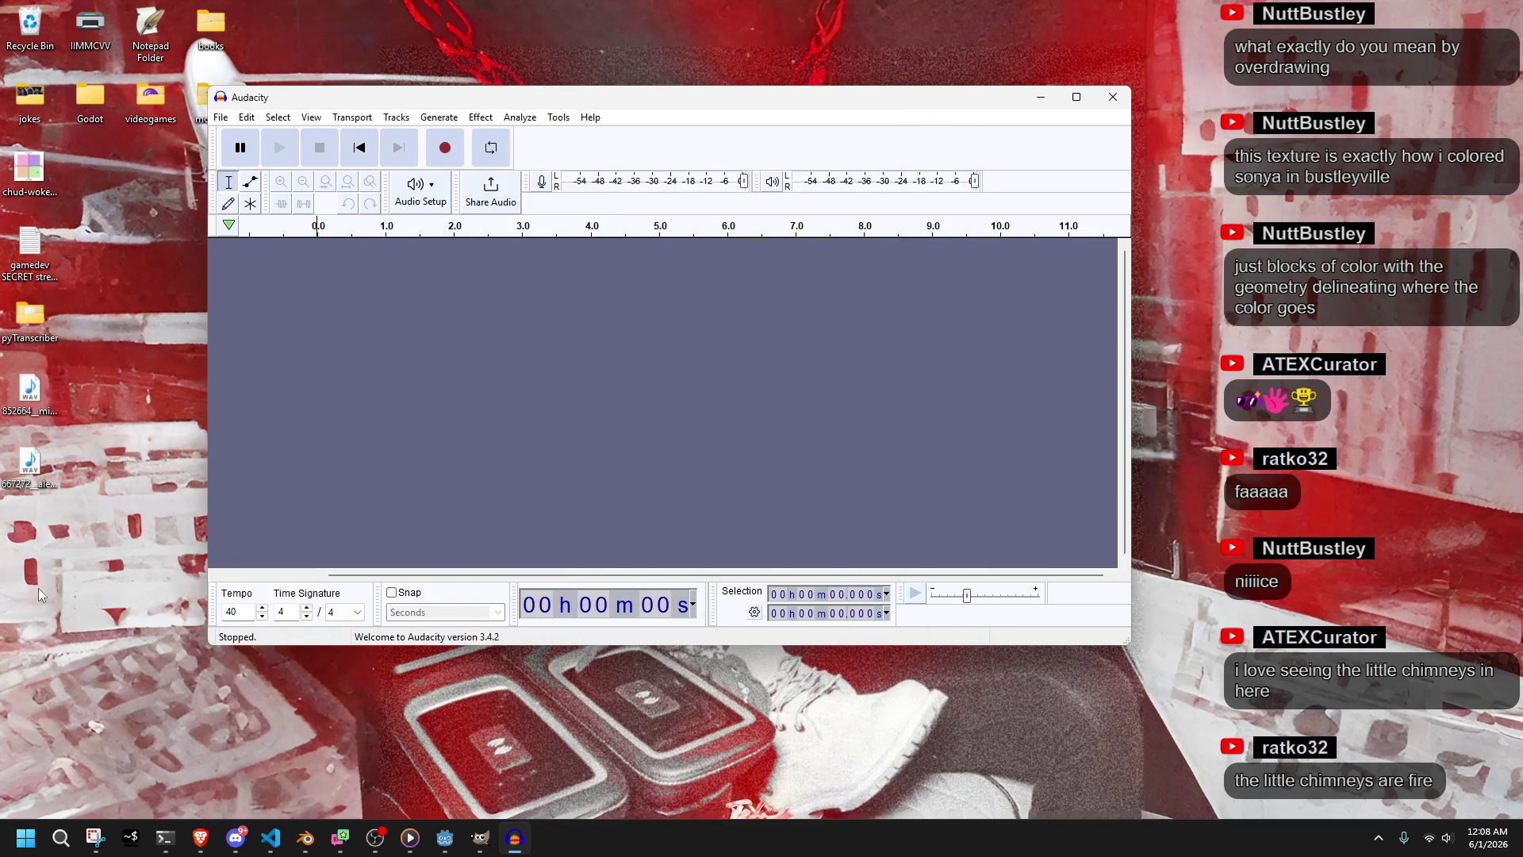
pyautogui.moveTo(30, 461)
pyautogui.mouseDown()
pyautogui.moveTo(393, 391)
pyautogui.moveTo(341, 372)
pyautogui.mouseUp()
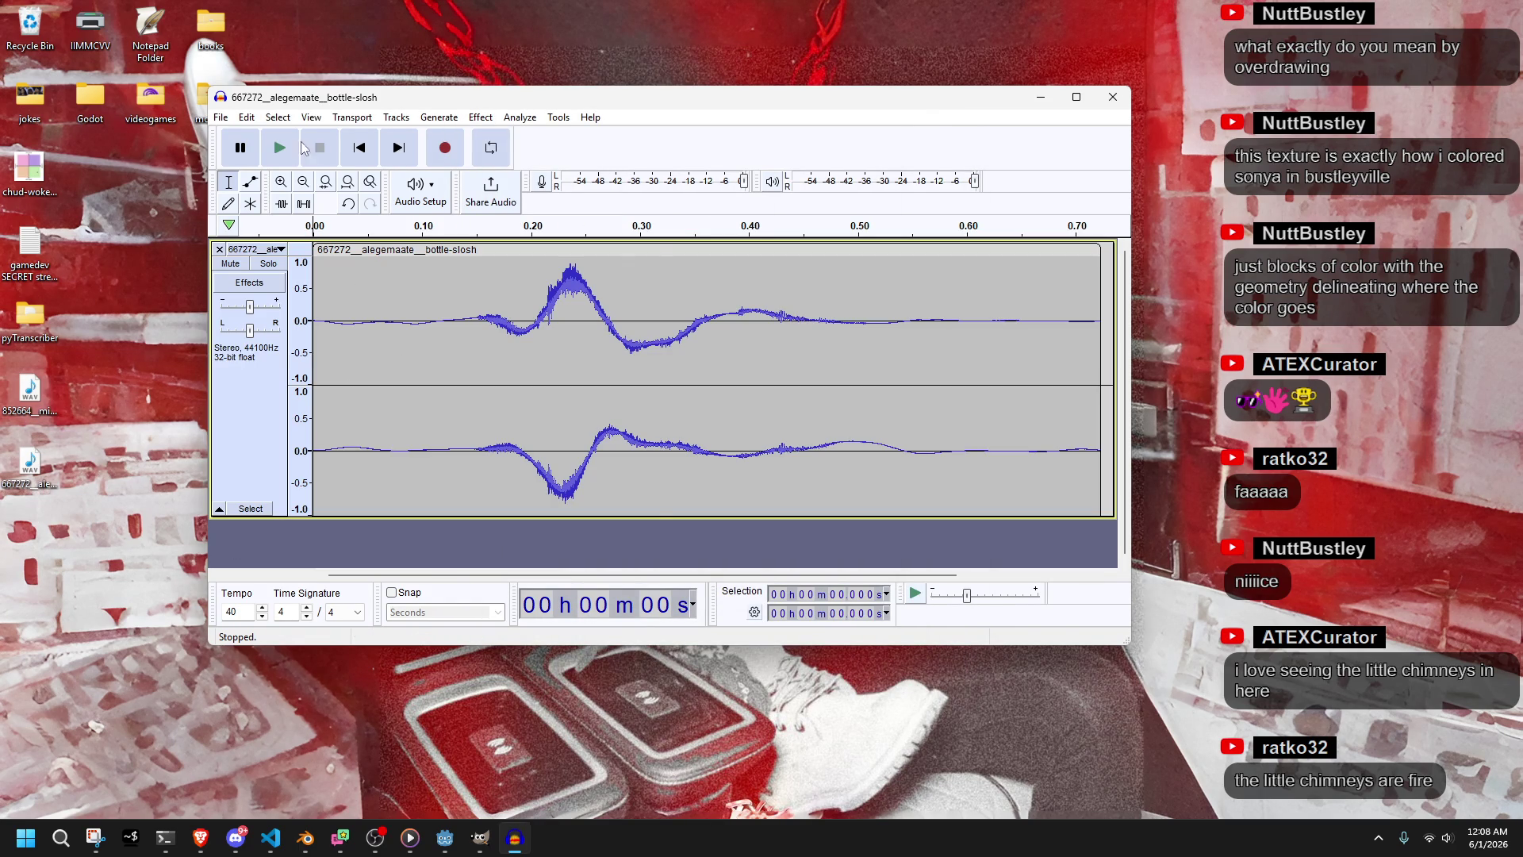
pyautogui.click(301, 147)
pyautogui.click(299, 146)
# Select the whole track and apply Change Speed and Pitch to it
pyautogui.click(482, 119)
pyautogui.moveTo(571, 244)
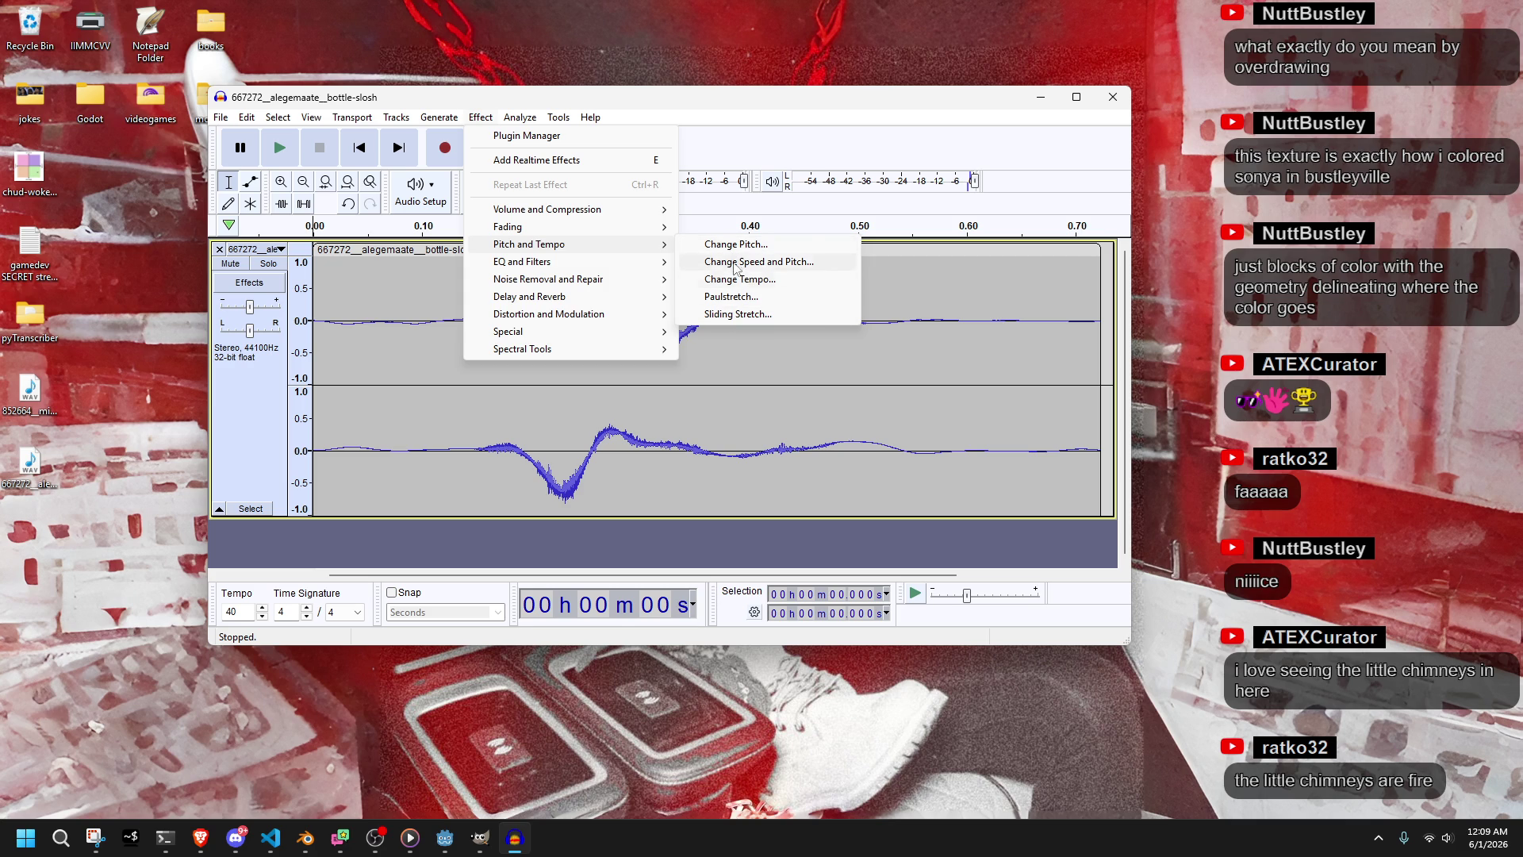
pyautogui.click(733, 247)
pyautogui.click(914, 447)
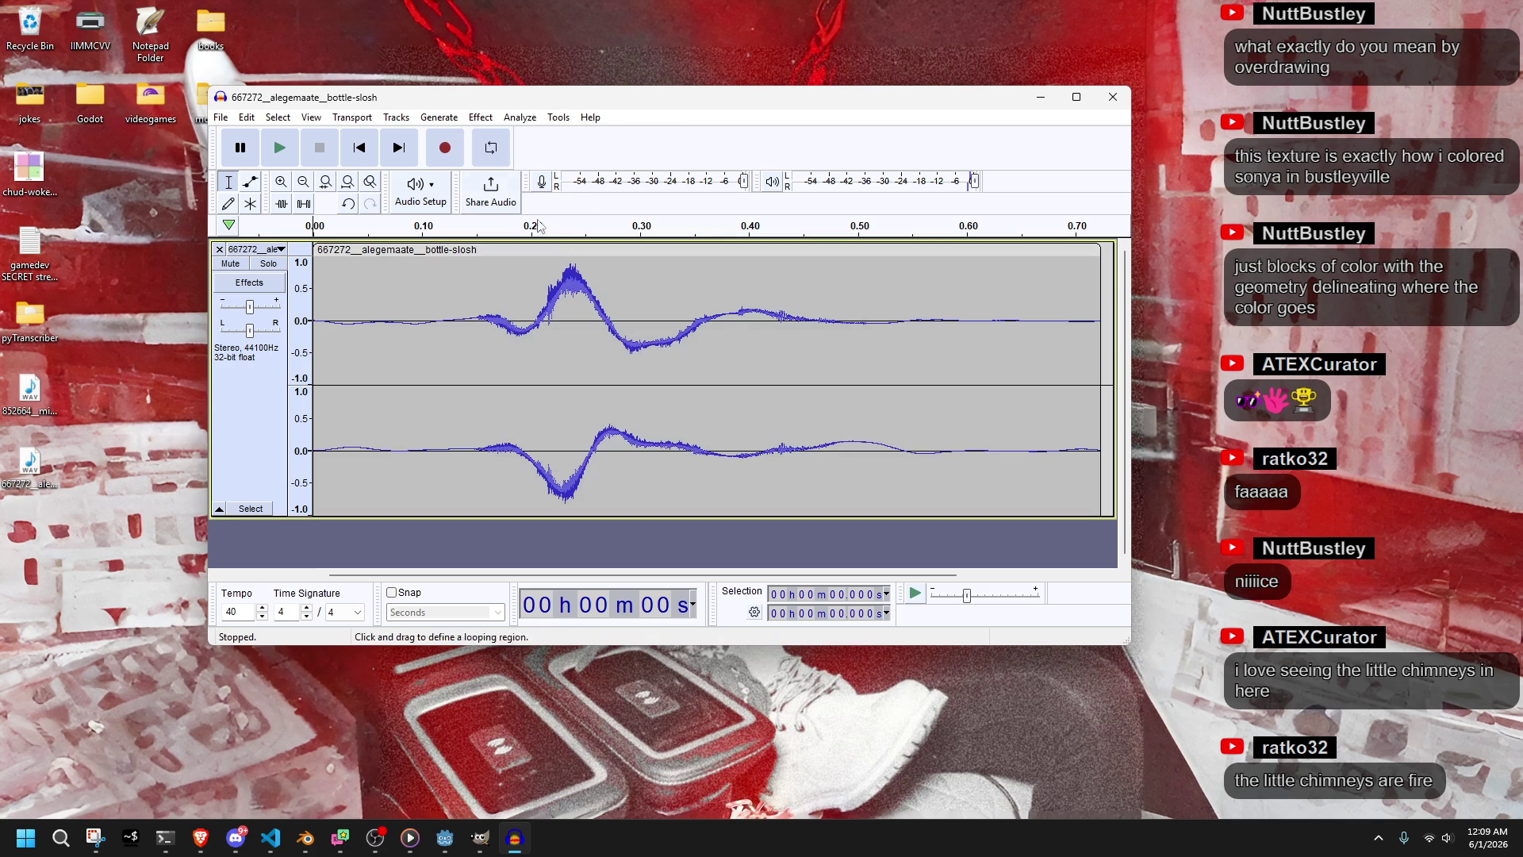
pyautogui.hotkey('ctrl', 'a')
pyautogui.click(481, 117)
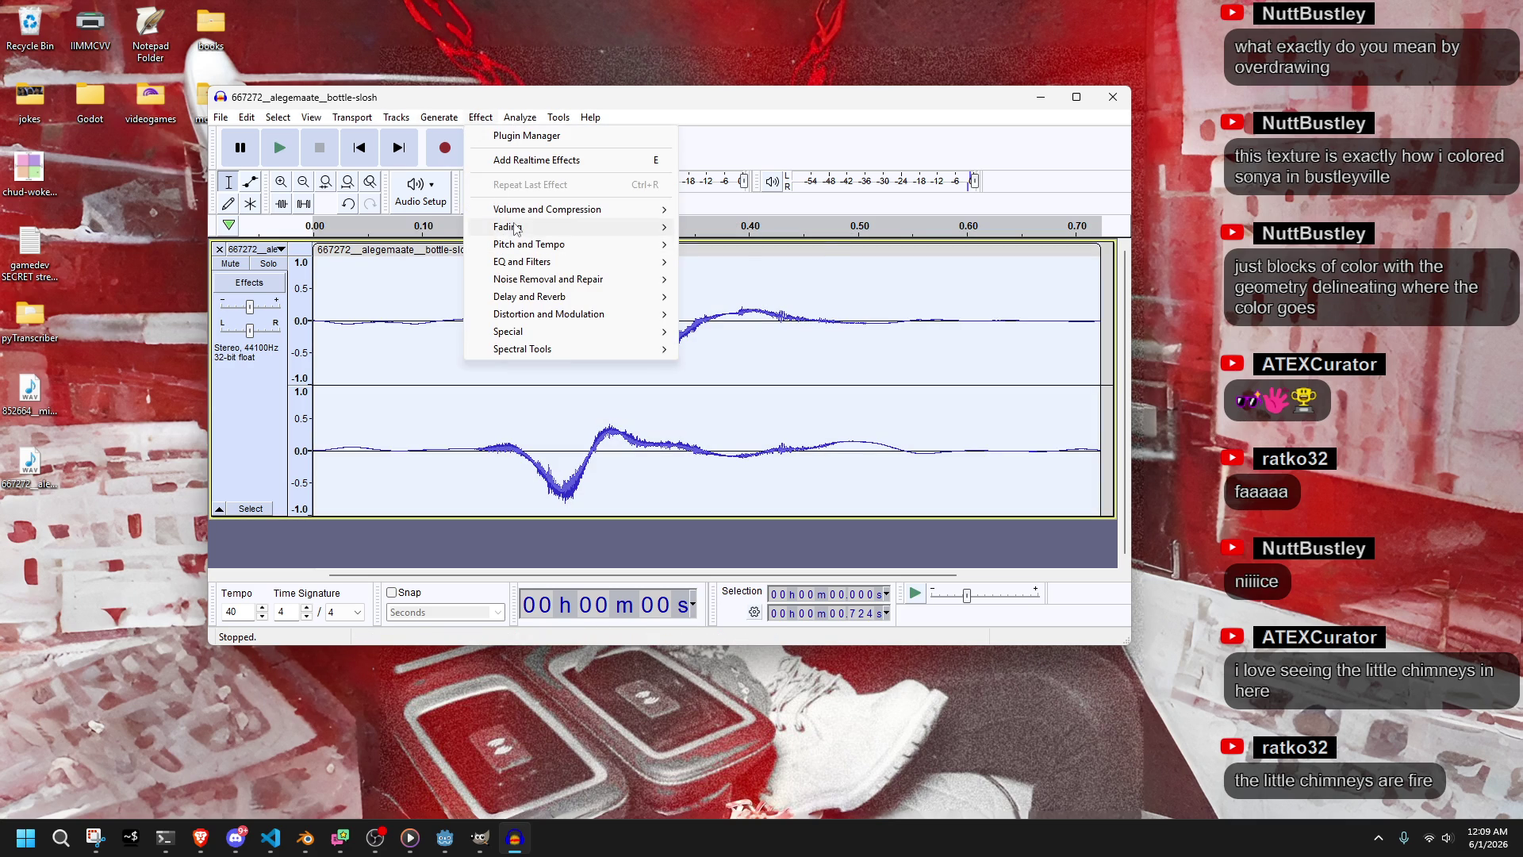
pyautogui.moveTo(539, 244)
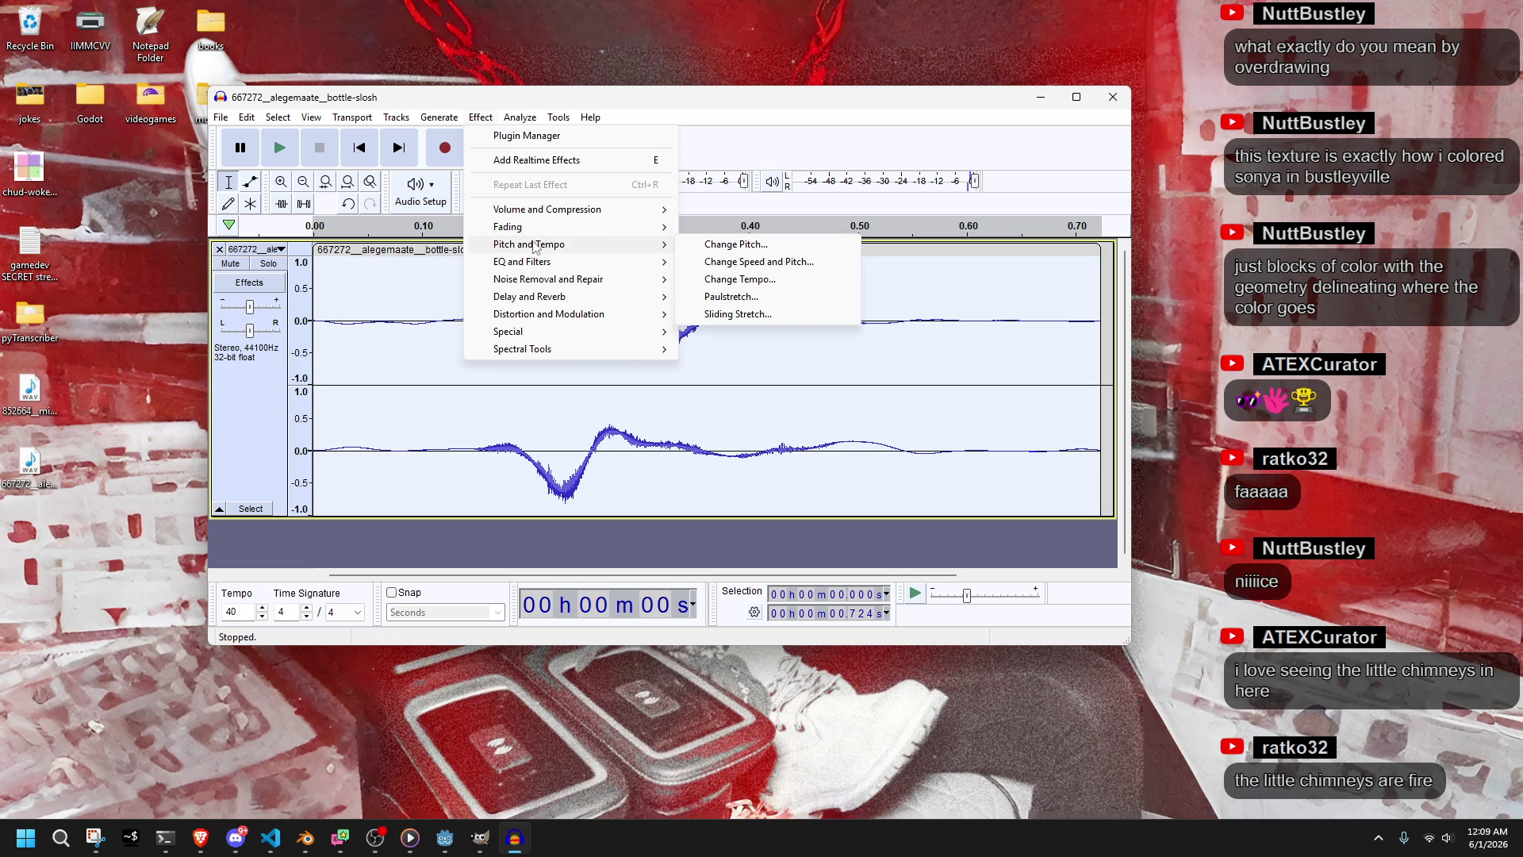
pyautogui.click(766, 262)
pyautogui.click(777, 300)
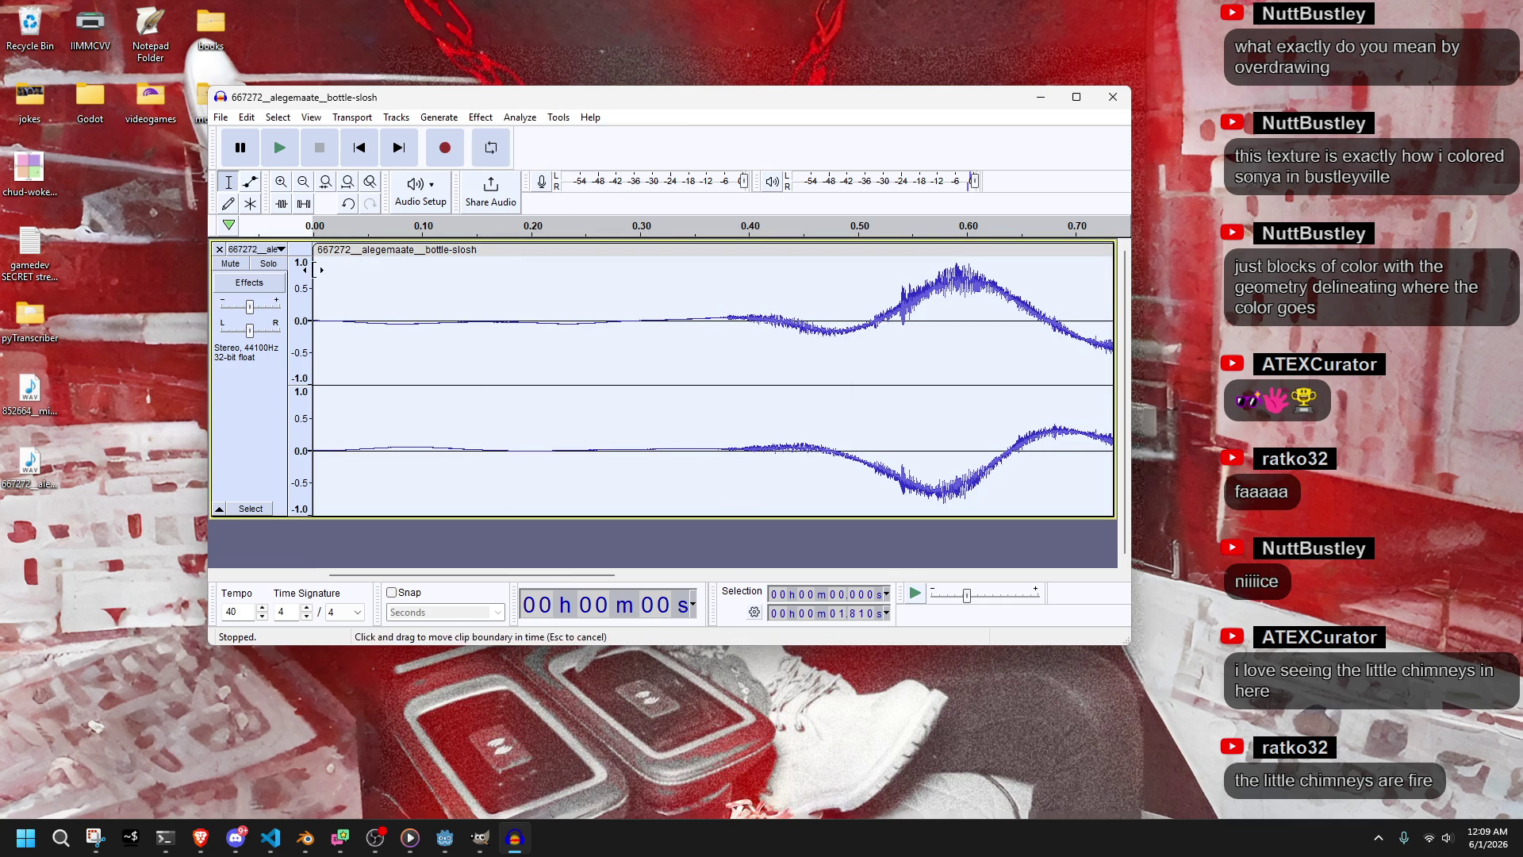
# Trim the quiet start, move the clip to zero and preview its first part
pyautogui.moveTo(312, 272); pyautogui.dragTo(727, 349)
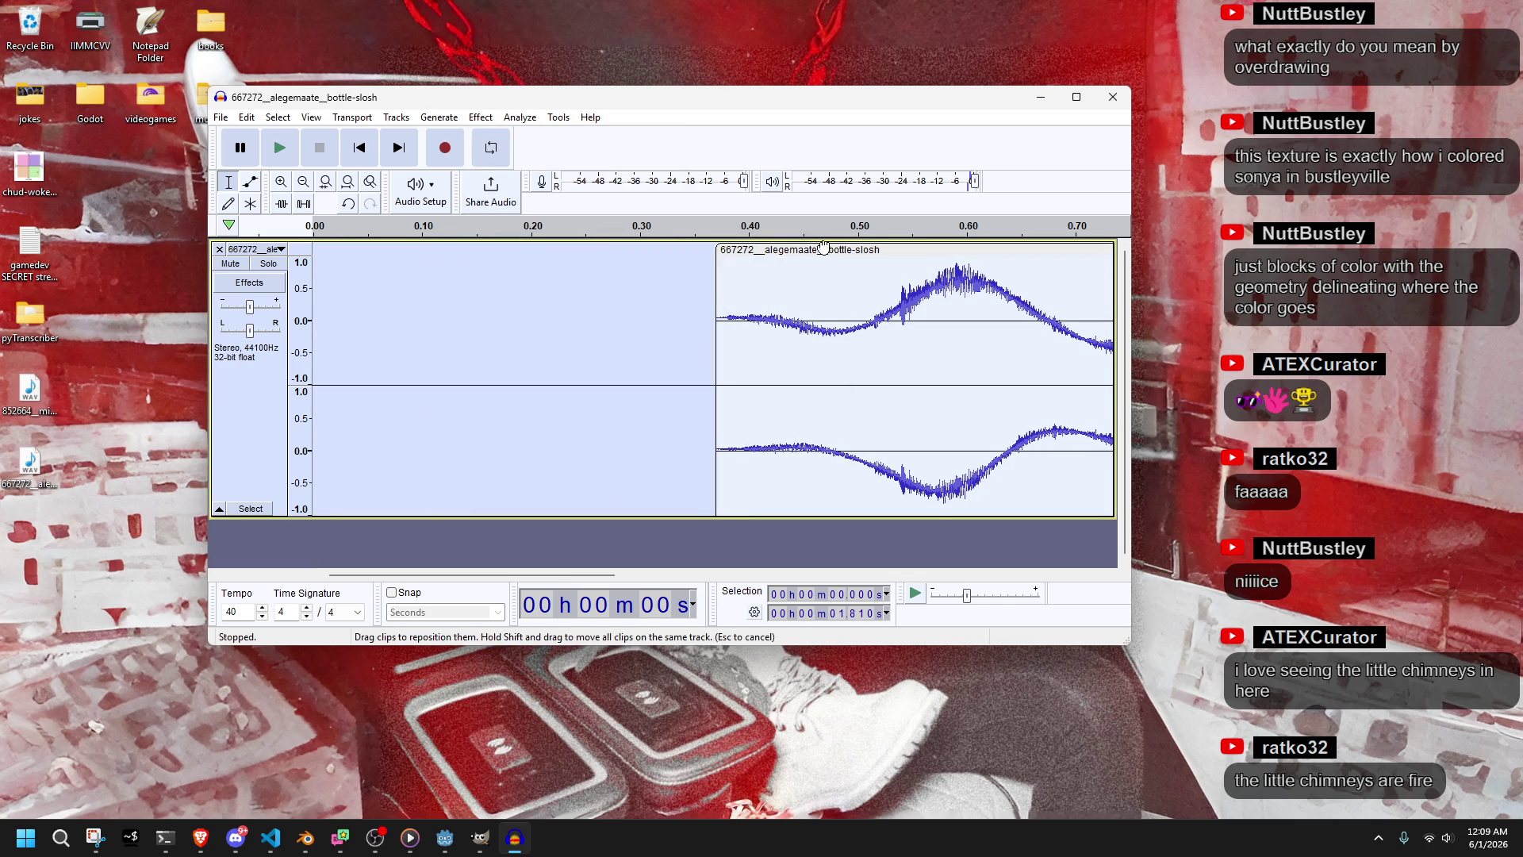
pyautogui.moveTo(822, 257); pyautogui.dragTo(418, 256)
pyautogui.hotkey('ctrl', 'f')
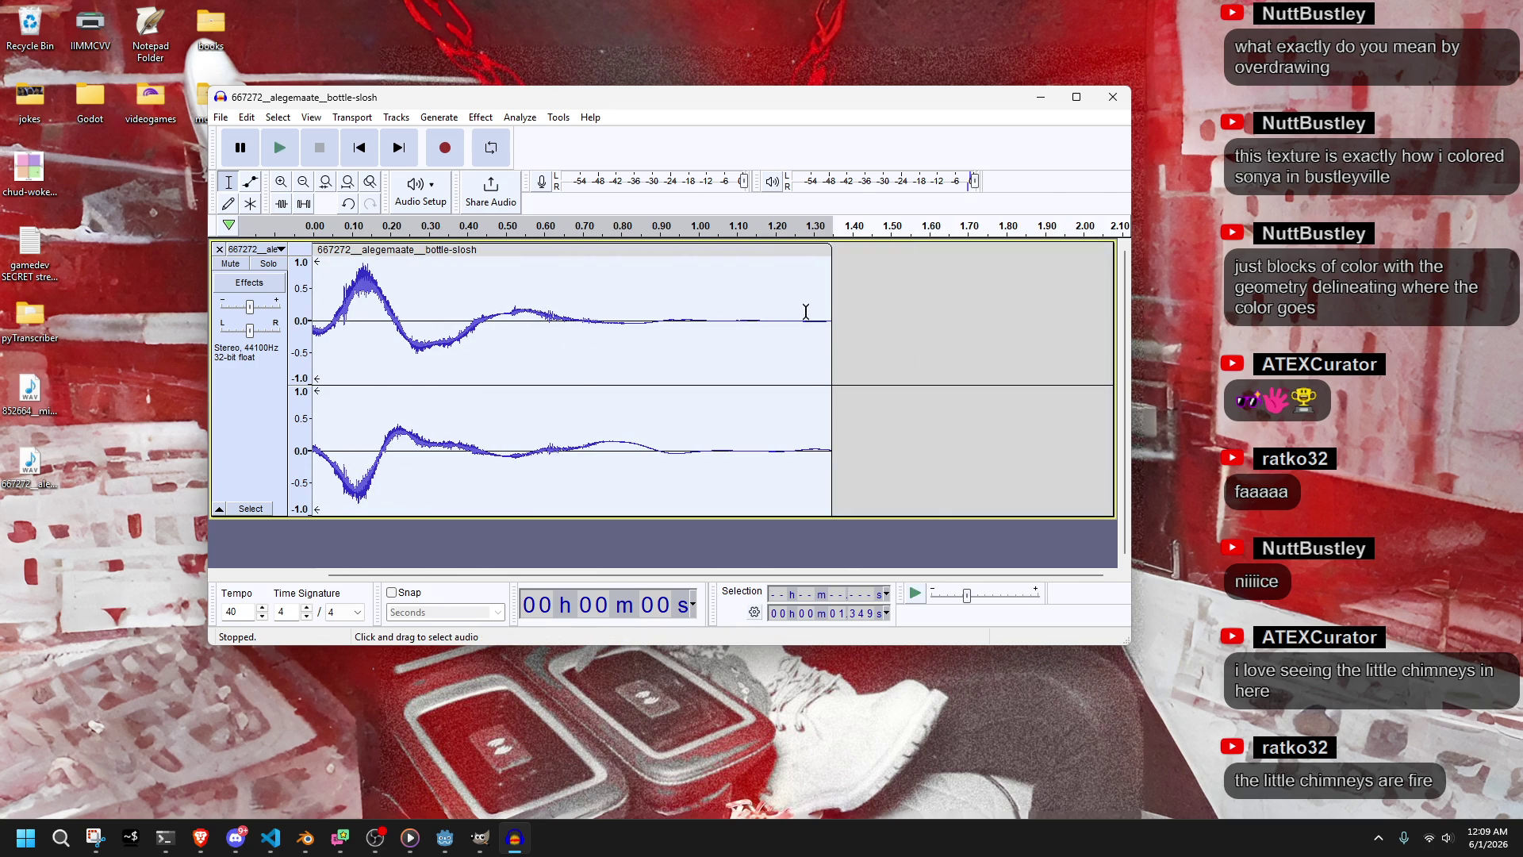
pyautogui.moveTo(829, 311); pyautogui.dragTo(595, 349)
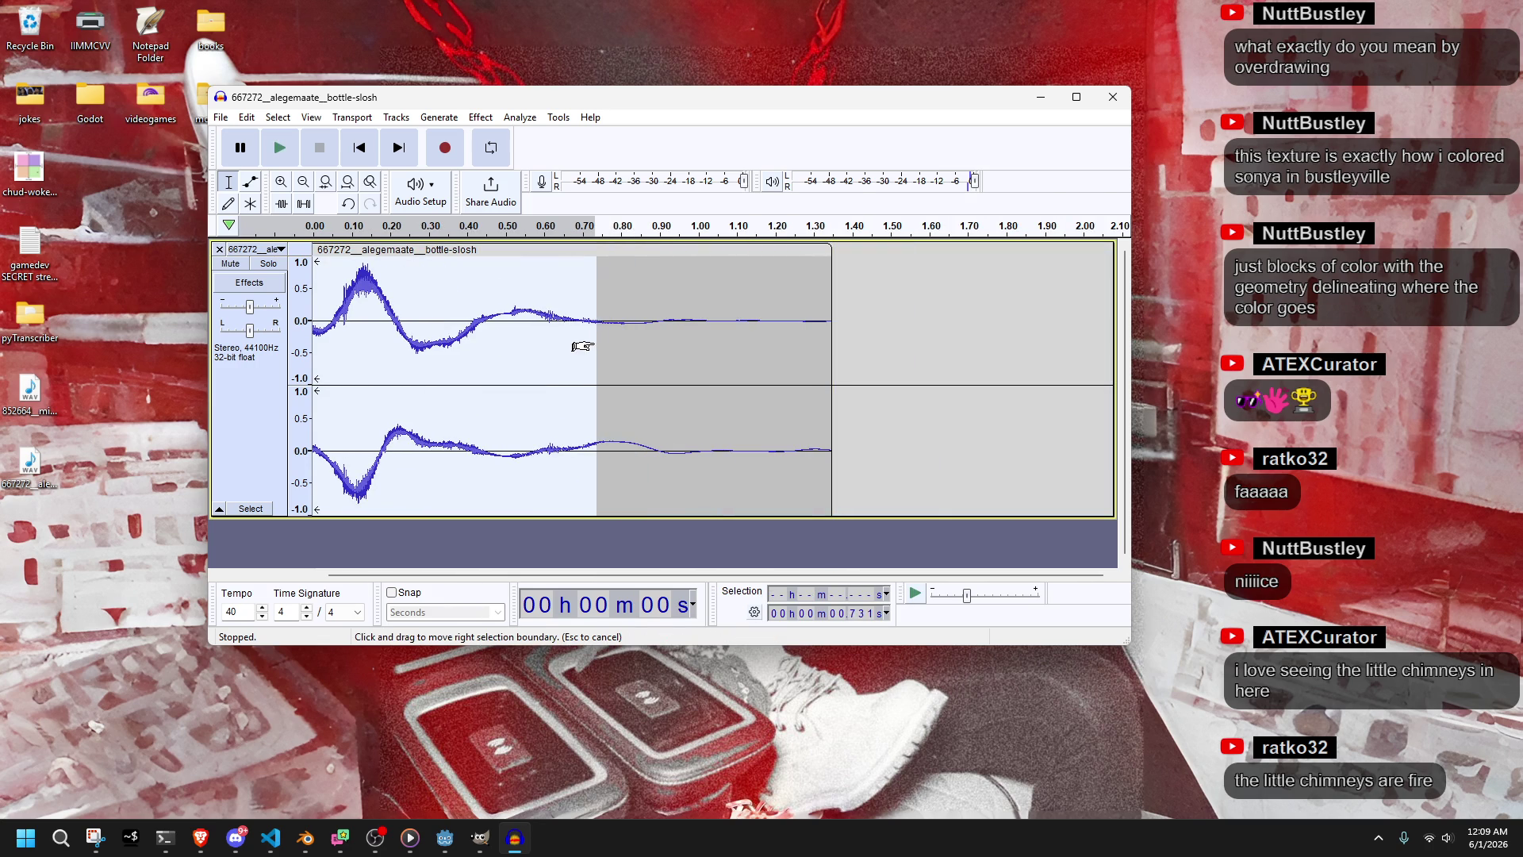
pyautogui.click(286, 150)
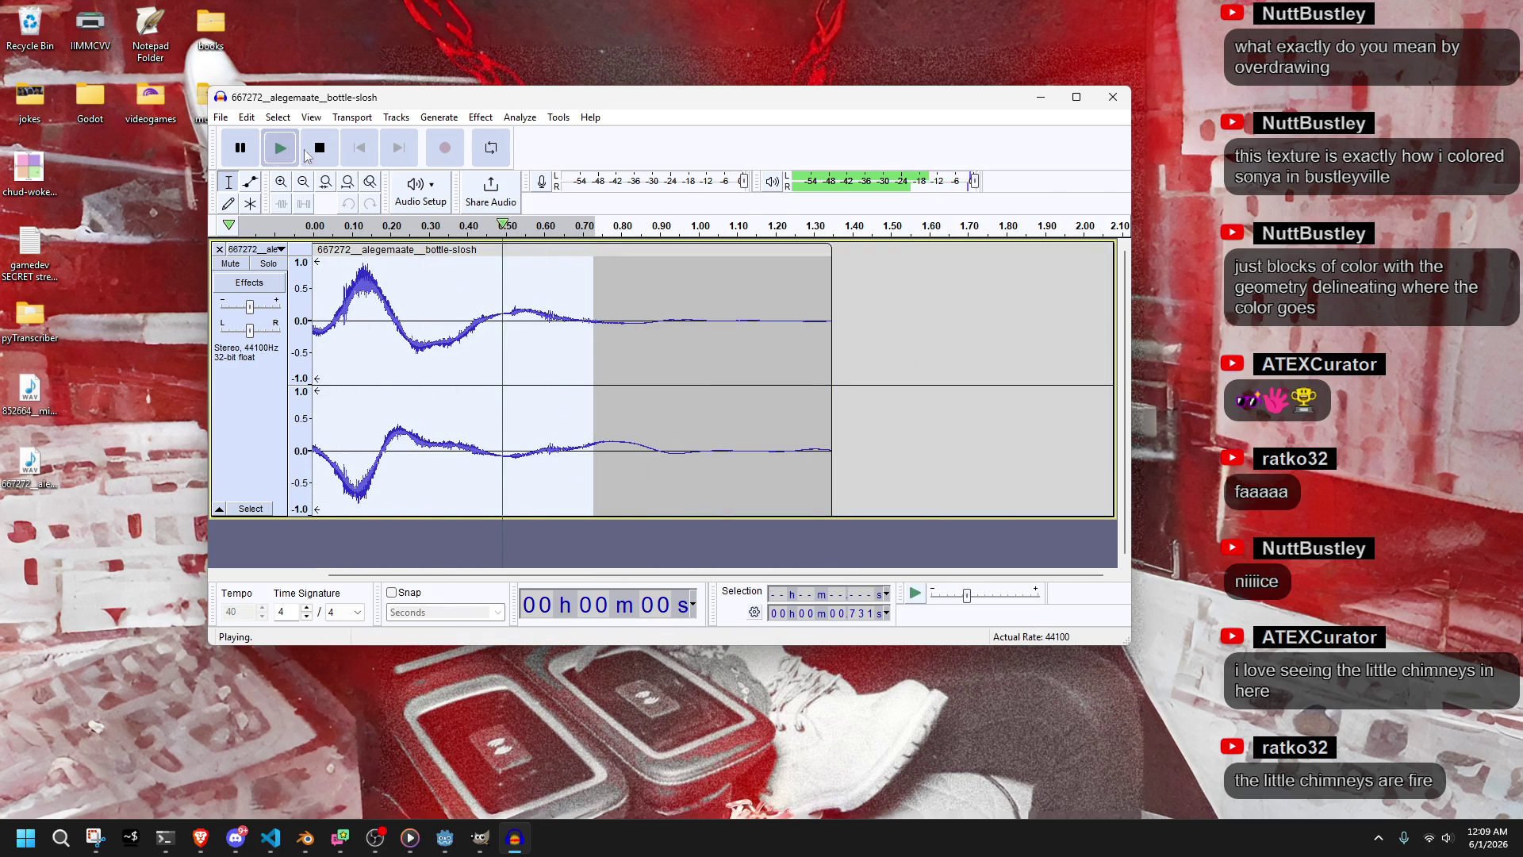
pyautogui.click(310, 148)
# Fine-trim the clip to roughly 0.13–0.34 s, keeping only the opening splash
pyautogui.hotkey('ctrl', 'z')
pyautogui.hotkey('ctrl', 'z')
pyautogui.hotkey('ctrl', 'z')
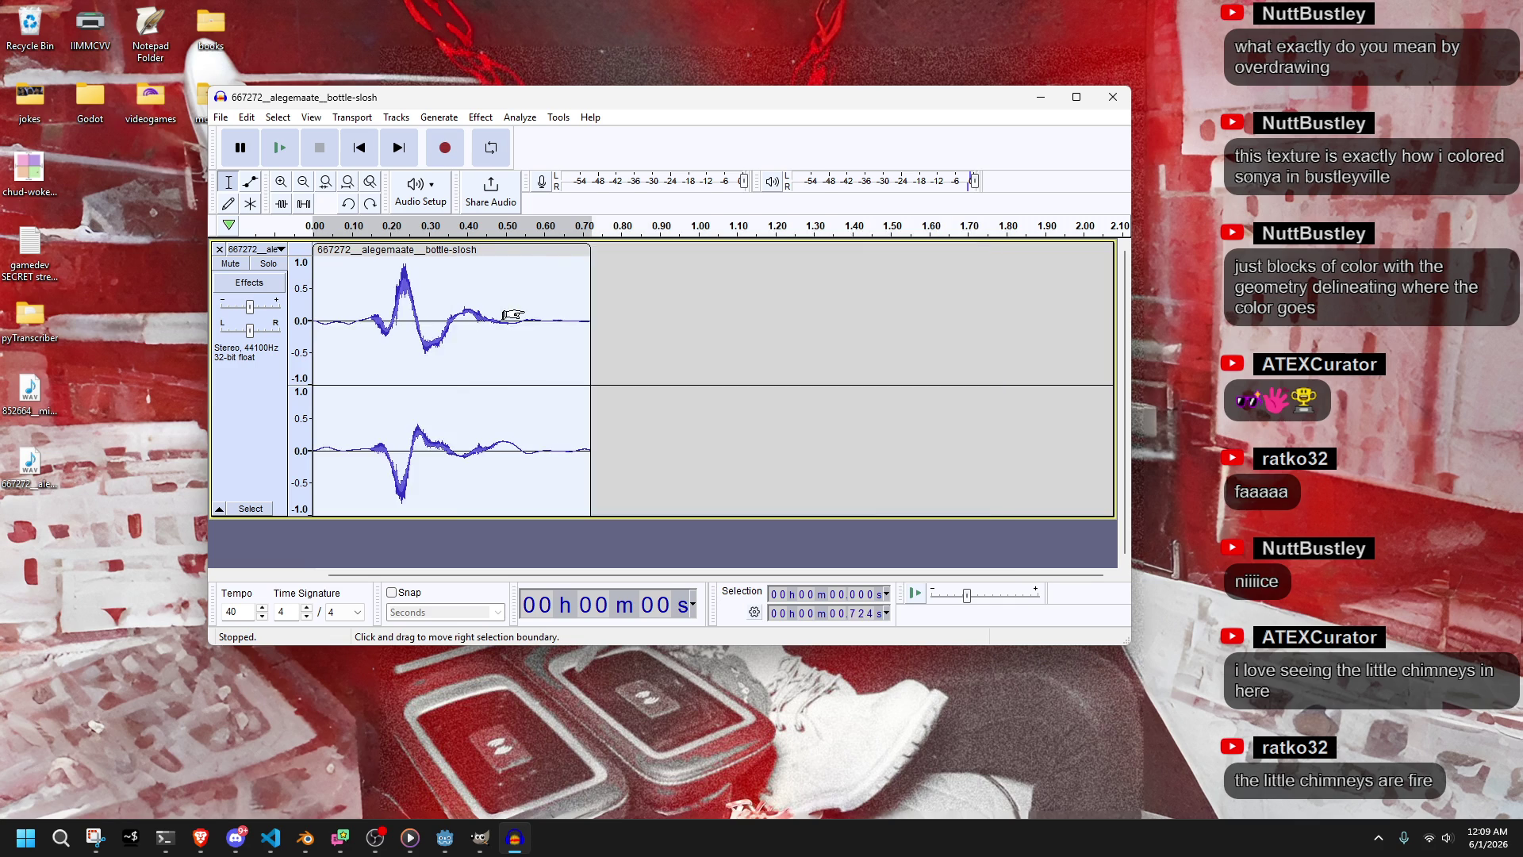
pyautogui.hotkey('ctrl', 'y')
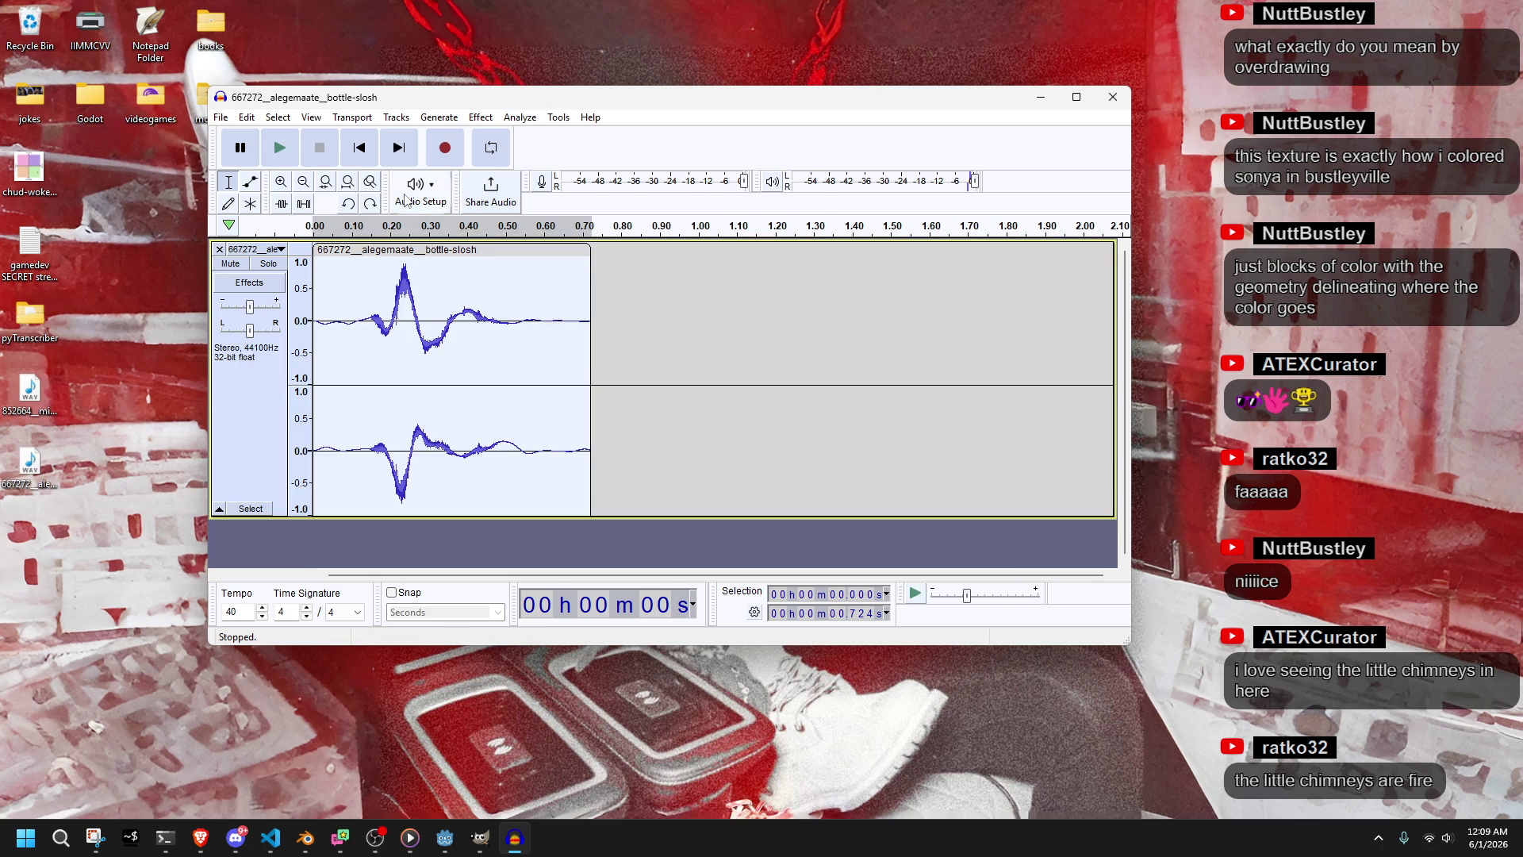
pyautogui.moveTo(315, 273)
pyautogui.mouseDown()
pyautogui.moveTo(366, 286)
pyautogui.moveTo(324, 249)
pyautogui.mouseUp()
pyautogui.moveTo(517, 277); pyautogui.dragTo(445, 279)
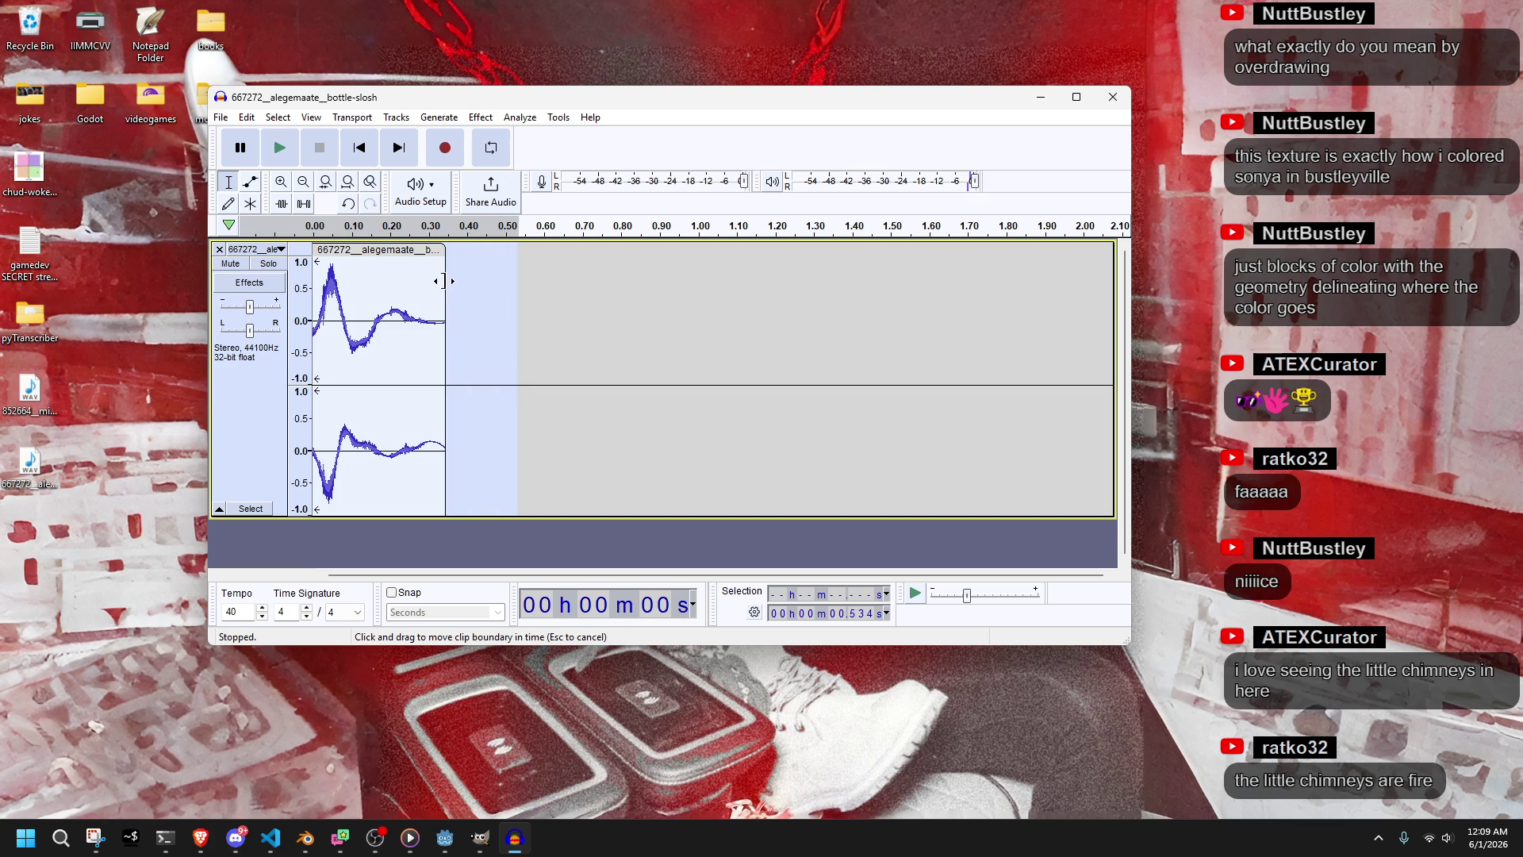
# Try a Fade In on the clip, listen, then undo it
pyautogui.click(480, 117)
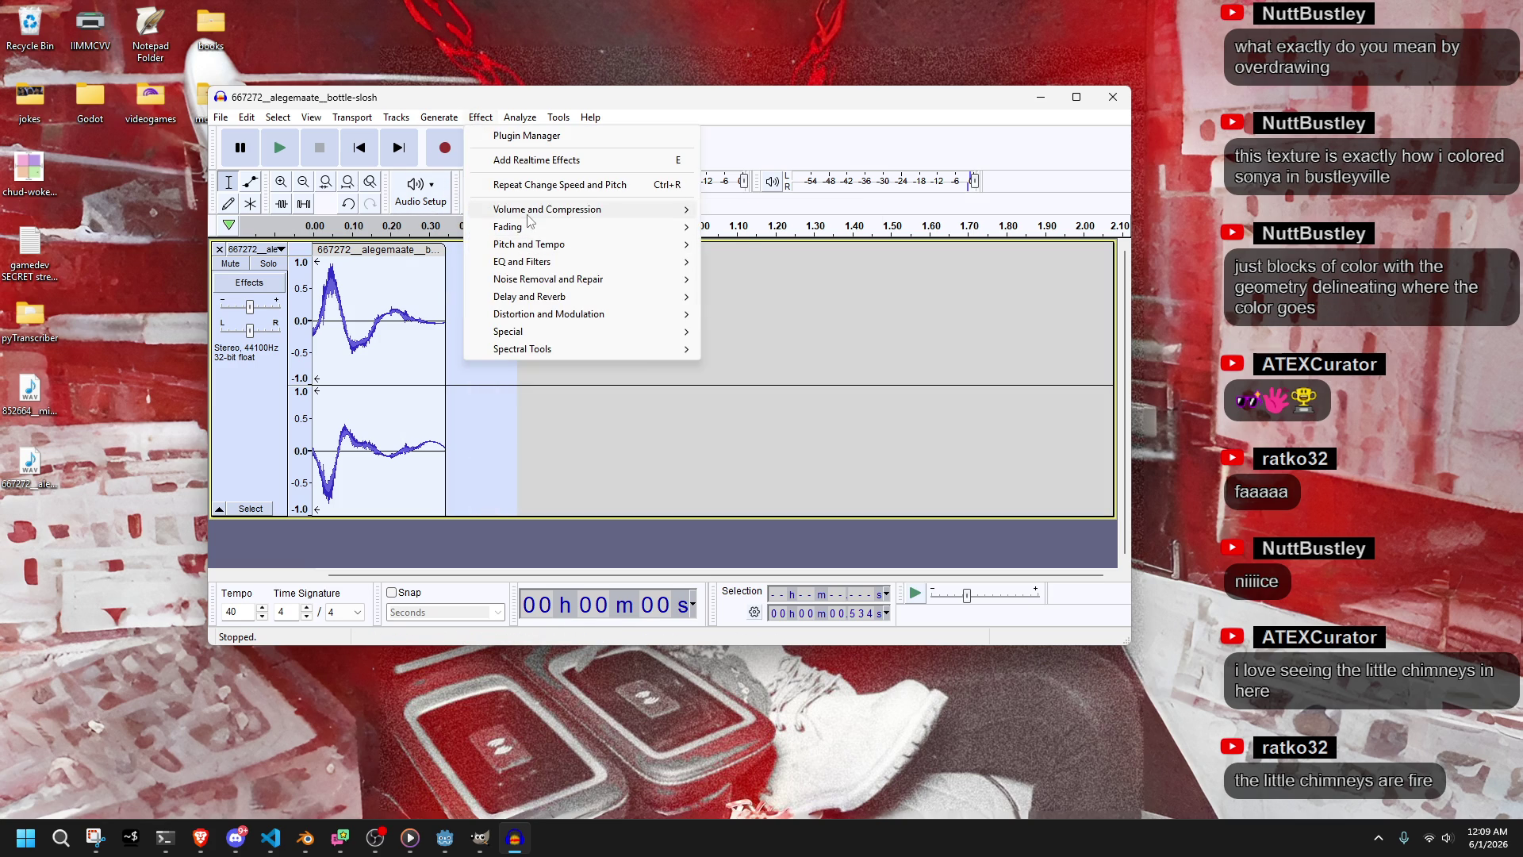
pyautogui.moveTo(548, 209)
pyautogui.moveTo(626, 227)
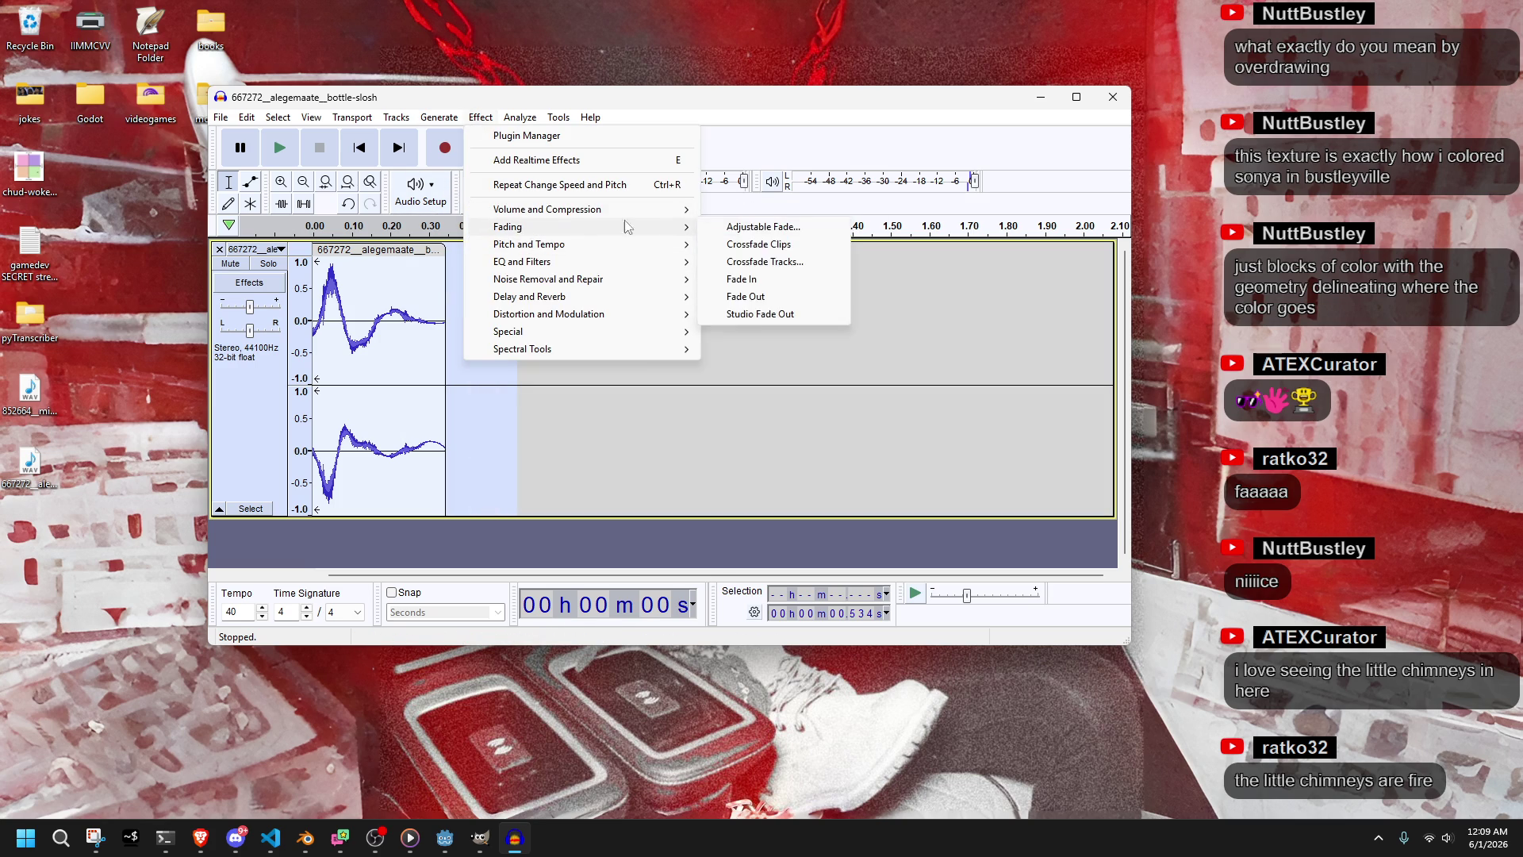
pyautogui.click(788, 283)
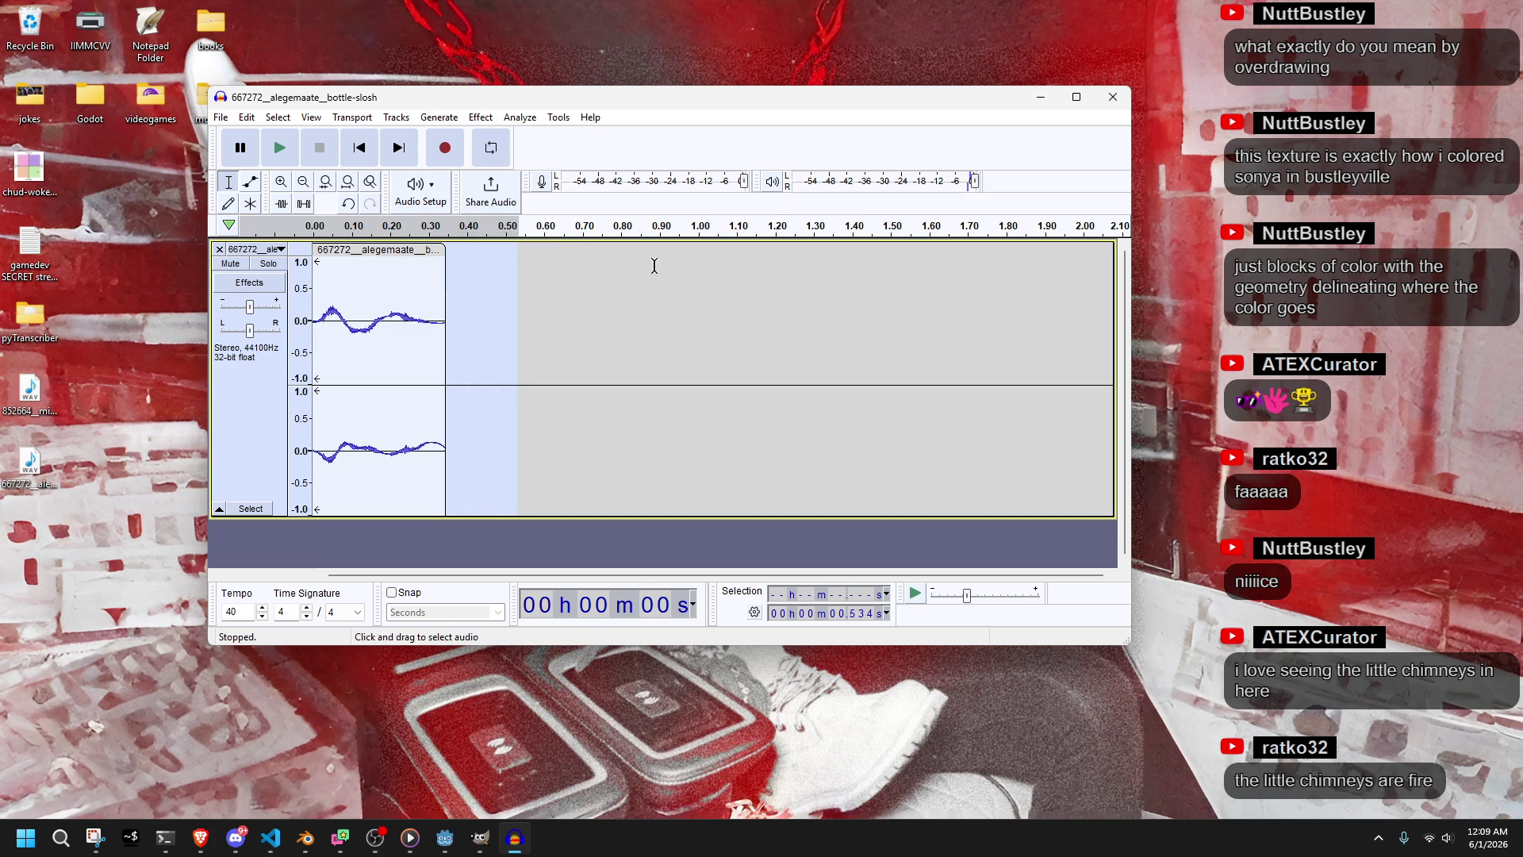
pyautogui.click(284, 152)
pyautogui.click(347, 204)
# Apply Change Pitch at -26 semitones and play the deeper splash
pyautogui.click(482, 118)
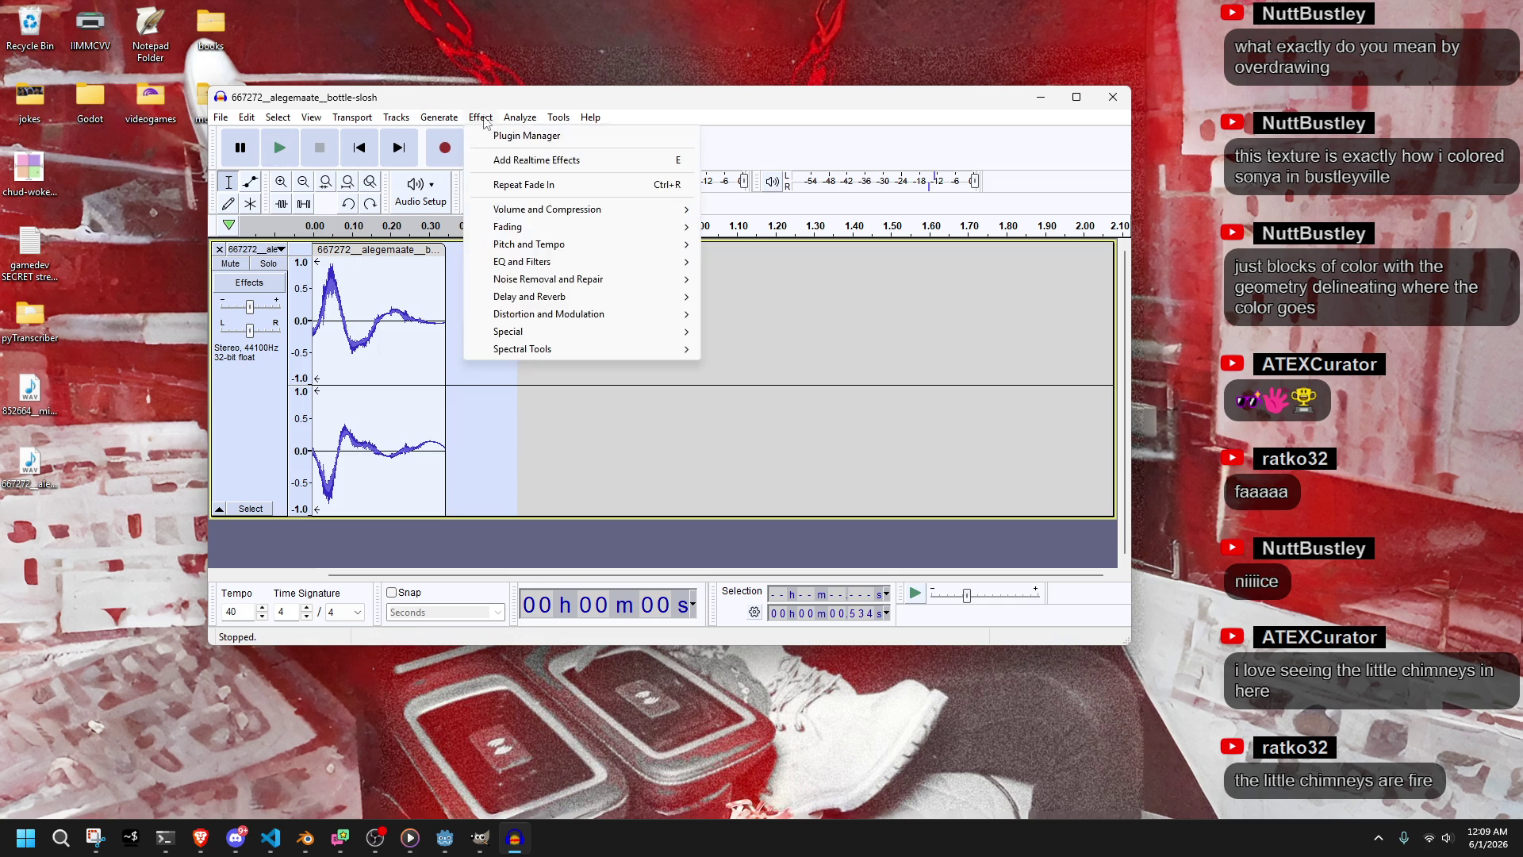
pyautogui.moveTo(538, 244)
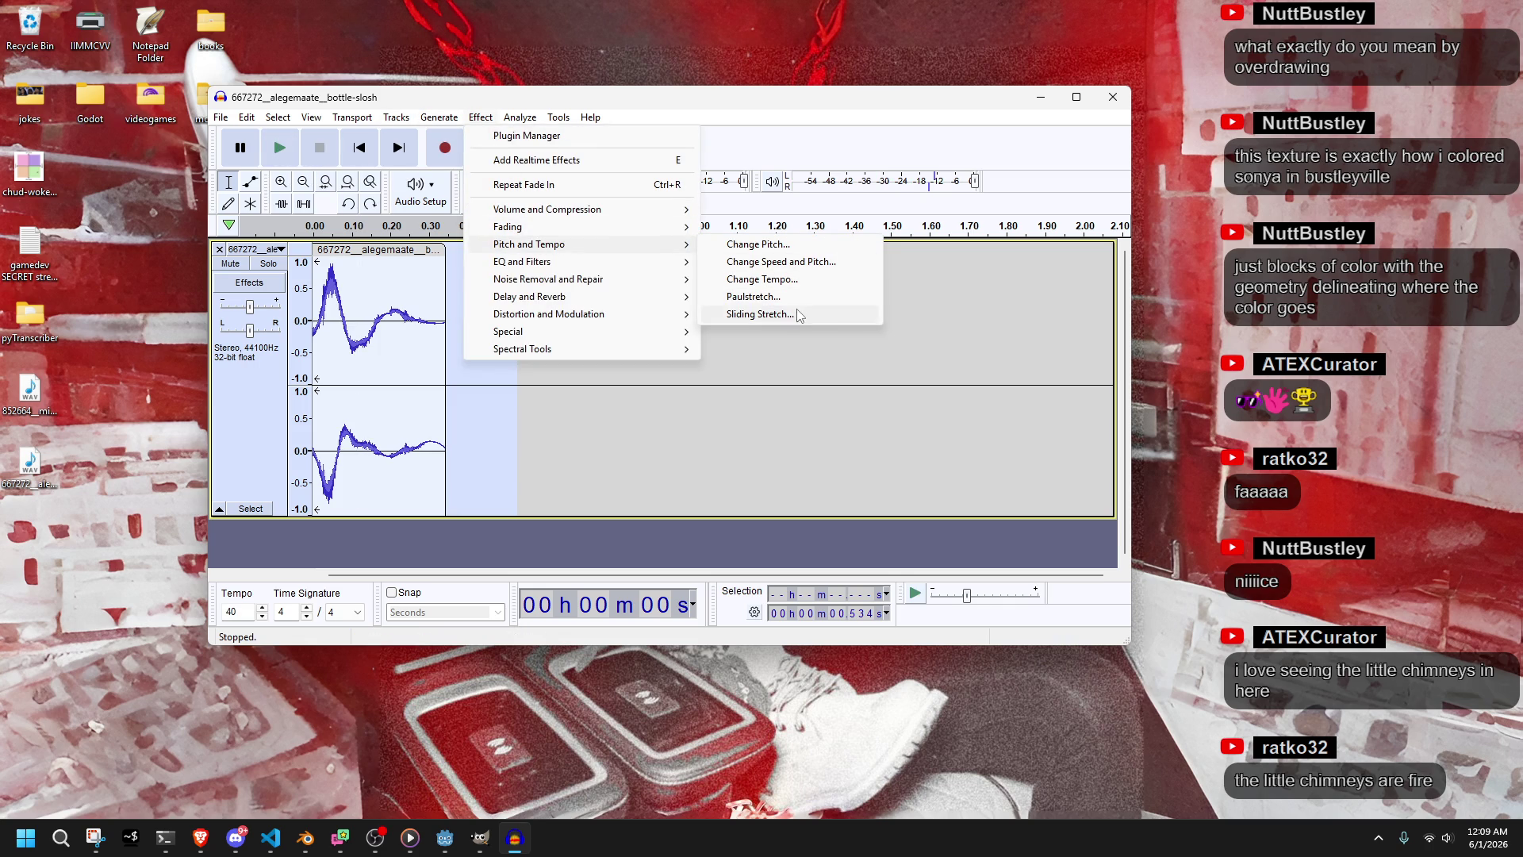
pyautogui.click(778, 248)
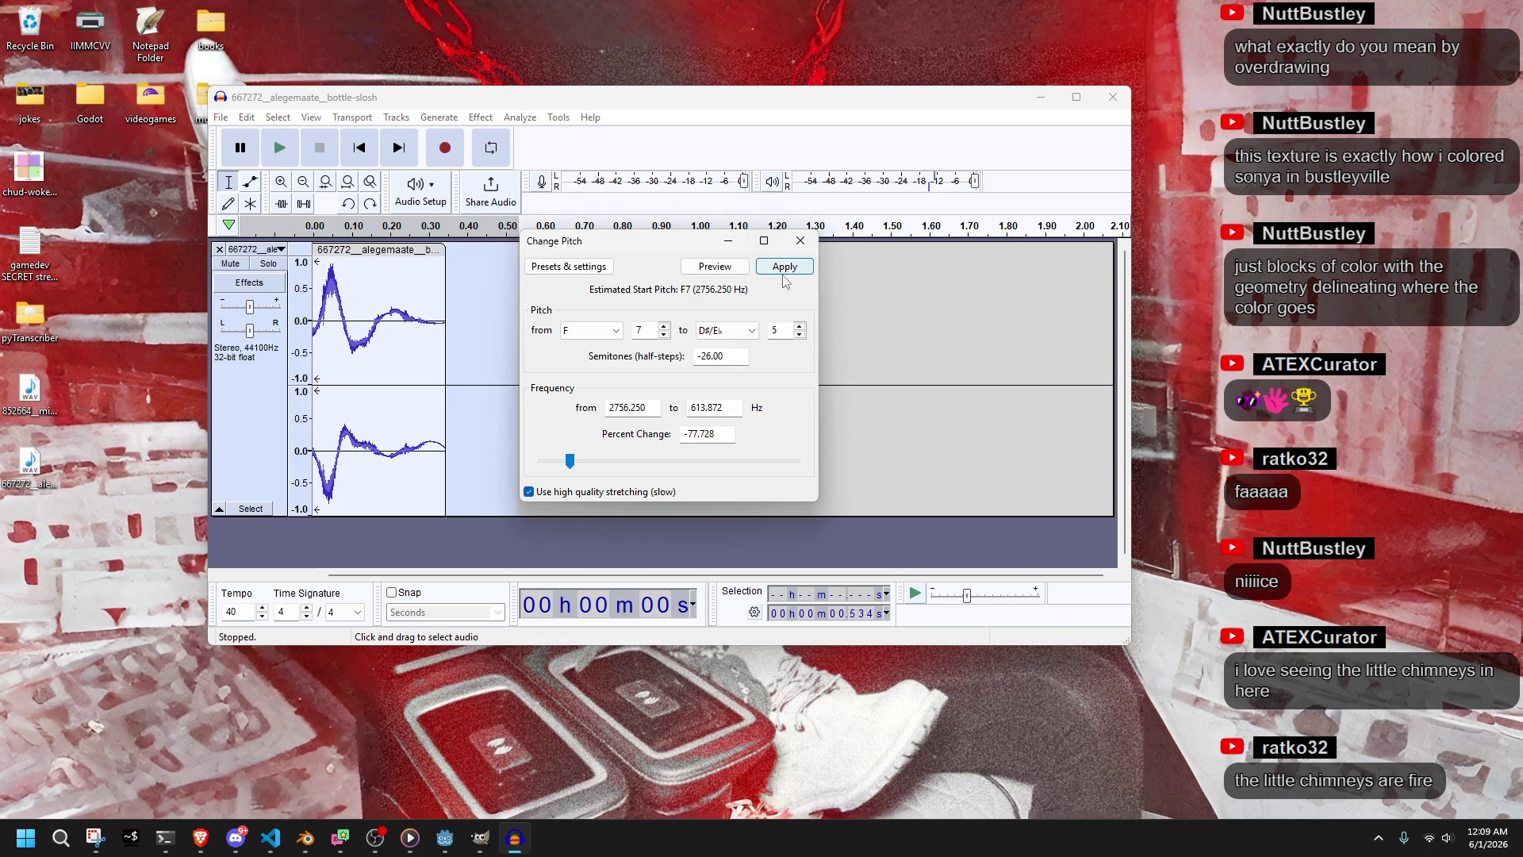
pyautogui.click(782, 270)
pyautogui.click(282, 146)
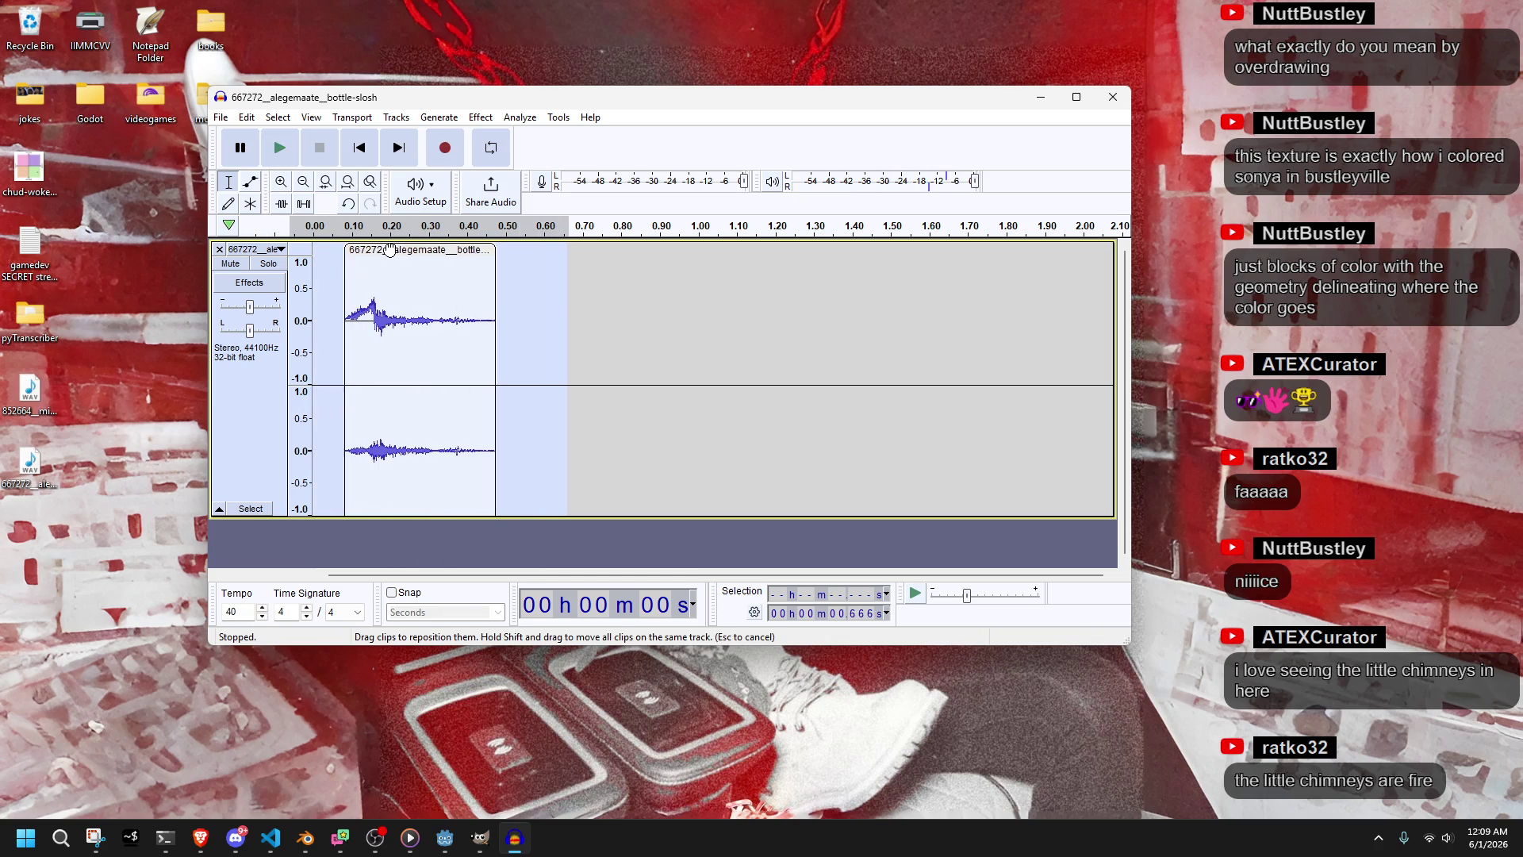
pyautogui.moveTo(322, 250)
pyautogui.mouseDown()
pyautogui.moveTo(353, 252)
pyautogui.moveTo(314, 274)
pyautogui.mouseUp()
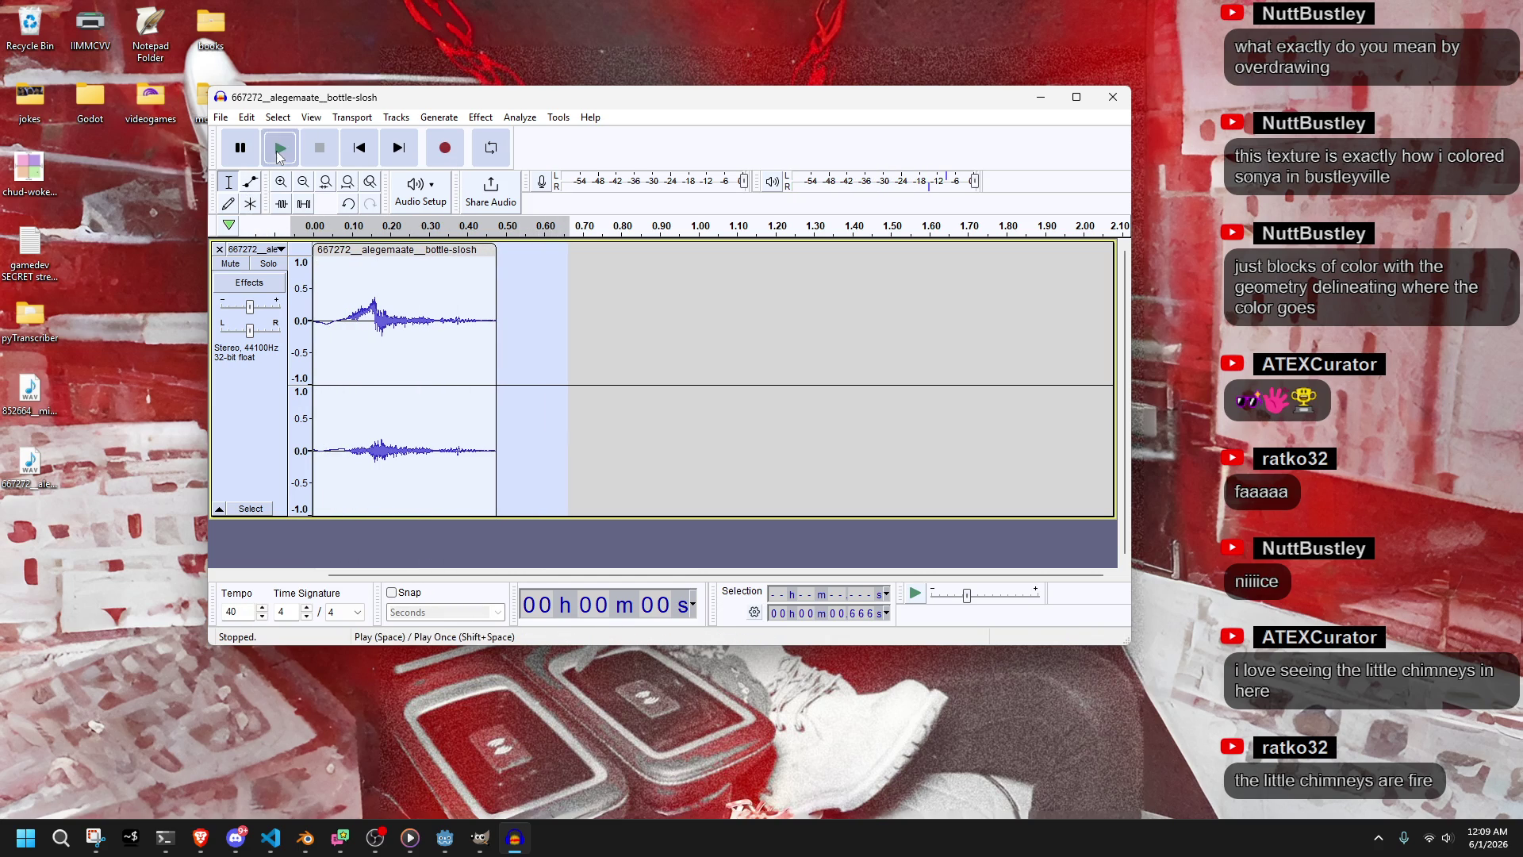
pyautogui.click(279, 151)
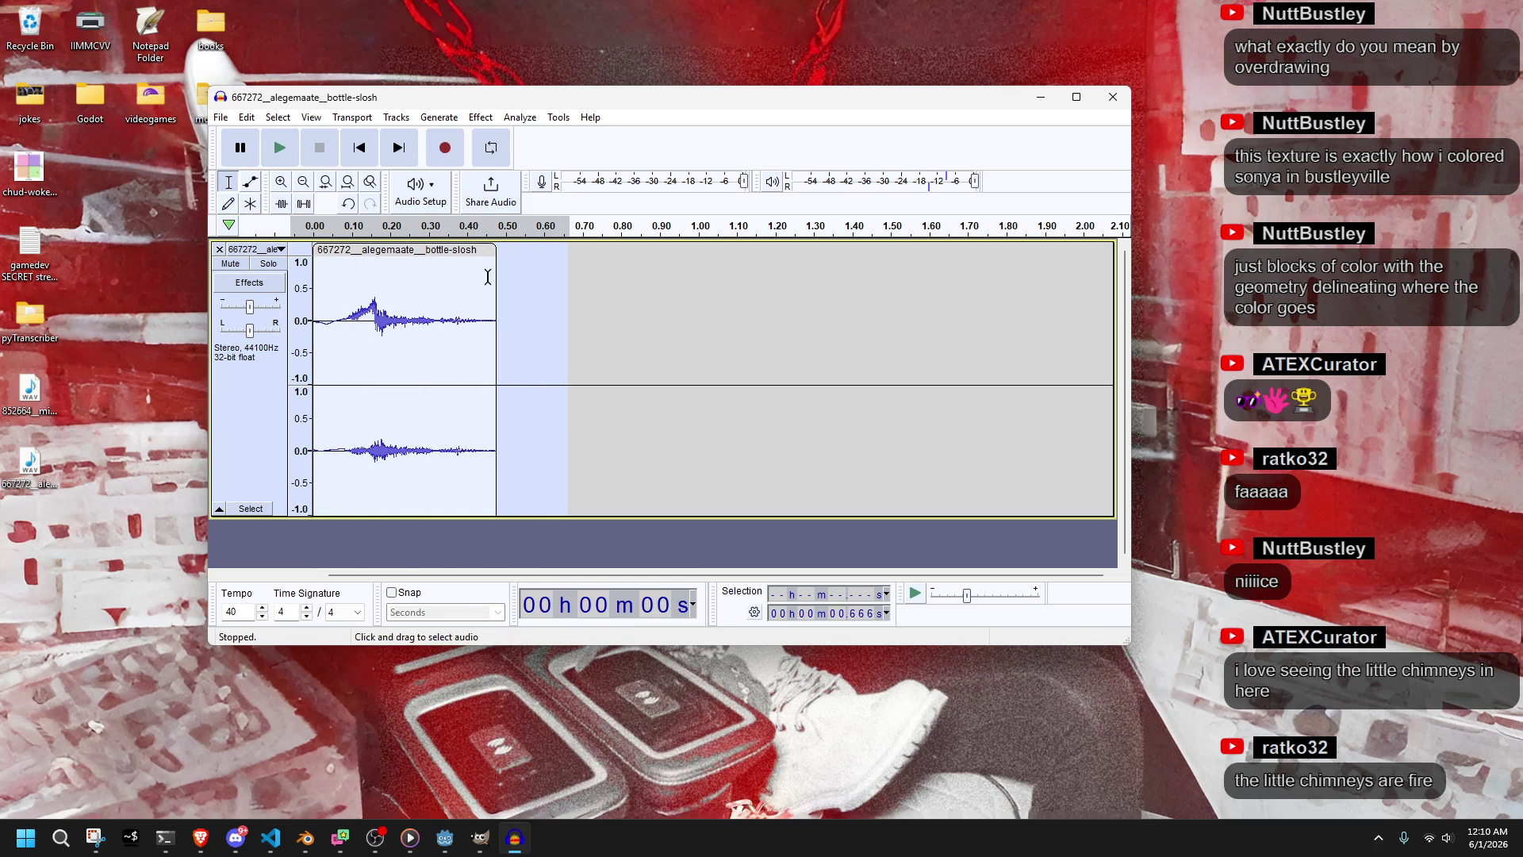
pyautogui.click(221, 117)
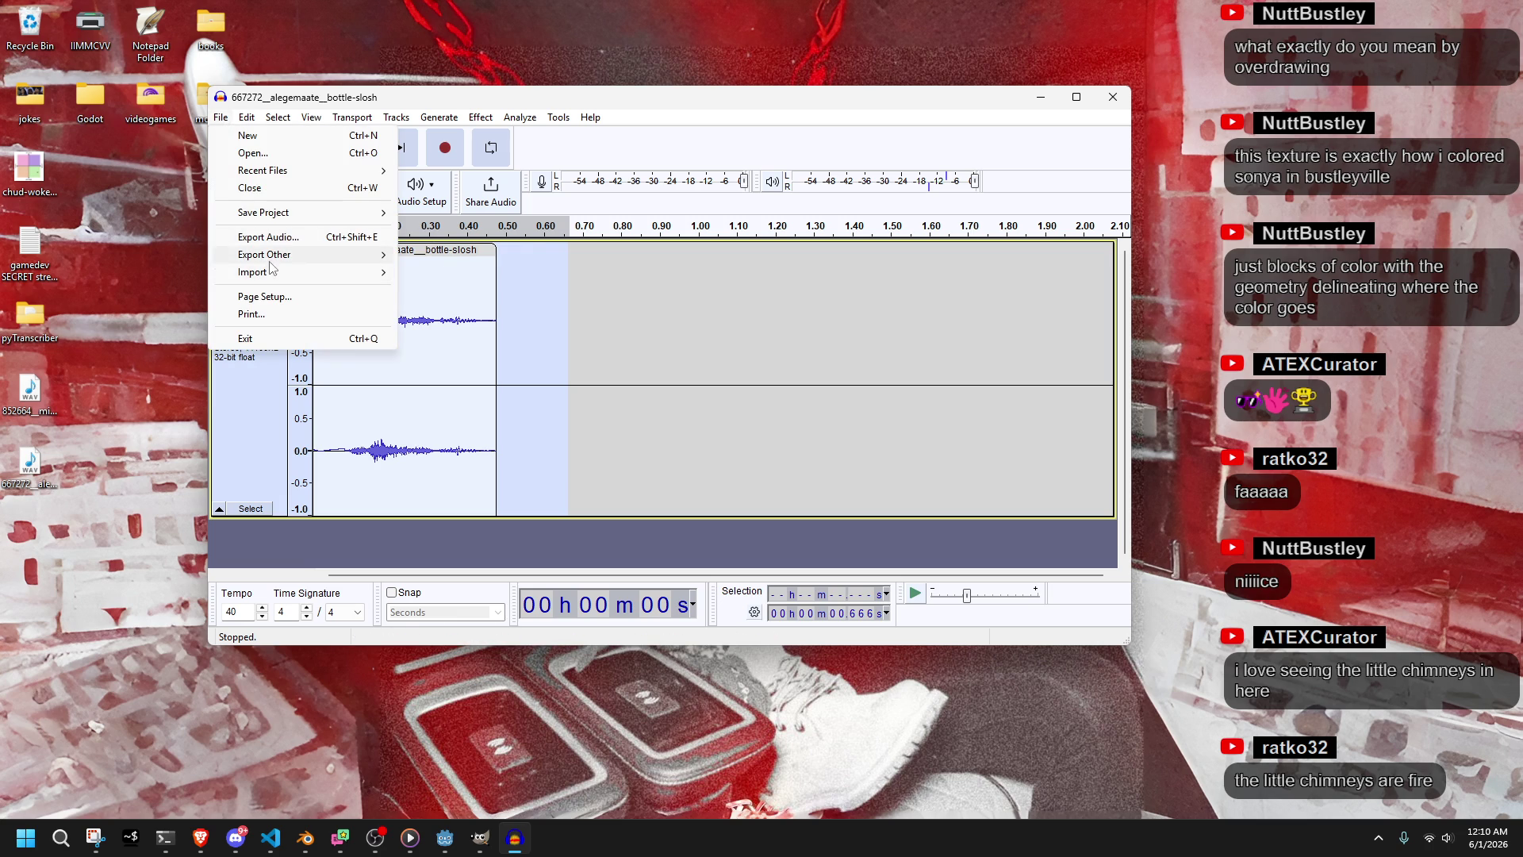
# Export the clip as slosh.wav, WAV Signed 16-bit PCM, into the game project folder
pyautogui.moveTo(318, 255)
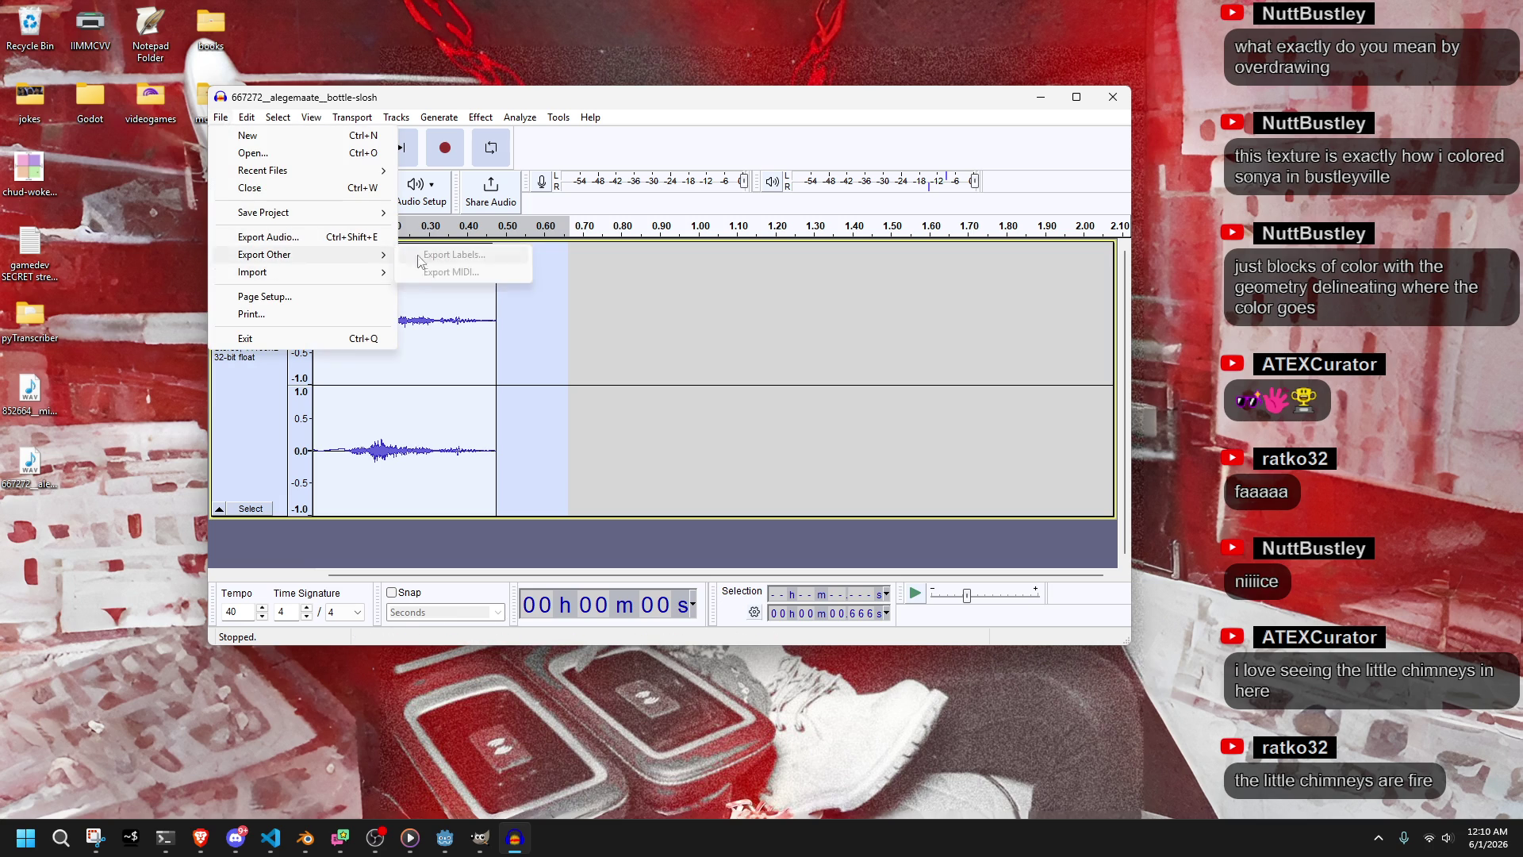
pyautogui.click(262, 237)
pyautogui.click(435, 204)
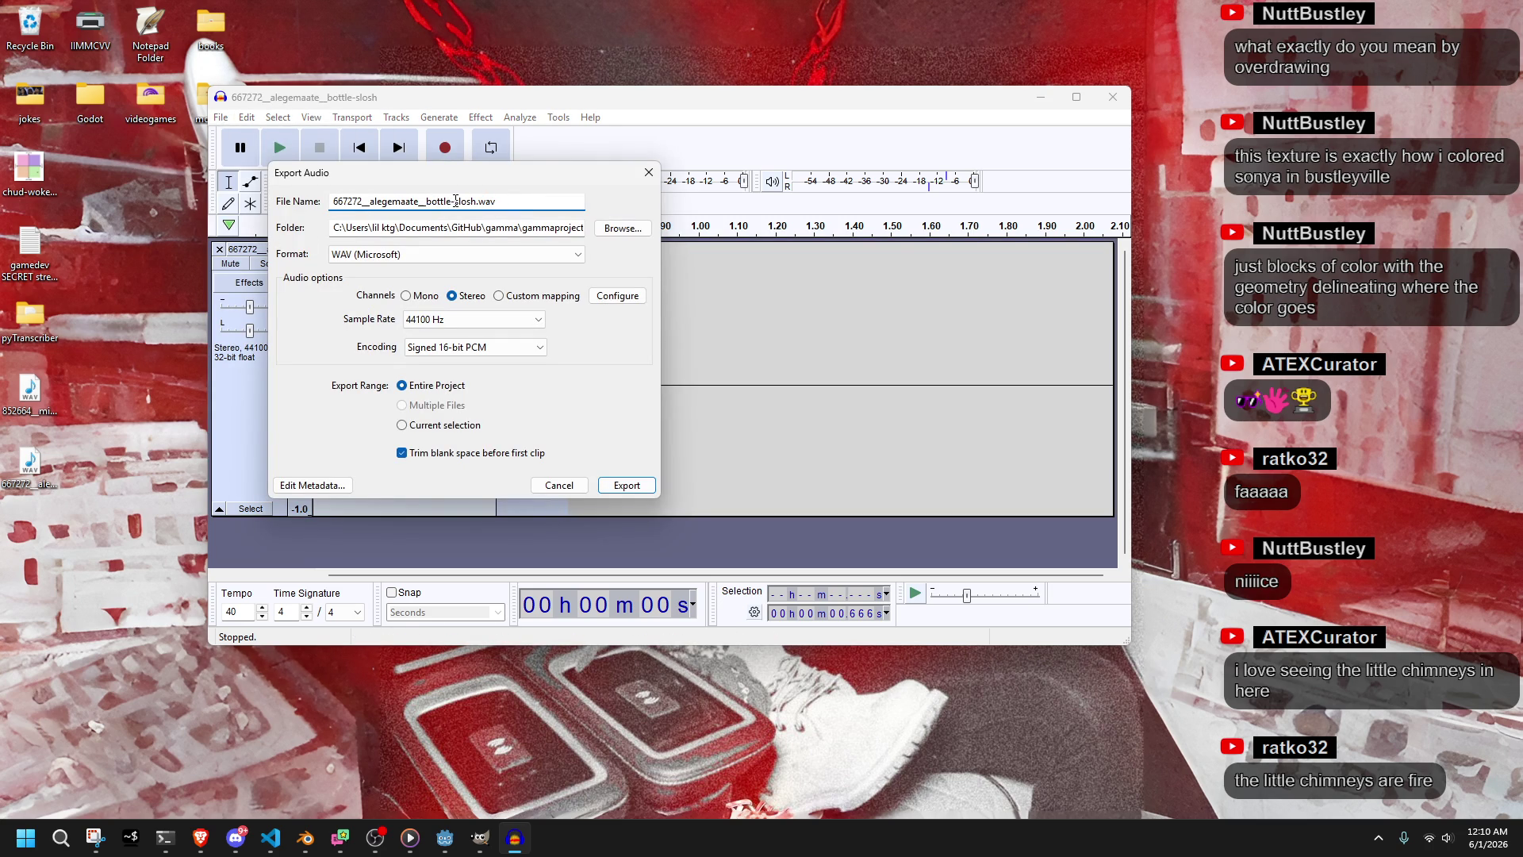
pyautogui.moveTo(456, 201); pyautogui.dragTo(335, 203)
pyautogui.press('BackSpace')
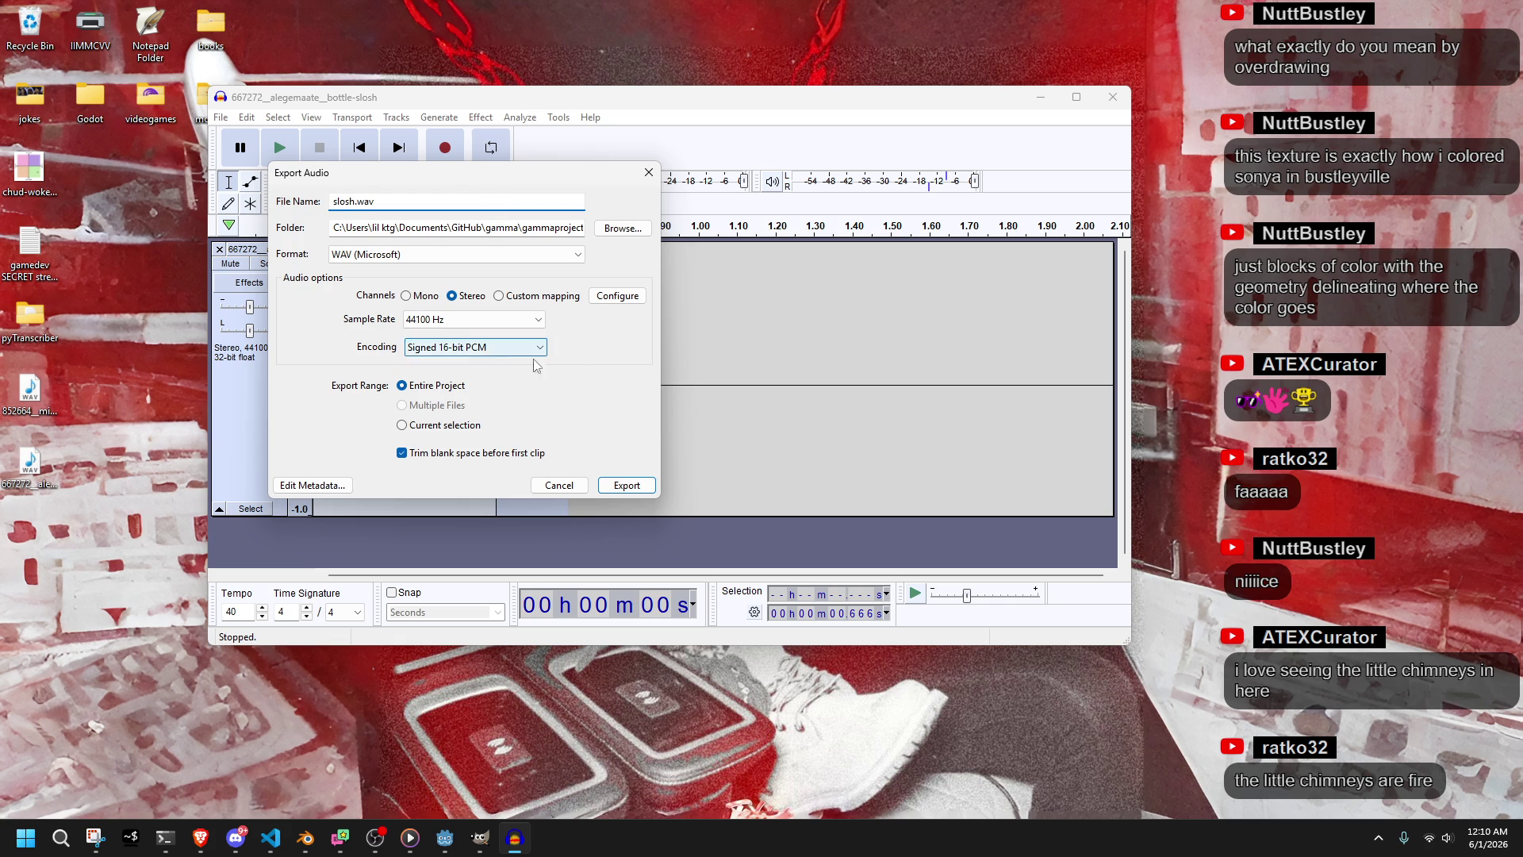
pyautogui.click(517, 345)
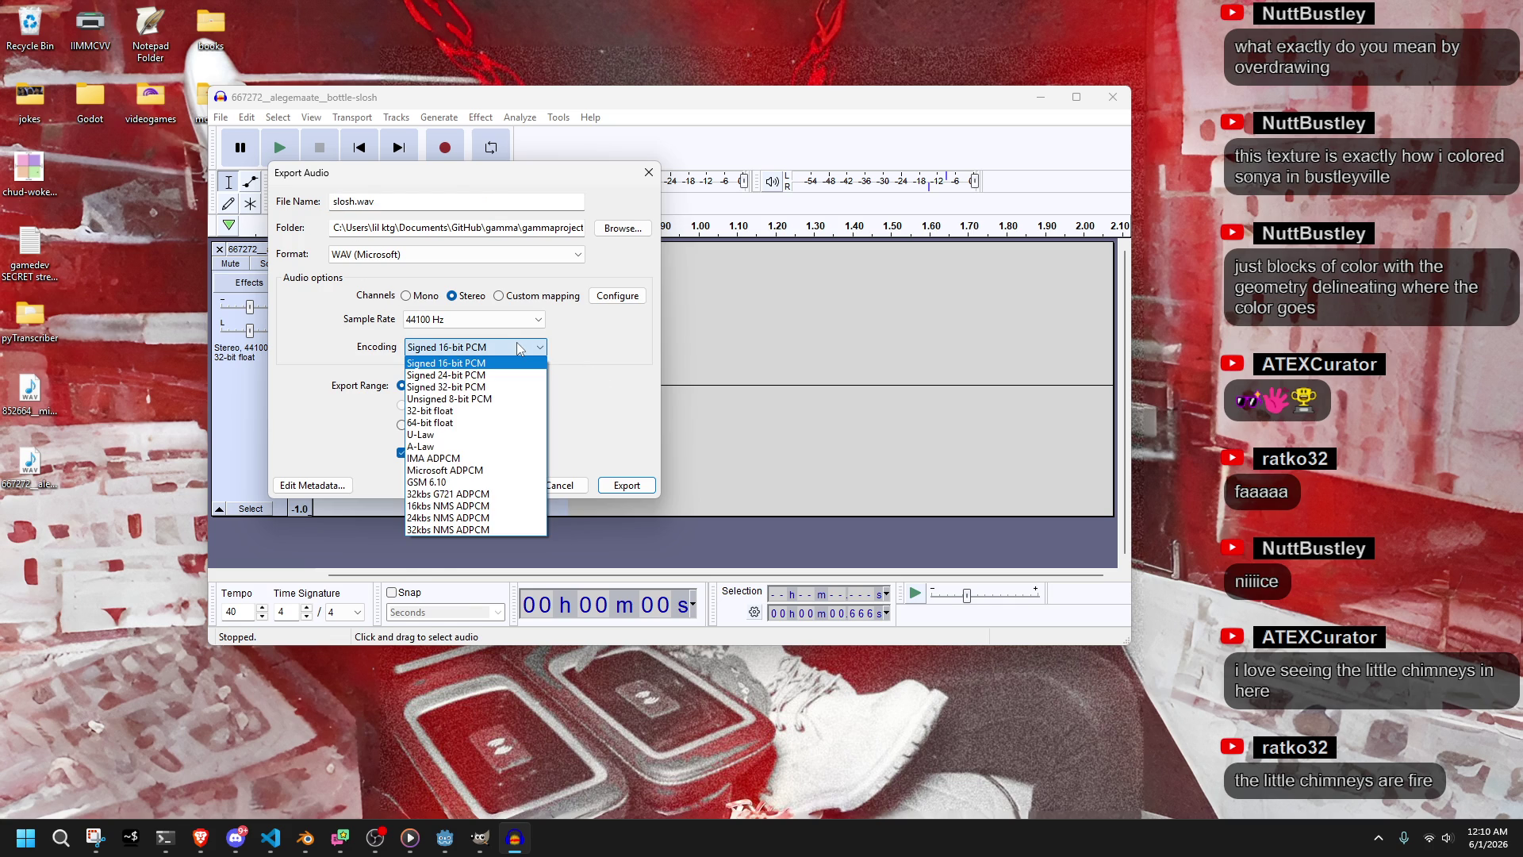
pyautogui.click(517, 347)
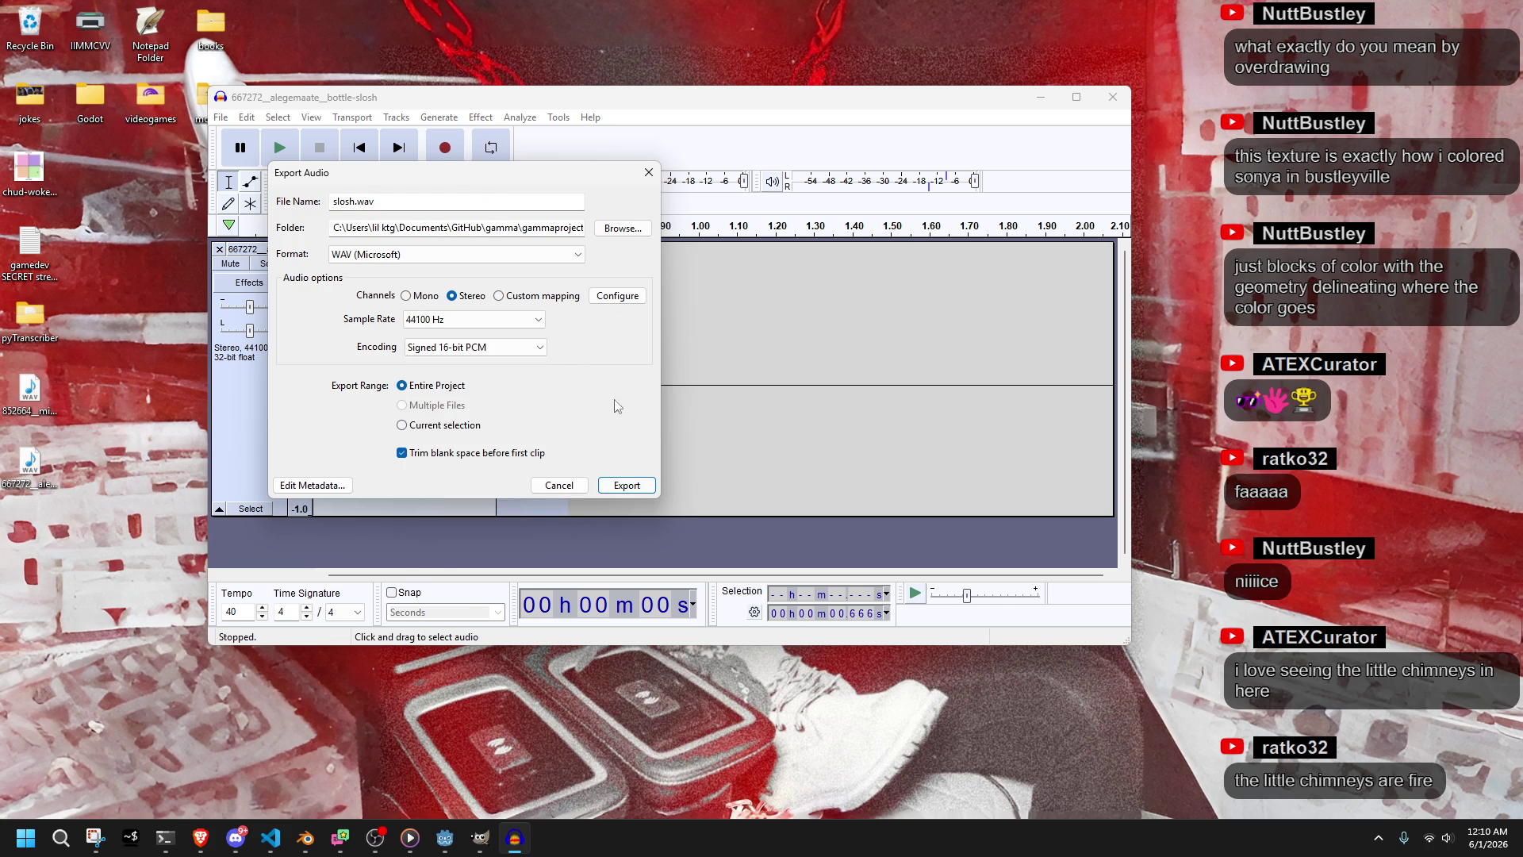
pyautogui.click(634, 485)
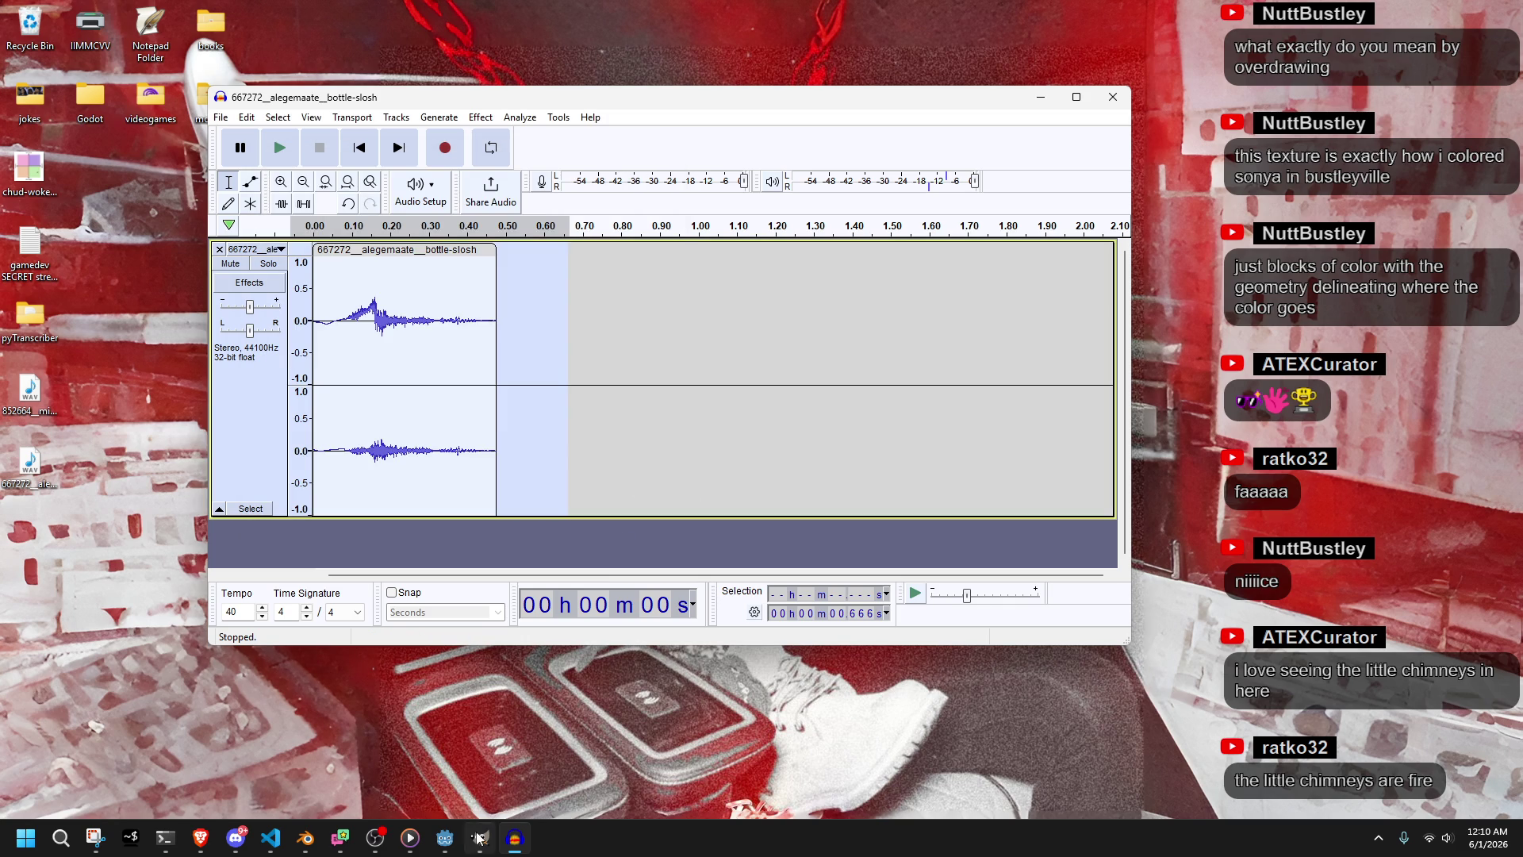
pyautogui.click(445, 837)
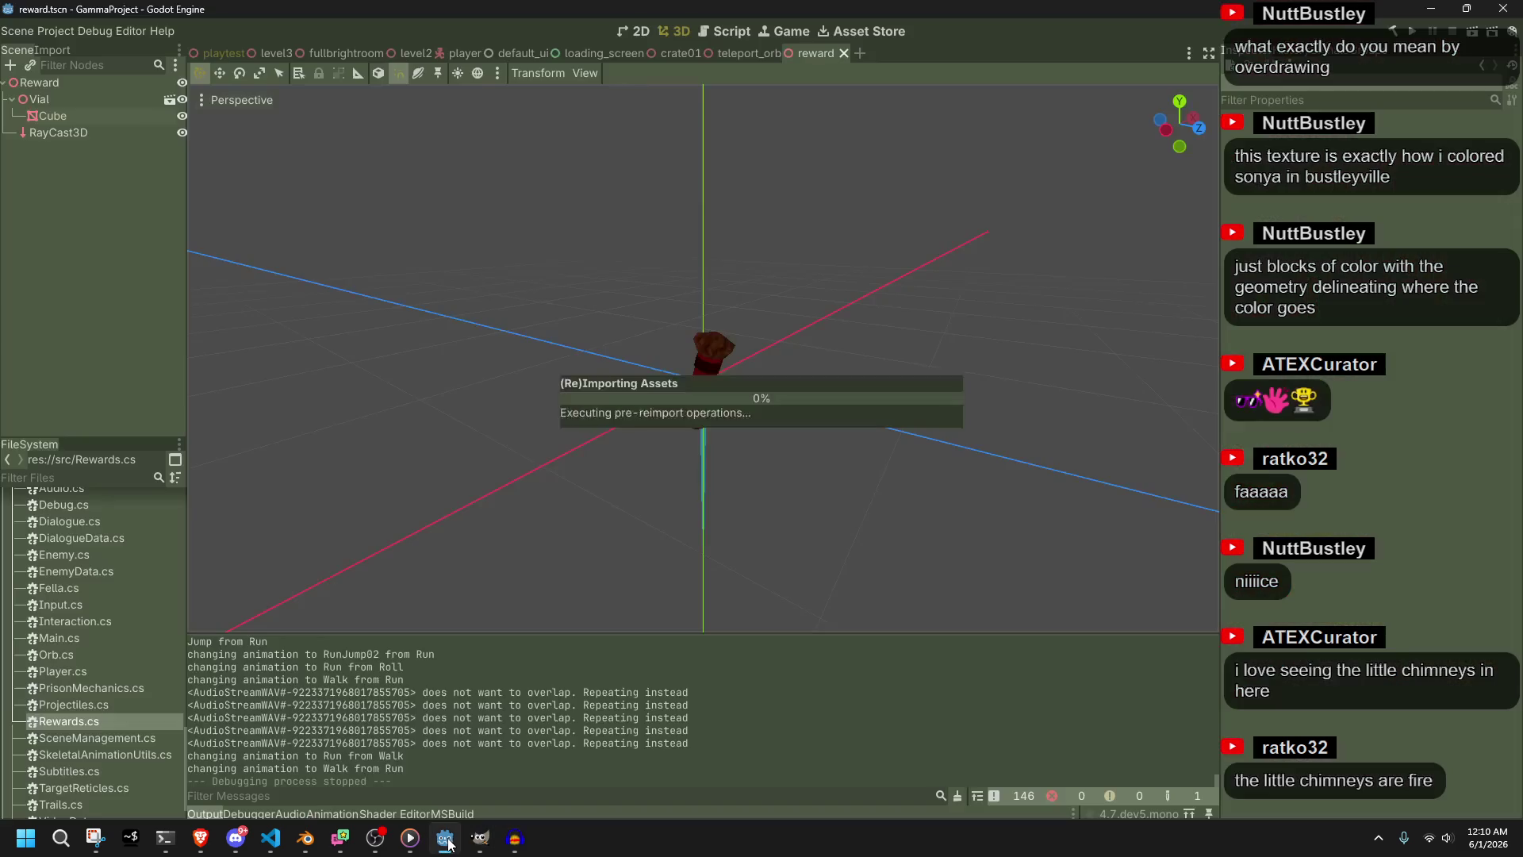
# Add a PlaySoundUI call on a new line after the distance check in RewardsUpdate
pyautogui.click(271, 838)
pyautogui.click(517, 492)
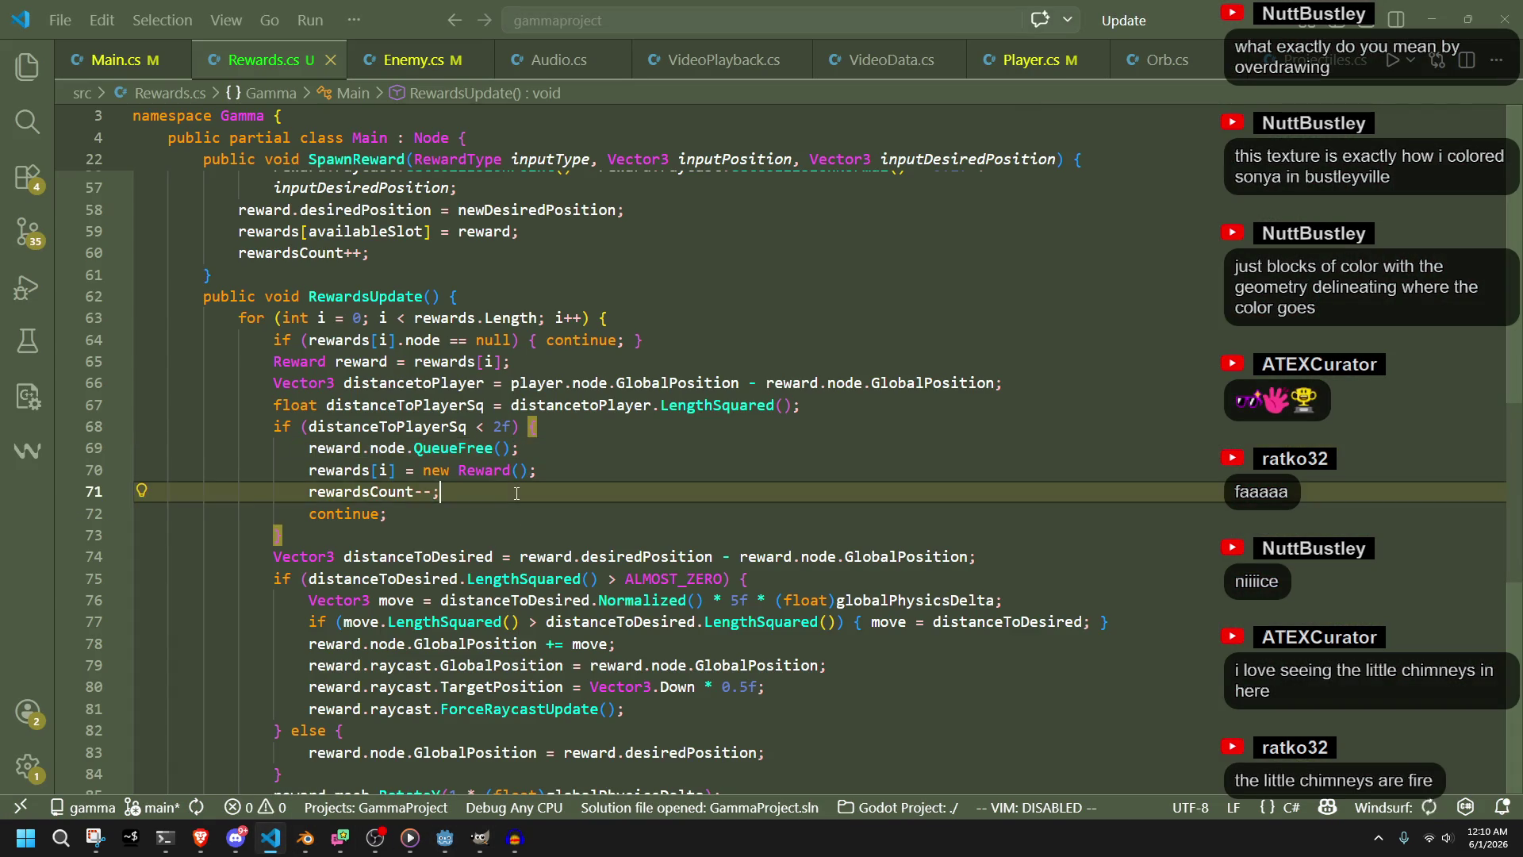
pyautogui.click(546, 449)
pyautogui.click(556, 429)
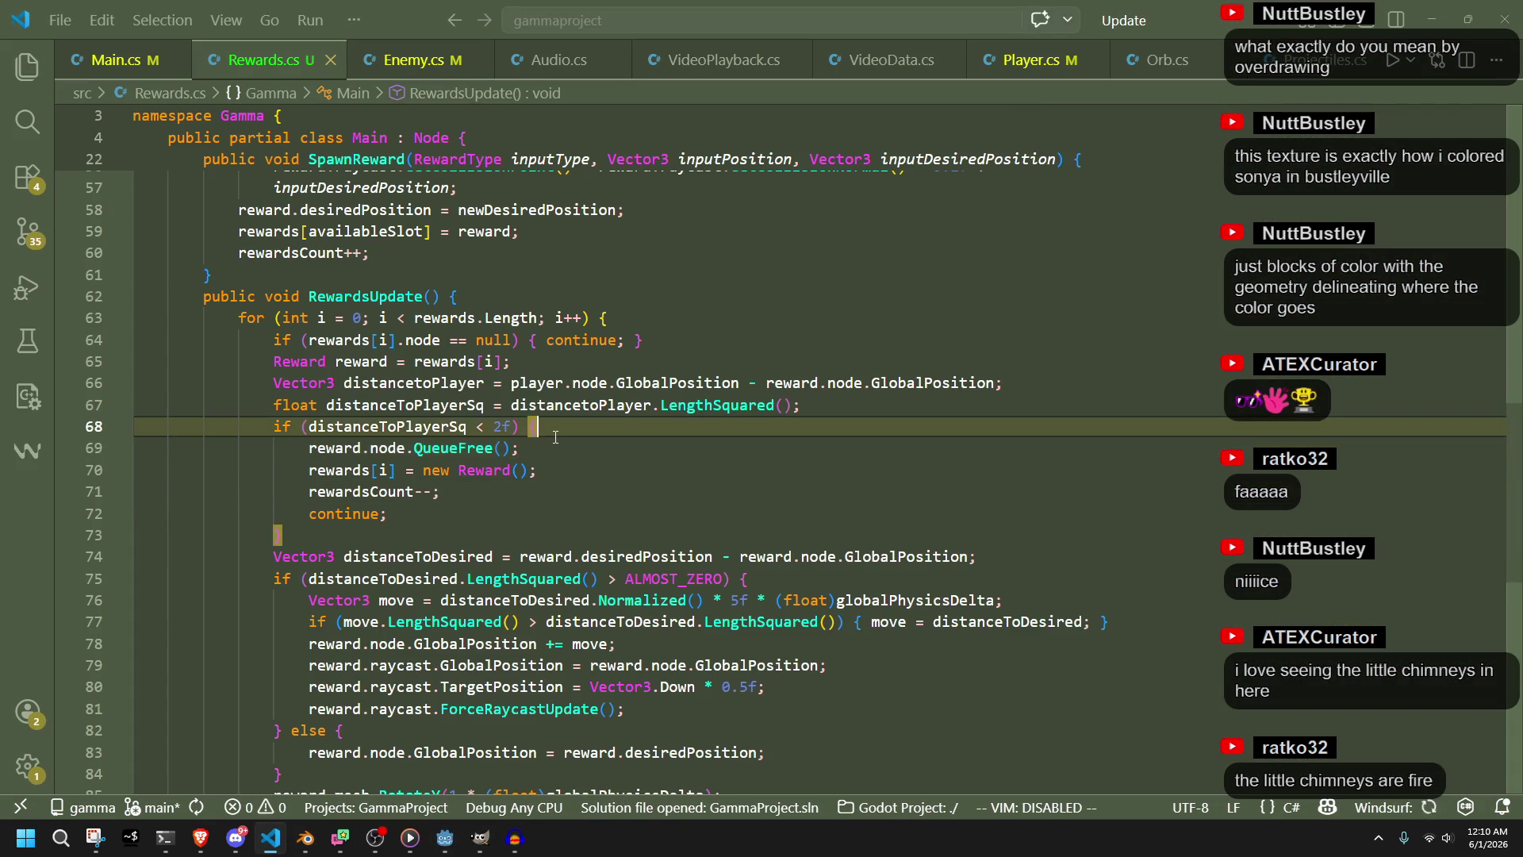
pyautogui.press('Return')
pyautogui.write('UI')
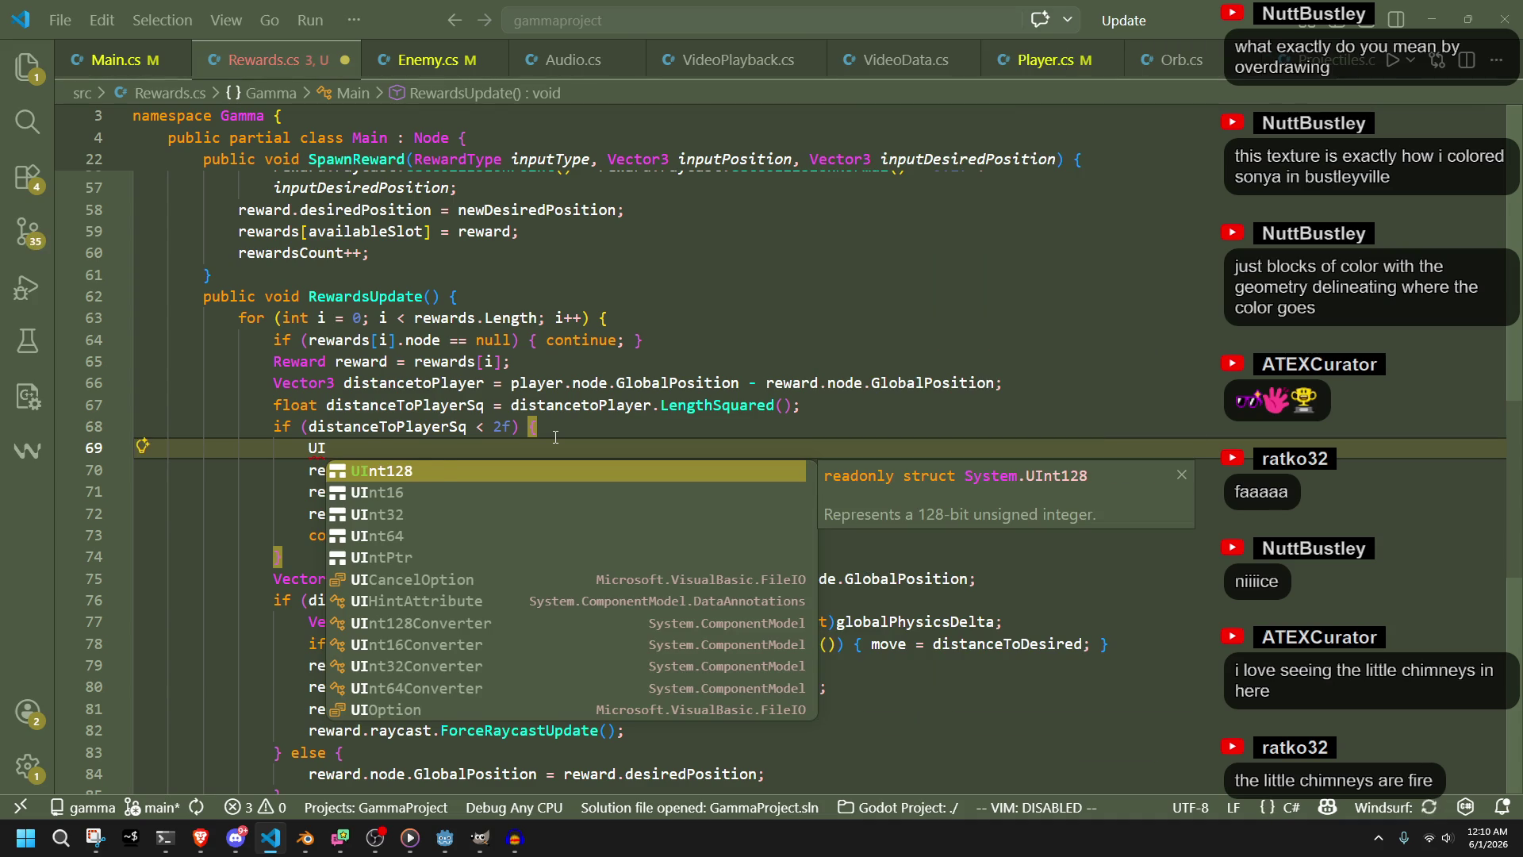
pyautogui.press('BackSpace')
pyautogui.press('BackSpace')
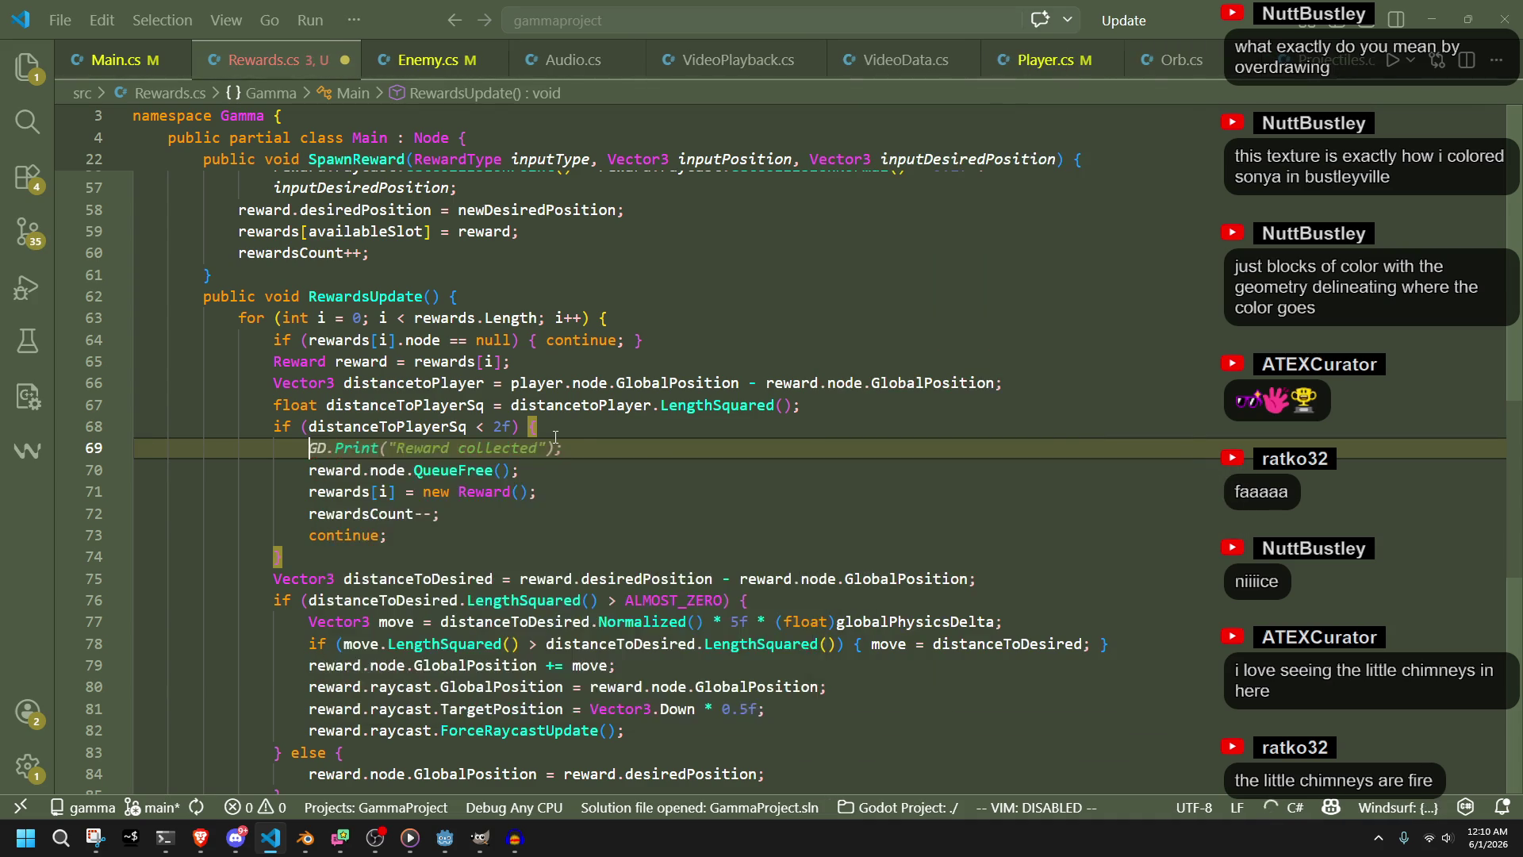
pyautogui.write('Playe')
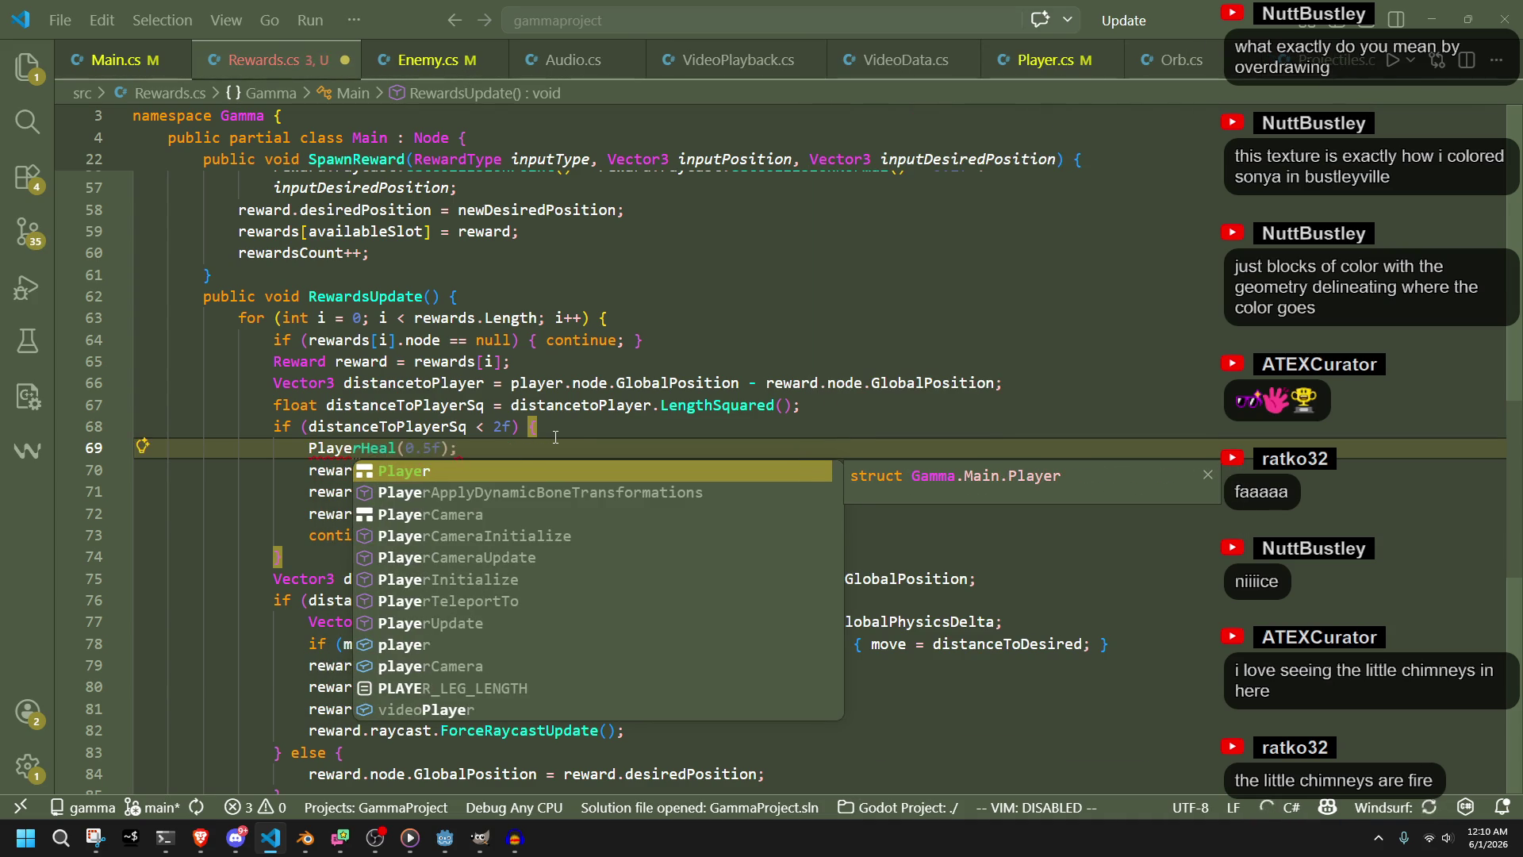
pyautogui.press('Escape')
pyautogui.press('BackSpace')
pyautogui.write('so')
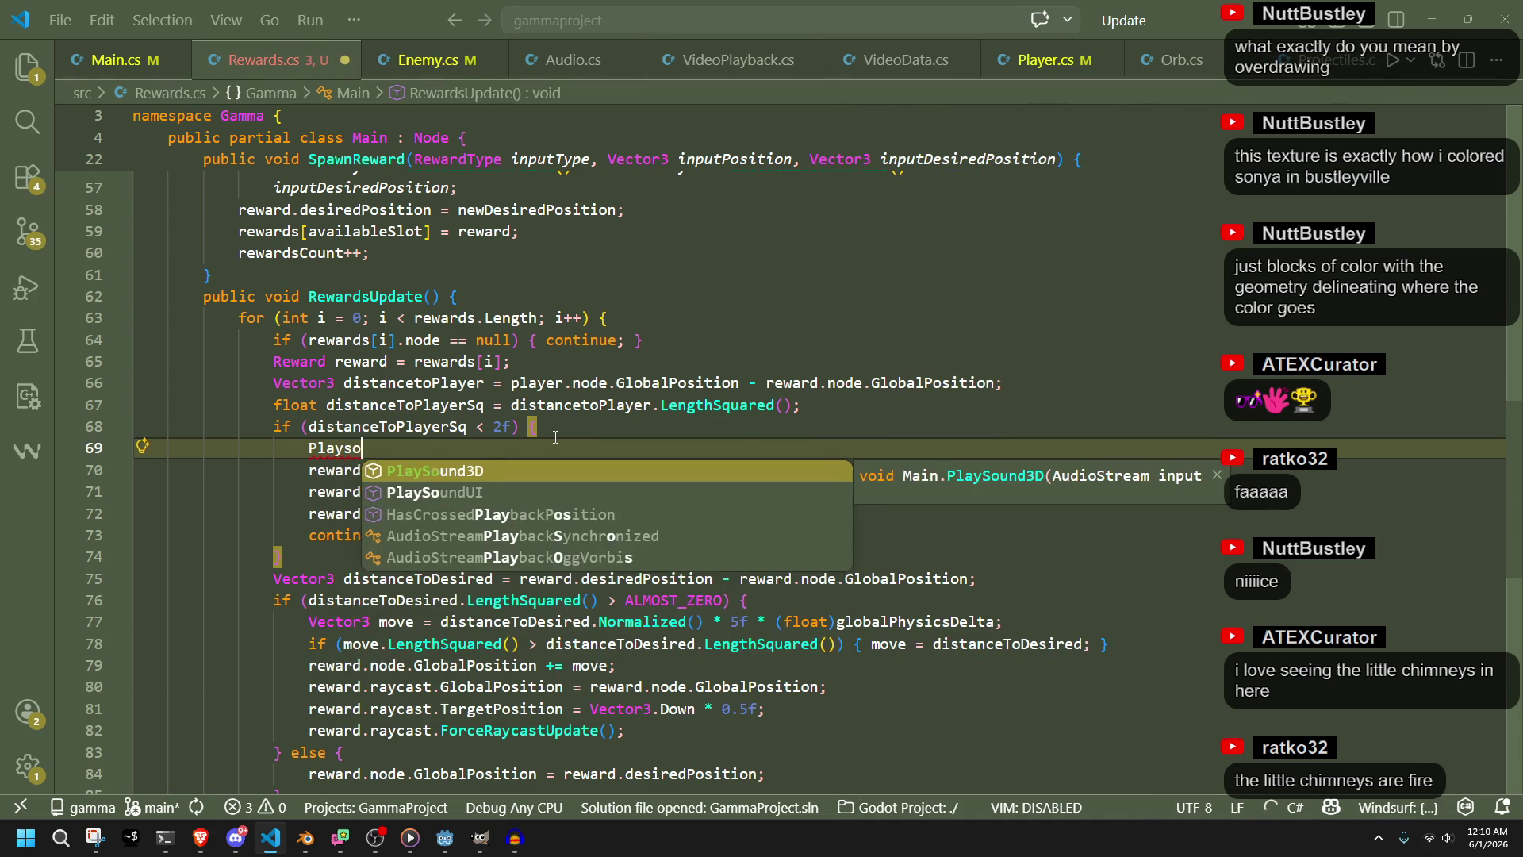
pyautogui.write('undUI')
pyautogui.press('Tab')
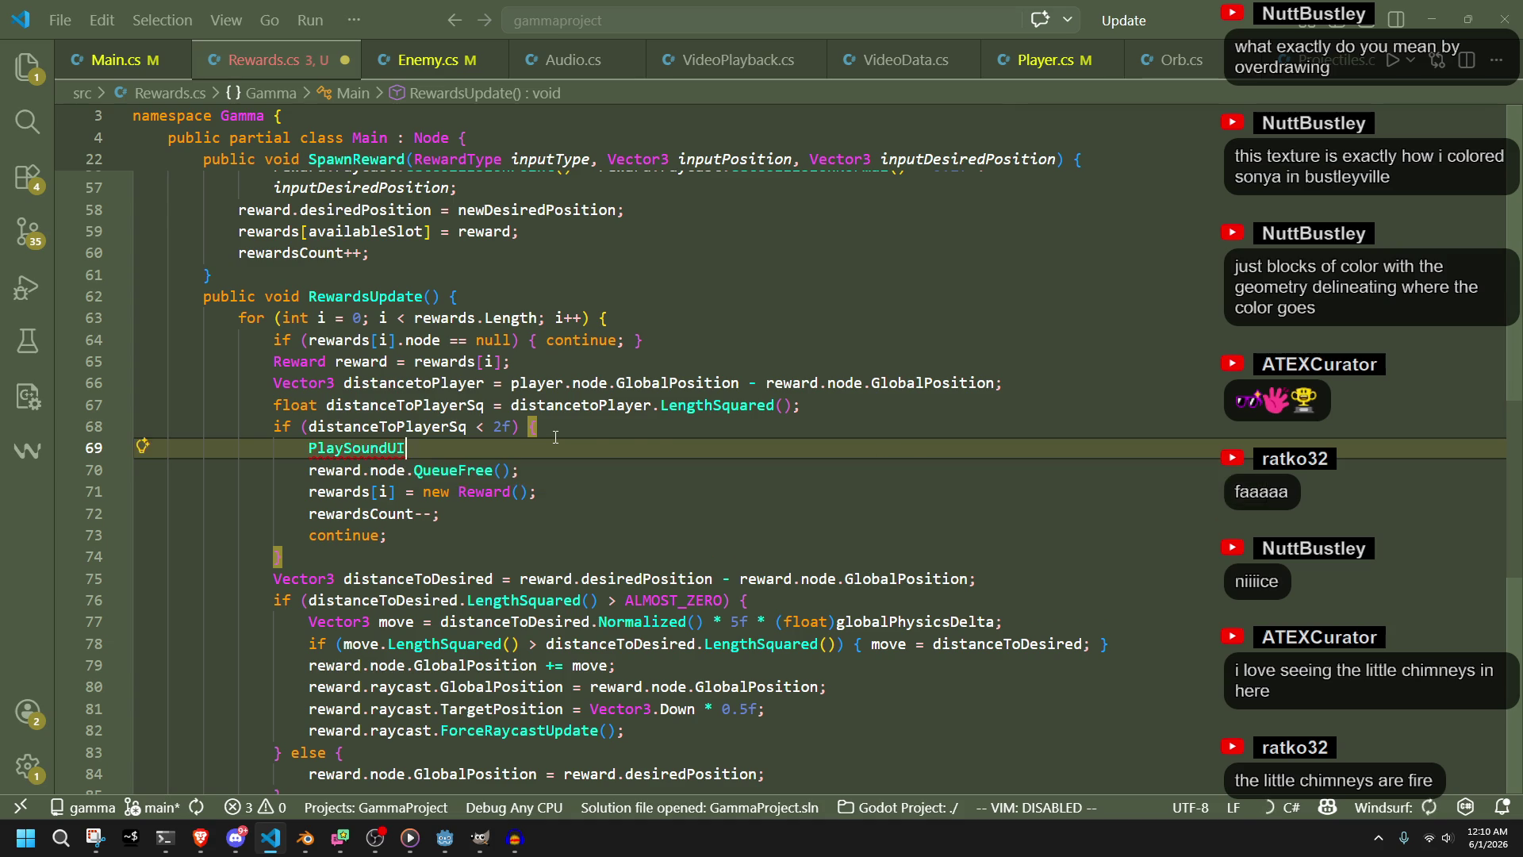
pyautogui.press('Tab')
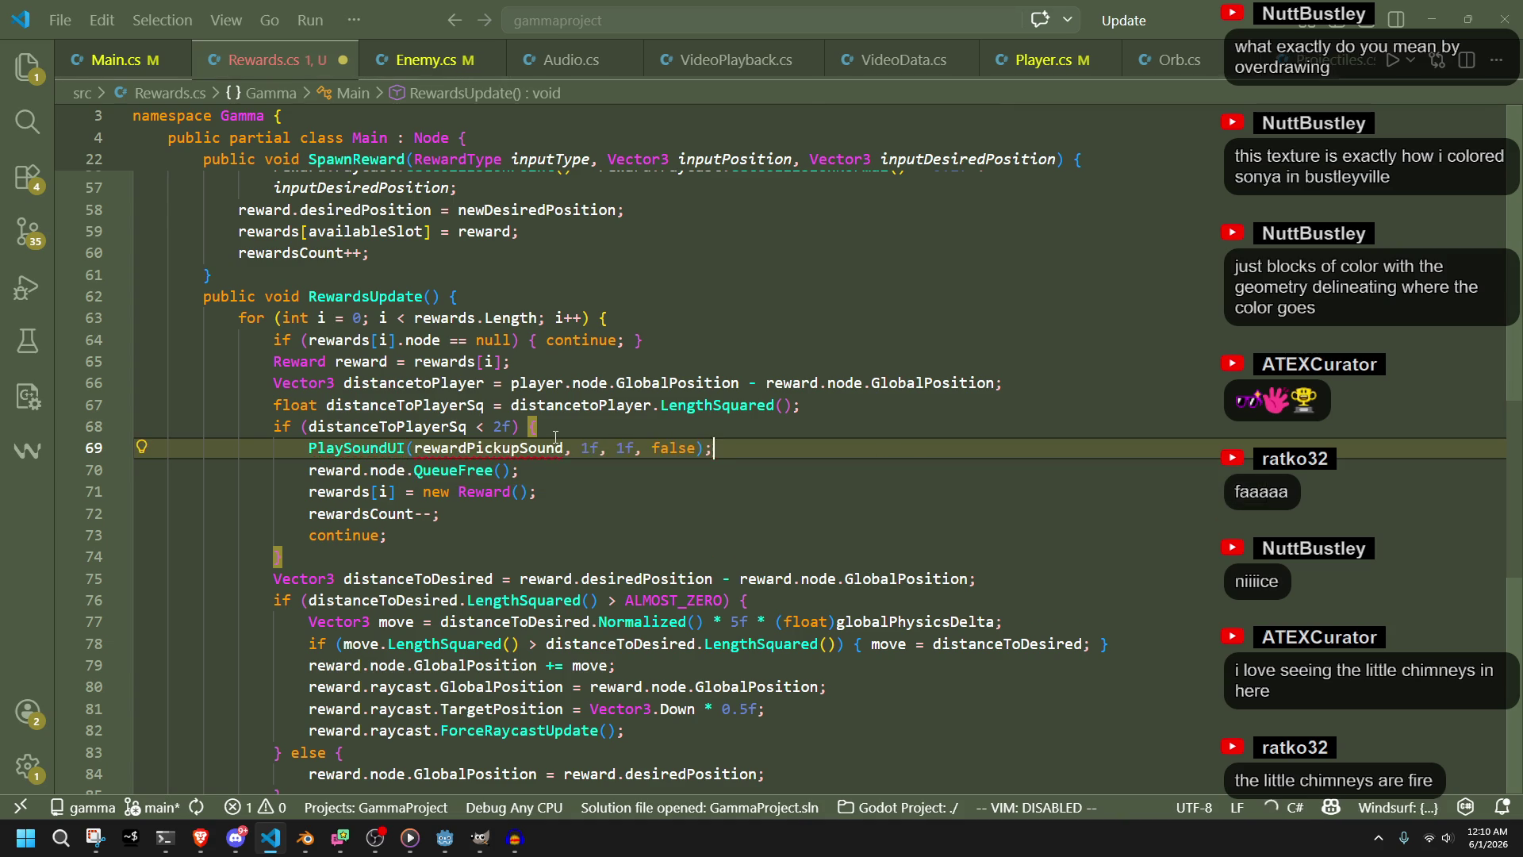
# Set the call's sound to GD.Load<AudioStream>("res://assets/sounds/slosh.wav") and save Rewards.cs
pyautogui.doubleClick(523, 448)
pyautogui.write('GD')
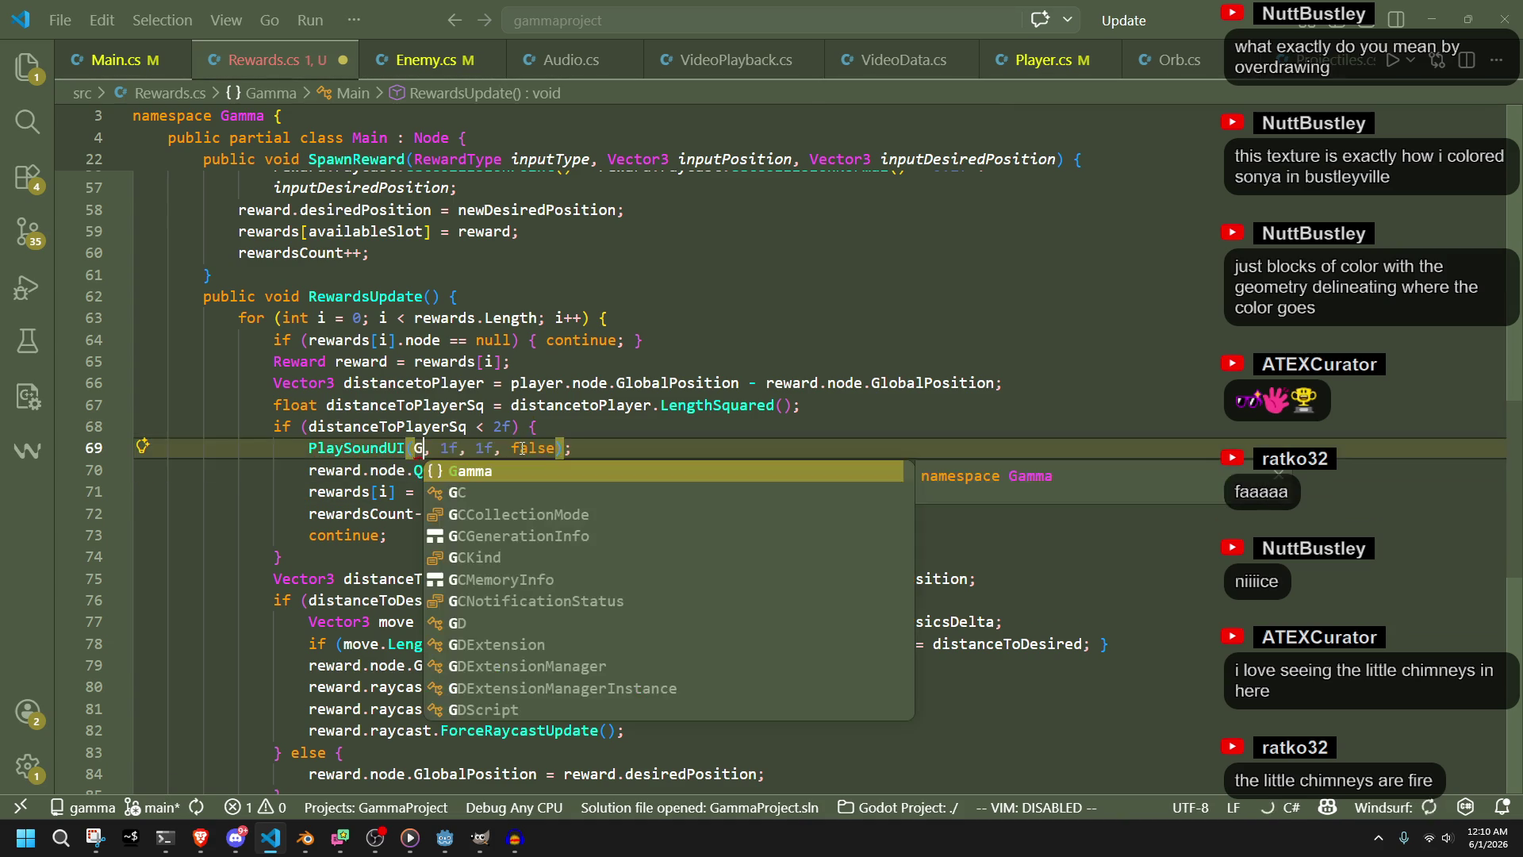
pyautogui.press('Tab')
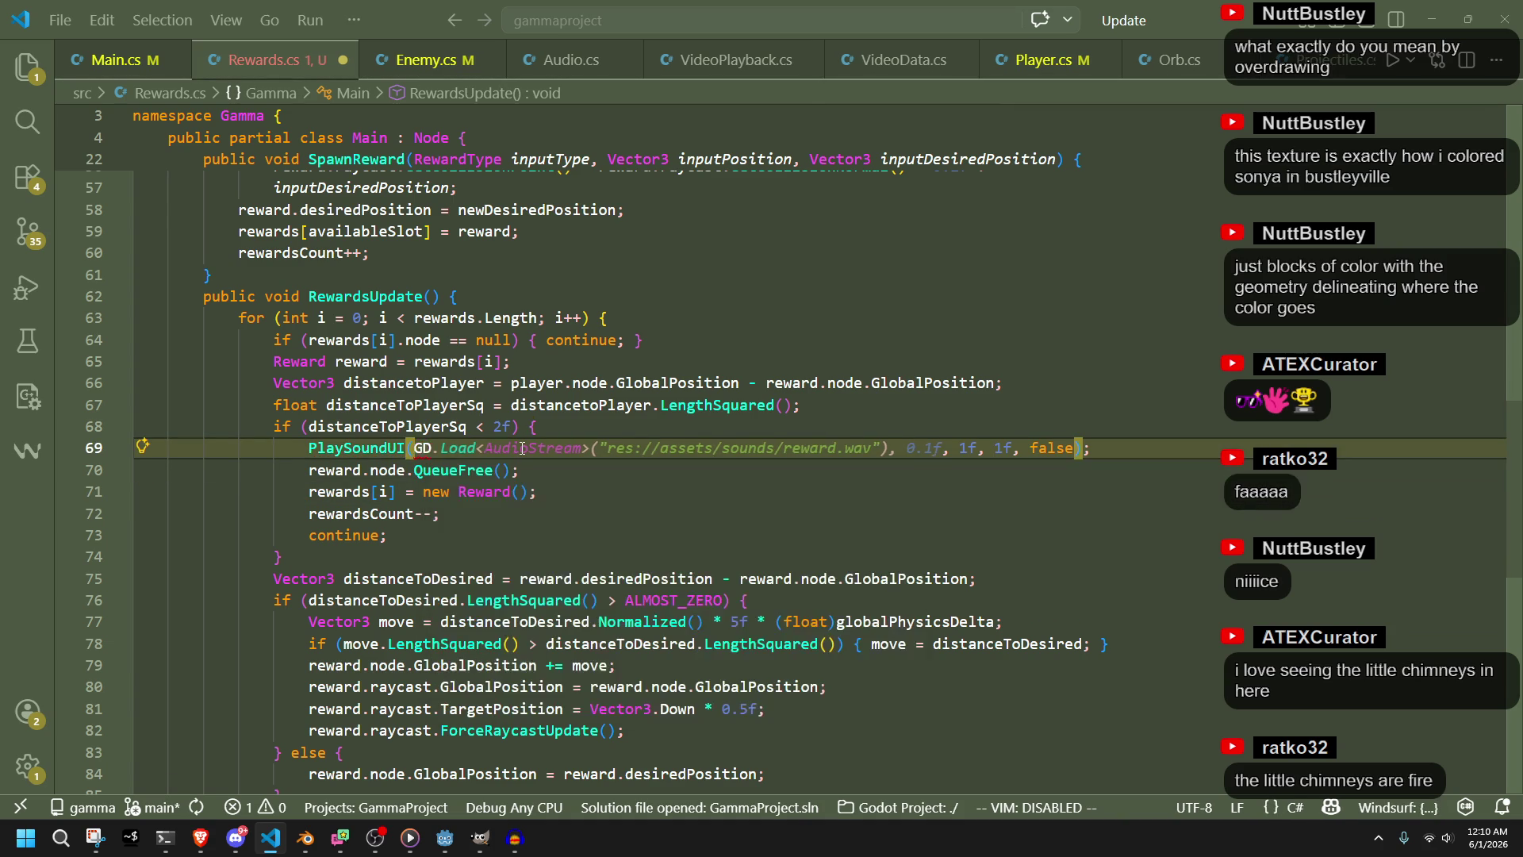
pyautogui.doubleClick(811, 451)
pyautogui.write('slosh')
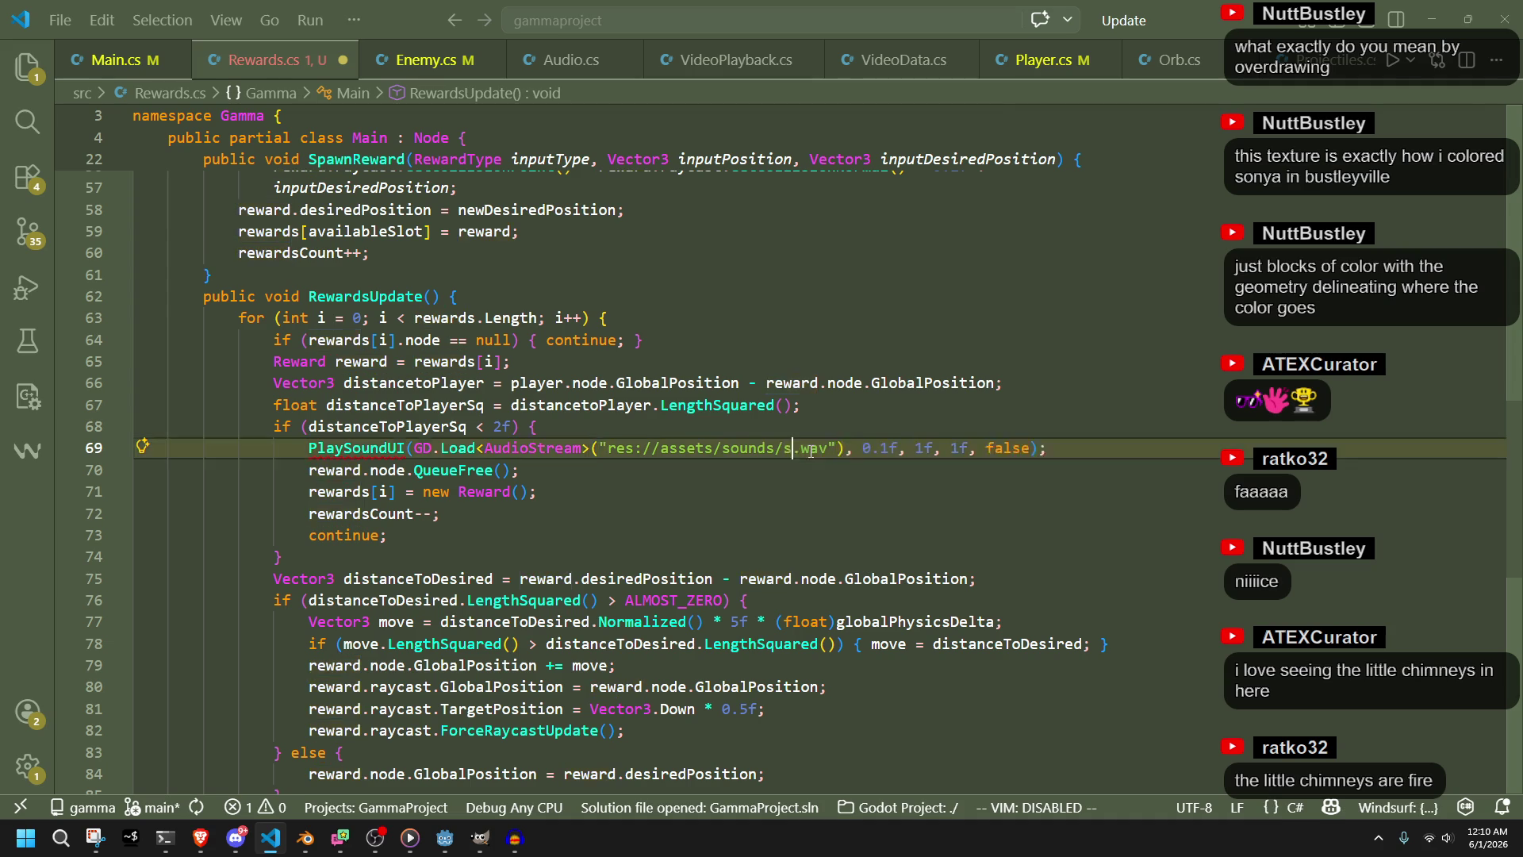
pyautogui.hotkey('ctrl', 's')
pyautogui.press('Down')
pyautogui.press('Down')
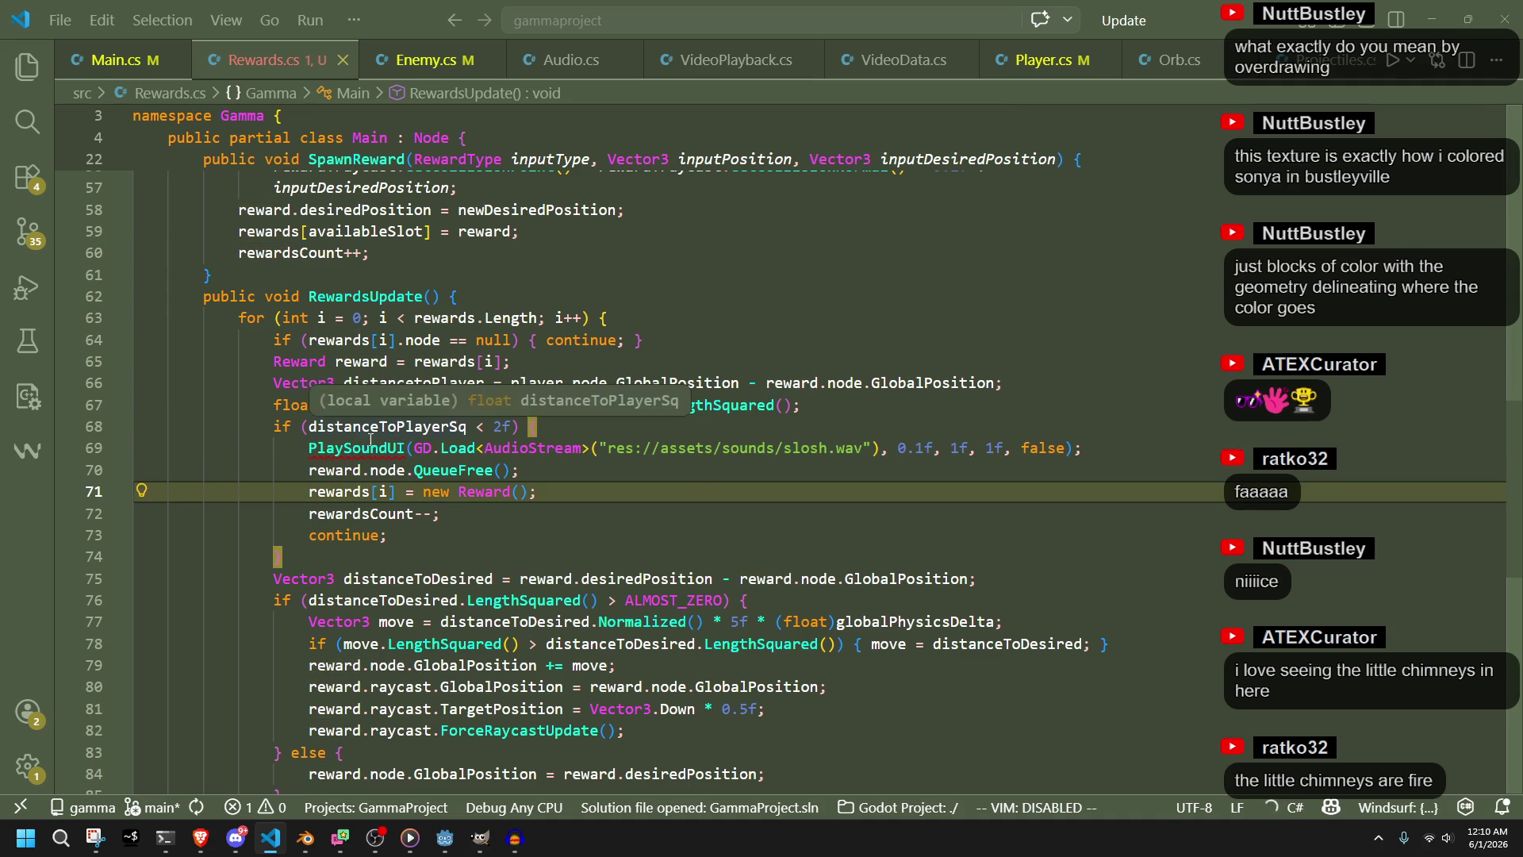
pyautogui.moveTo(378, 445)
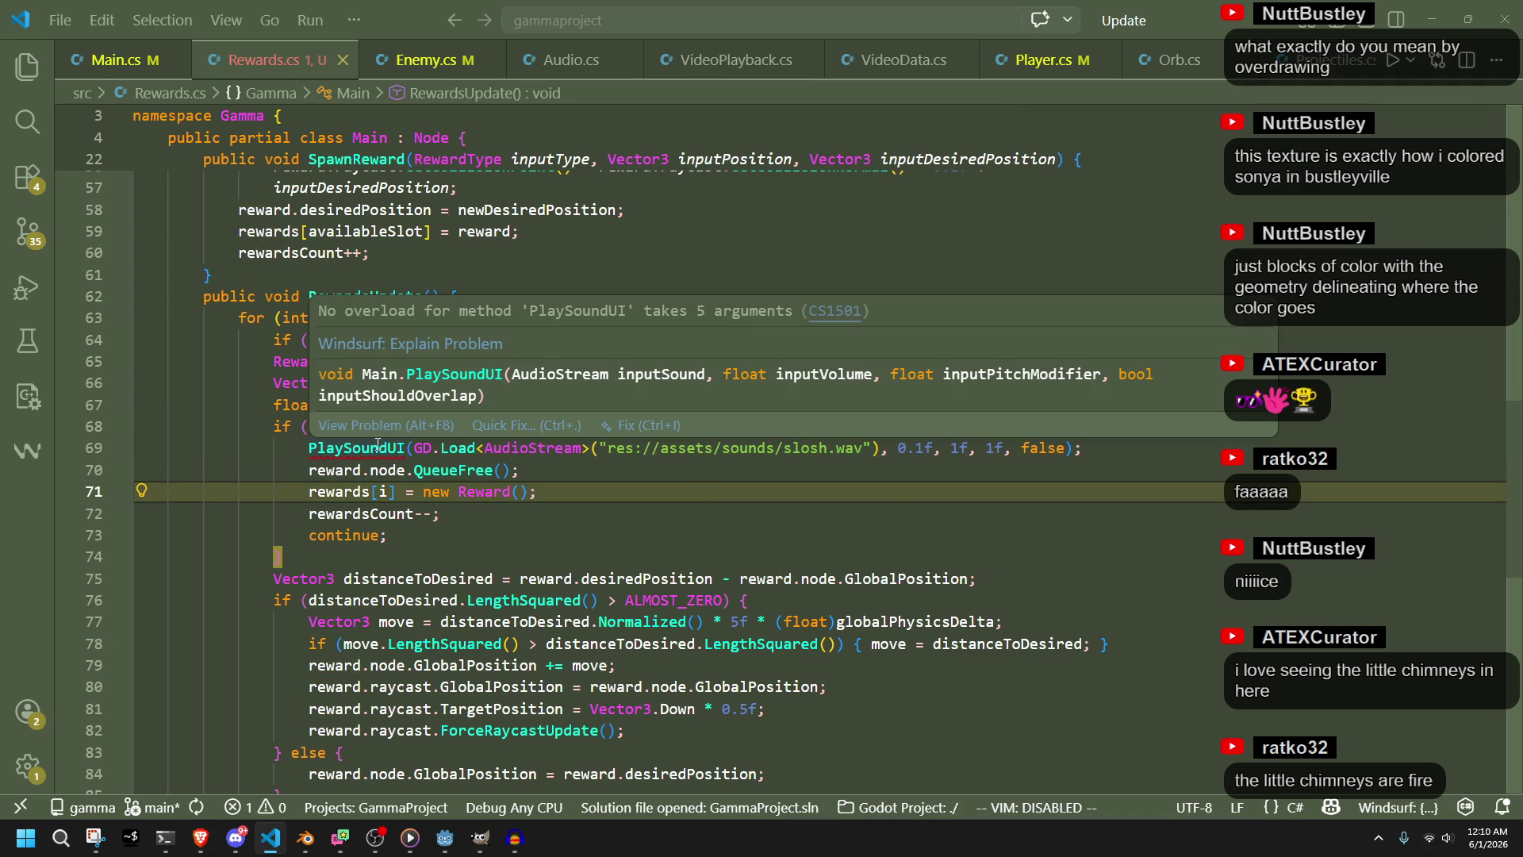
pyautogui.press('Down')
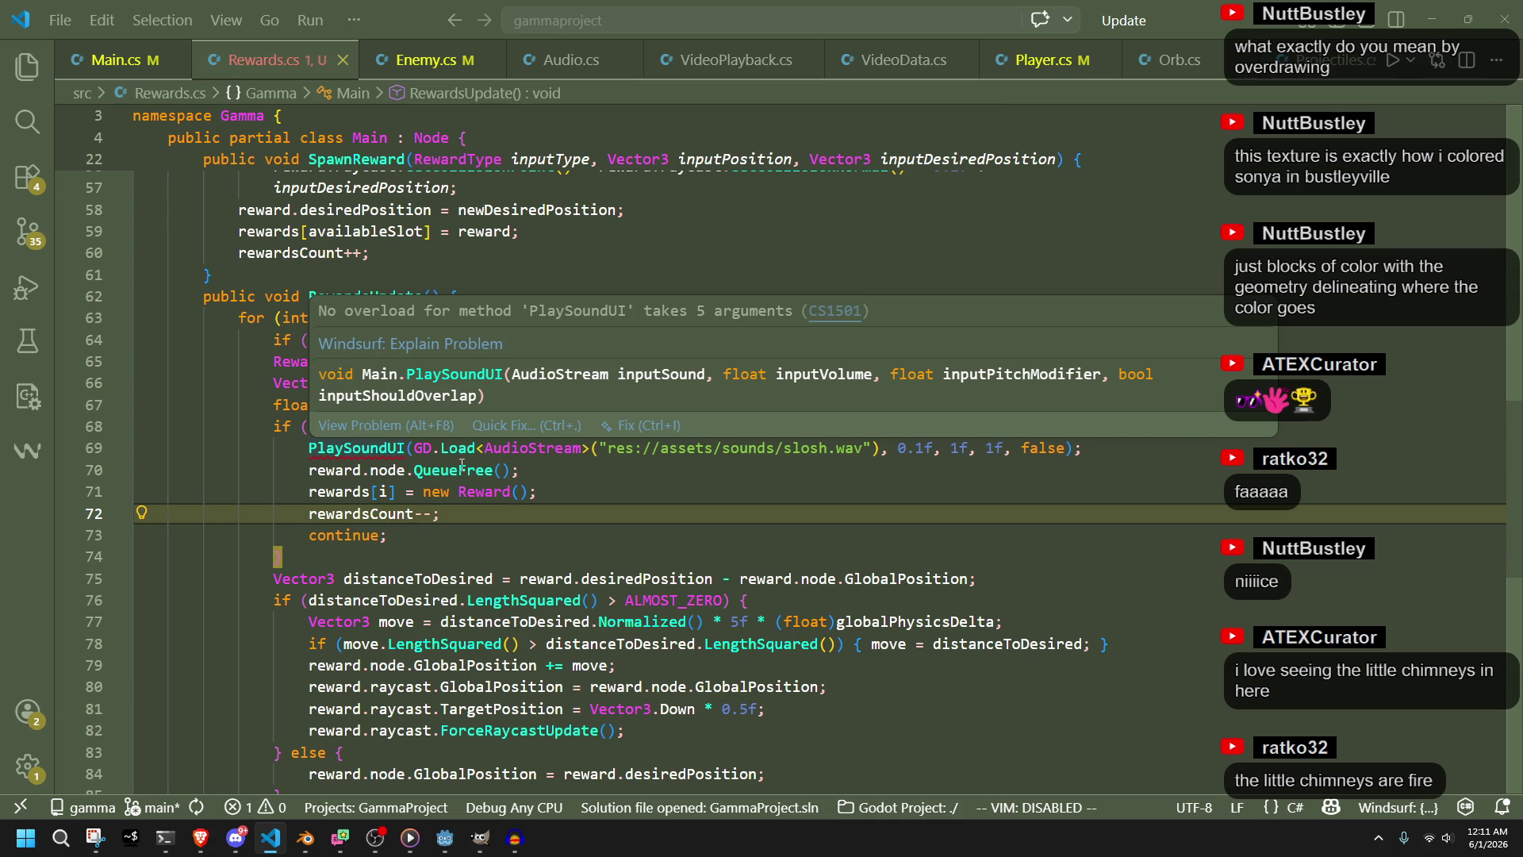
# Delete the redundant third 1f argument from the slosh PlaySoundUI call
pyautogui.click(781, 448)
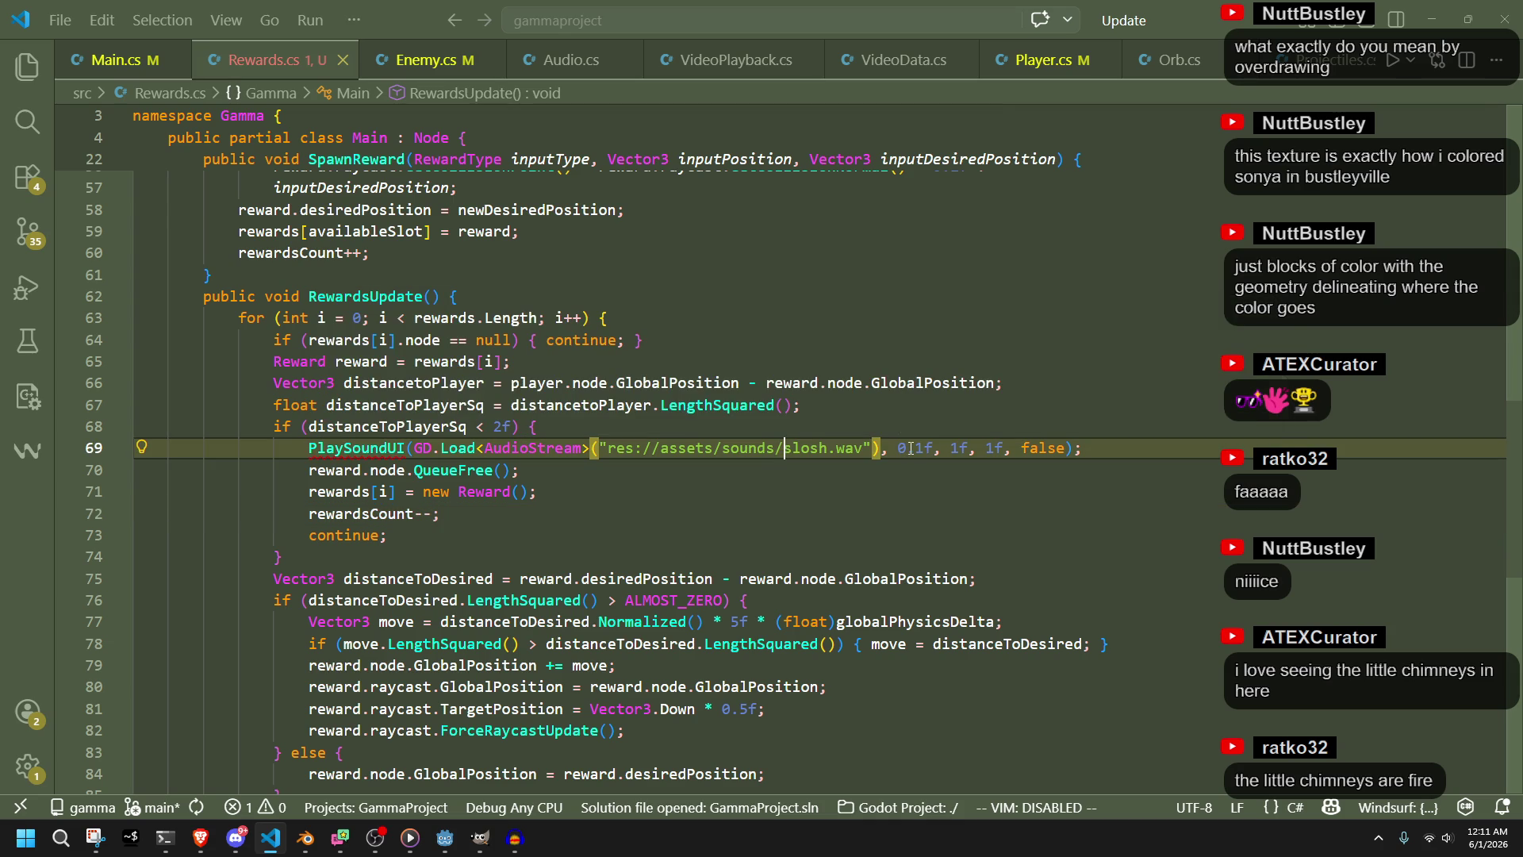
pyautogui.click(960, 448)
pyautogui.moveTo(998, 449); pyautogui.dragTo(988, 449)
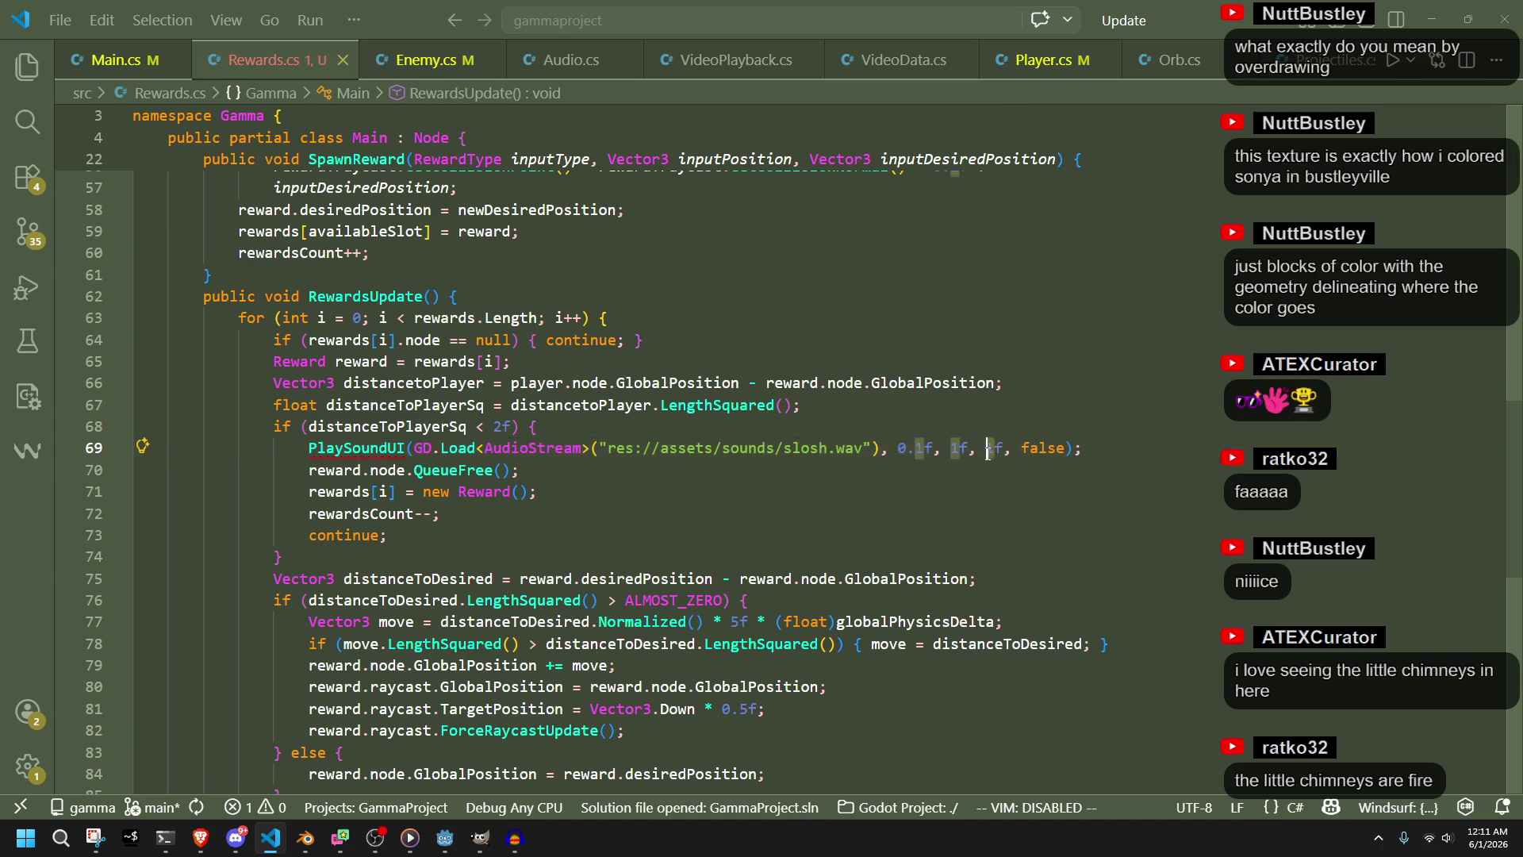
pyautogui.press('Delete')
pyautogui.press('Delete')
pyautogui.press('Delete')
pyautogui.click(977, 467)
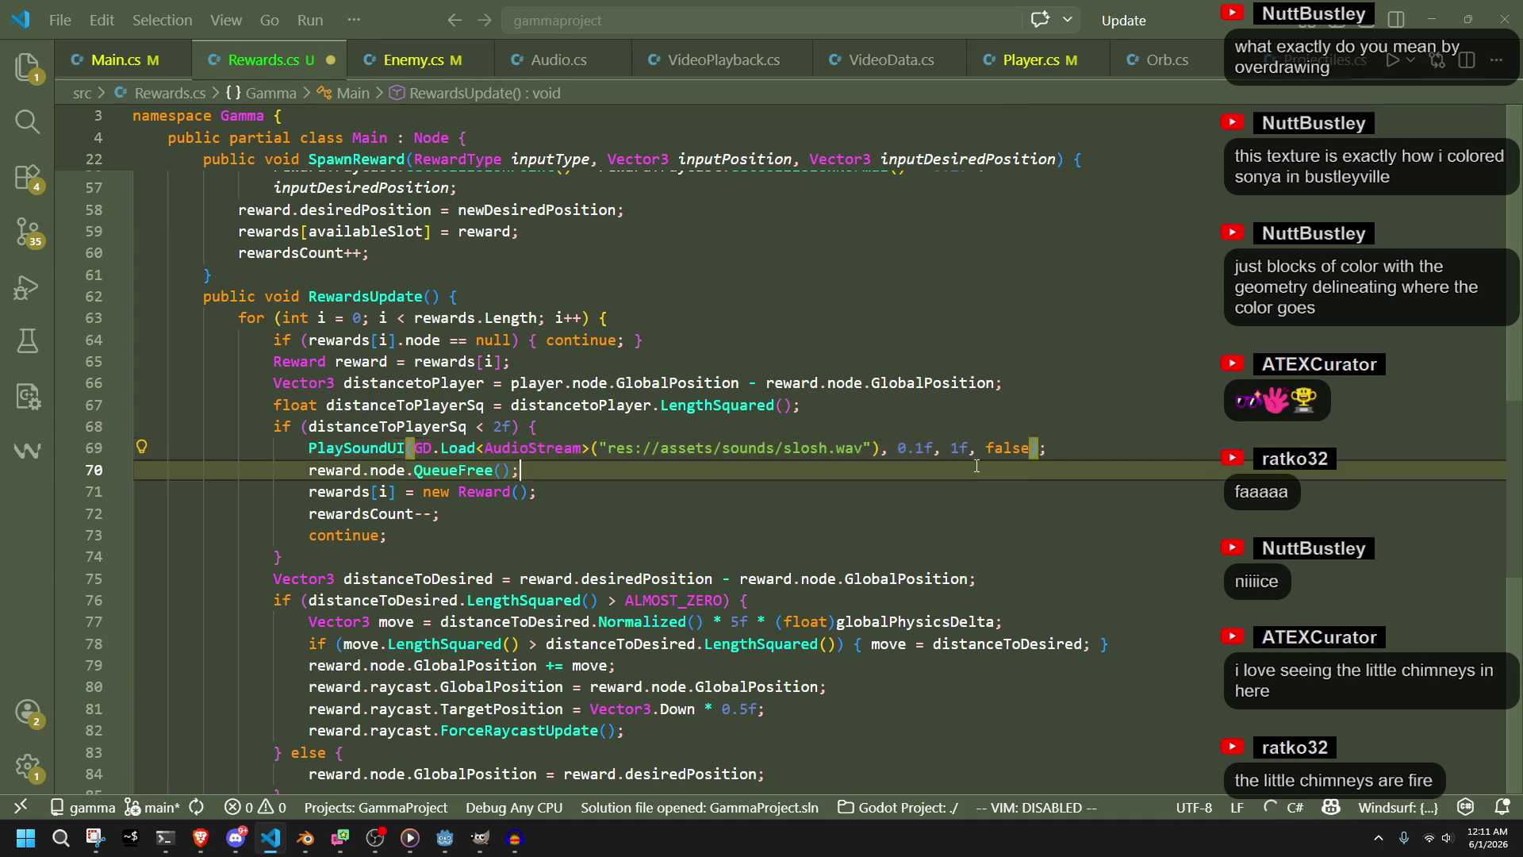
pyautogui.click(944, 517)
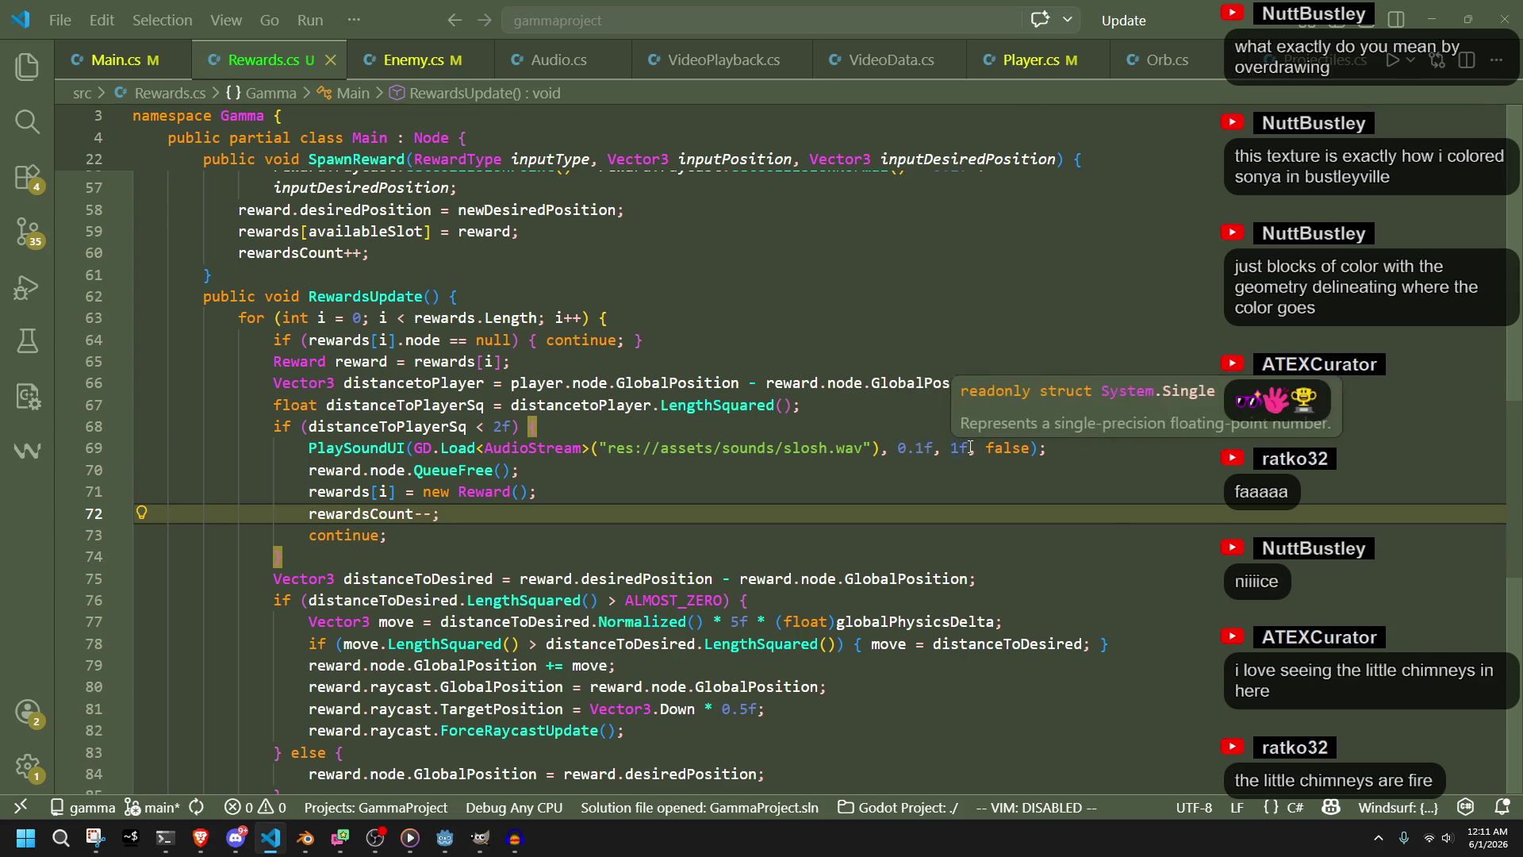
# Change the pitch argument to 0.5f + GD.Randf() and save Rewards.cs
pyautogui.click(953, 447)
pyautogui.write('glo')
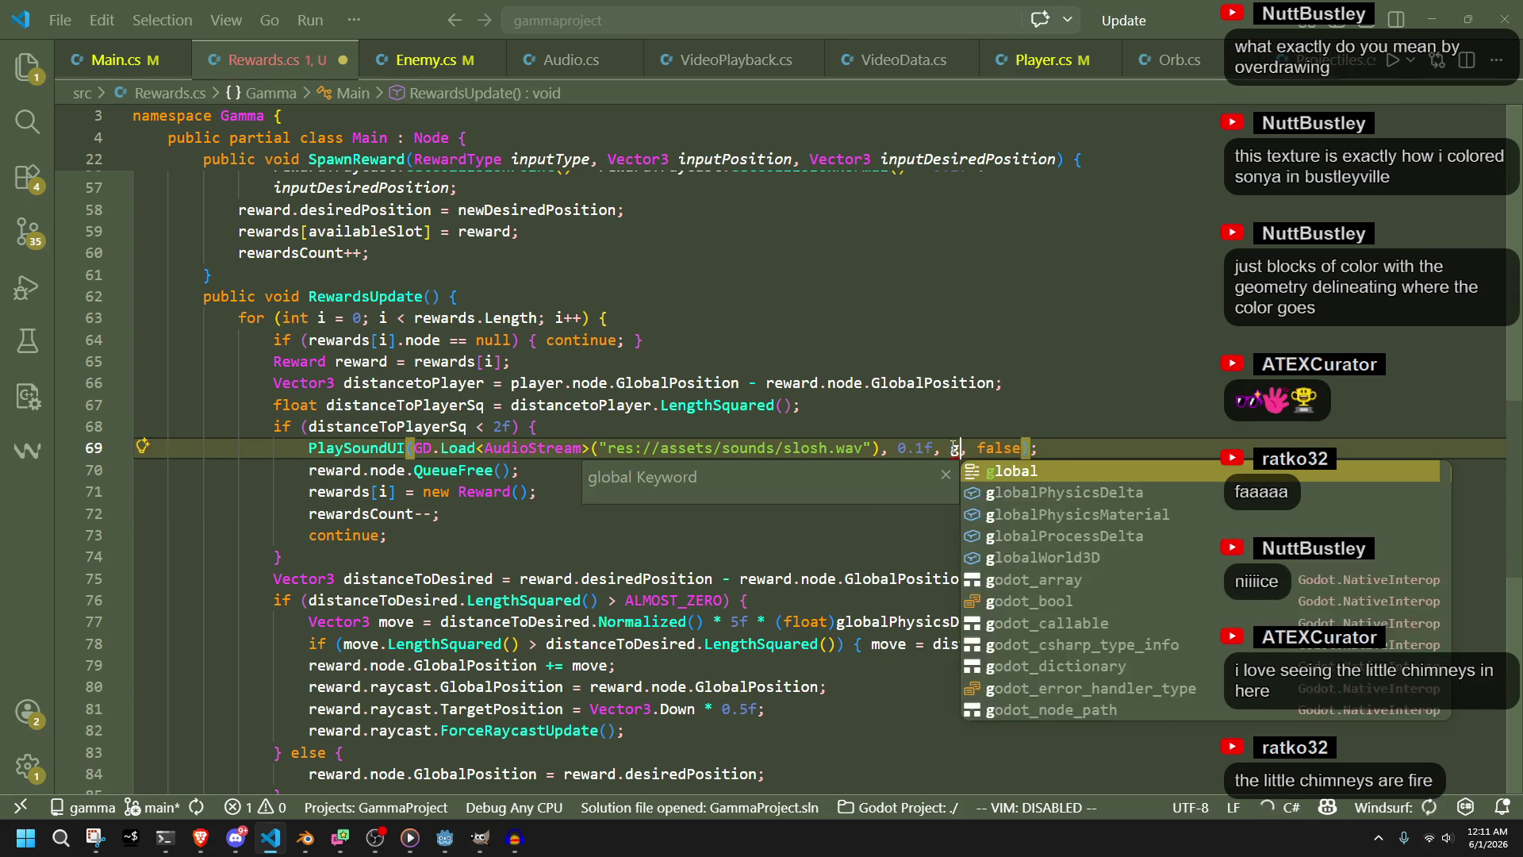
pyautogui.hotkey('ctrl', 'z')
pyautogui.write('0.5f')
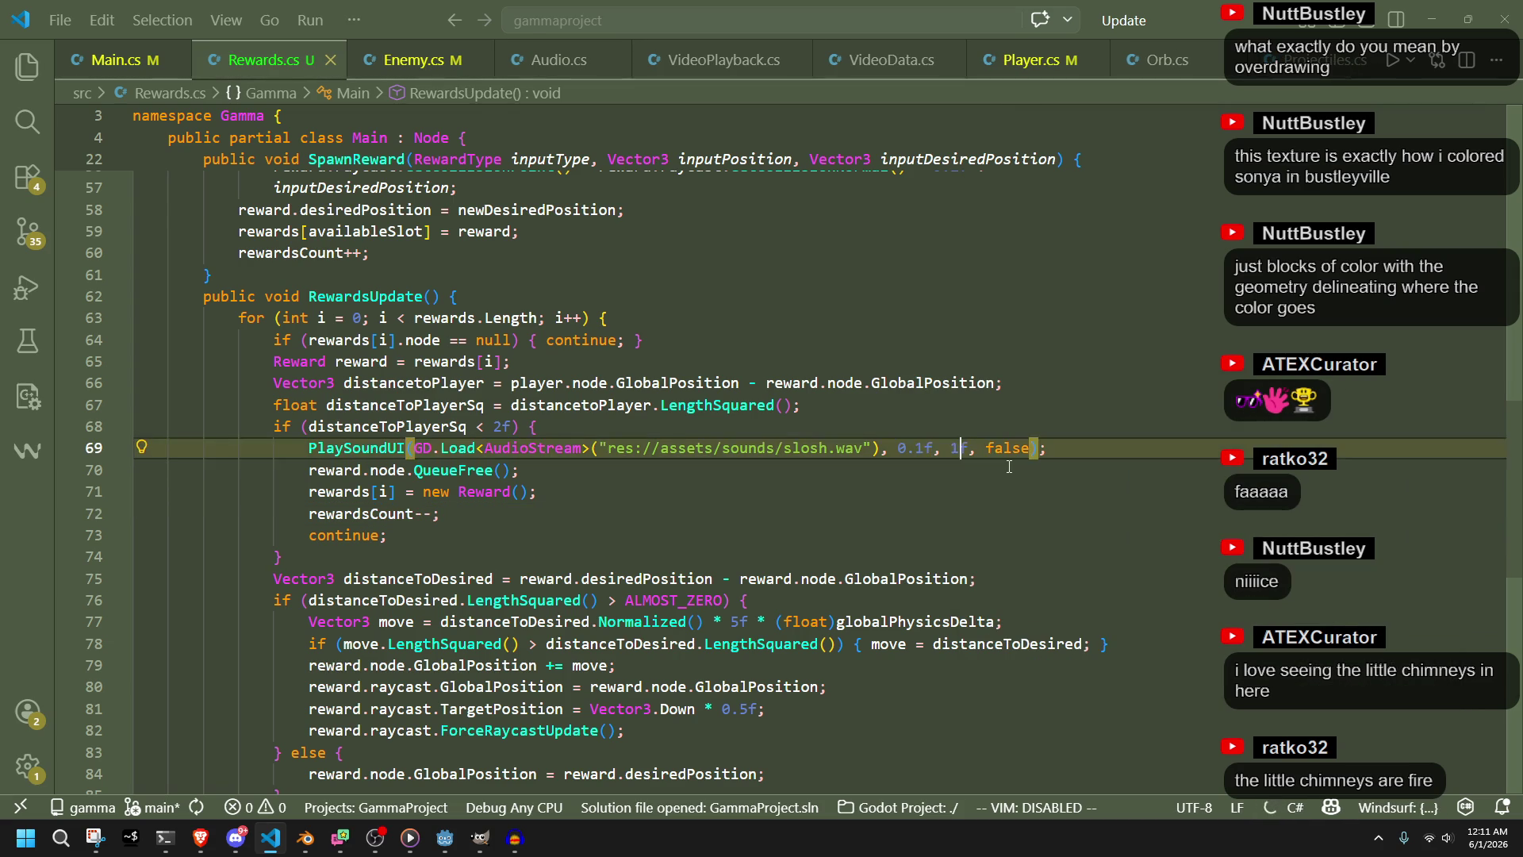
pyautogui.hotkey('ctrl', 'Right')
pyautogui.press('Left')
pyautogui.press('Left')
pyautogui.press('Left')
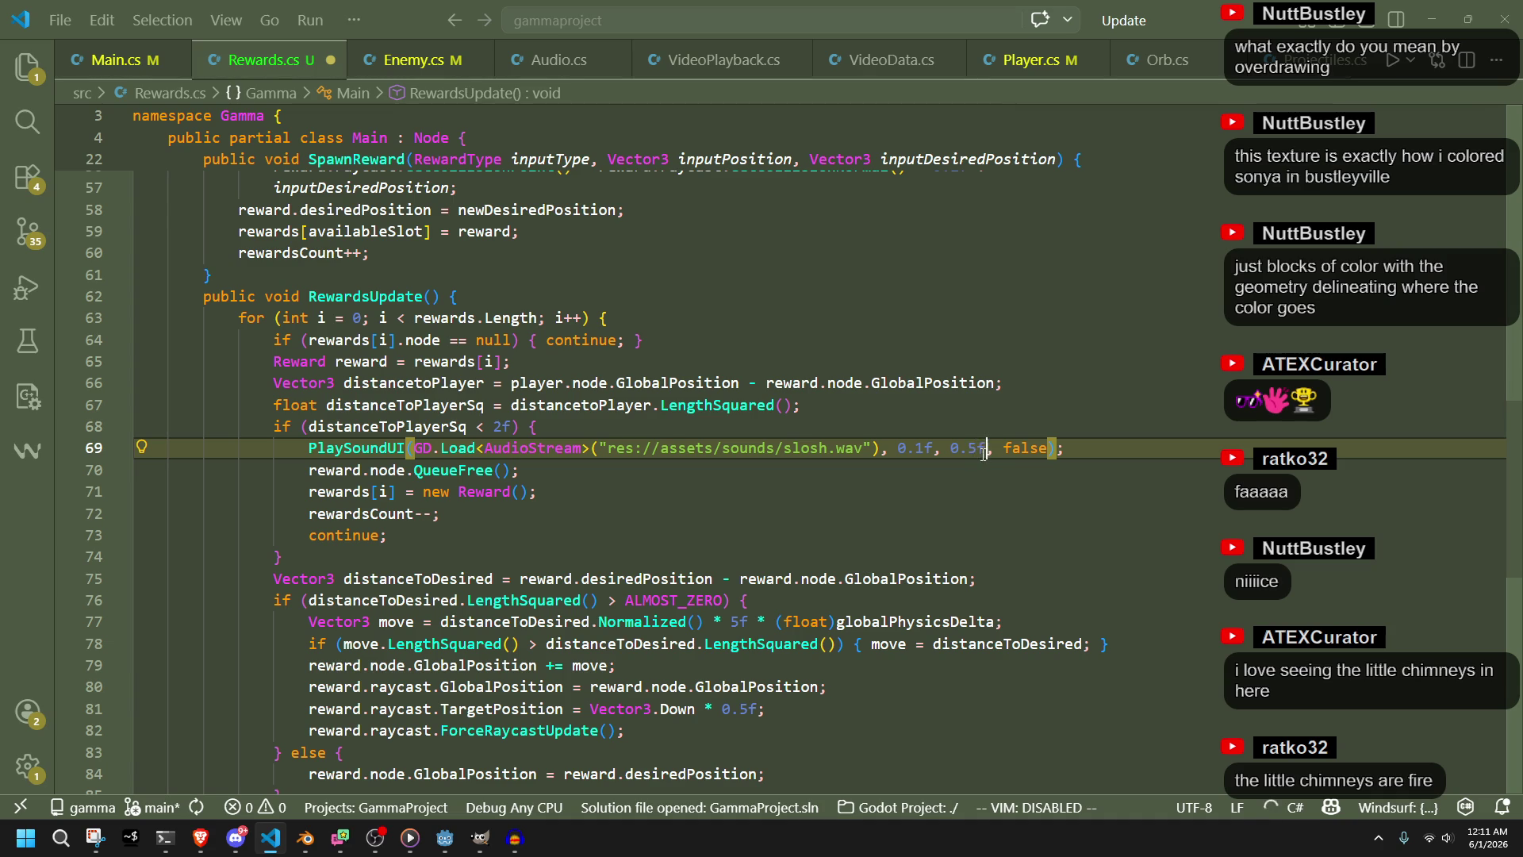
pyautogui.write('+ ')
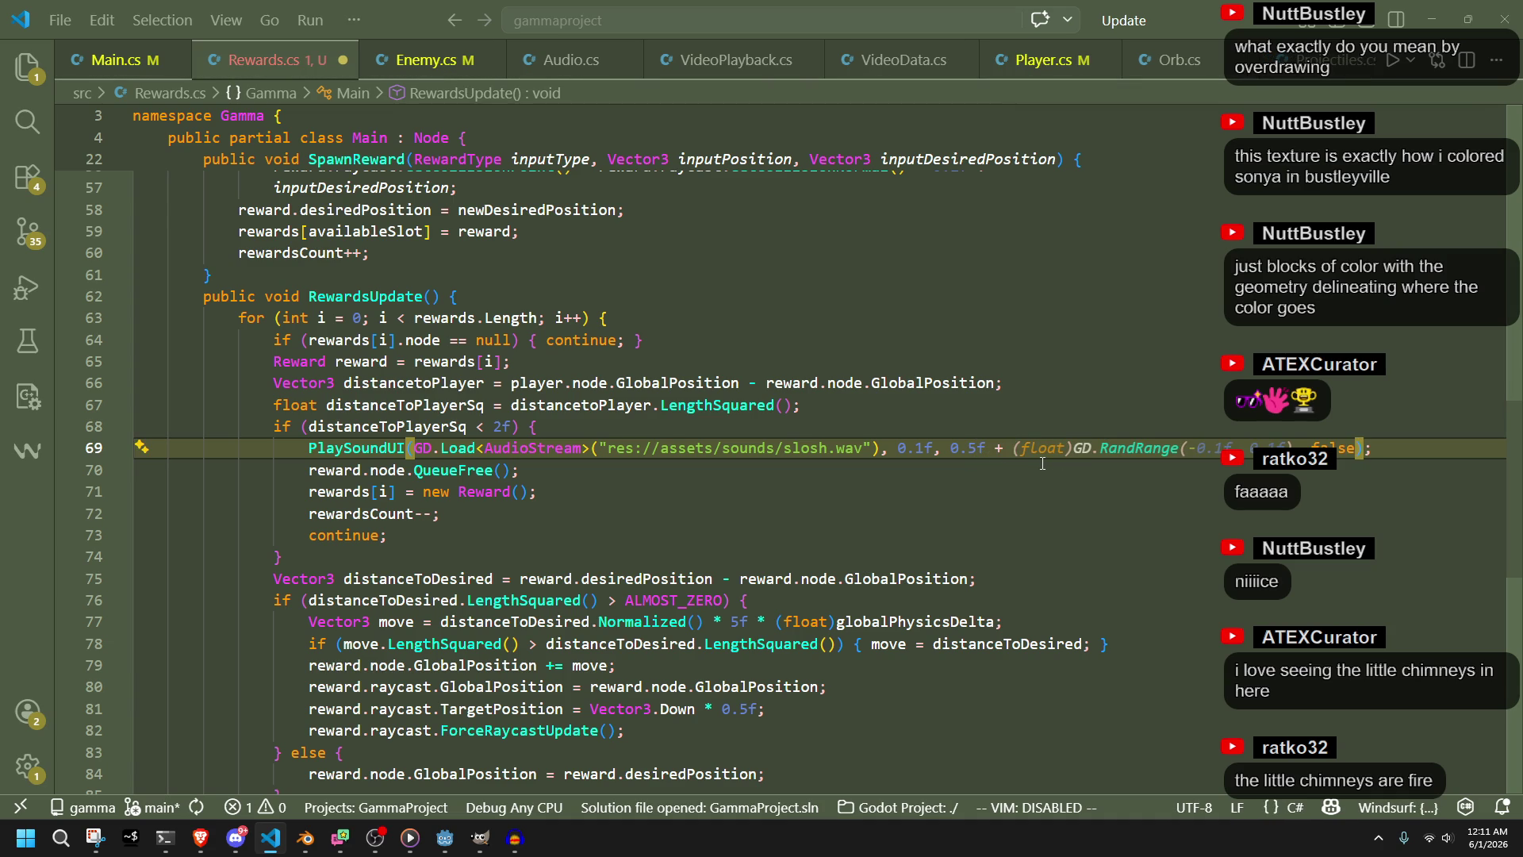
pyautogui.write('GD.rand')
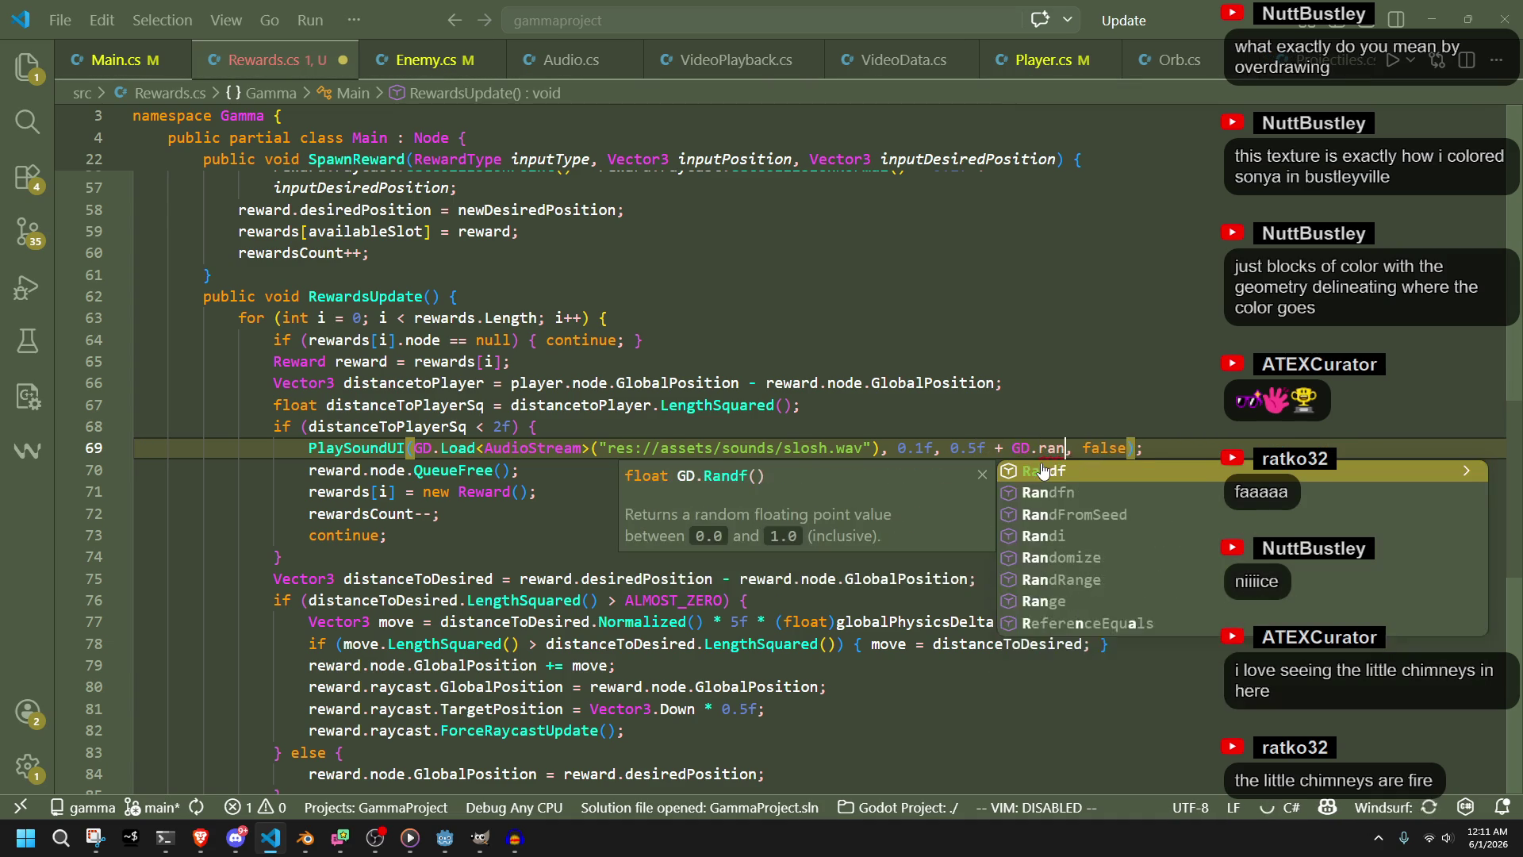
pyautogui.press('Tab')
pyautogui.write('() * 0.5')
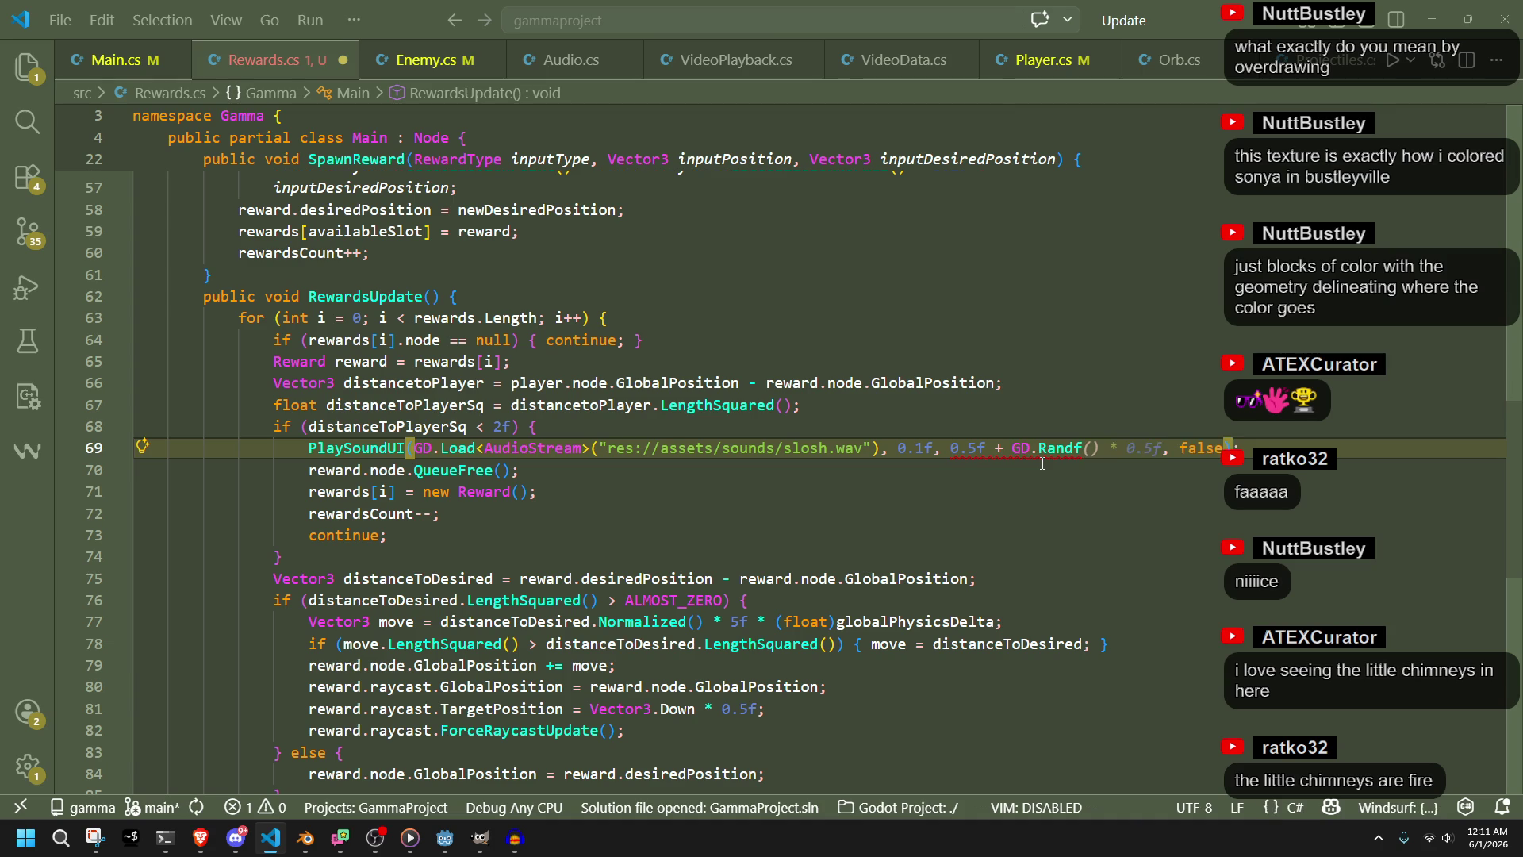
pyautogui.press('BackSpace')
pyautogui.press('BackSpace')
pyautogui.press('BackSpace')
pyautogui.hotkey('ctrl', 's')
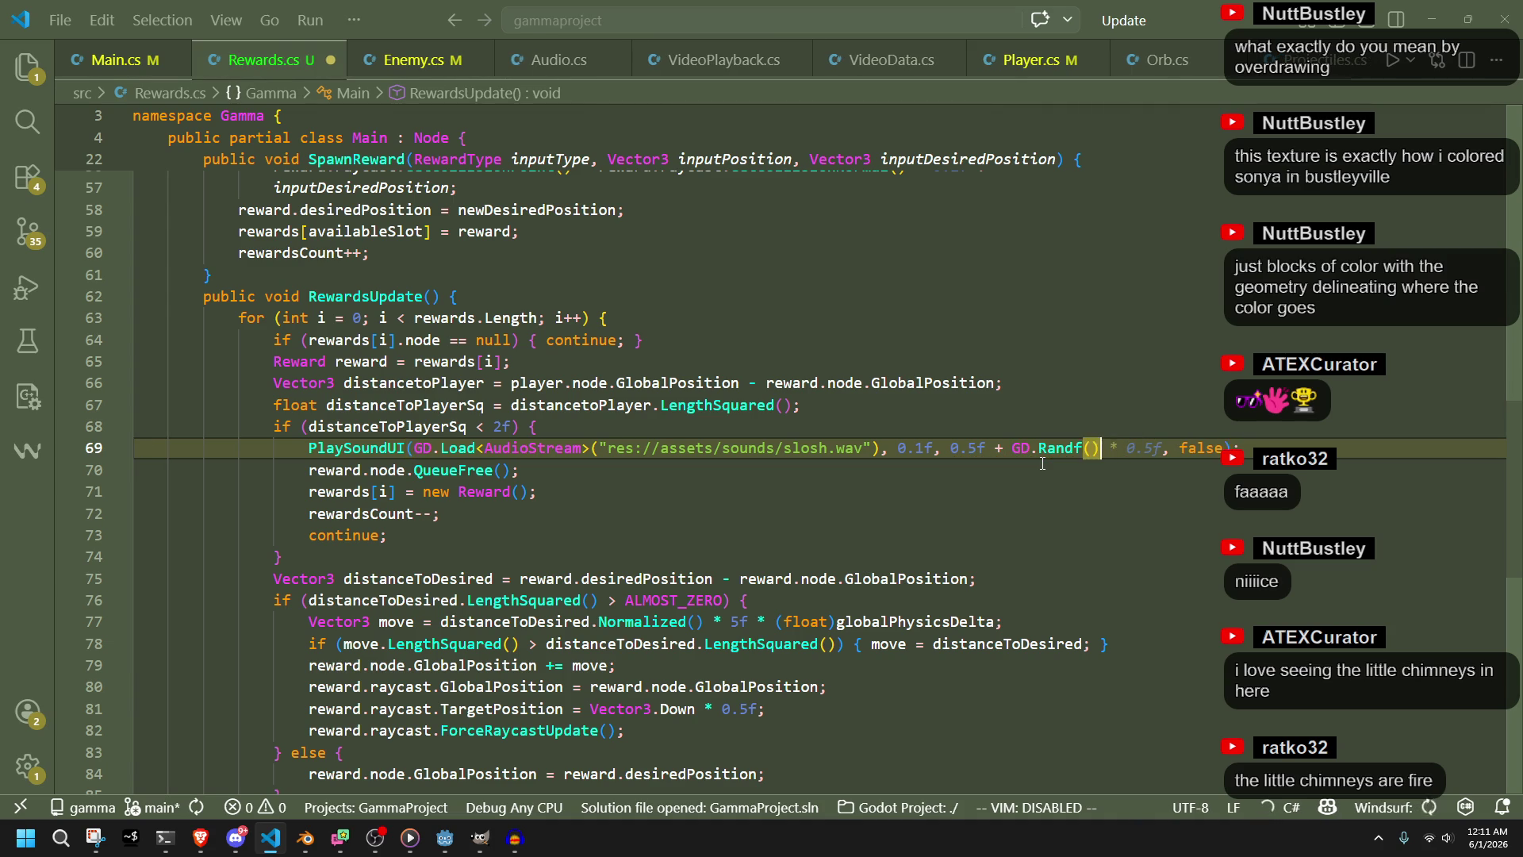
pyautogui.click(1113, 498)
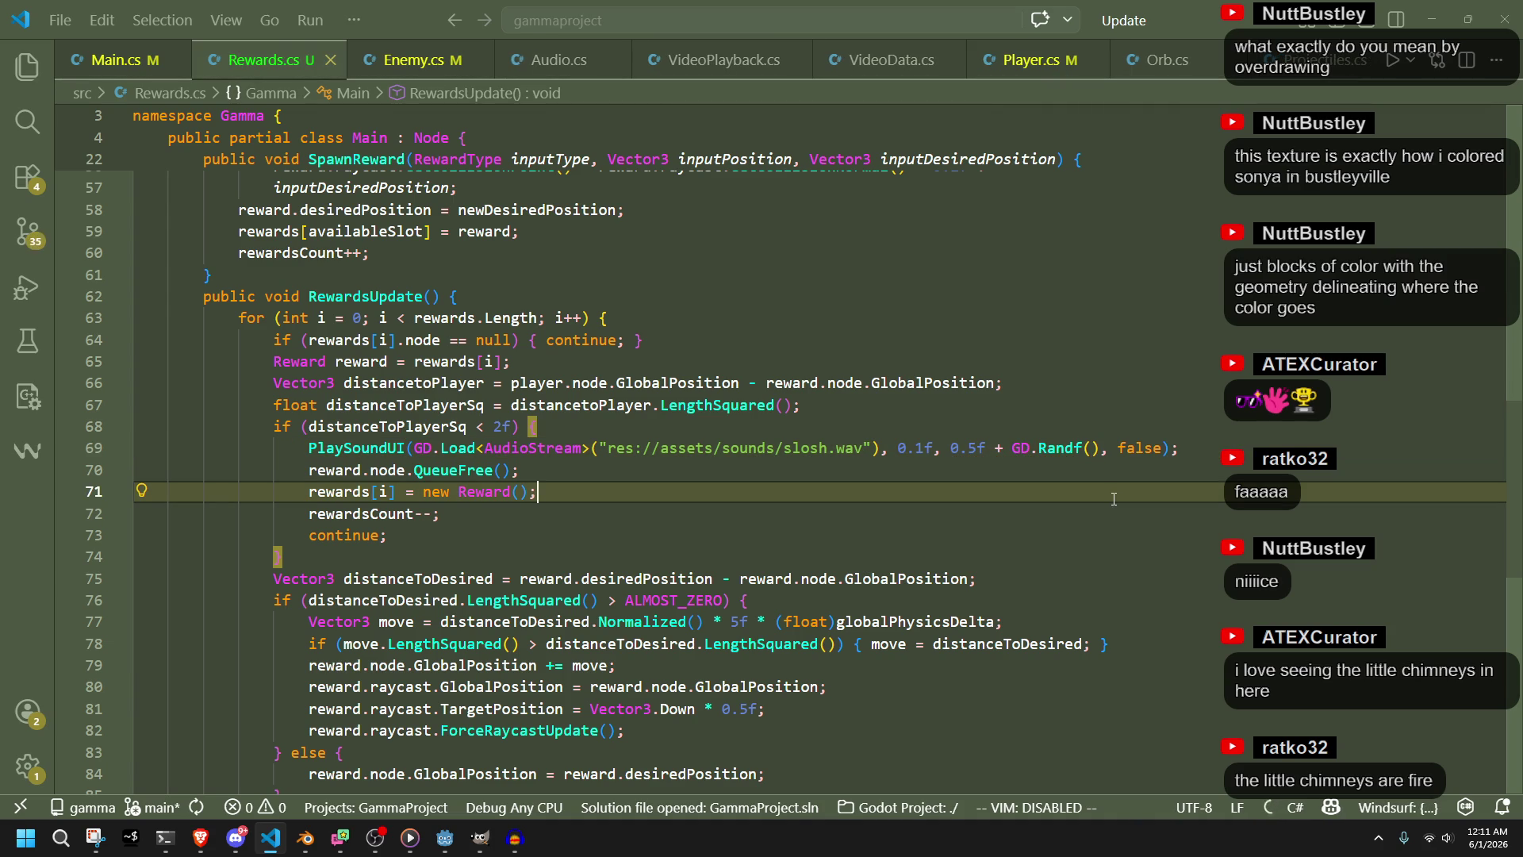
pyautogui.click(1103, 451)
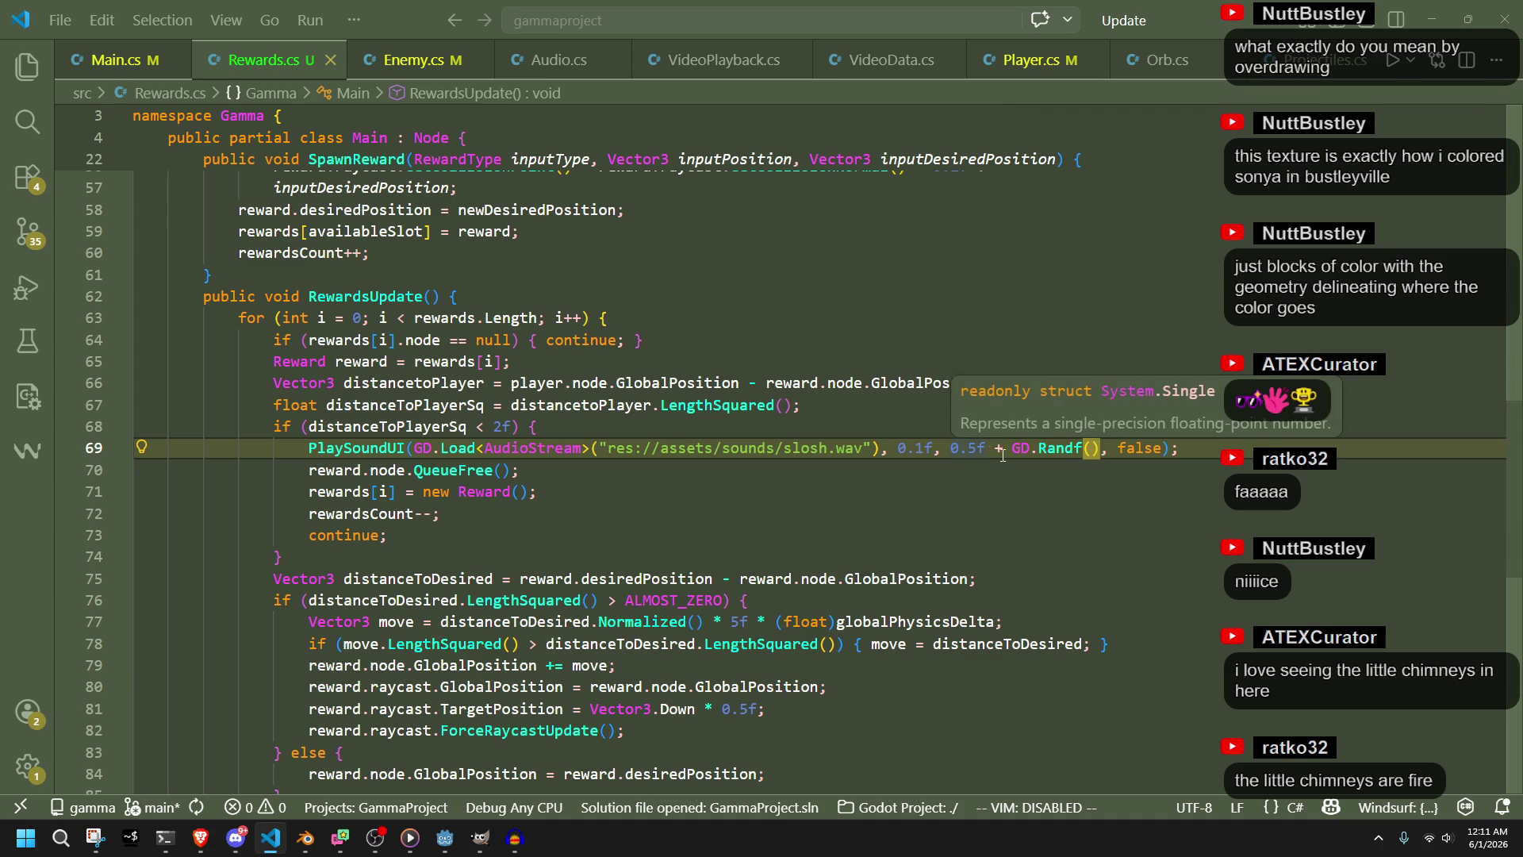
pyautogui.click(1075, 468)
pyautogui.moveTo(1103, 450); pyautogui.dragTo(961, 448)
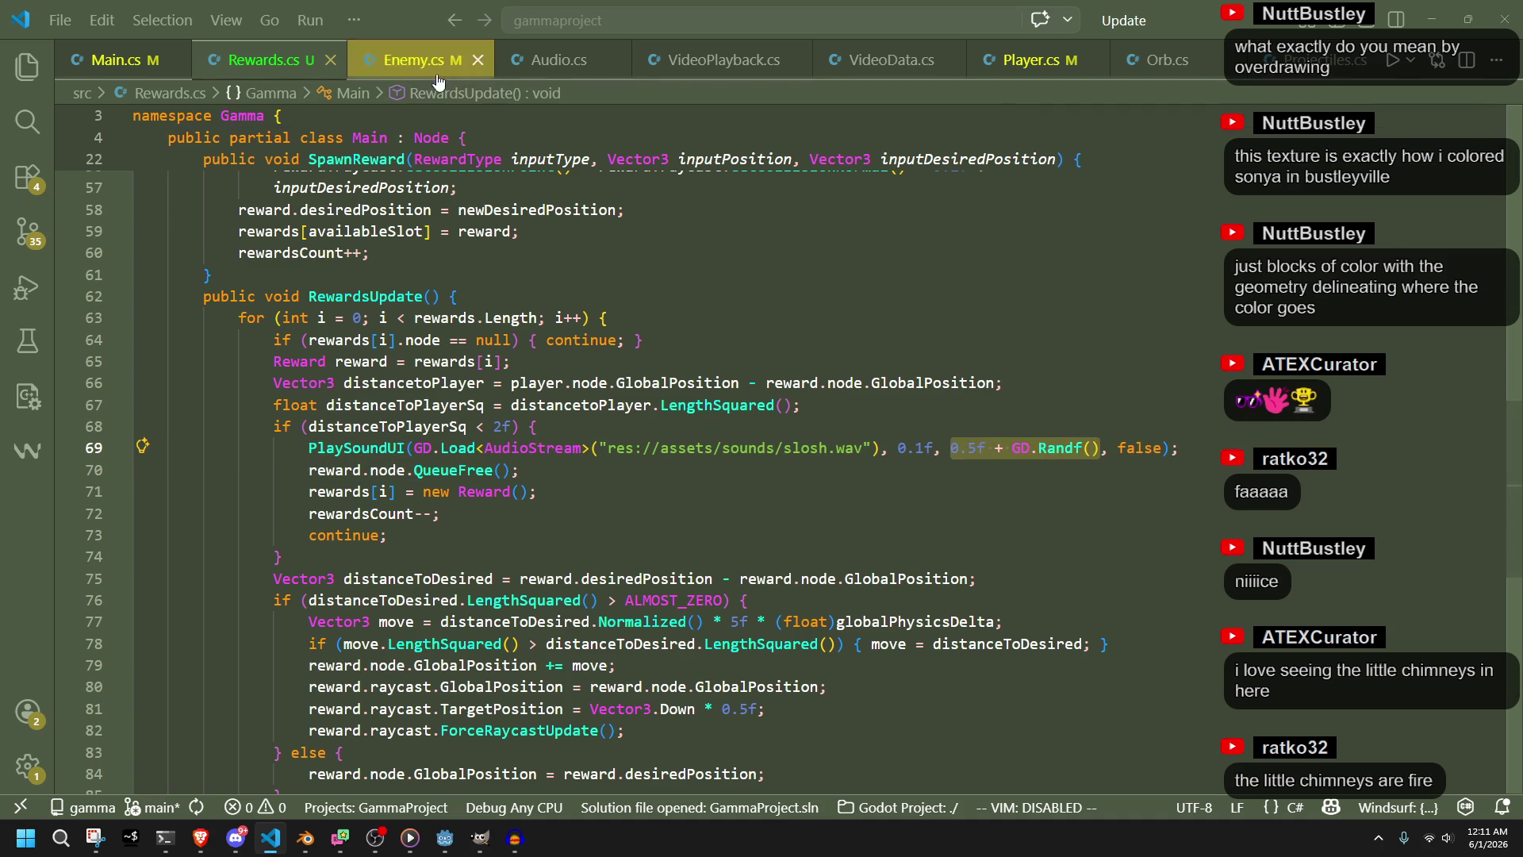
# Check the footStepMetalSFX sound reference in Player.cs, then go back to Rewards.cs
pyautogui.moveTo(1031, 60); pyautogui.dragTo(262, 60)
pyautogui.scroll(-1, 704, 307)
pyautogui.scroll(-9, 705, 308)
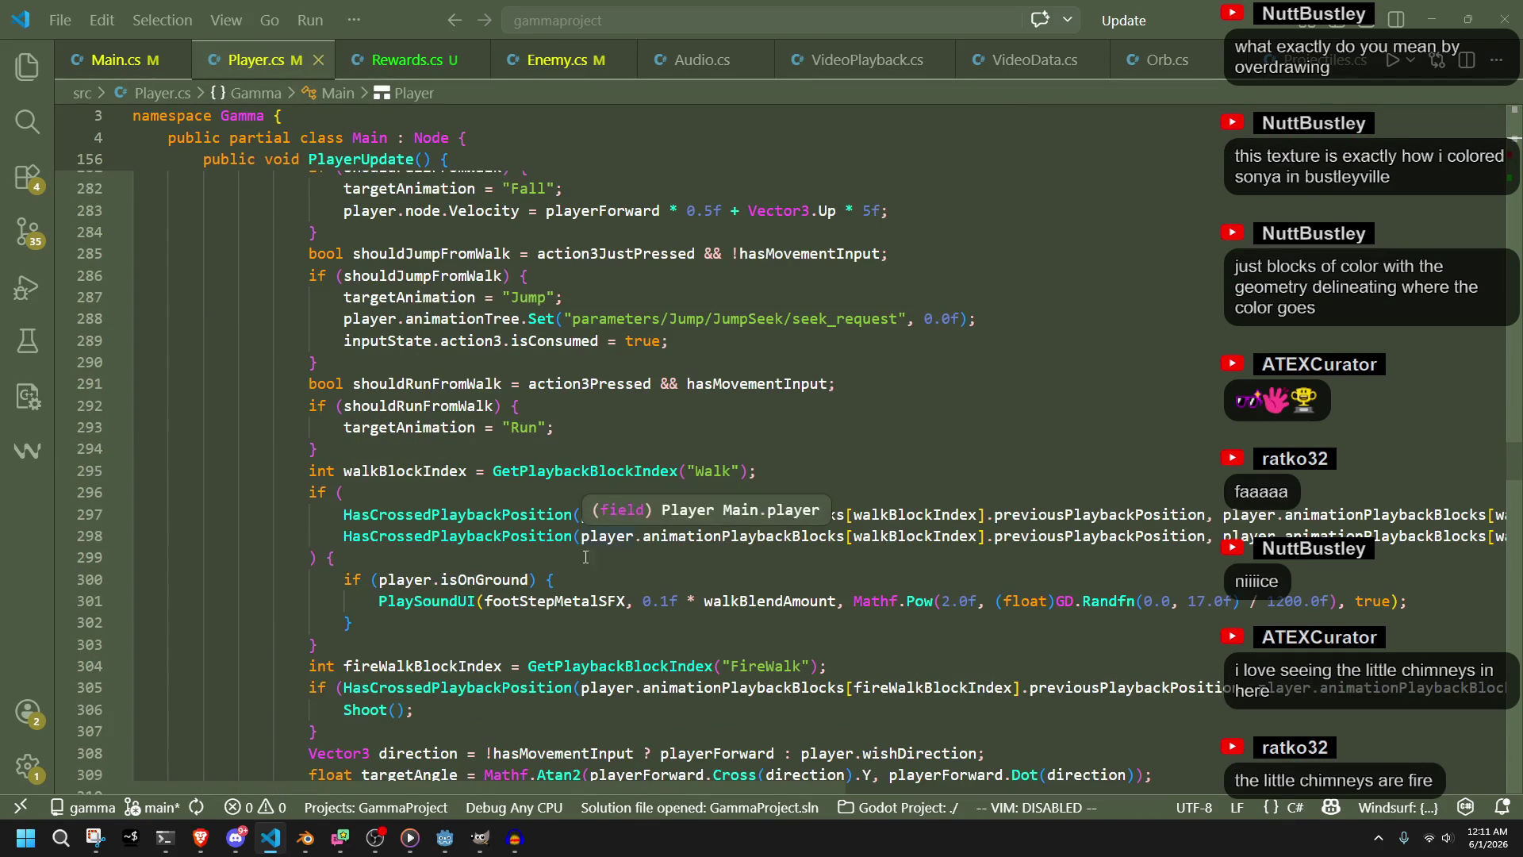
pyautogui.doubleClick(572, 601)
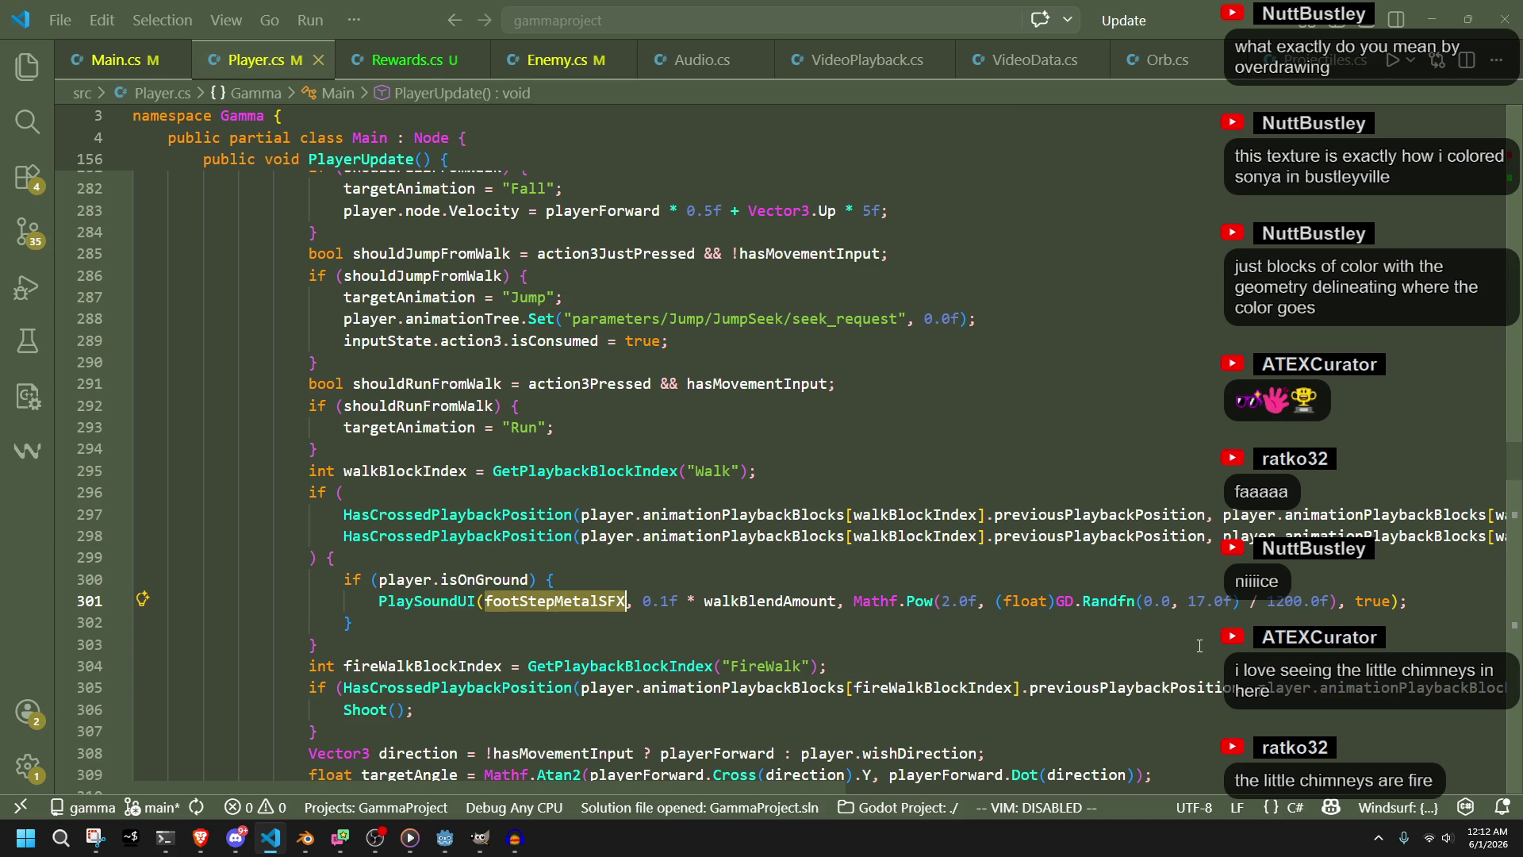
pyautogui.moveTo(921, 607)
pyautogui.hotkey('ctrl', 'pagedown')
# Replace the slosh pitch with 1 + GD.RandRange(-0.1f, 0.1f) on line 69
pyautogui.click(1069, 493)
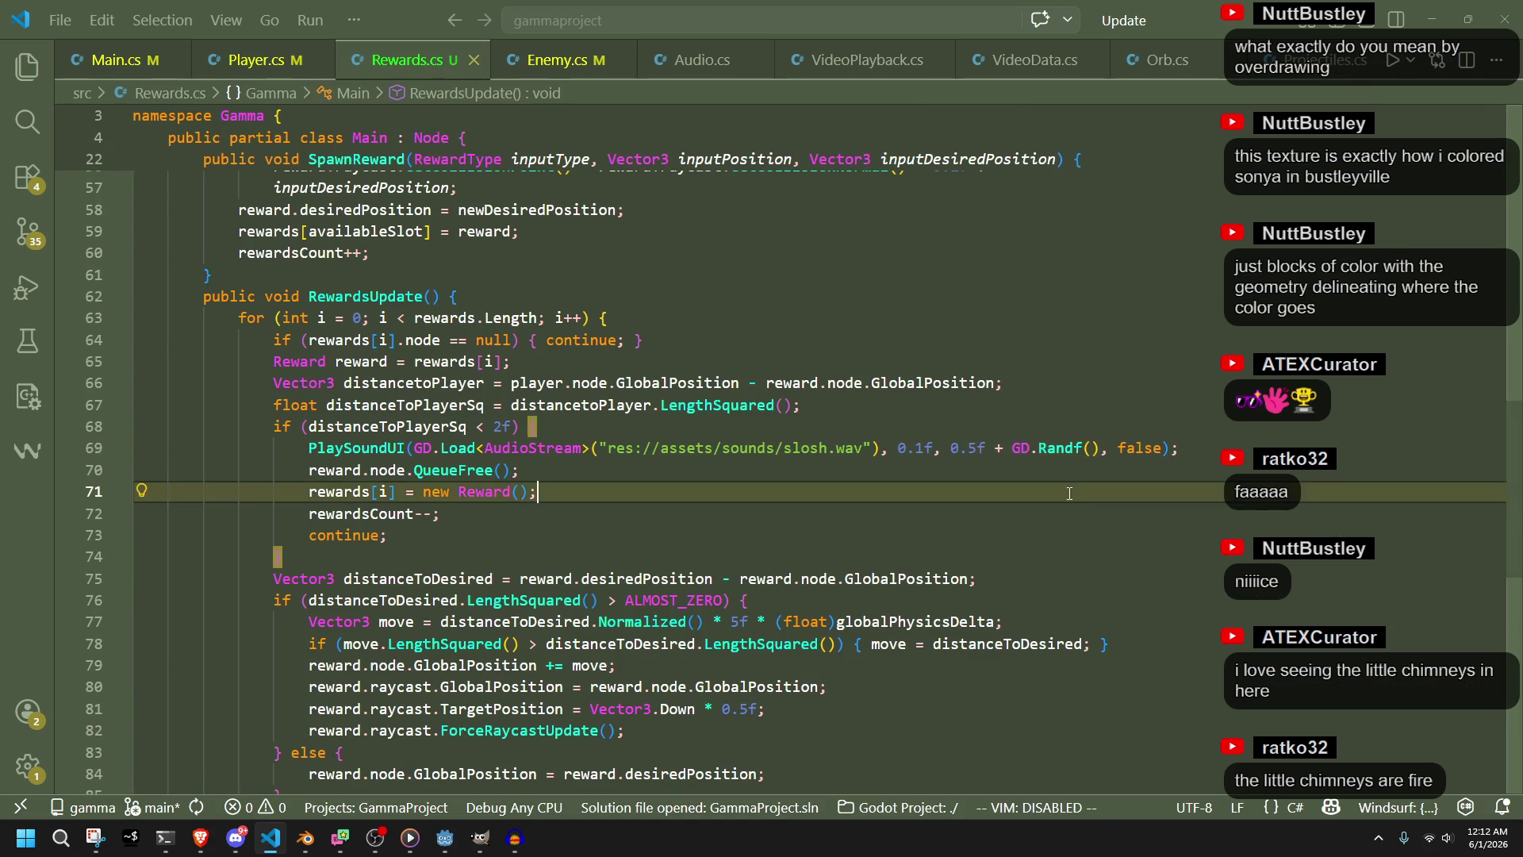
pyautogui.doubleClick(964, 447)
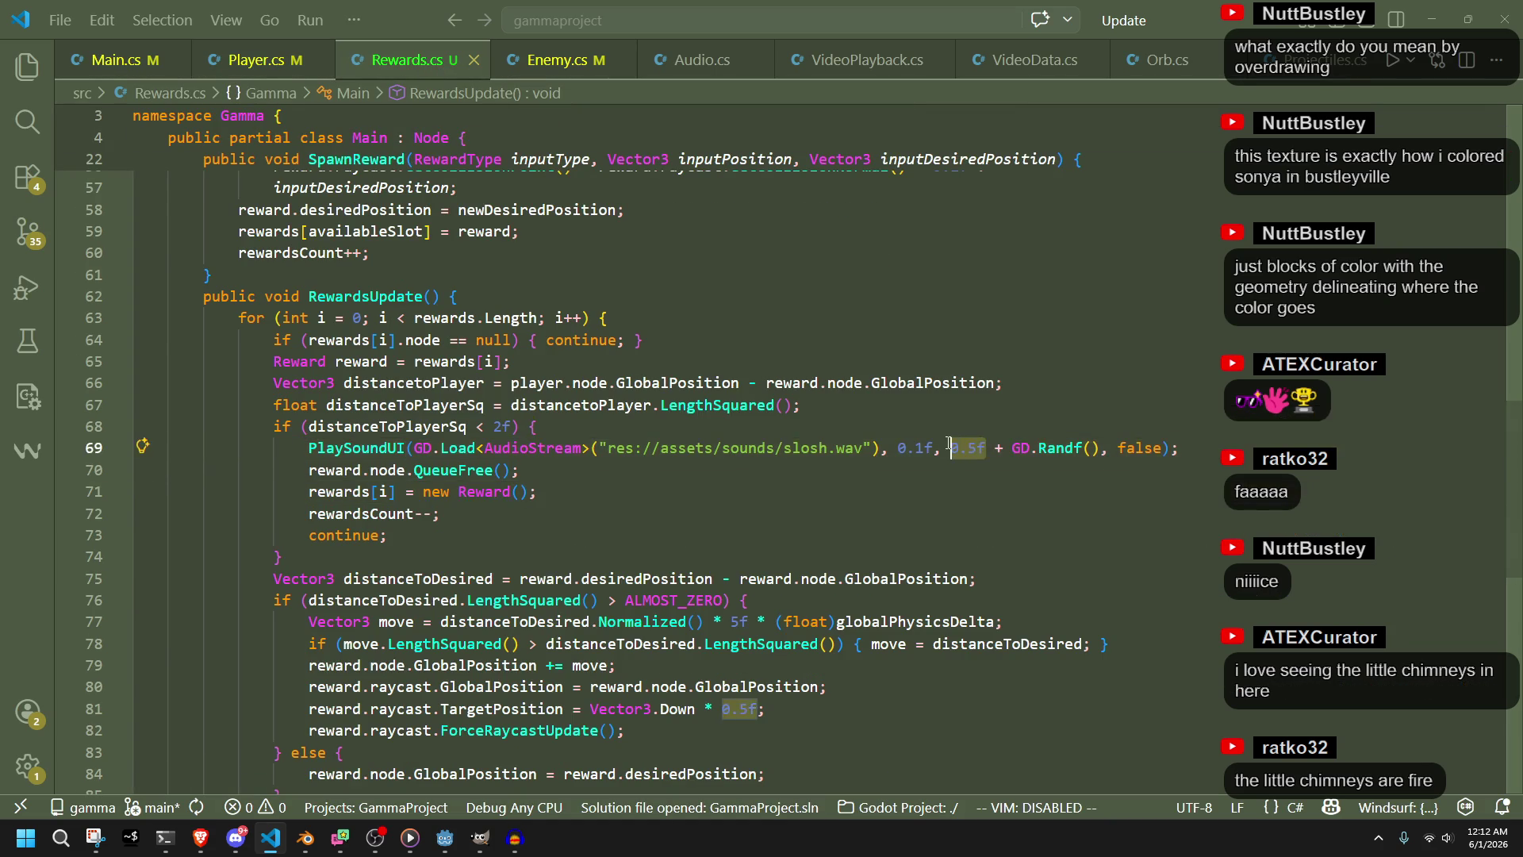
pyautogui.write('1')
pyautogui.click(1002, 470)
pyautogui.moveTo(1073, 449); pyautogui.dragTo(1003, 448)
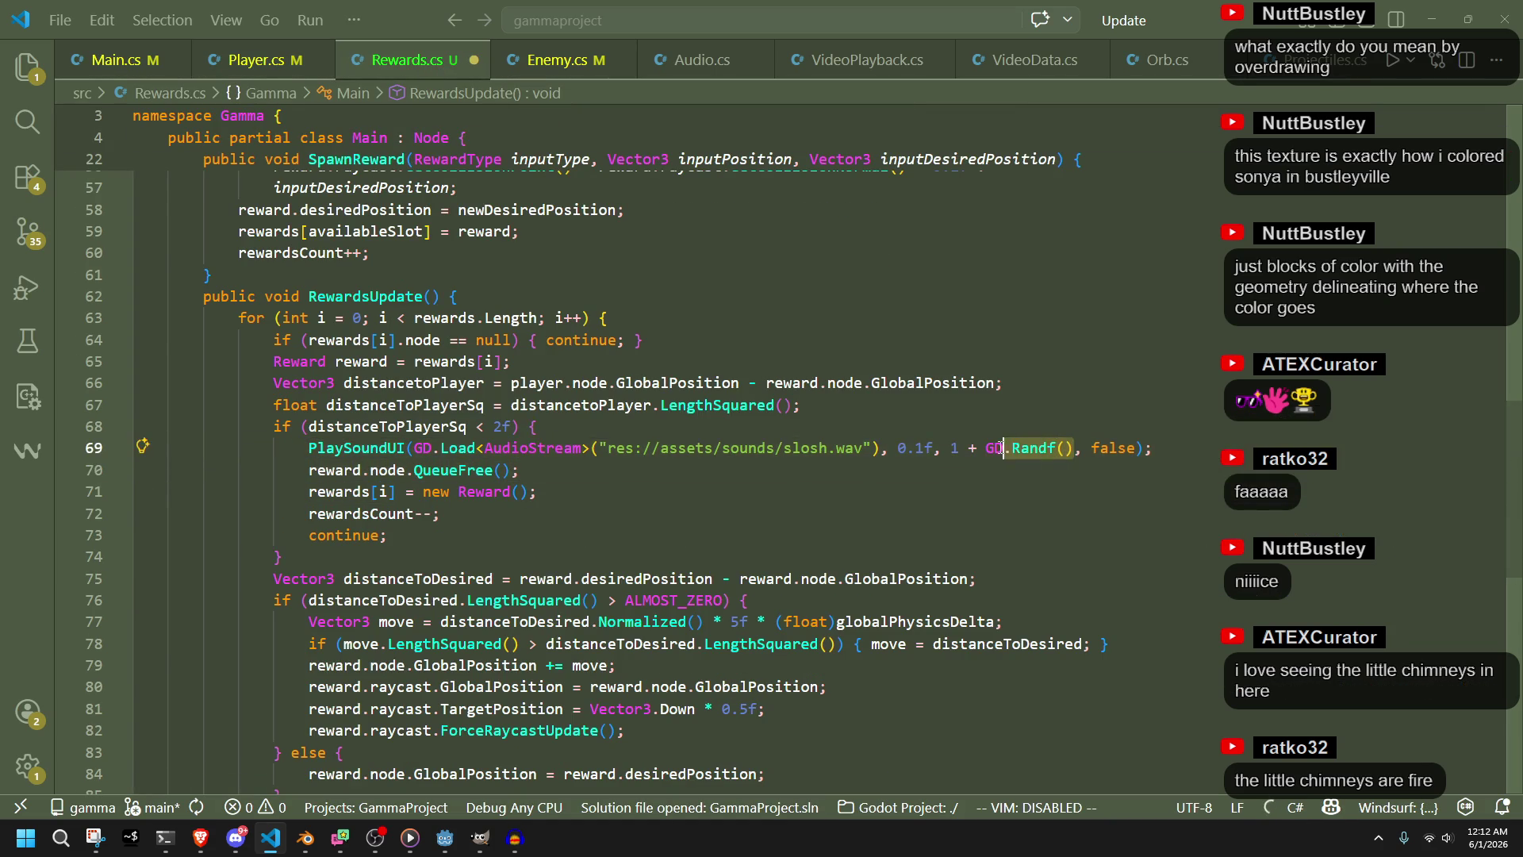
pyautogui.write('.randra')
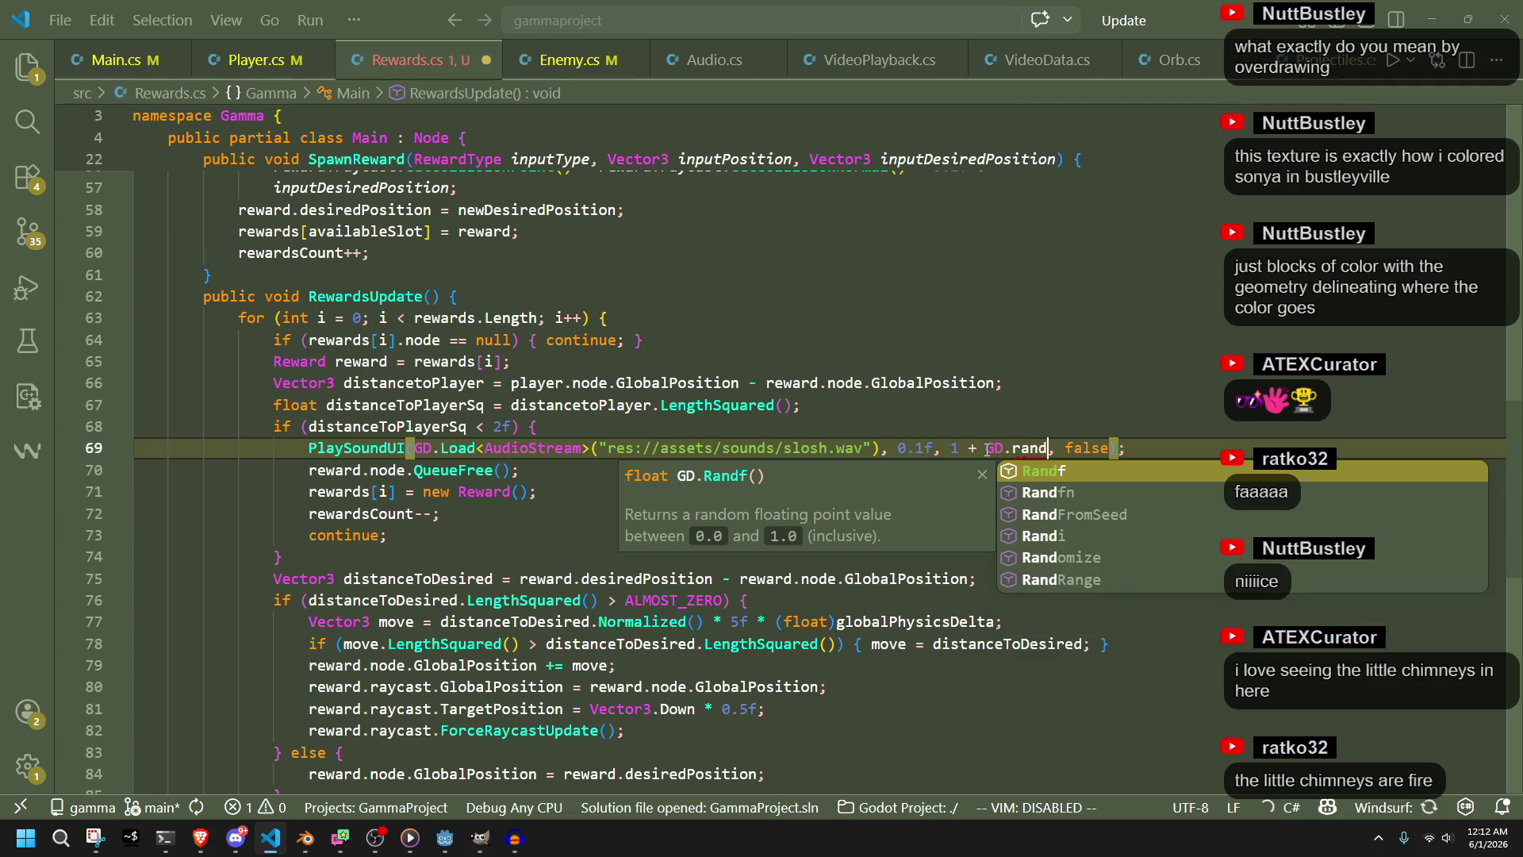
pyautogui.press('Tab')
pyautogui.write('(-0.1f, 0.1f)')
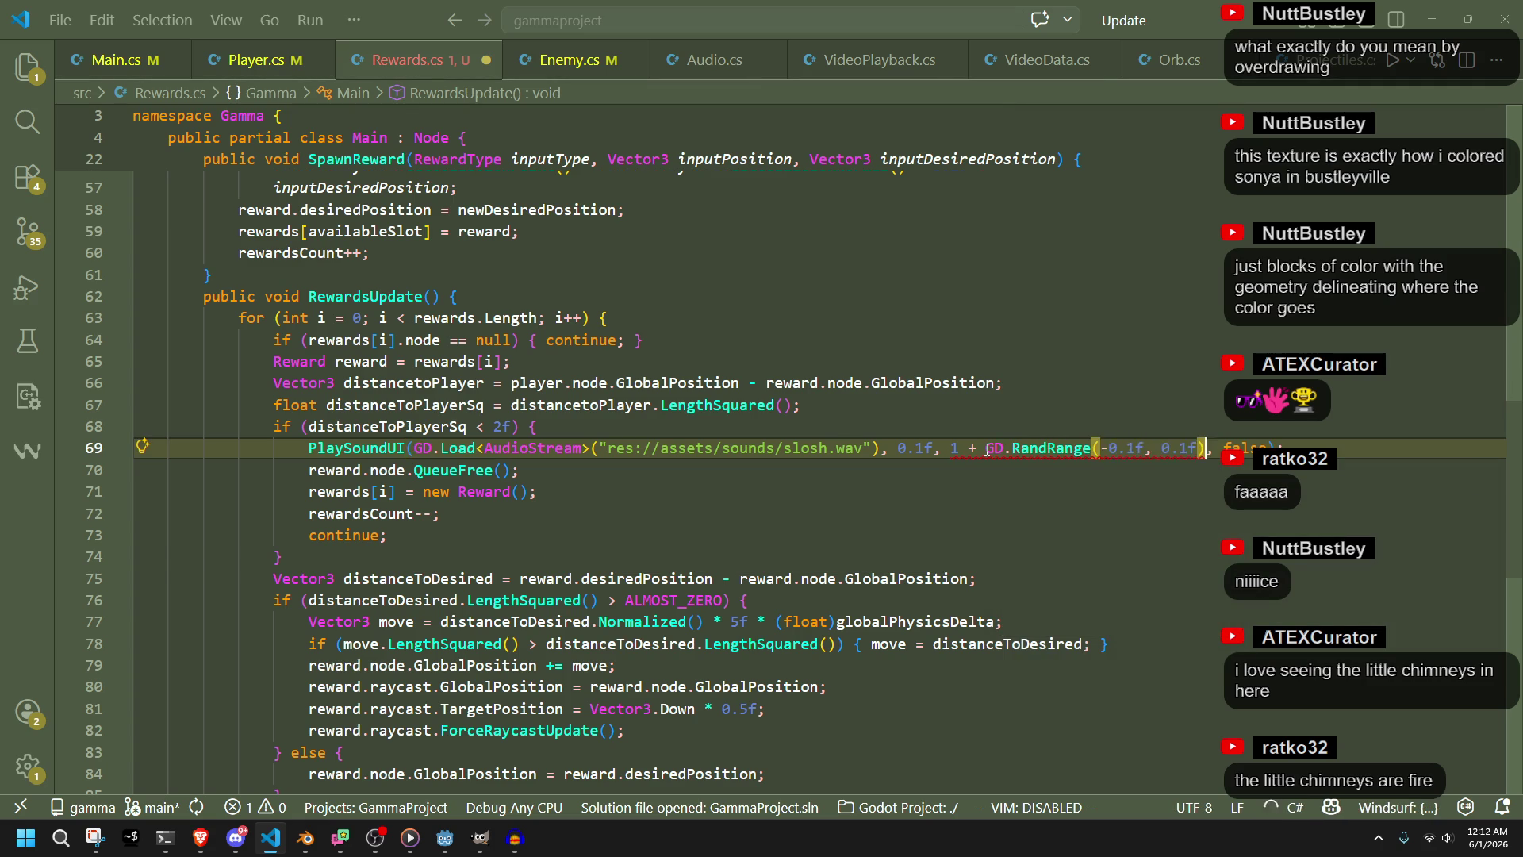
pyautogui.click(1128, 484)
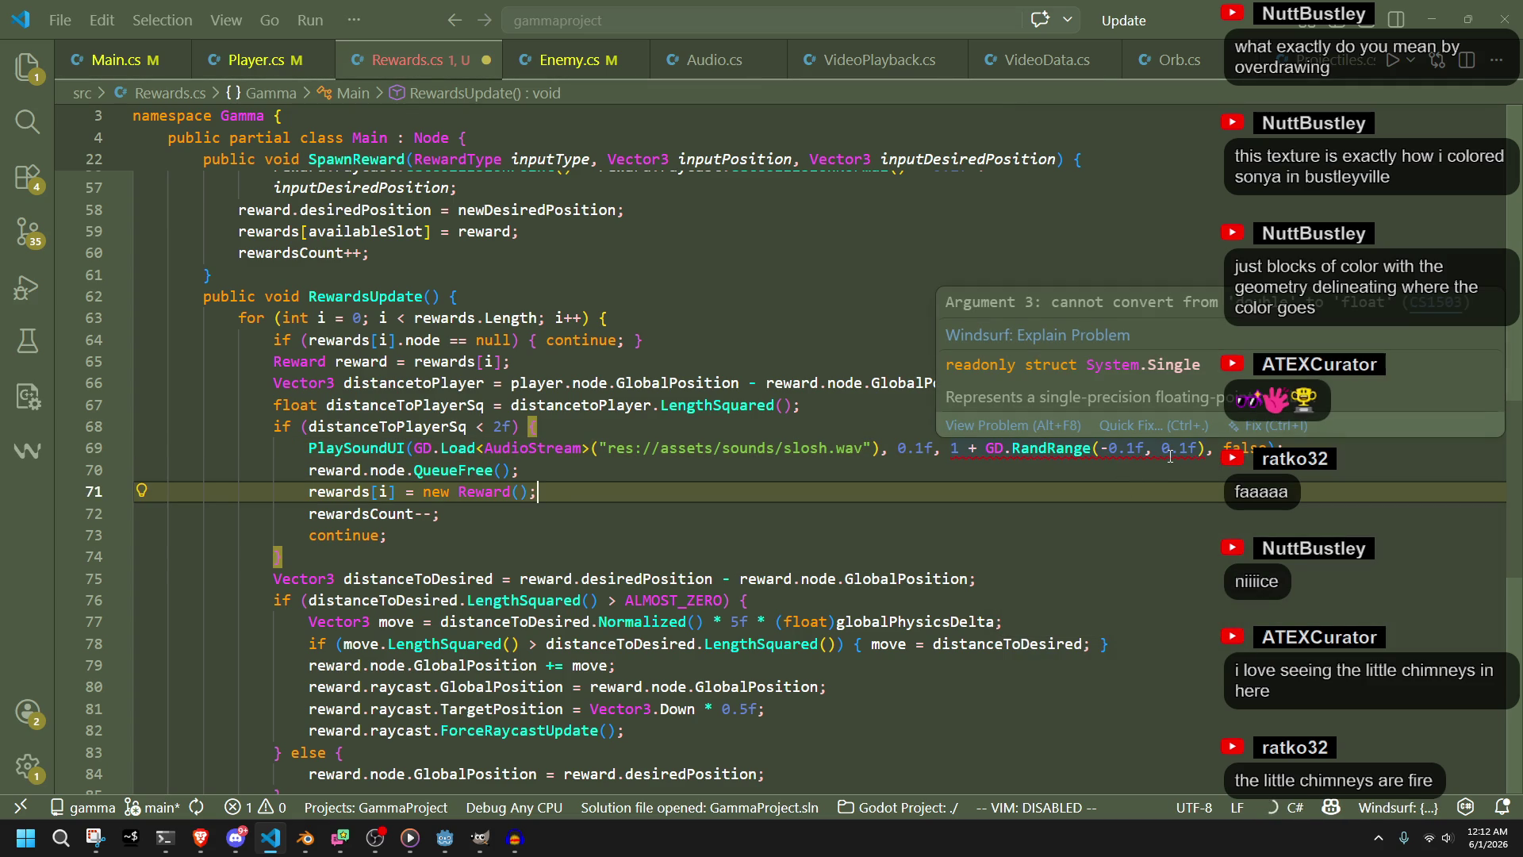
# Add a (float) cast before GD.RandRange, then return to Godot
pyautogui.click(988, 449)
pyautogui.write('(t')
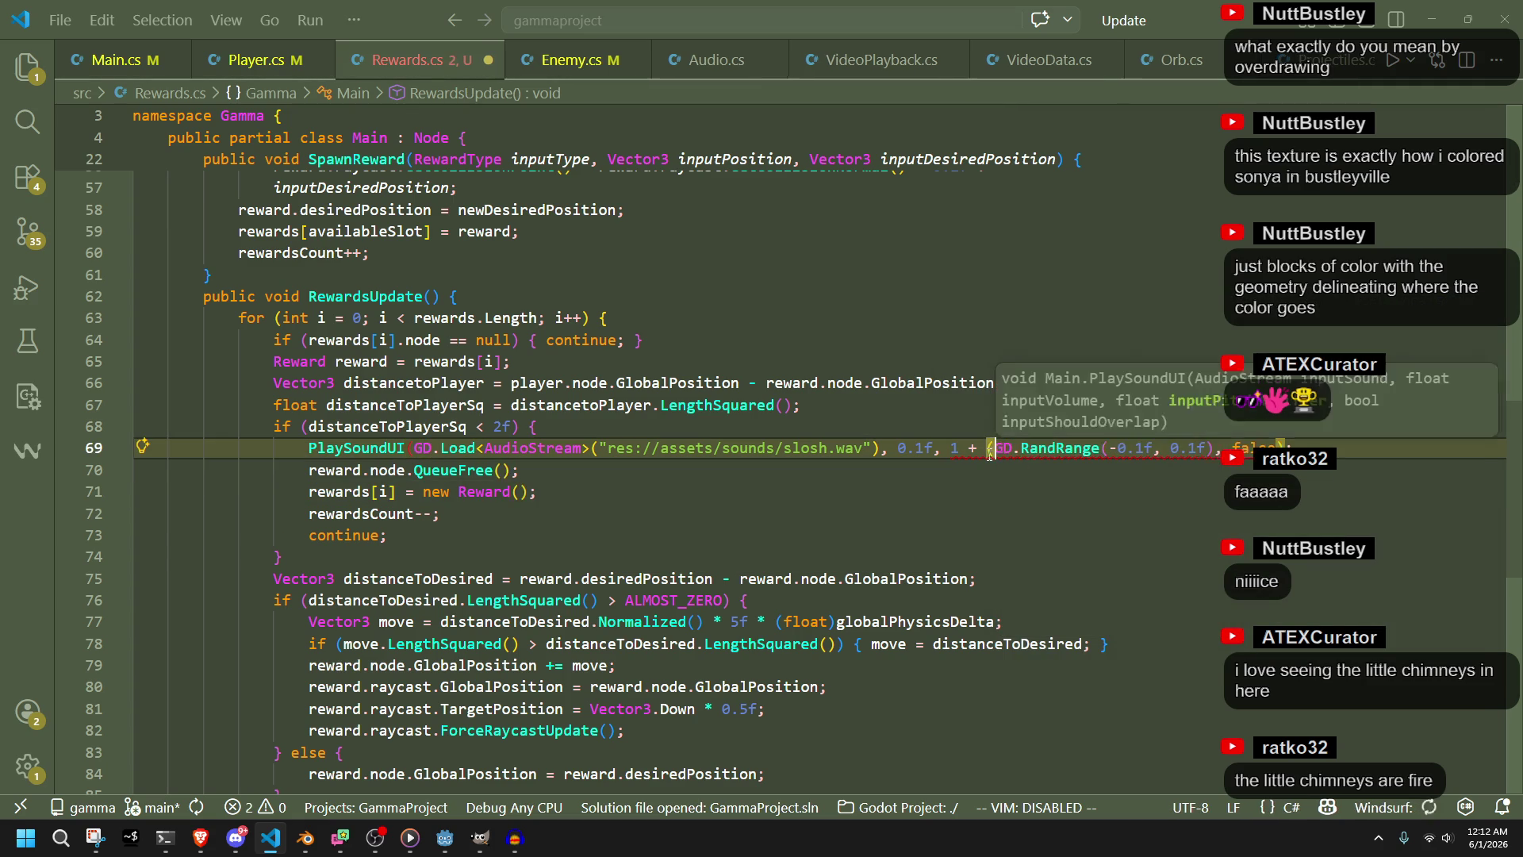
pyautogui.press('BackSpace')
pyautogui.write('float)')
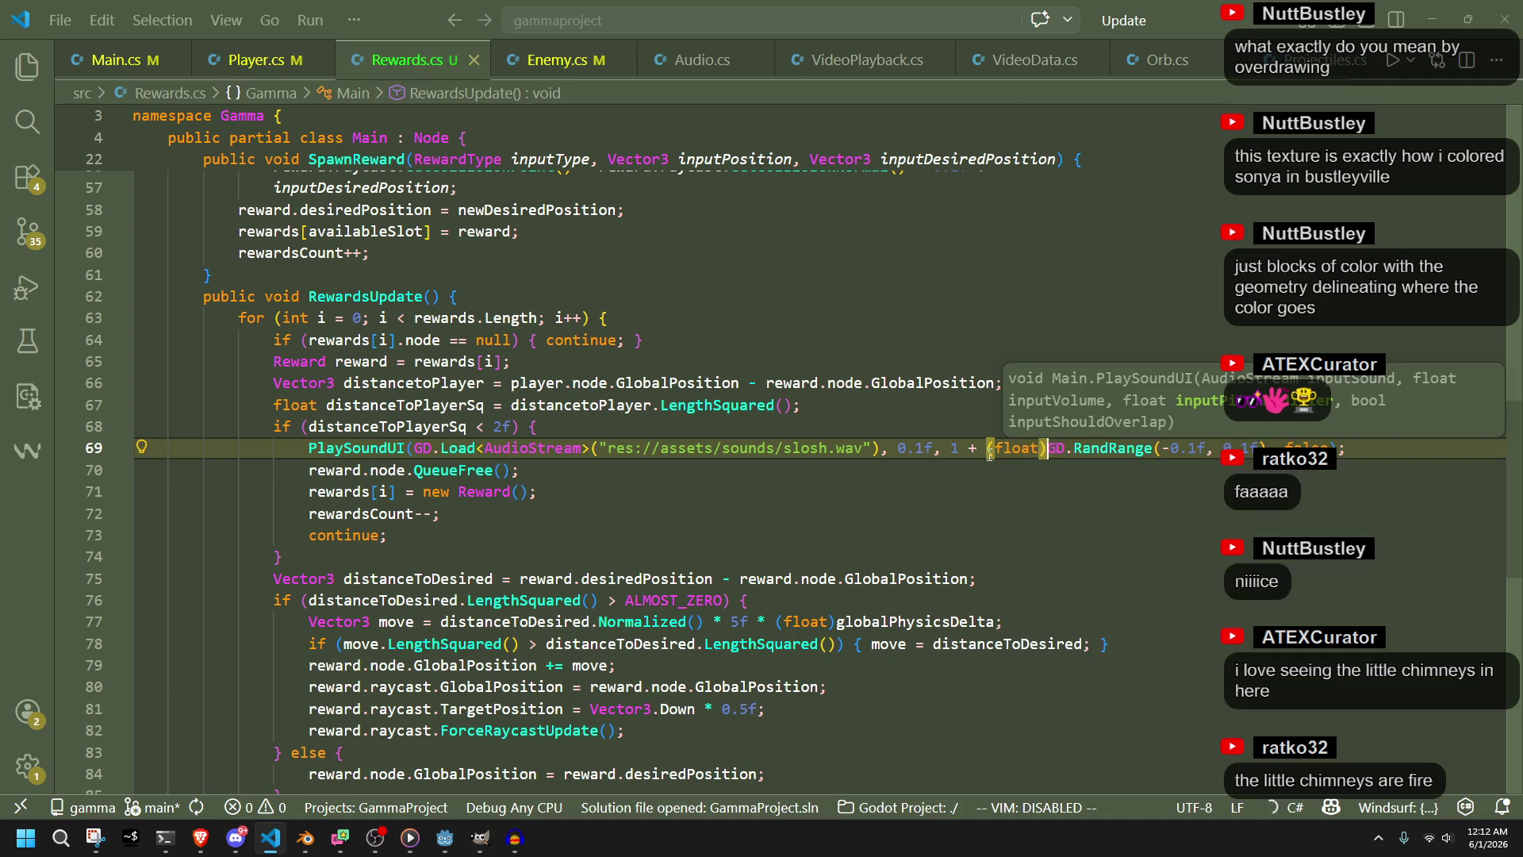
pyautogui.click(1058, 476)
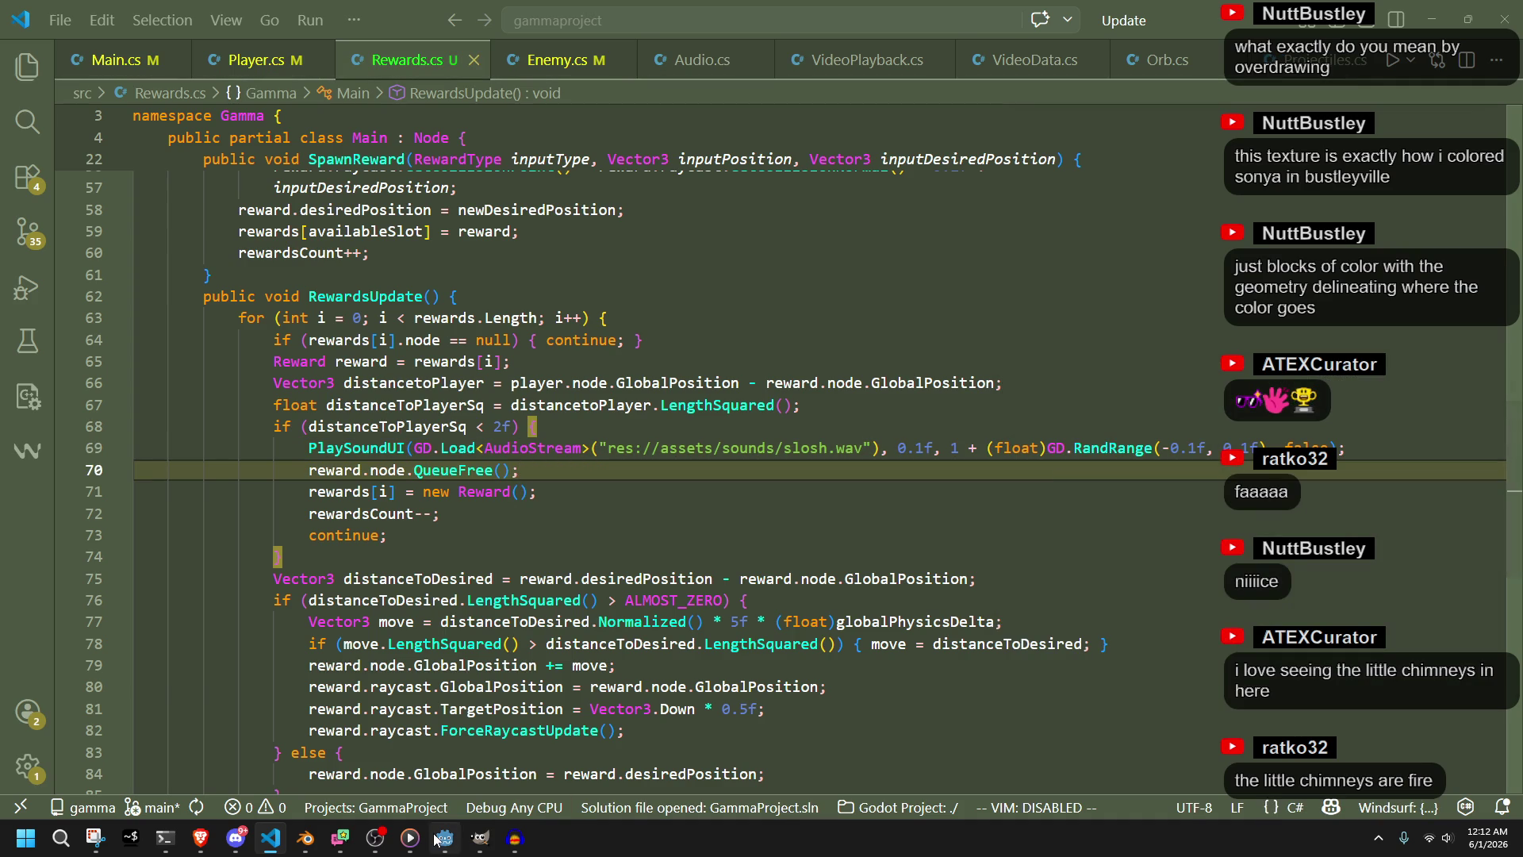
pyautogui.click(445, 837)
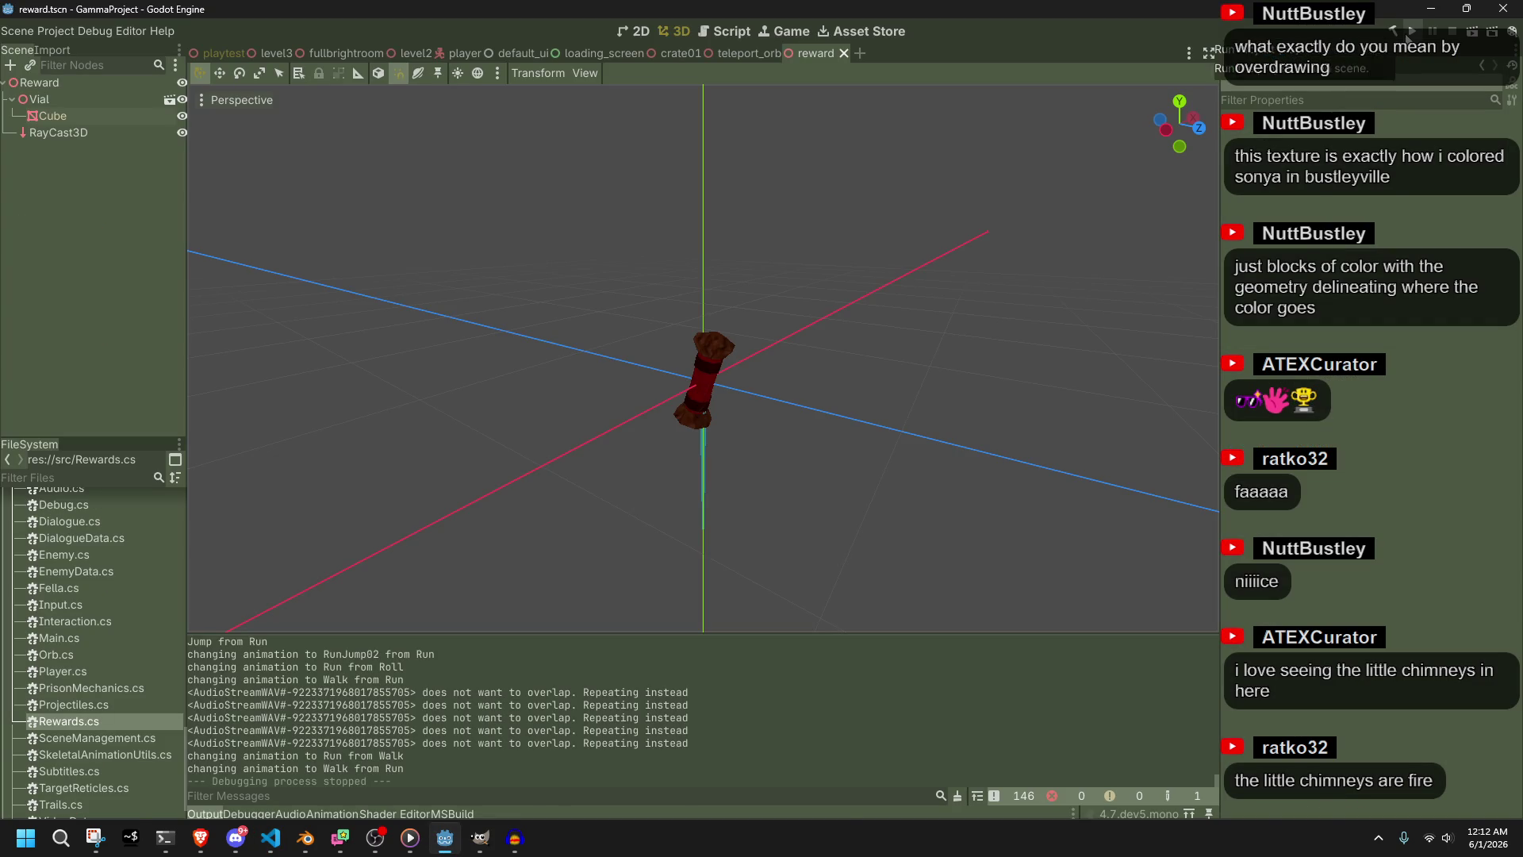
# Rebuild and run the game with F5, play through the reward vials, then close it
pyautogui.hotkey('alt', 'Tab')
pyautogui.hotkey('alt', 'Tab')
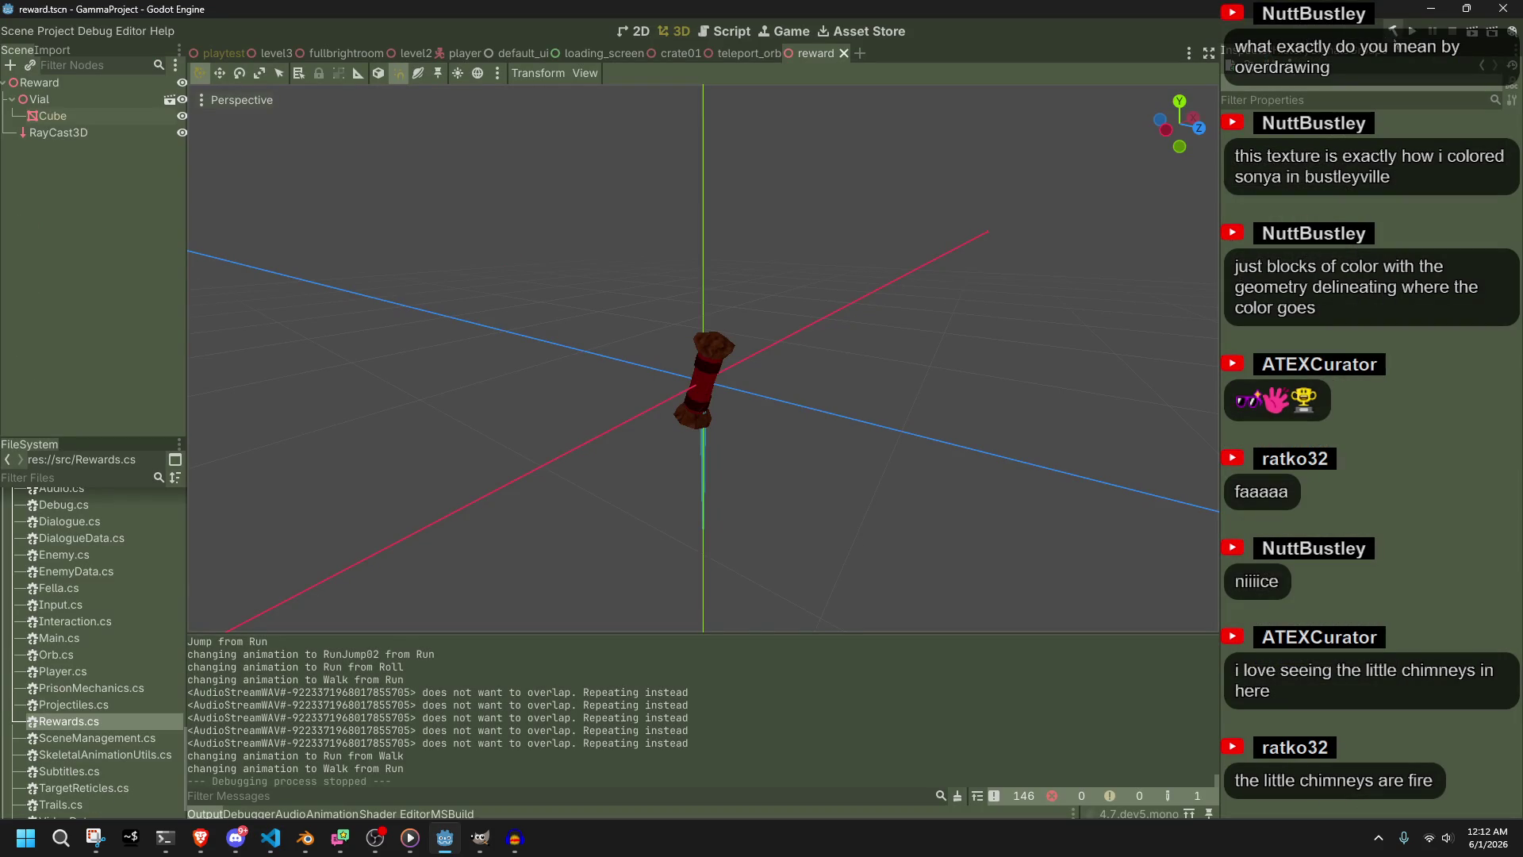
pyautogui.press('F5')
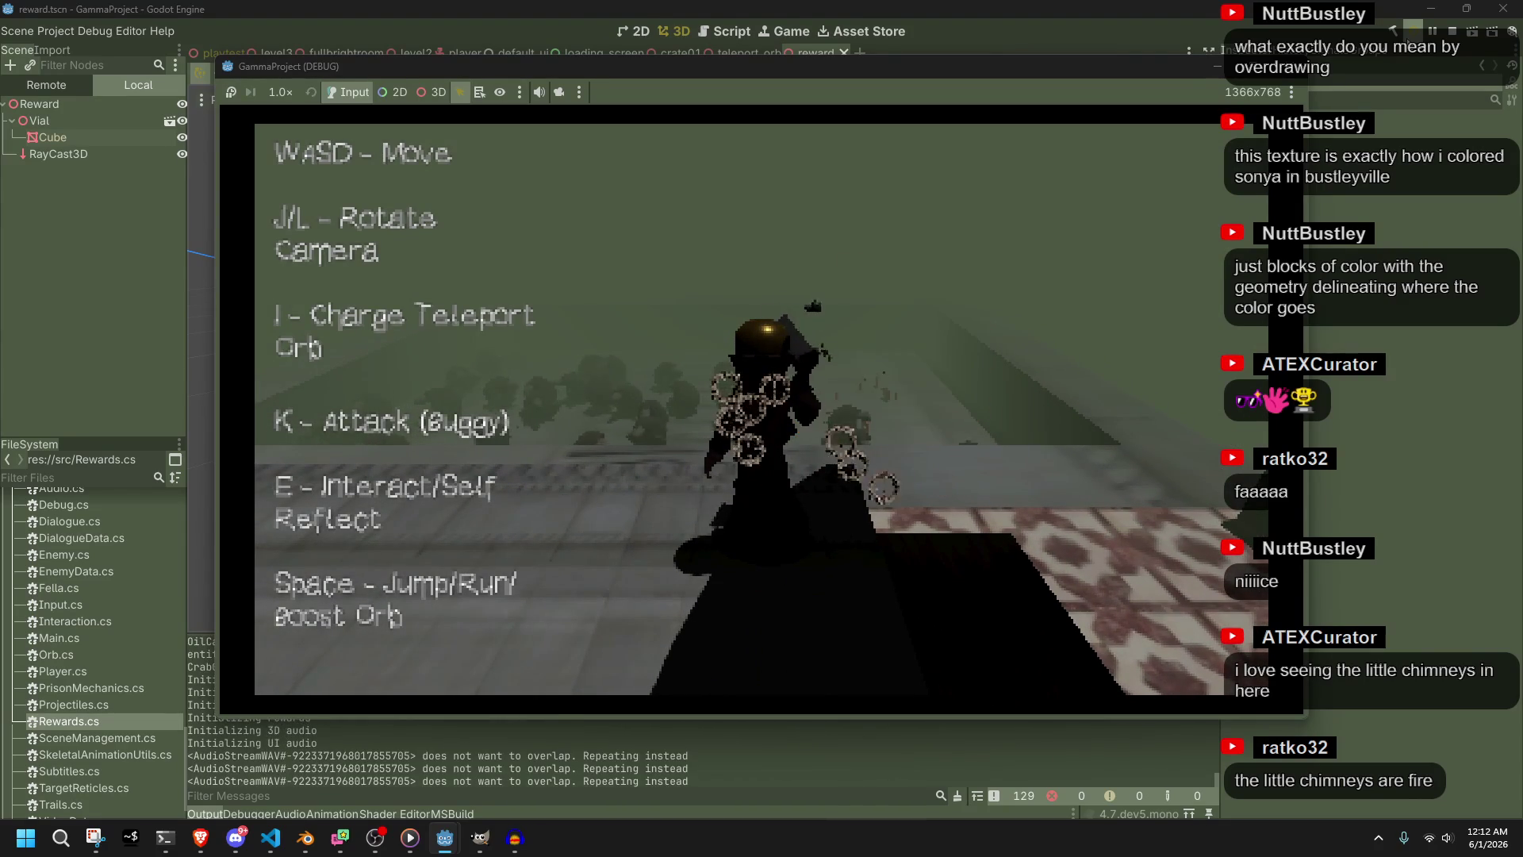
pyautogui.press('i')
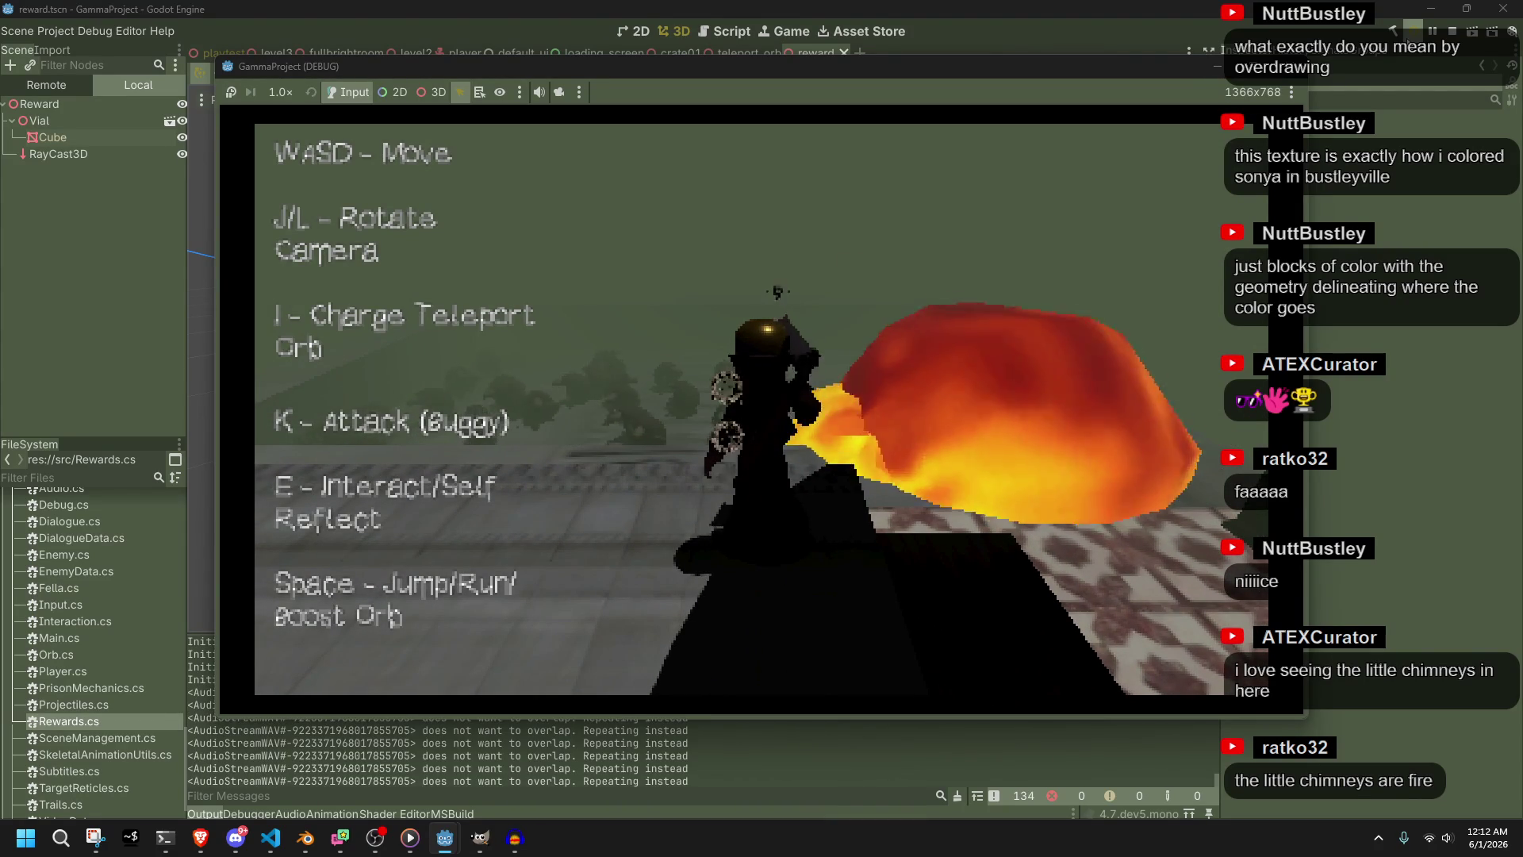
pyautogui.press('space')
pyautogui.press('space')
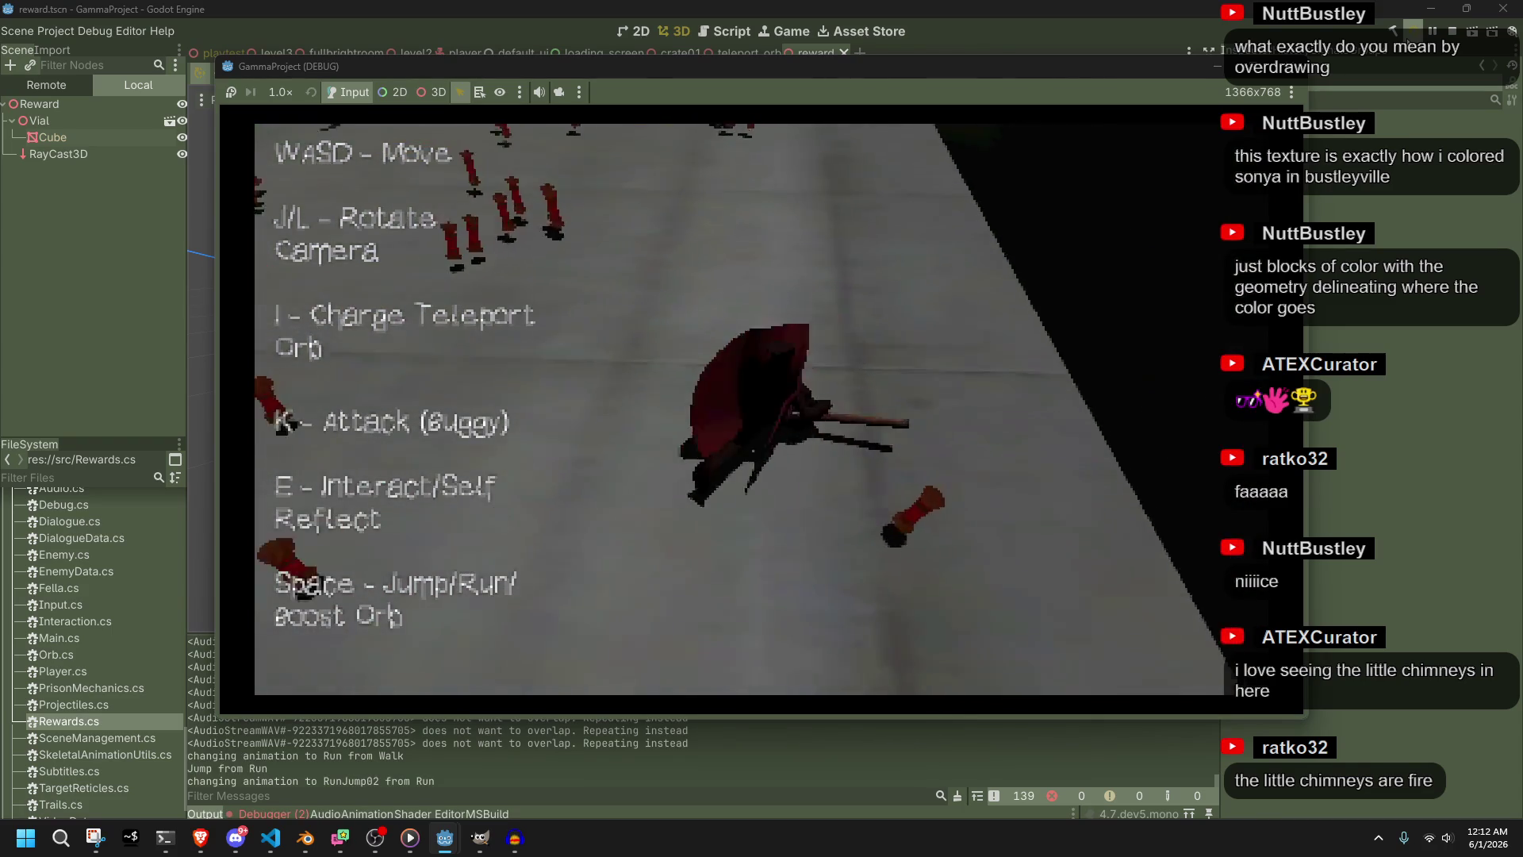
pyautogui.press('space')
pyautogui.press('l')
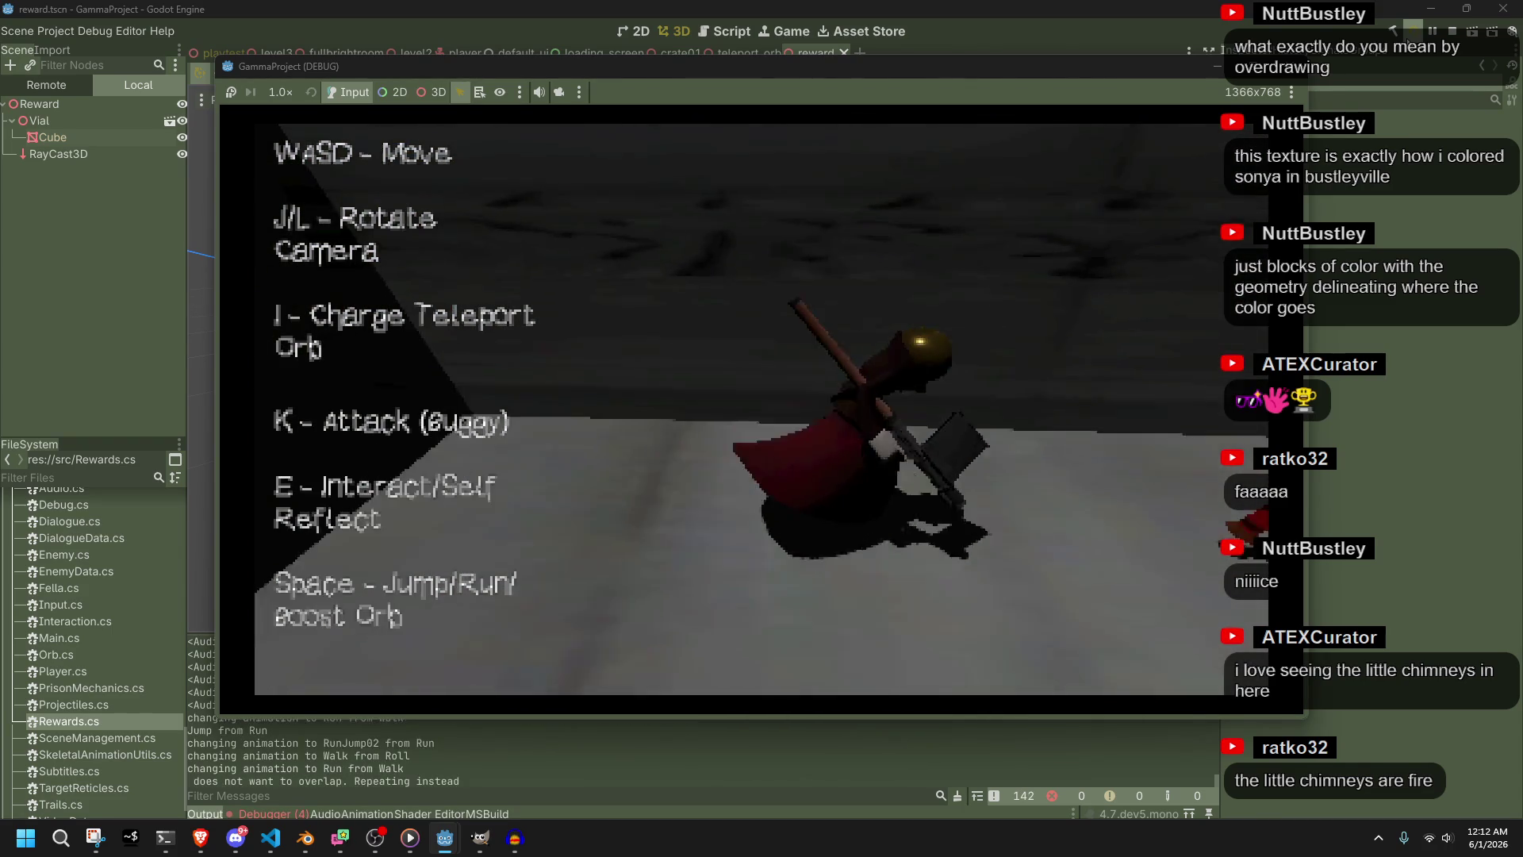
pyautogui.click(1302, 69)
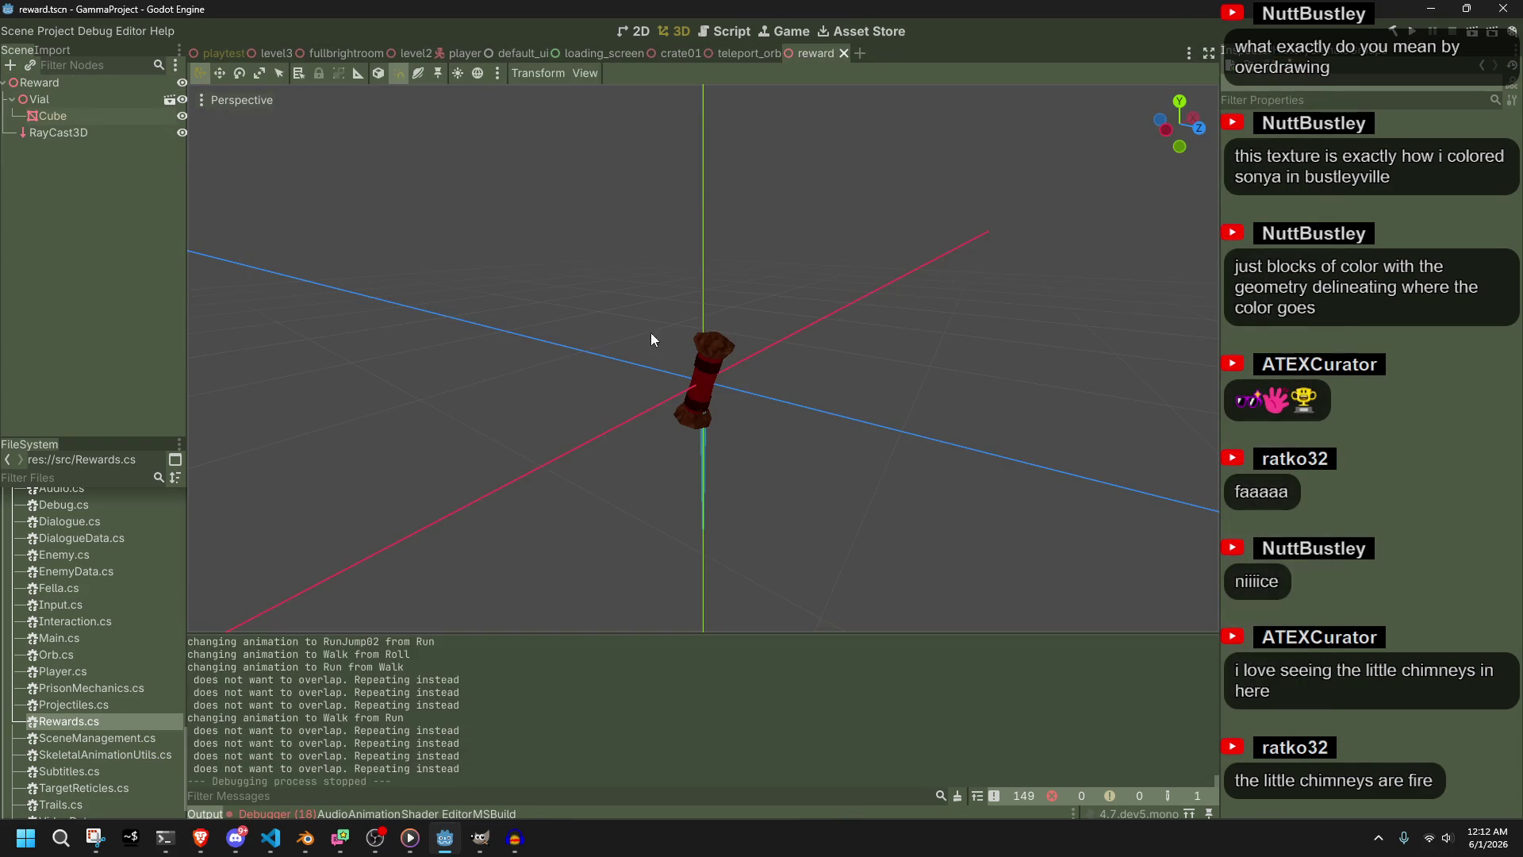
# Open File Explorer from the Start menu at the Documents folder
pyautogui.click(26, 838)
pyautogui.click(135, 256)
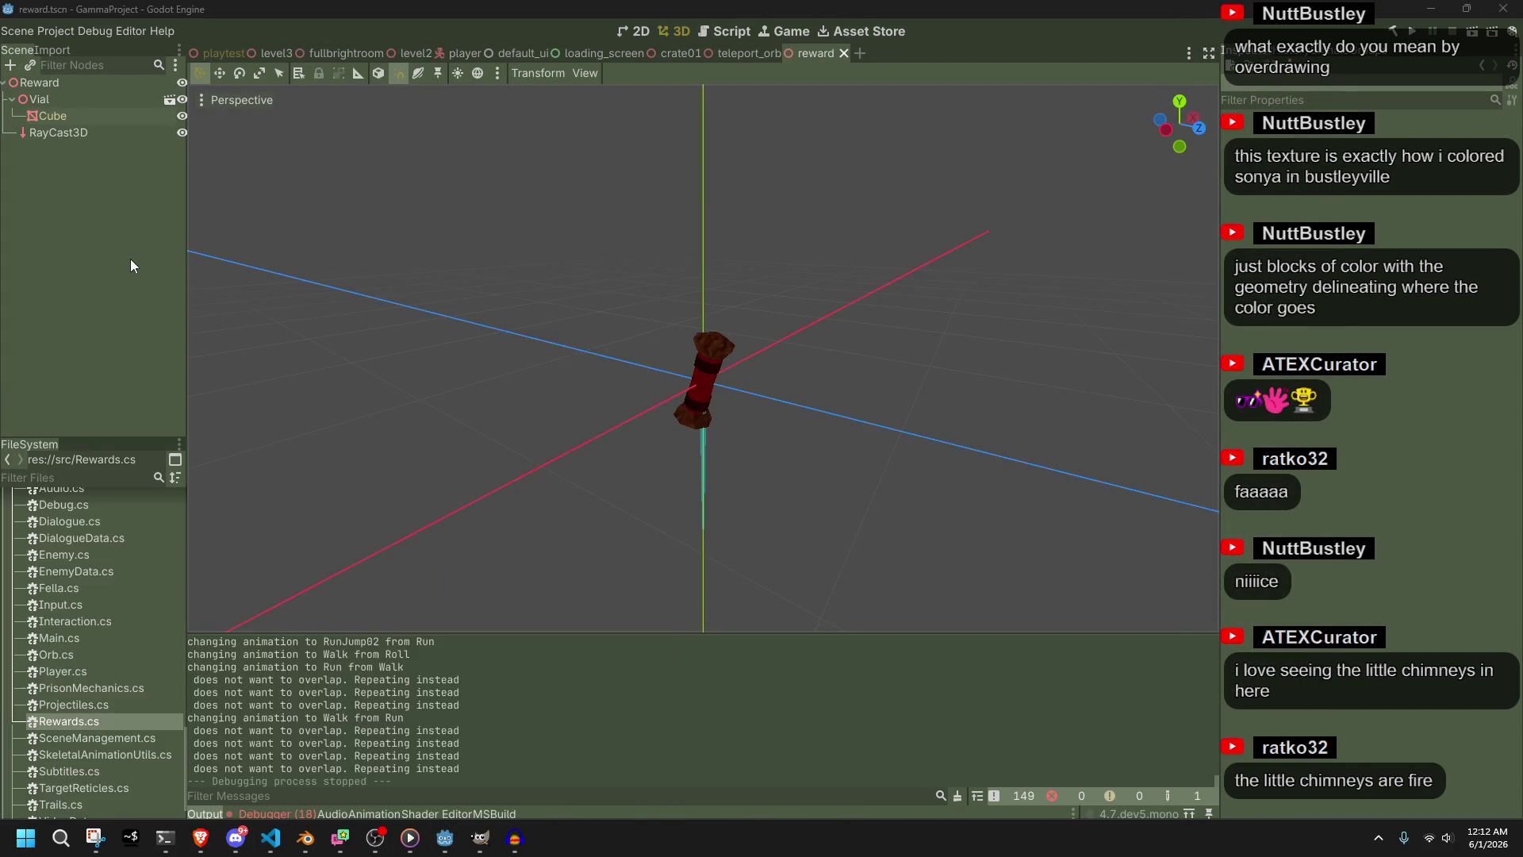
pyautogui.click(603, 287)
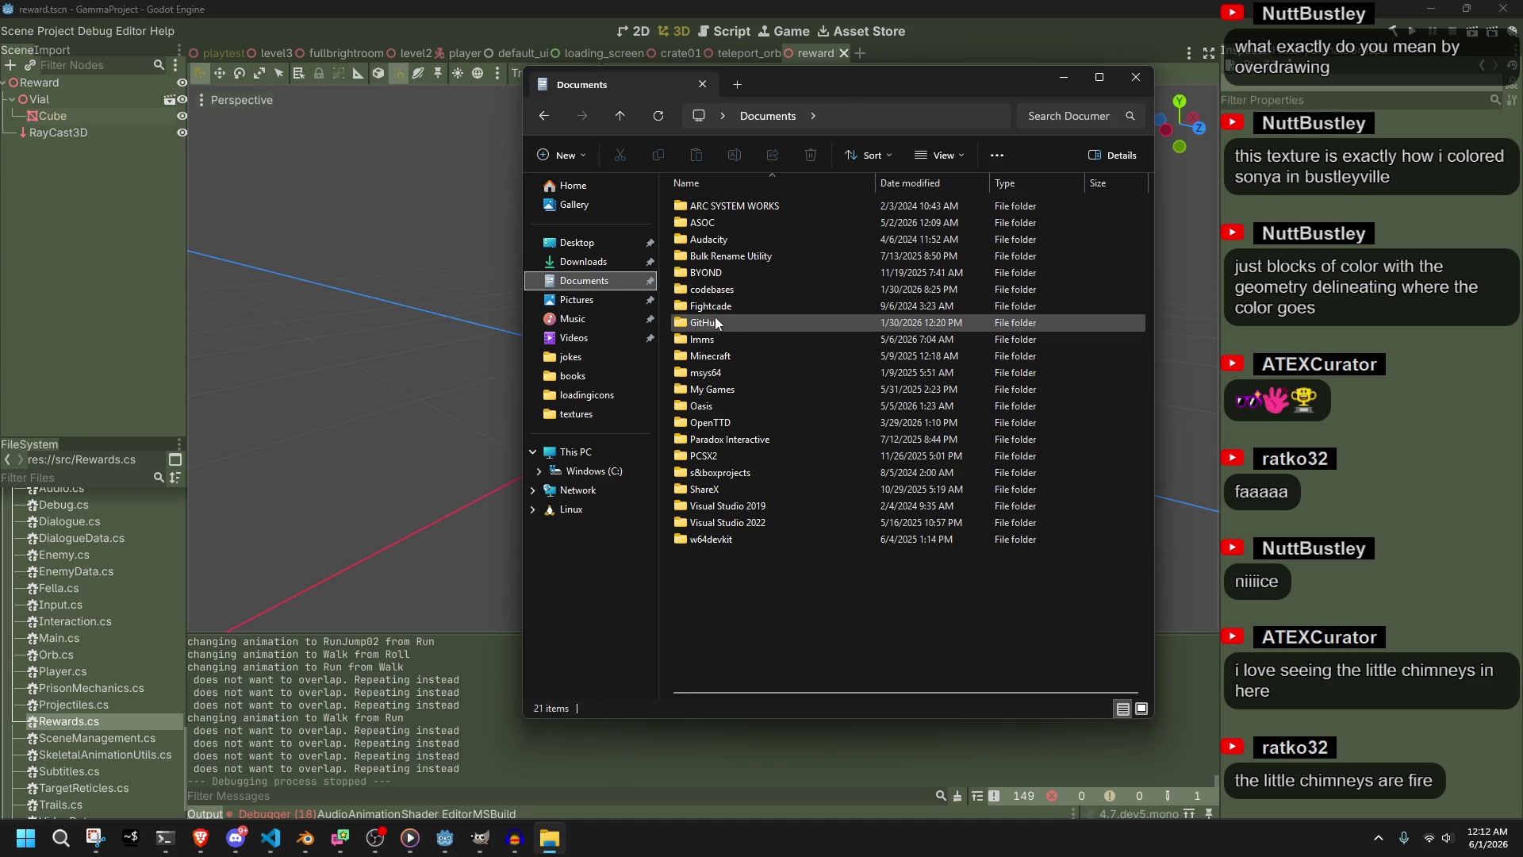
# Browse to GitHub/gamma/gammaproject/assets/sound and select slosh.wav
pyautogui.doubleClick(716, 319)
pyautogui.doubleClick(716, 272)
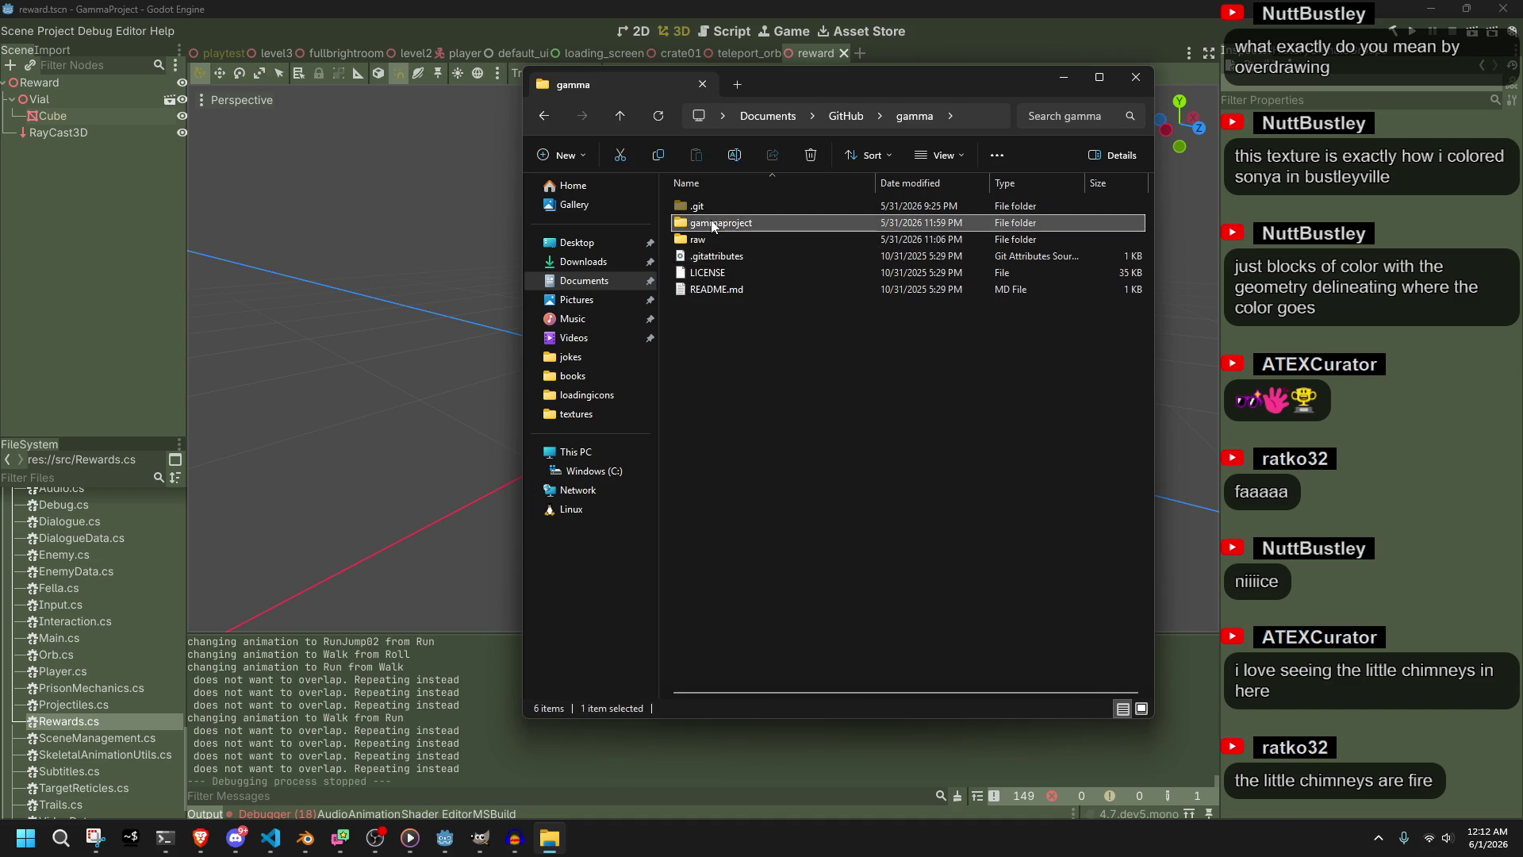
pyautogui.doubleClick(711, 222)
pyautogui.doubleClick(711, 220)
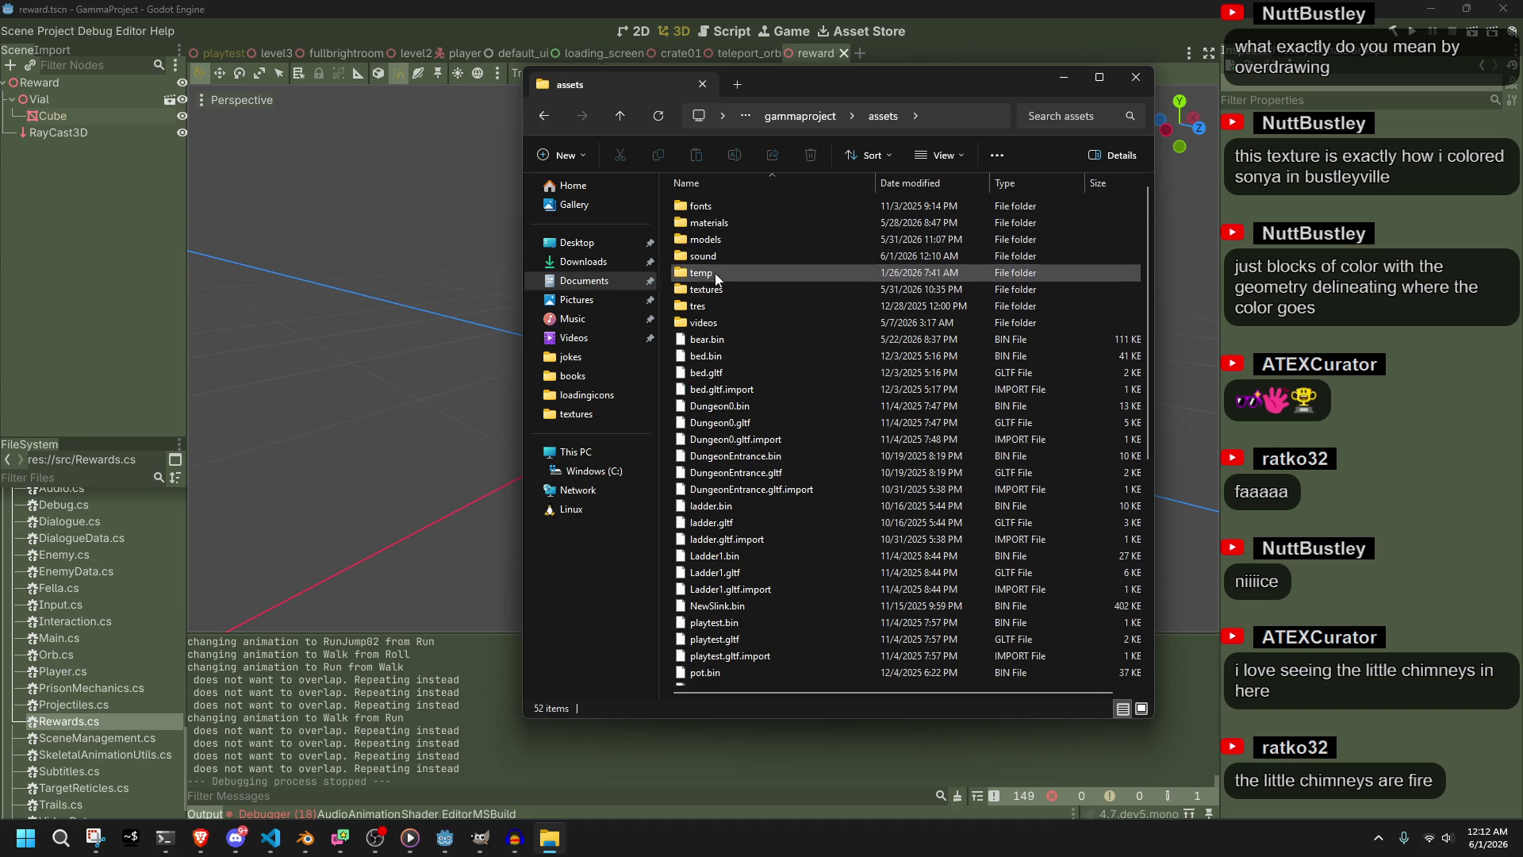
pyautogui.doubleClick(706, 256)
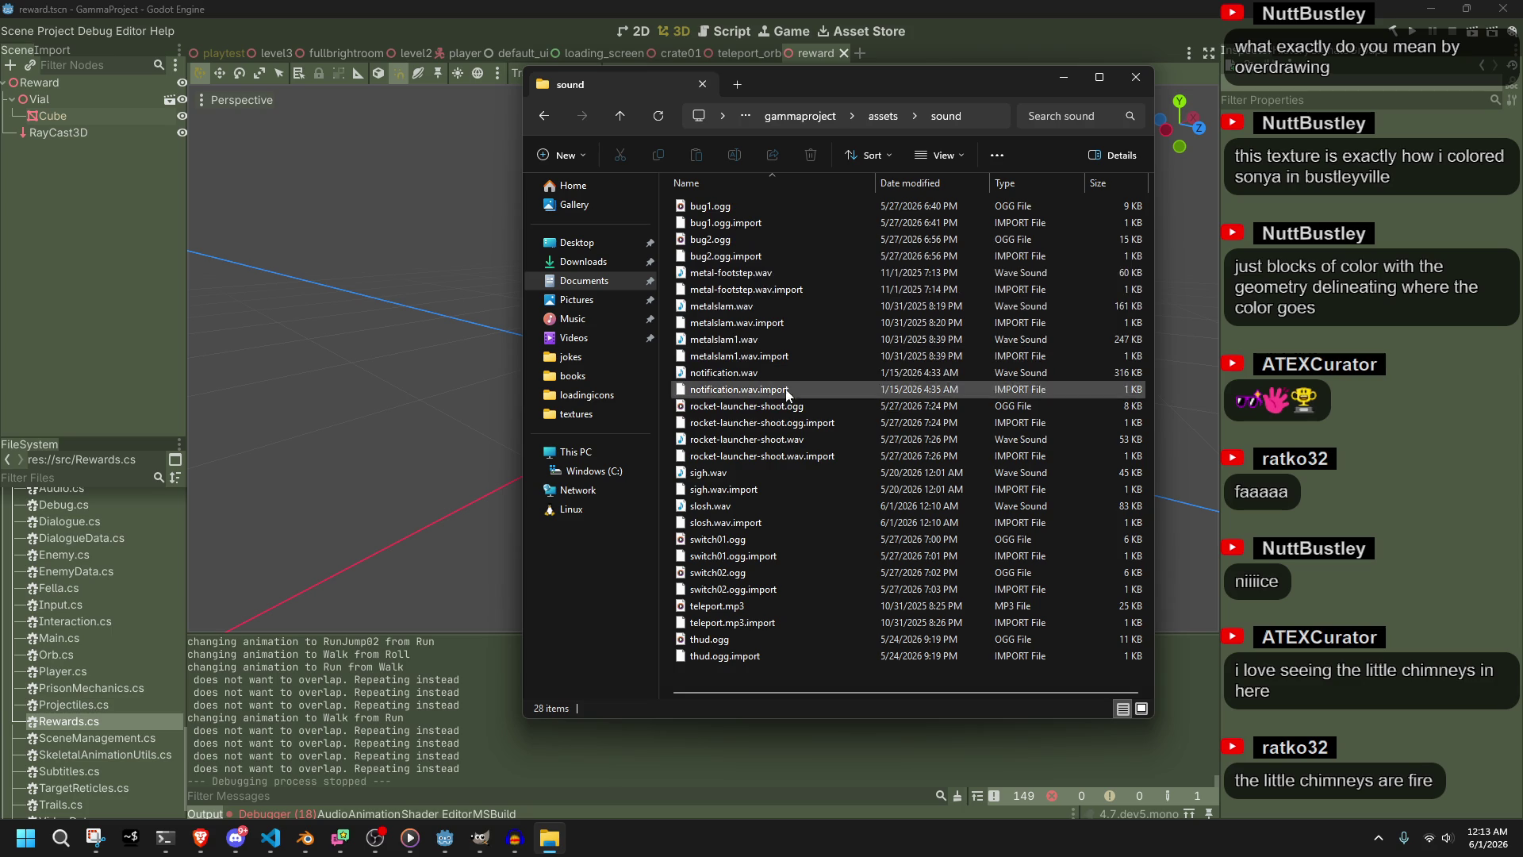
pyautogui.click(732, 506)
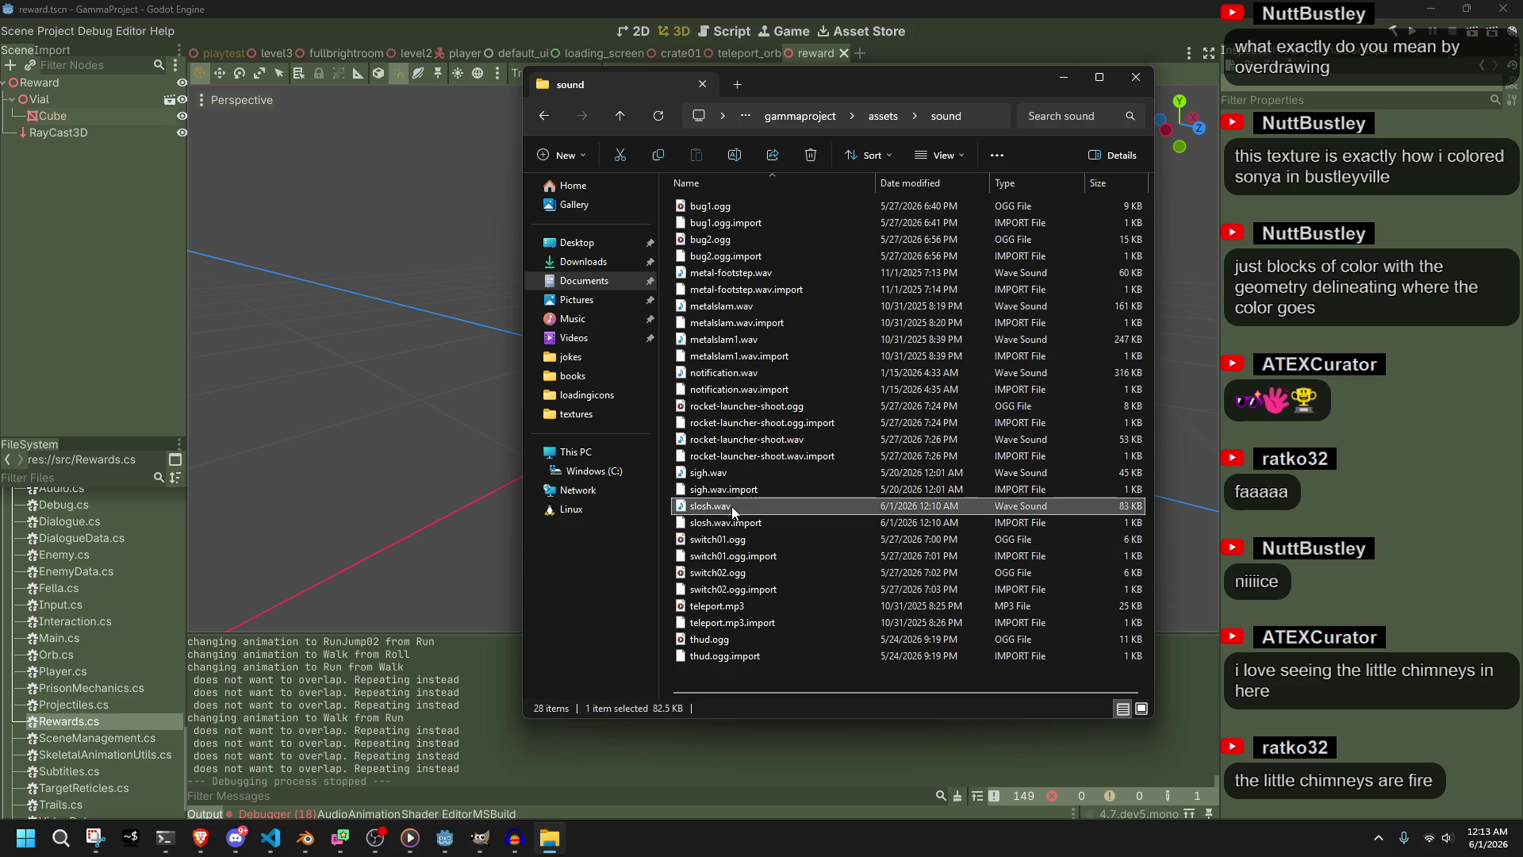
# Compare the slosh path in Rewards.cs with Godot's slosh.wav load errors
pyautogui.hotkey('alt', 'Tab')
pyautogui.hotkey('alt', 'Tab')
pyautogui.press('Tab')
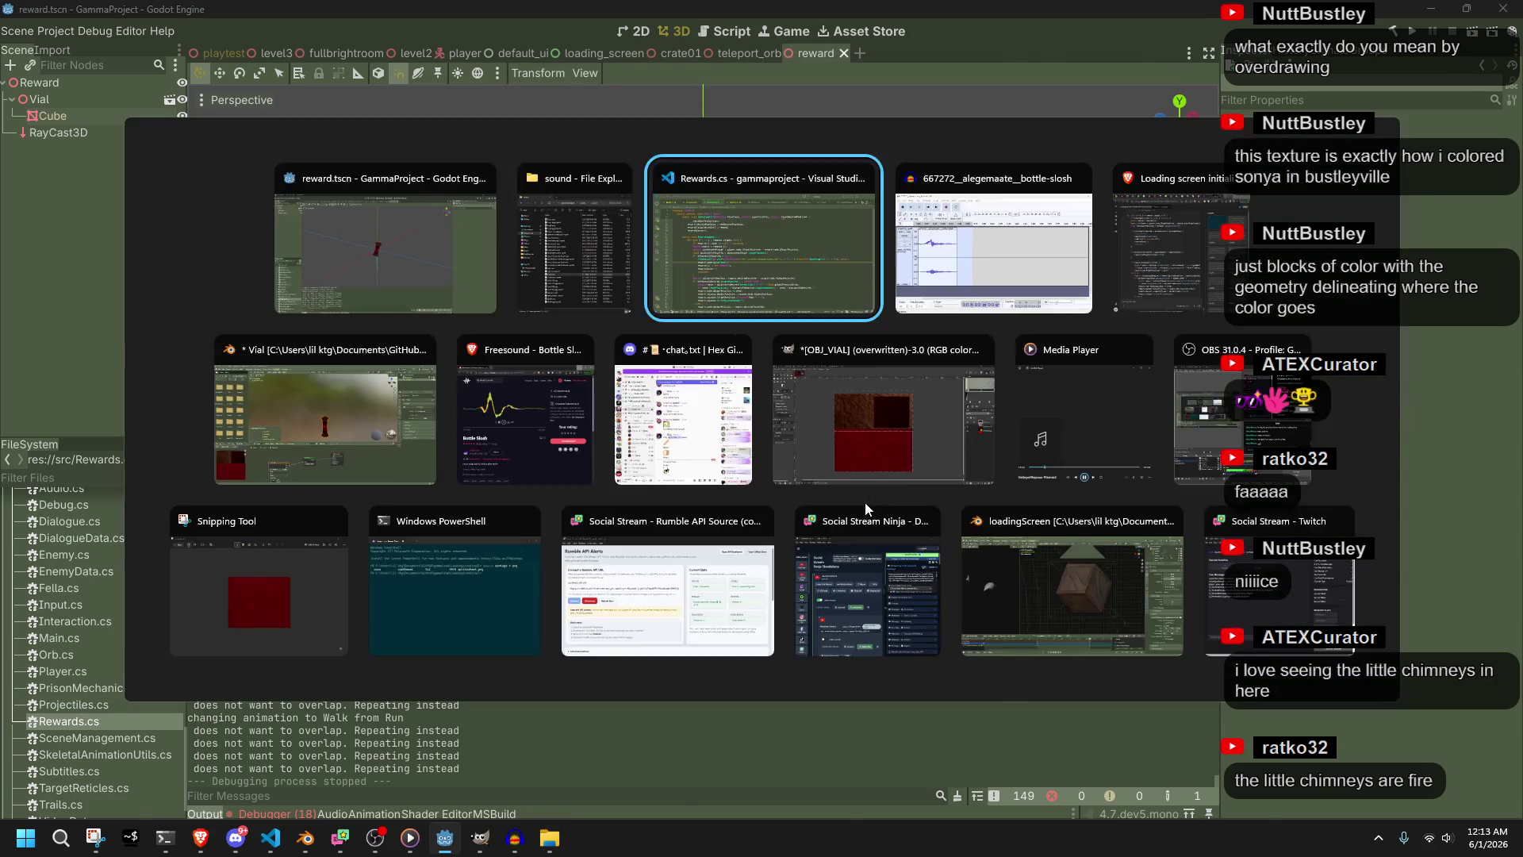
pyautogui.doubleClick(823, 451)
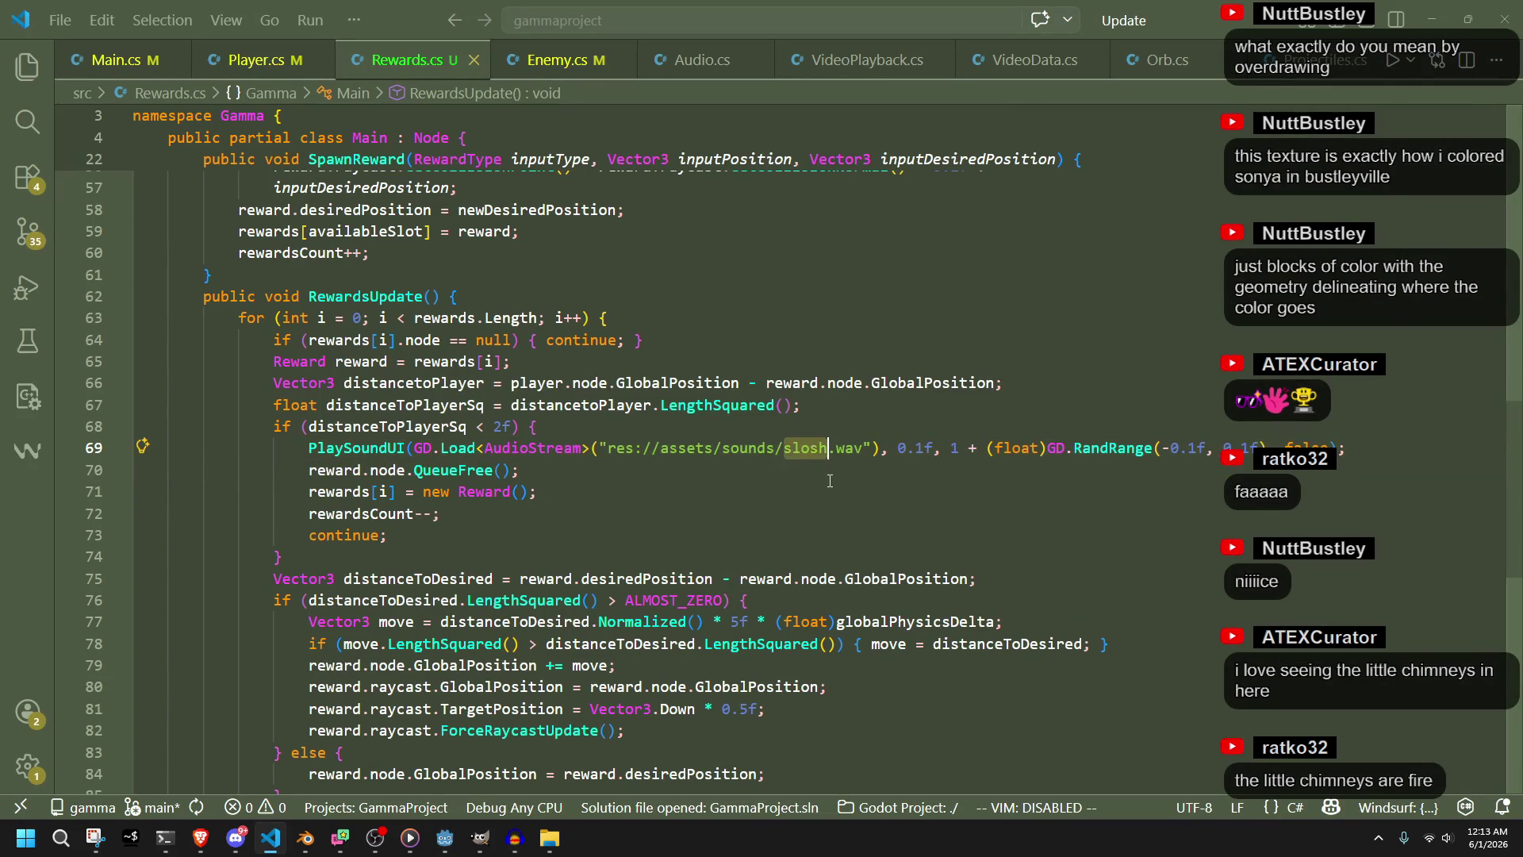
pyautogui.hotkey('alt', 'Tab')
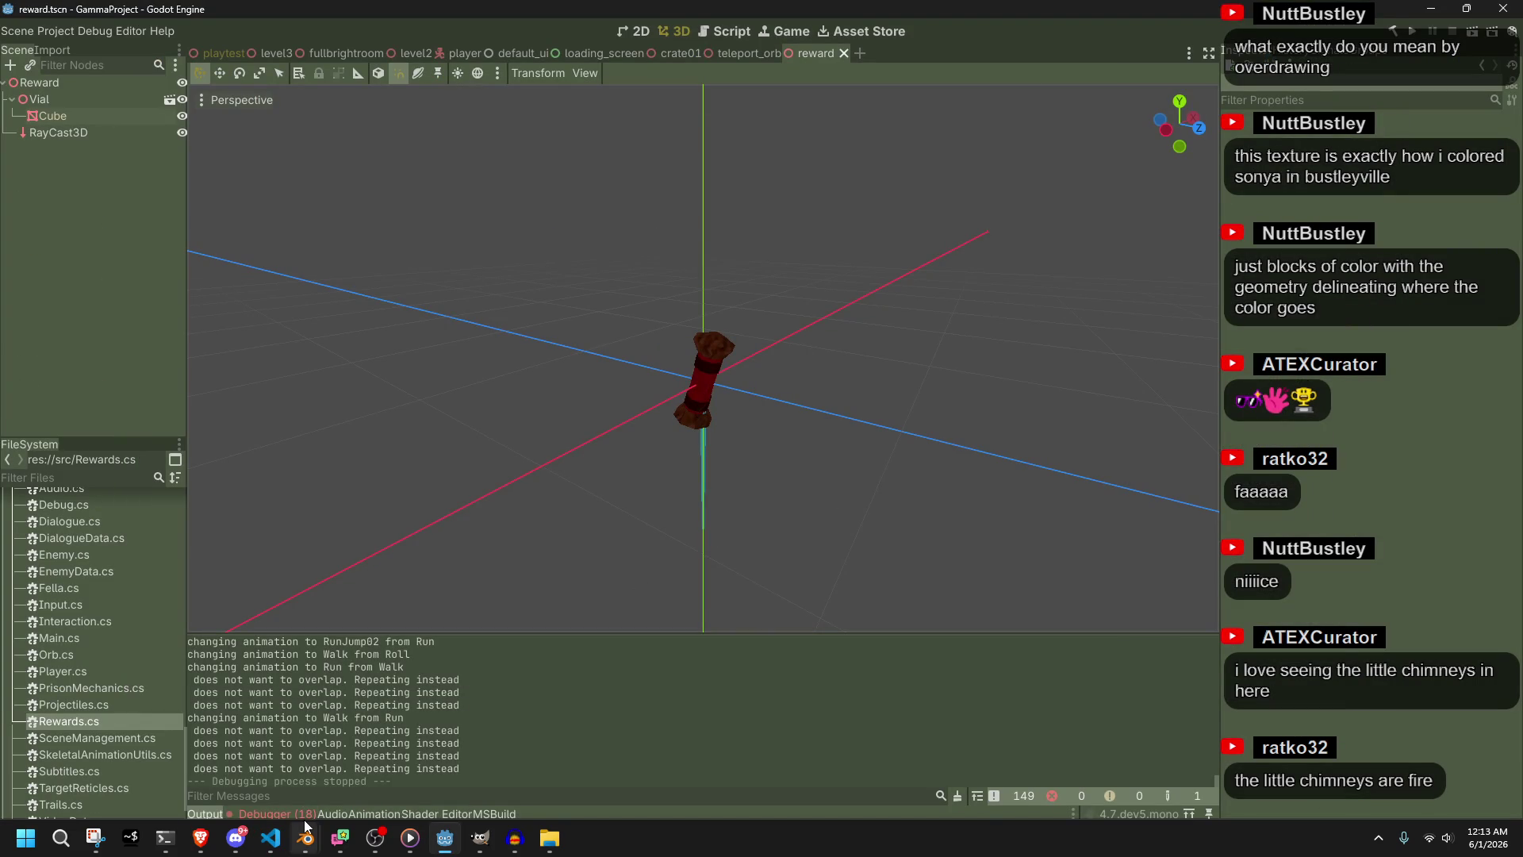
pyautogui.click(302, 815)
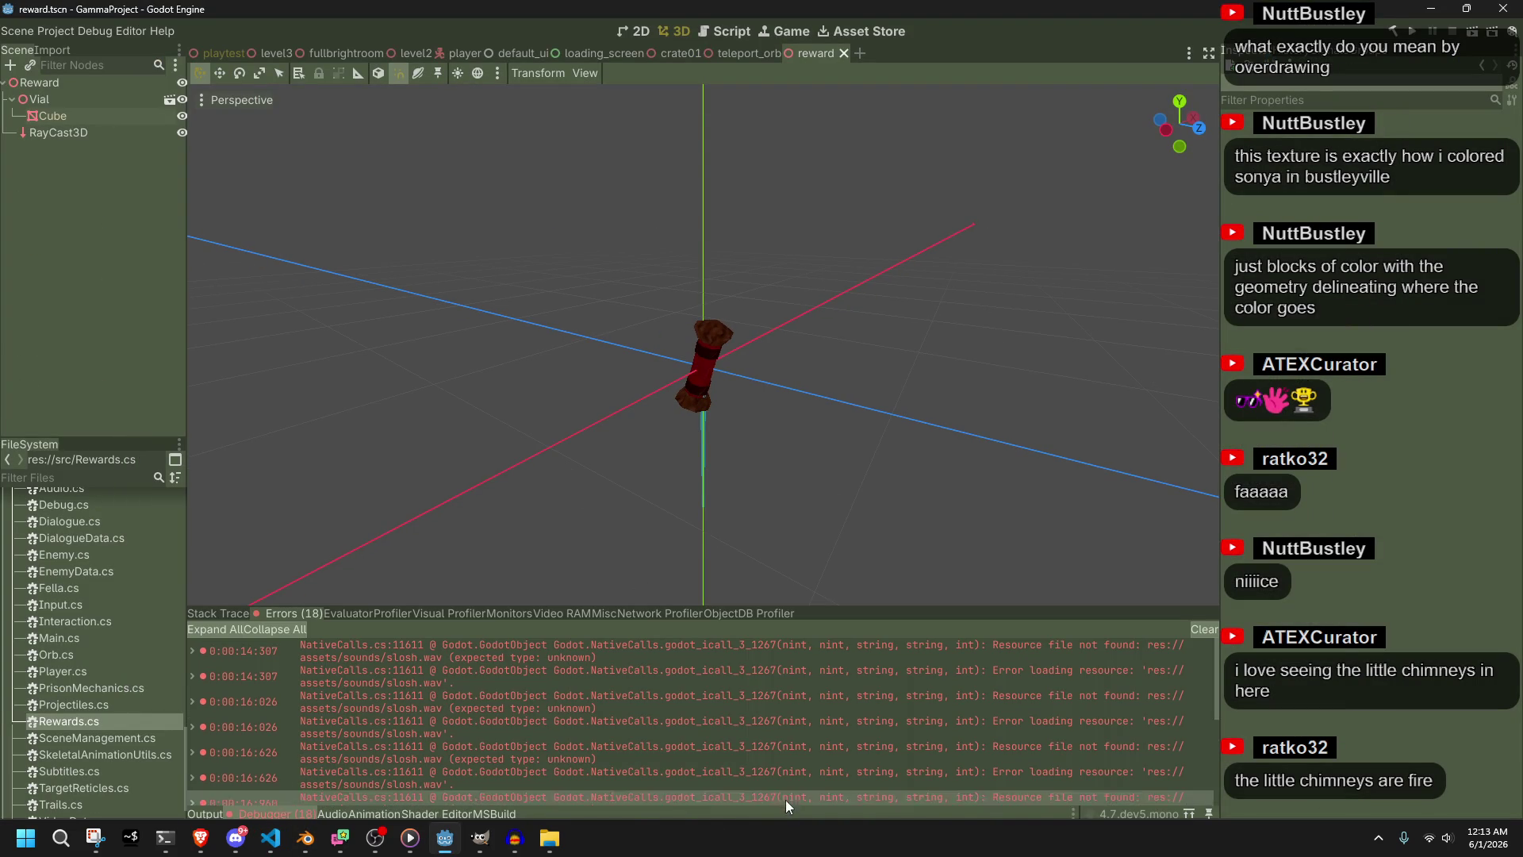
pyautogui.hotkey('alt', 'Tab')
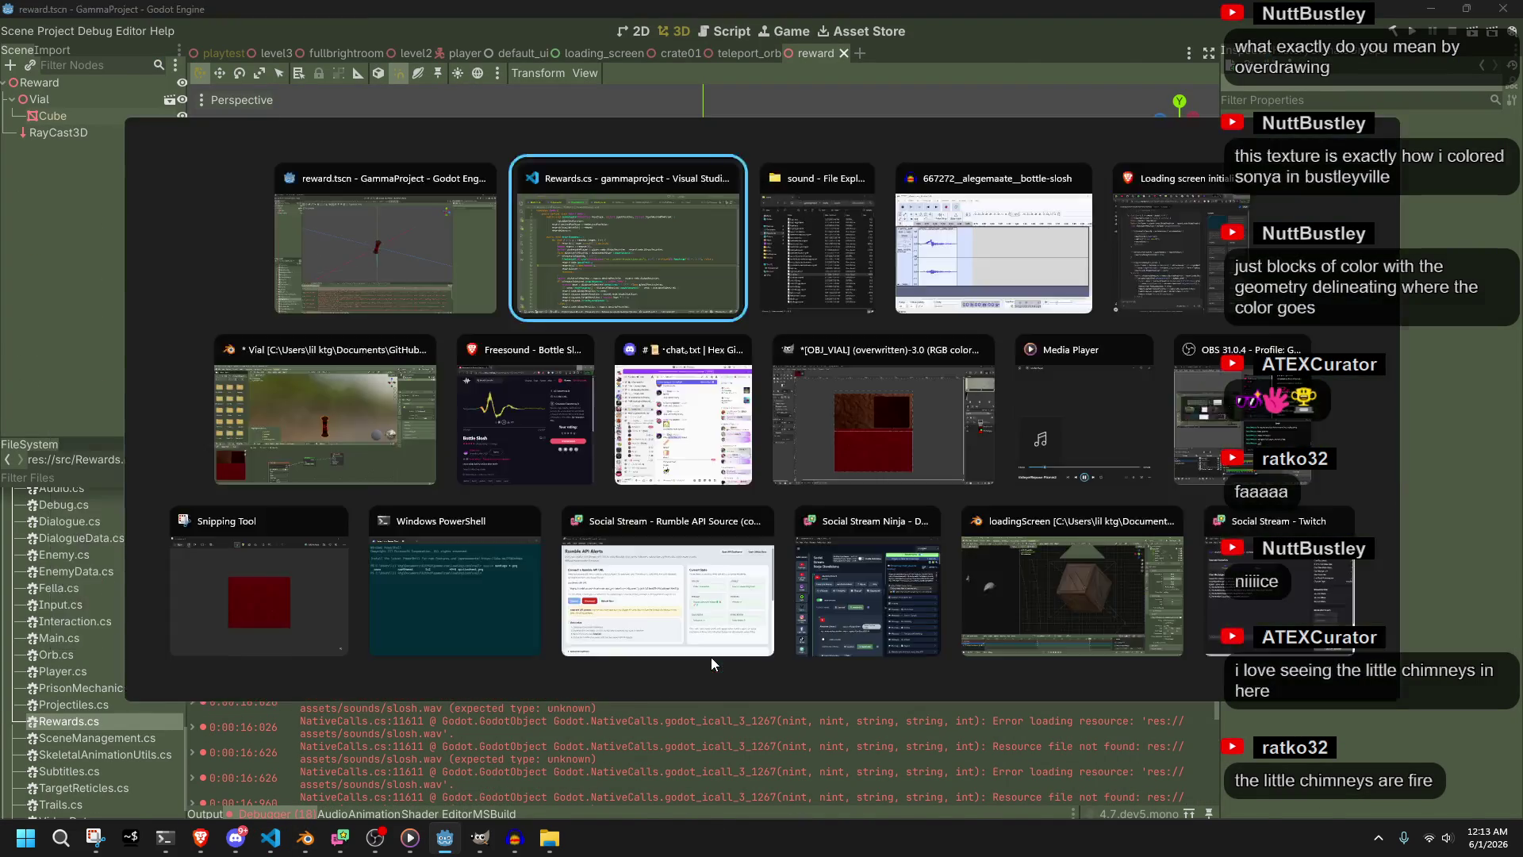
pyautogui.hotkey('alt', 'Tab')
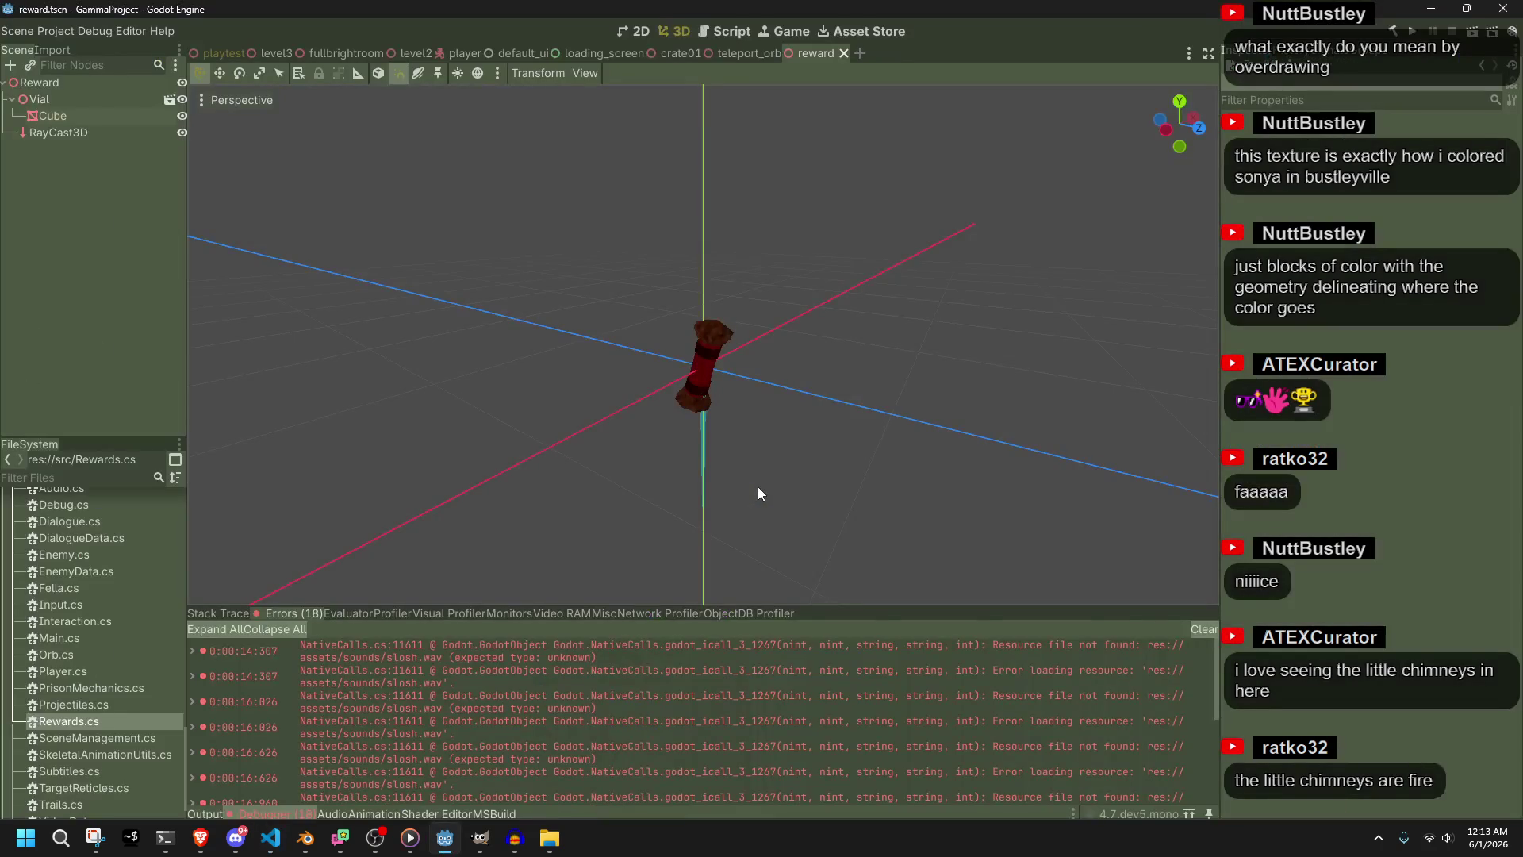
pyautogui.hotkey('alt', 'Tab')
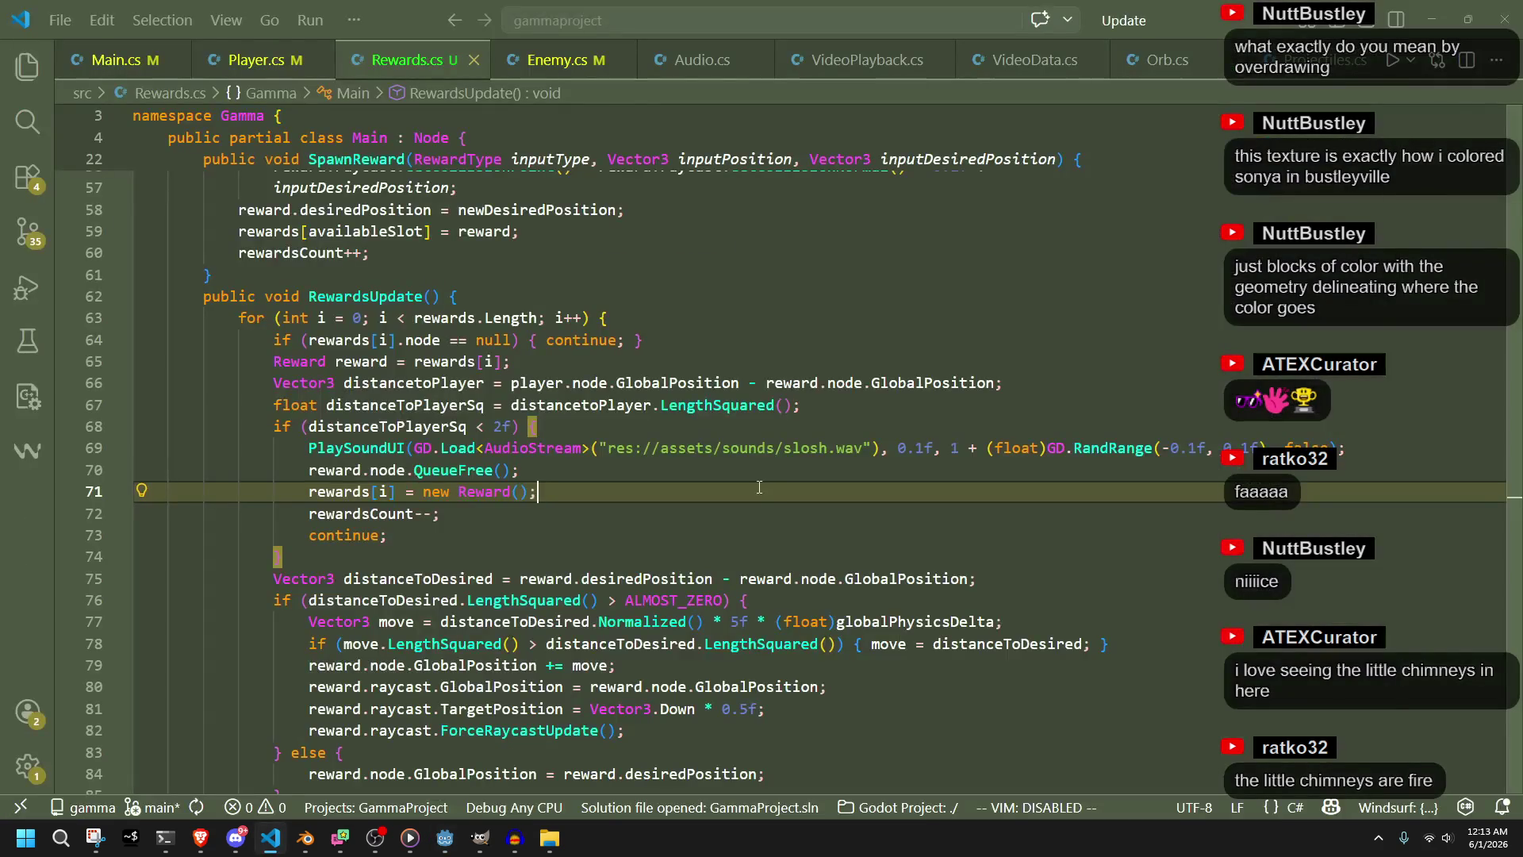
pyautogui.hotkey('alt', 'Tab')
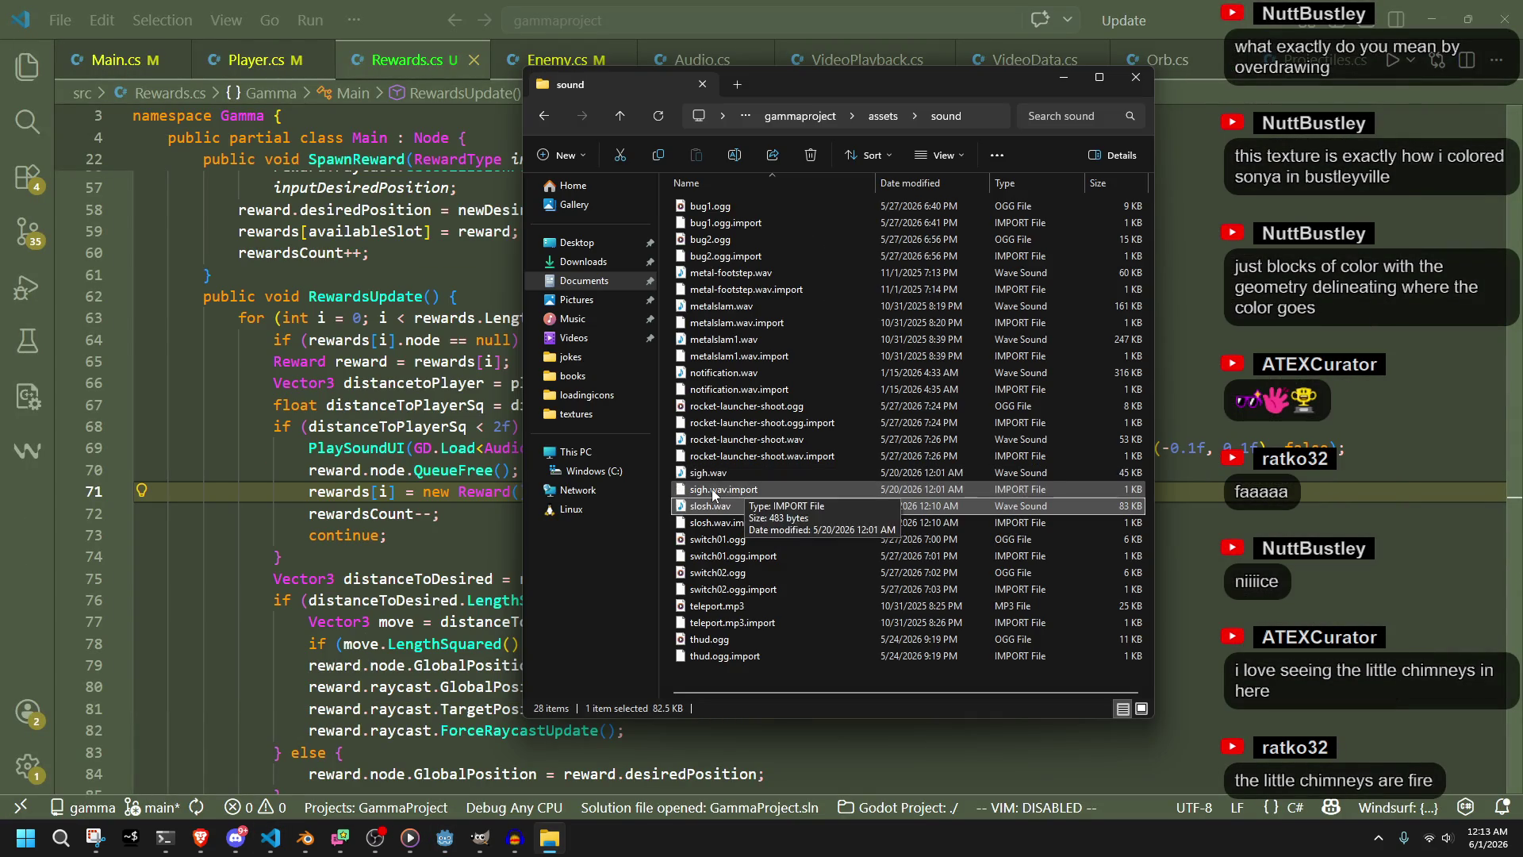
# Check slosh.wav's size (83 KB), then jump from Rewards.cs to Main.cs
pyautogui.click(742, 523)
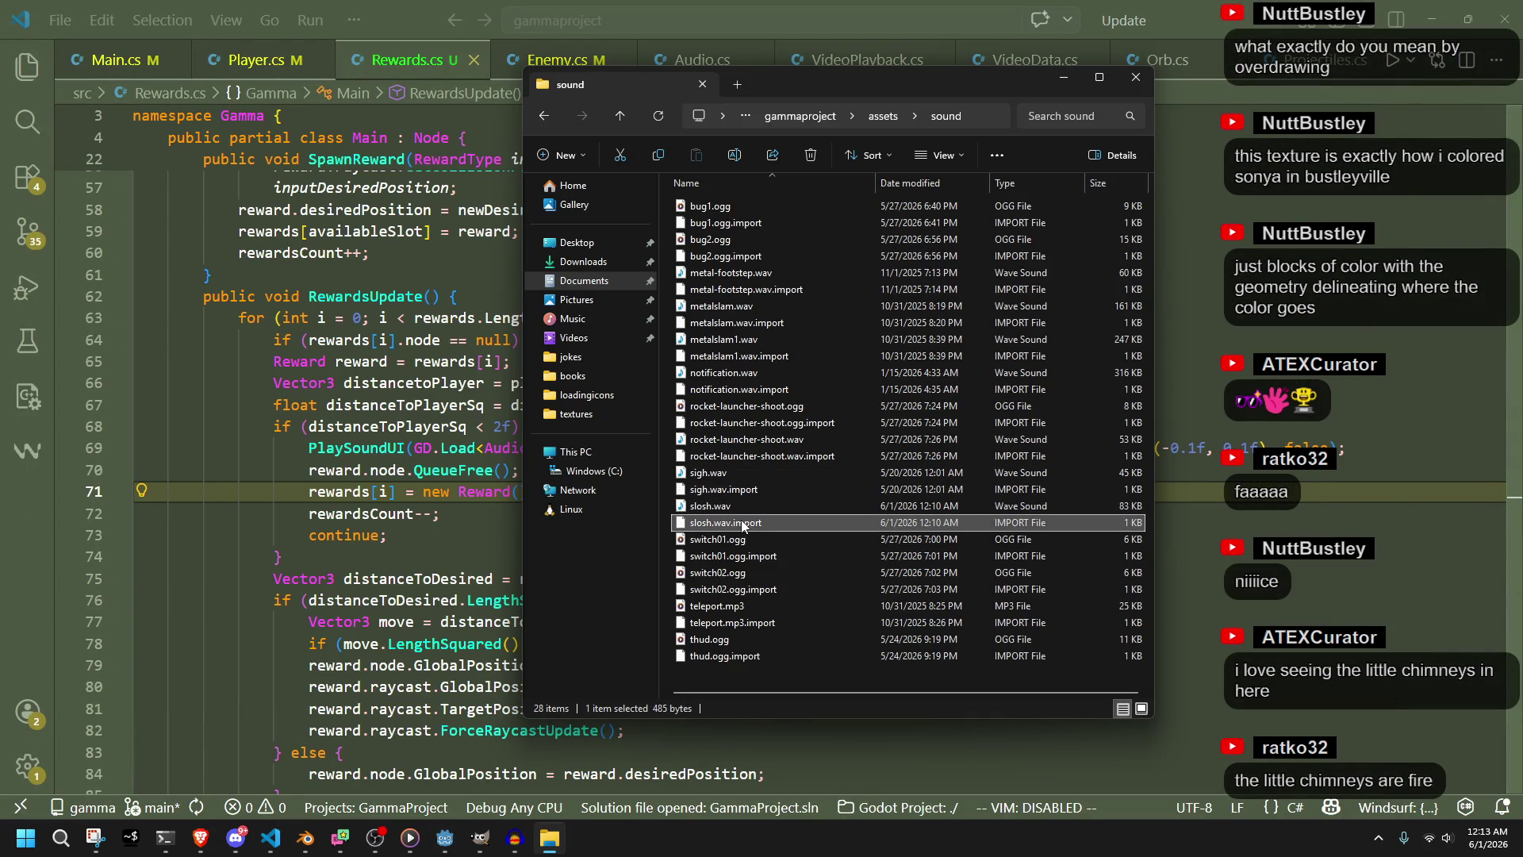
pyautogui.click(733, 510)
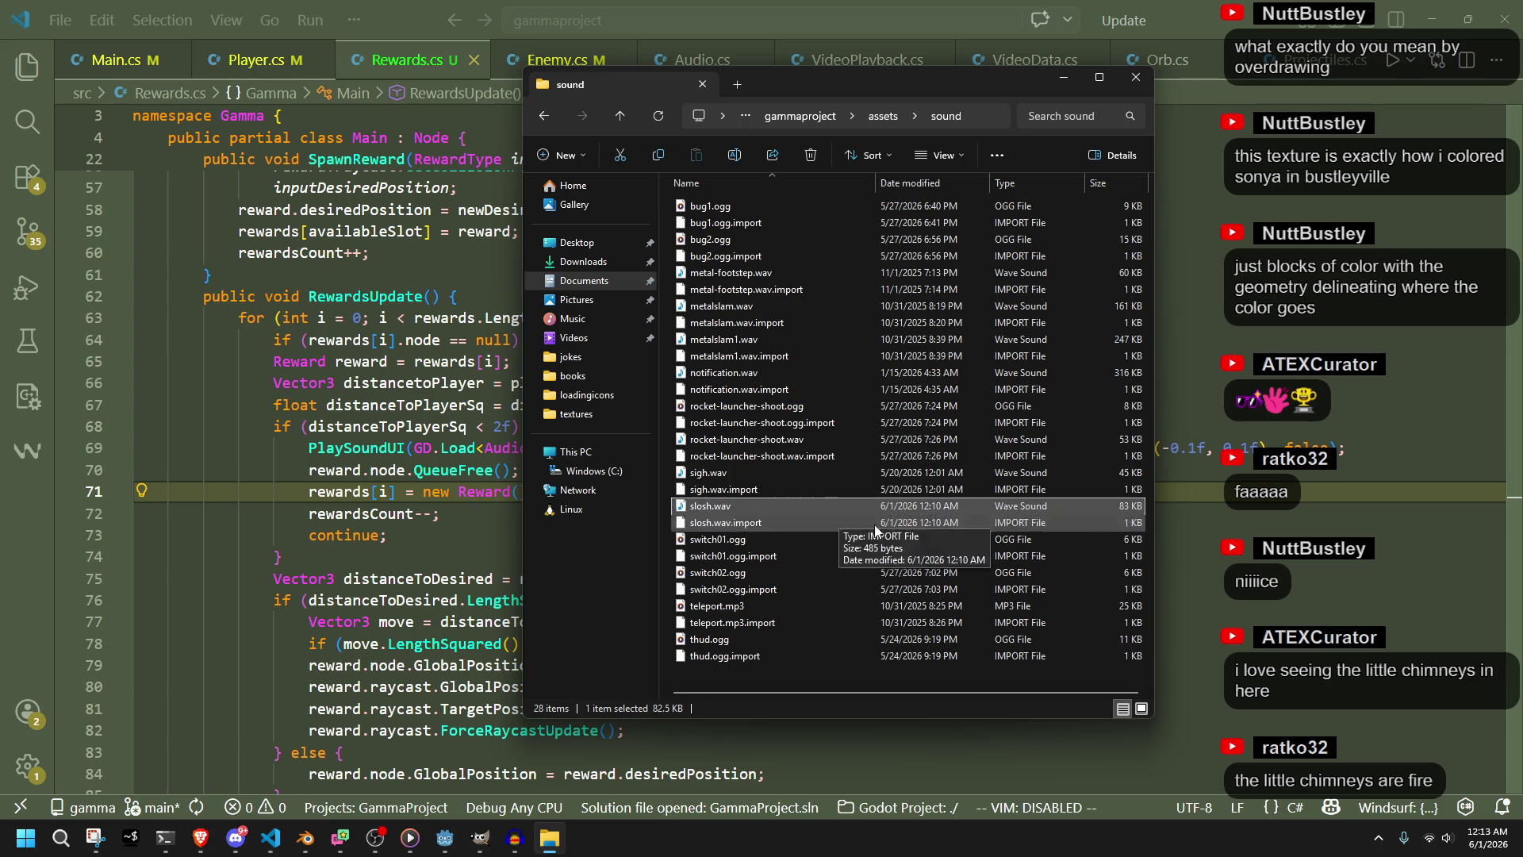
pyautogui.moveTo(1154, 559); pyautogui.dragTo(1224, 558)
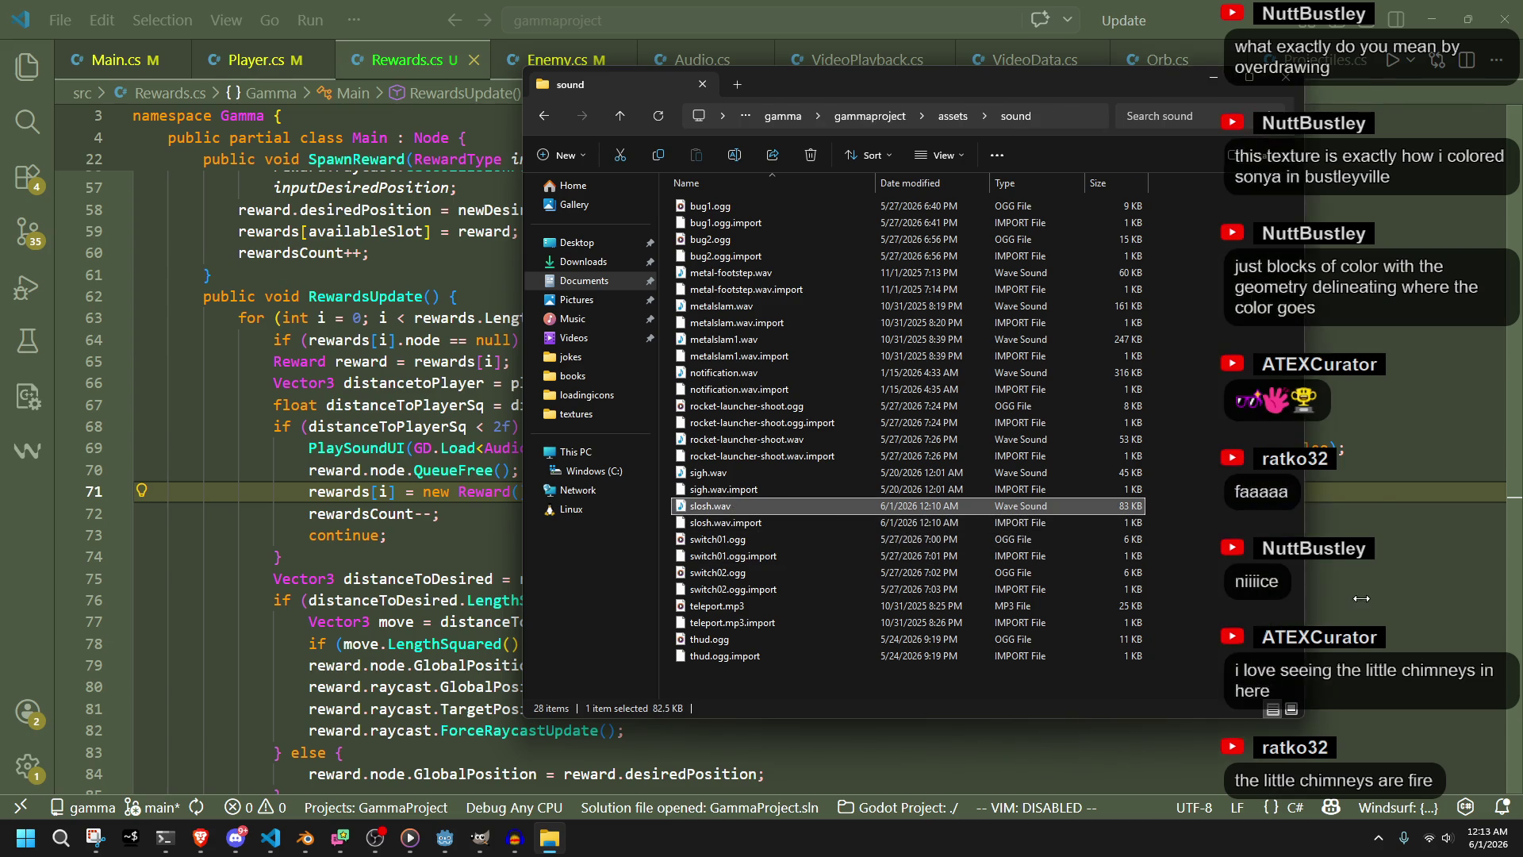
pyautogui.click(413, 514)
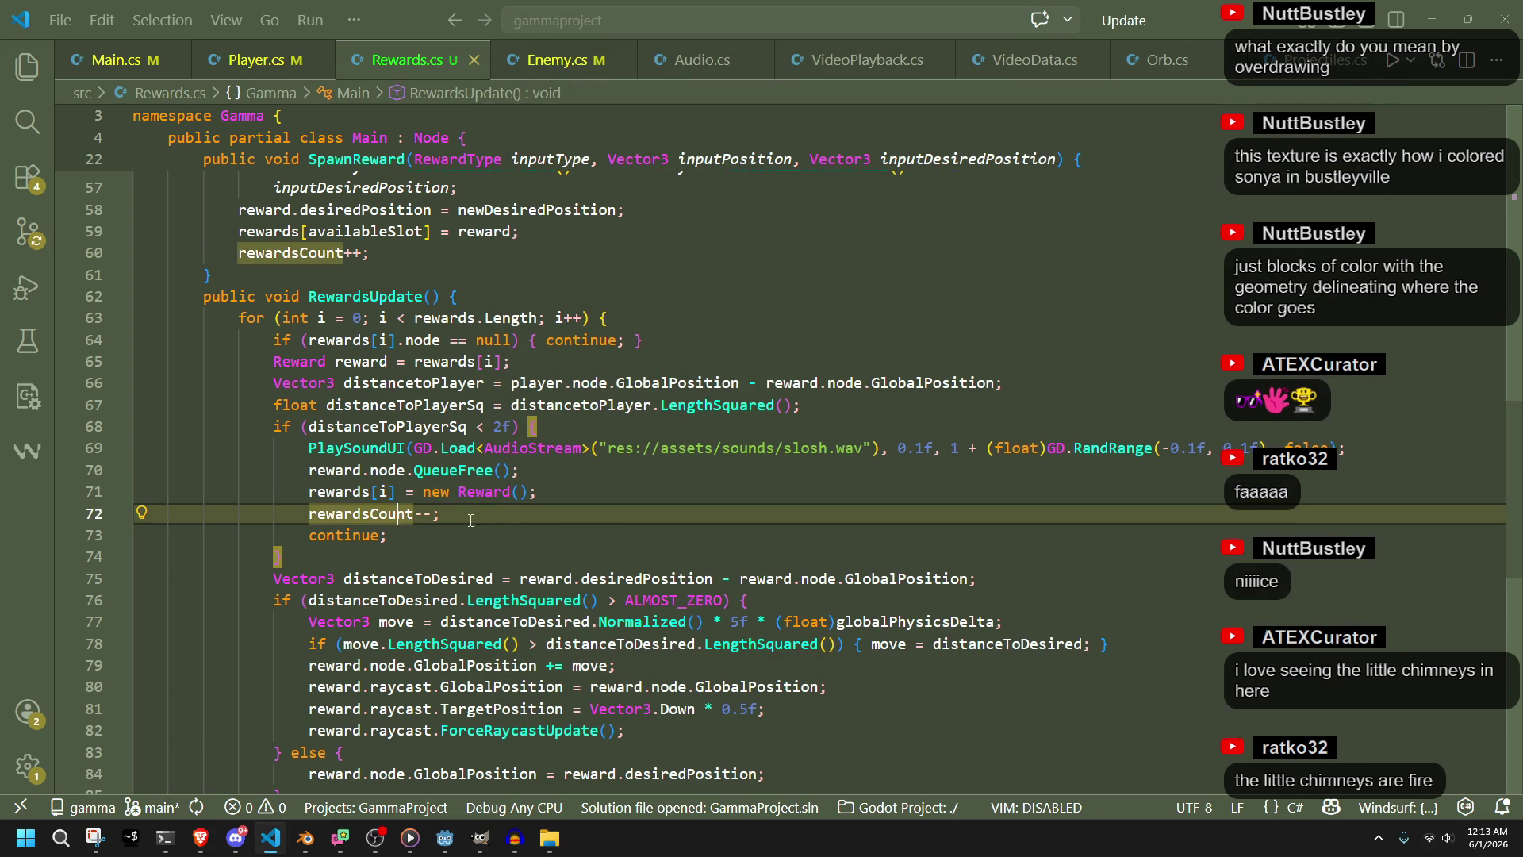
pyautogui.click(514, 470)
pyautogui.doubleClick(530, 456)
pyautogui.click(702, 520)
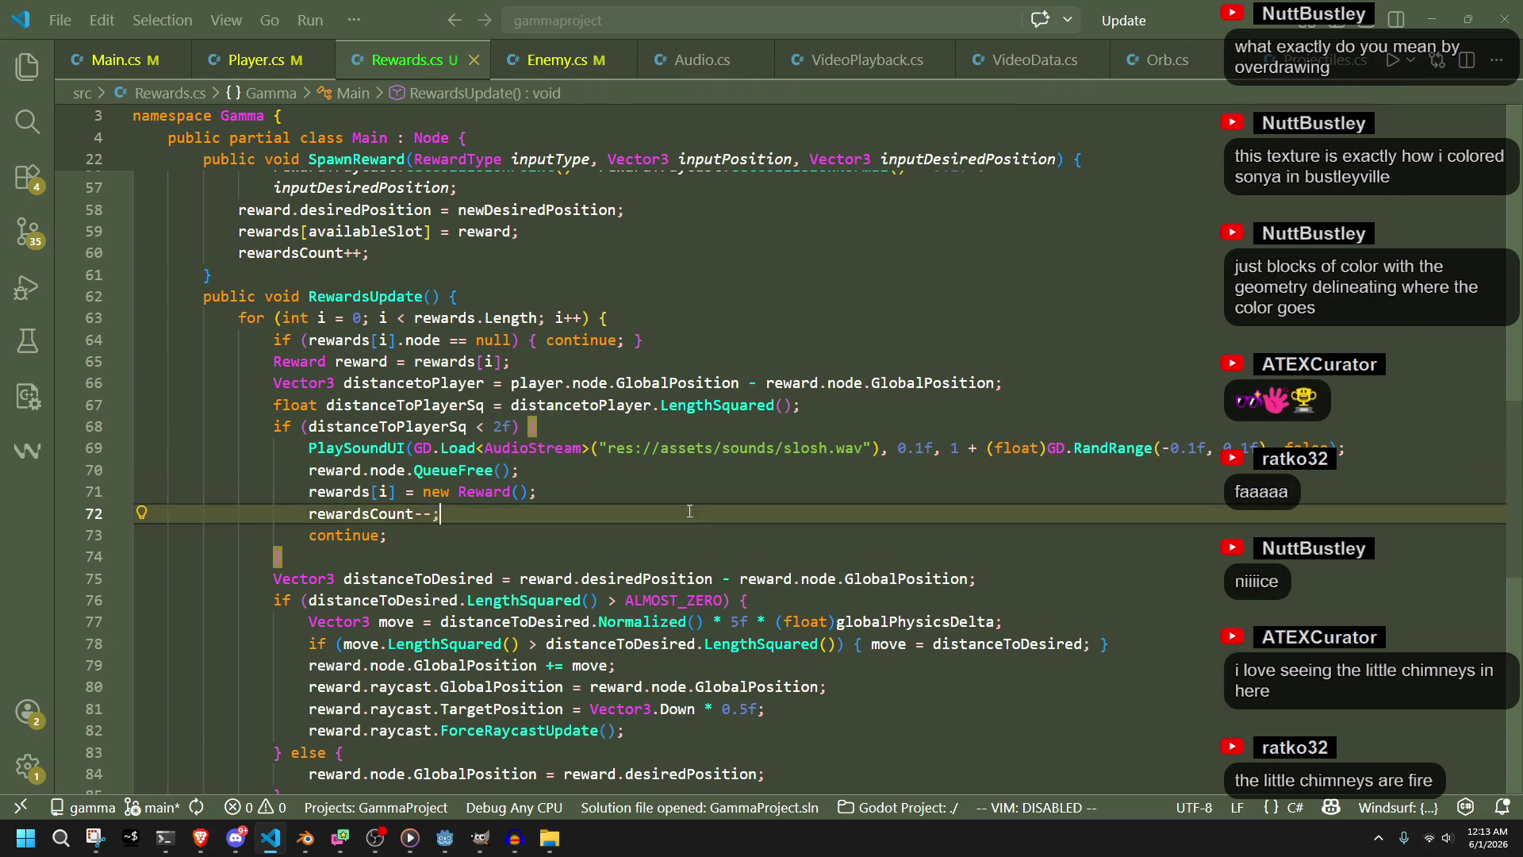
pyautogui.hotkey('alt', 'Left')
# Declare public static AudioStream sloshSFX loading slosh.wav below shootSFX in Main.cs
pyautogui.scroll(5, 861, 446)
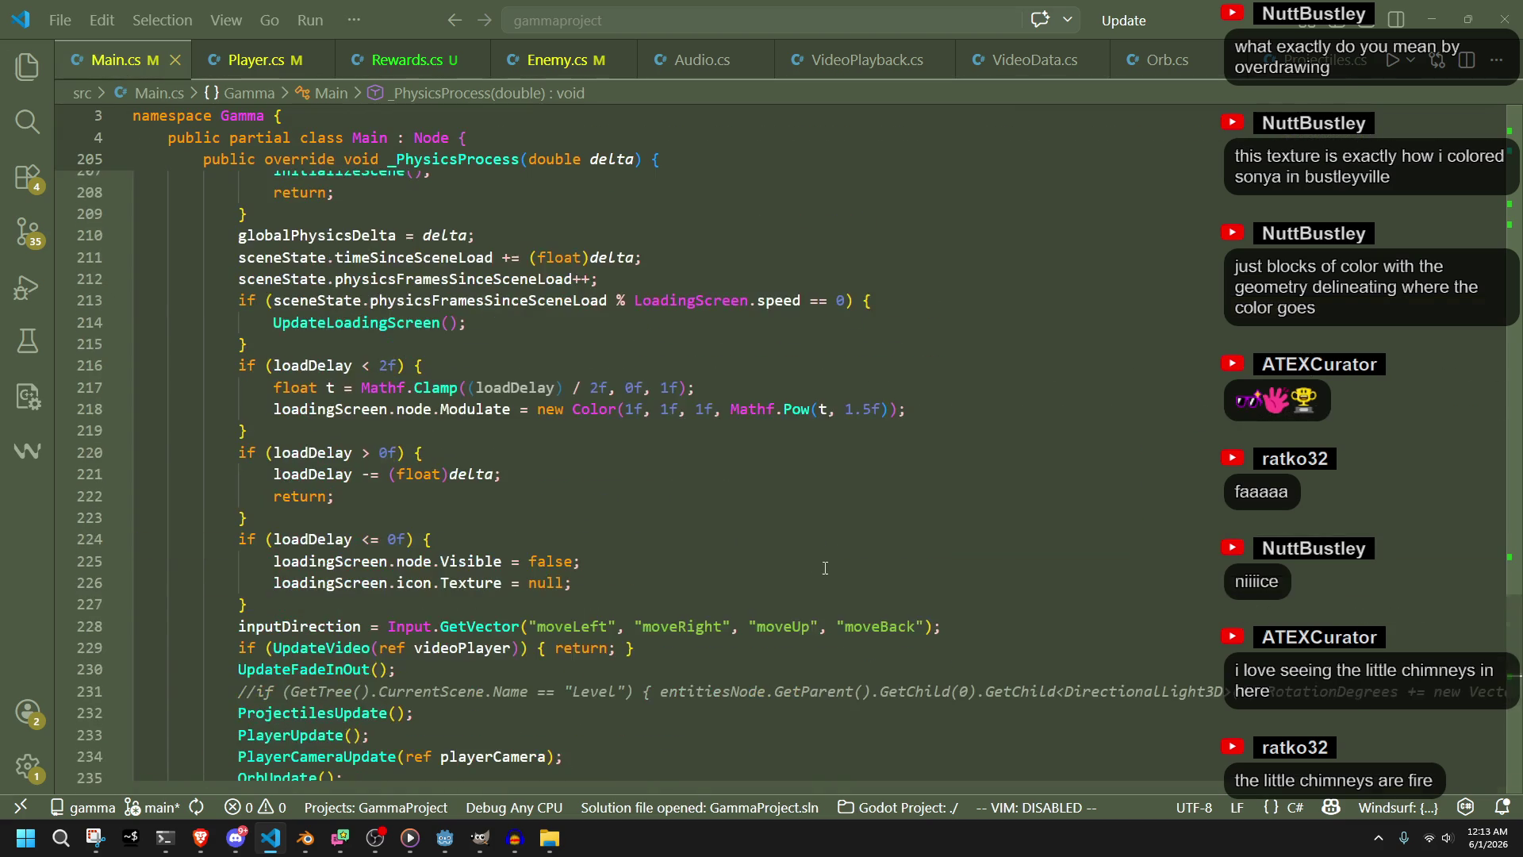
pyautogui.scroll(20, 1485, 635)
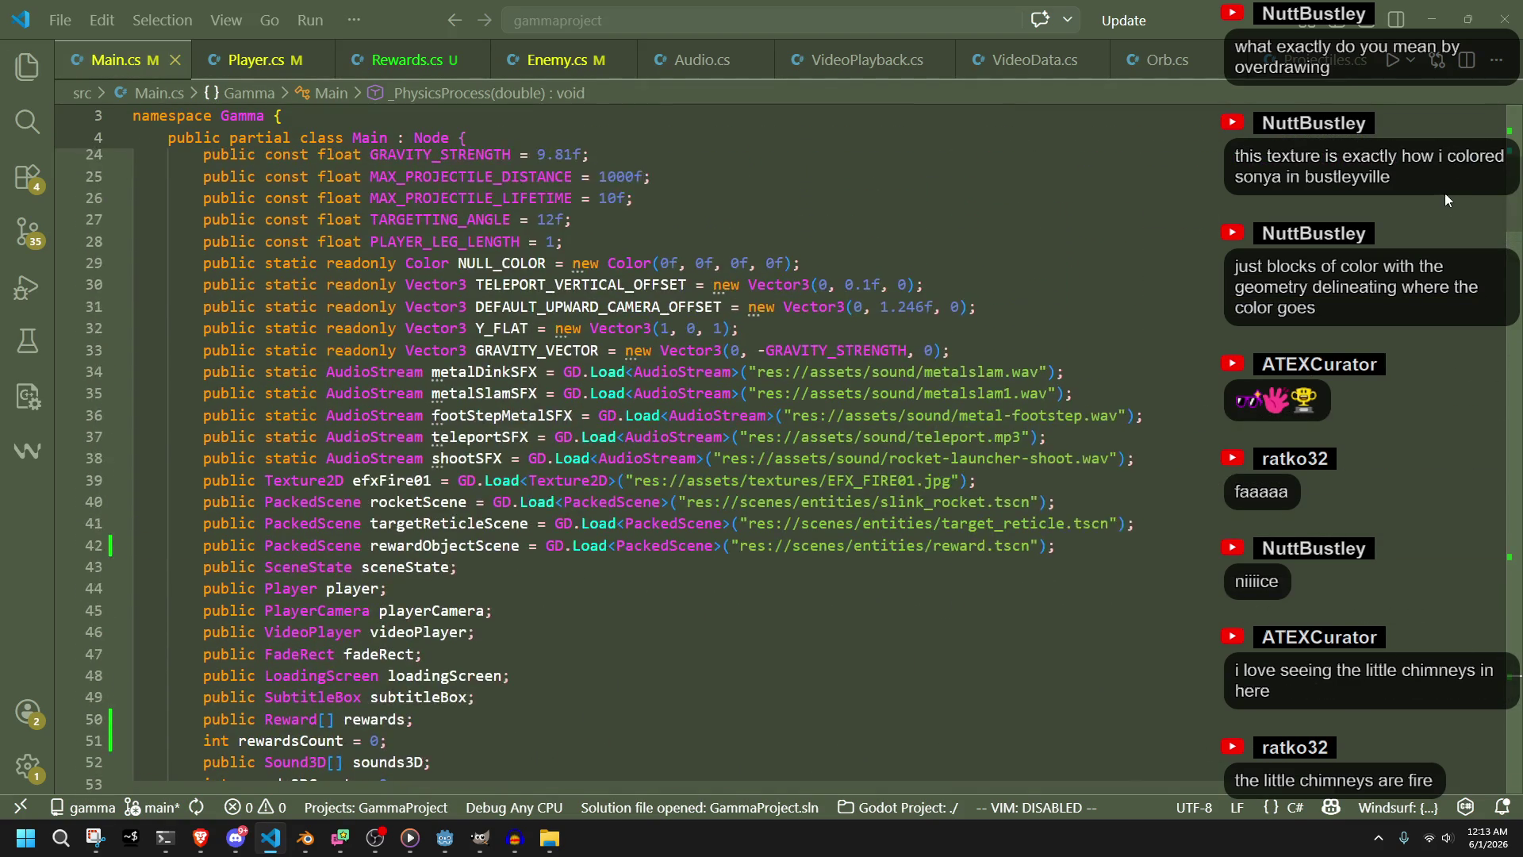
pyautogui.click(1140, 624)
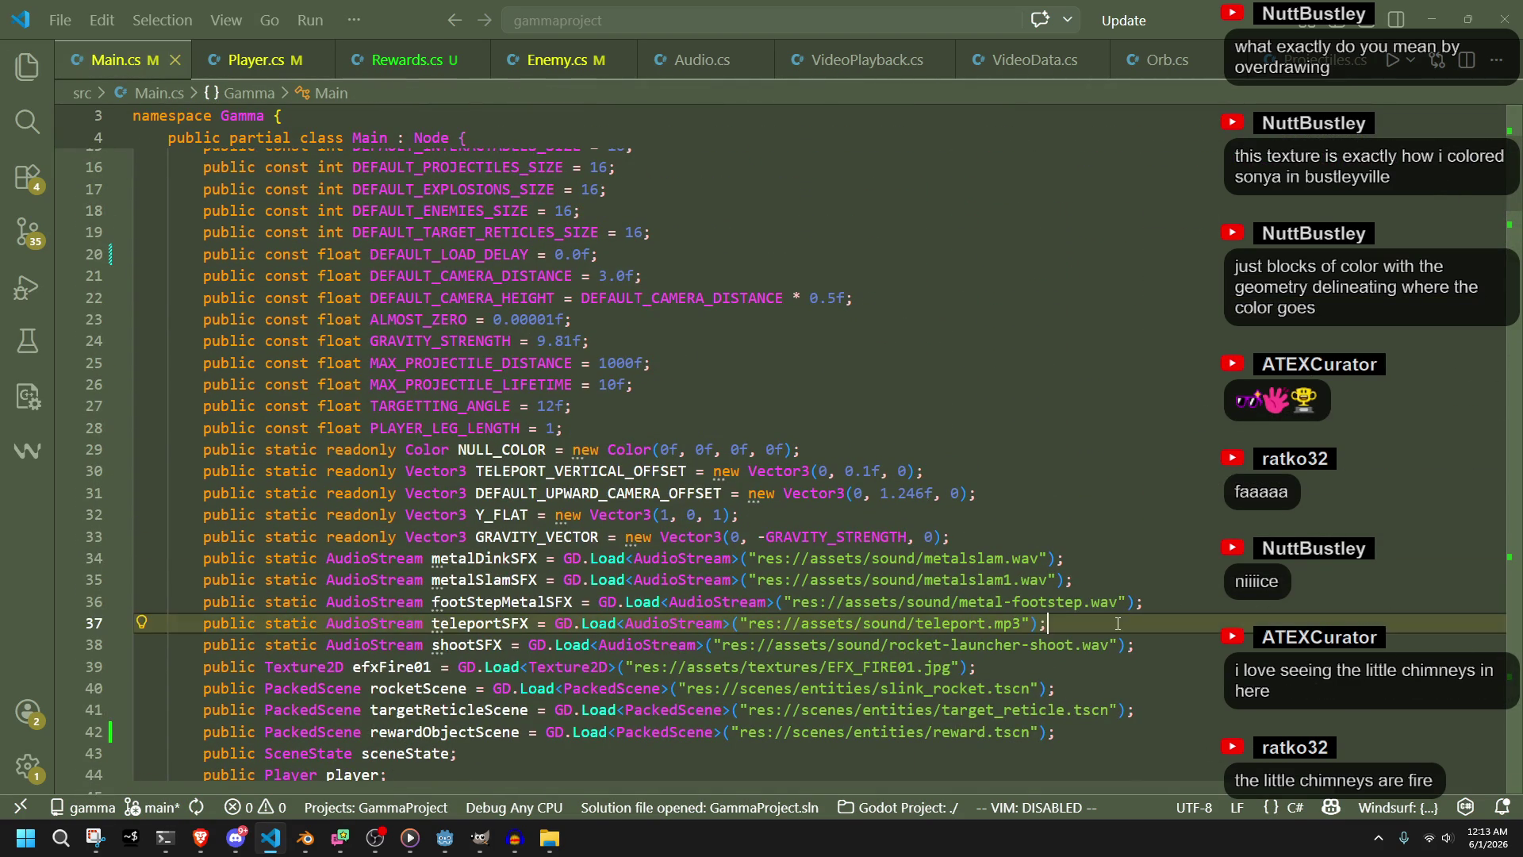
pyautogui.click(1177, 639)
pyautogui.press('Return')
pyautogui.write('p')
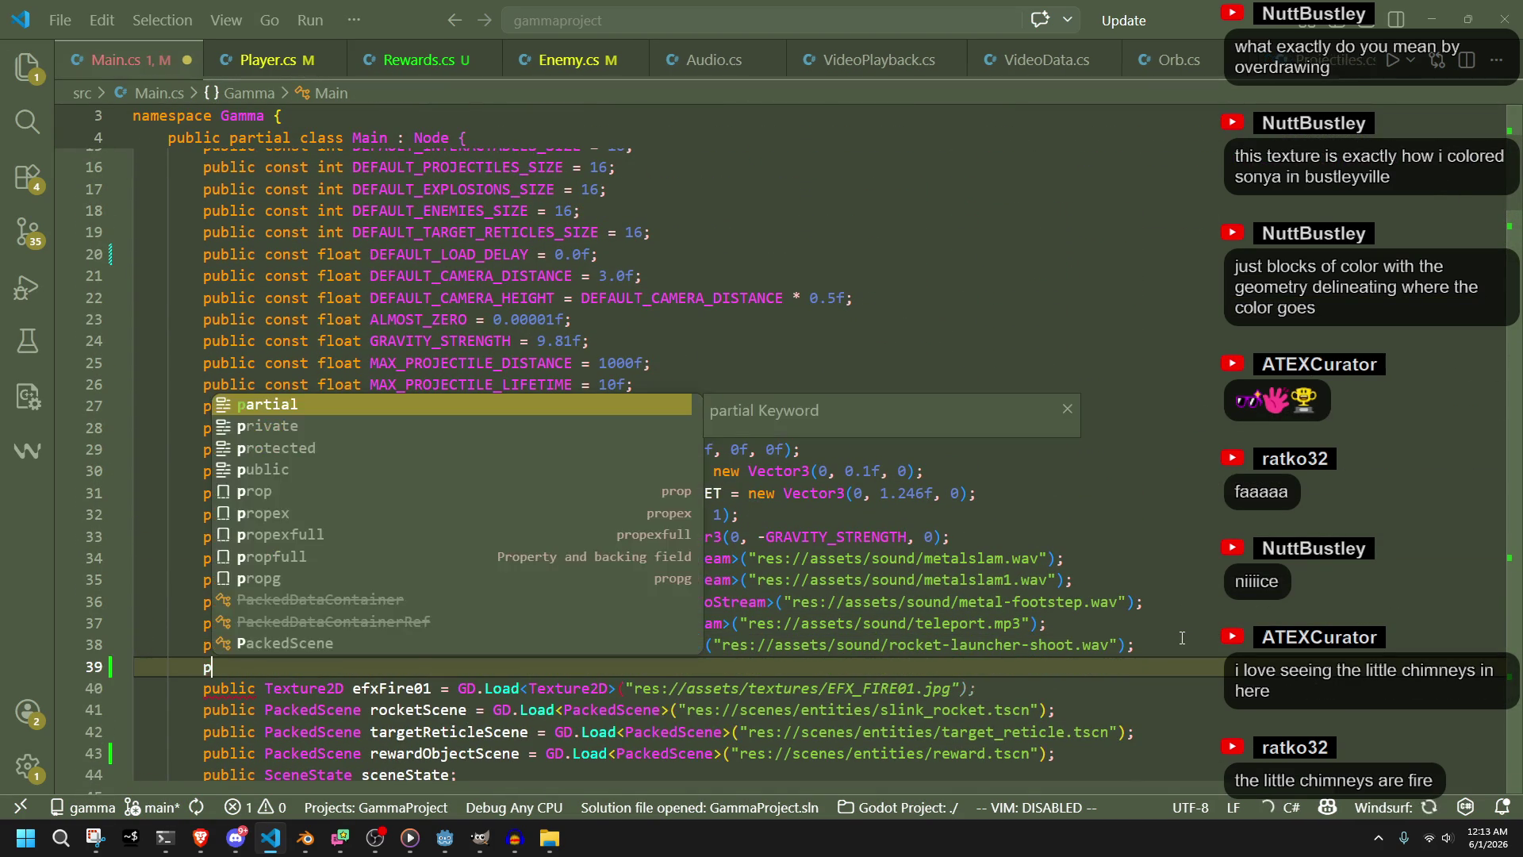
pyautogui.write('ublic static ')
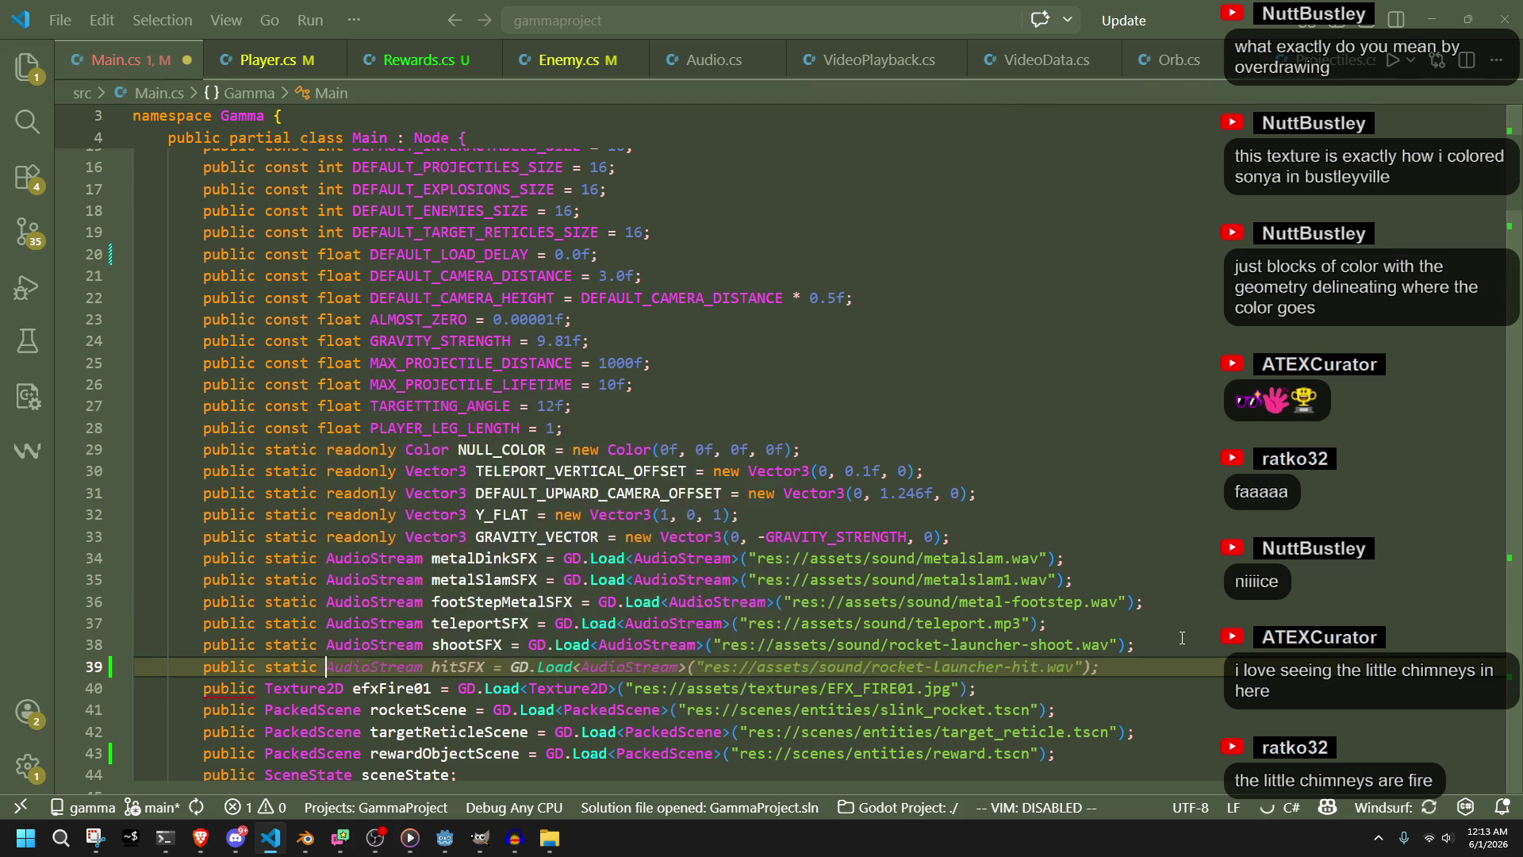
pyautogui.write('AudioS')
pyautogui.press('Return')
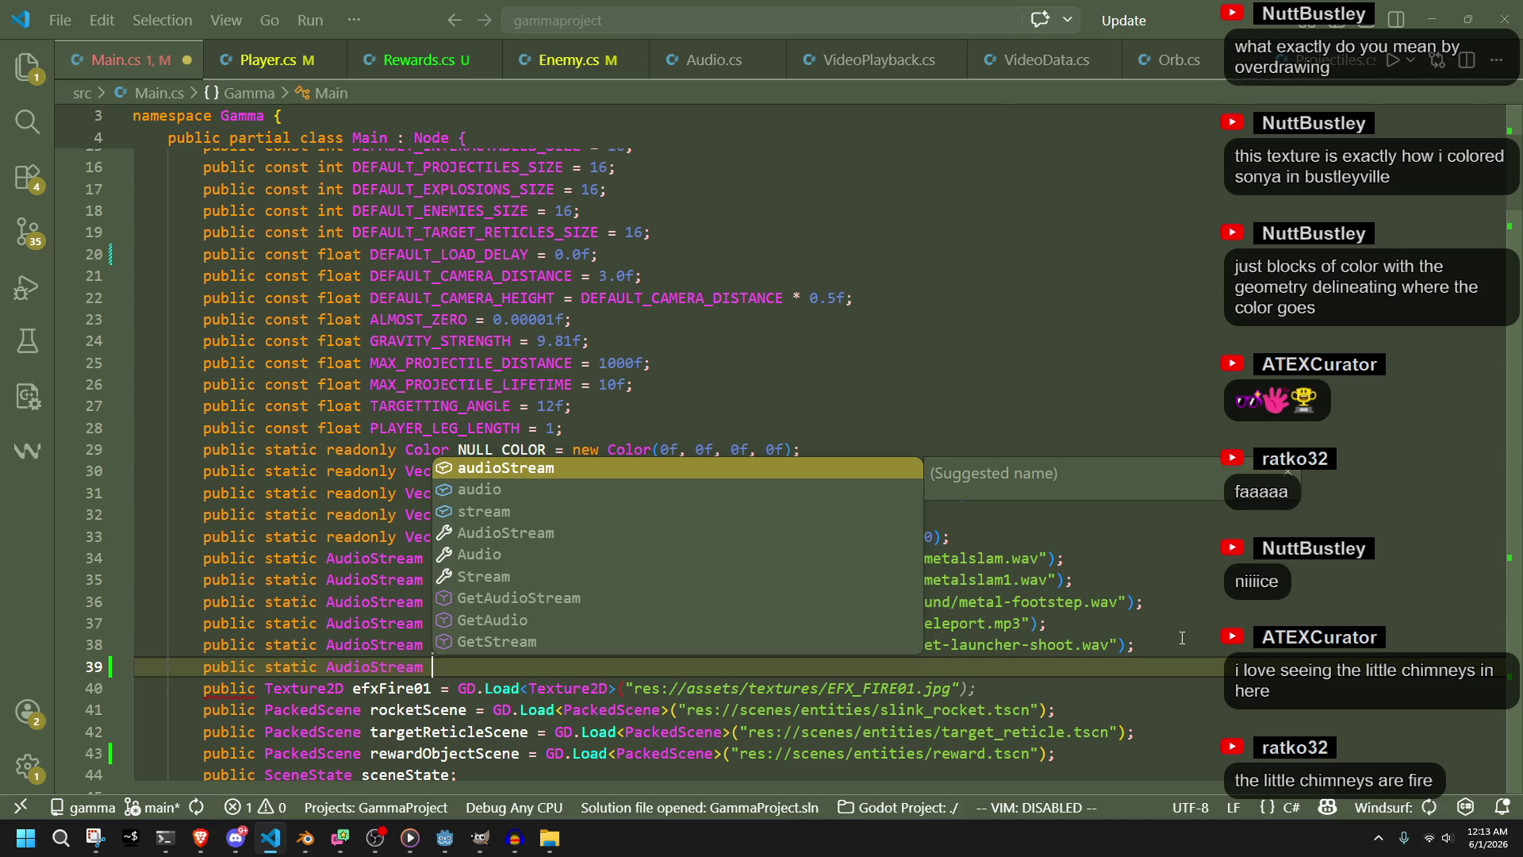
pyautogui.write('sloshSFX')
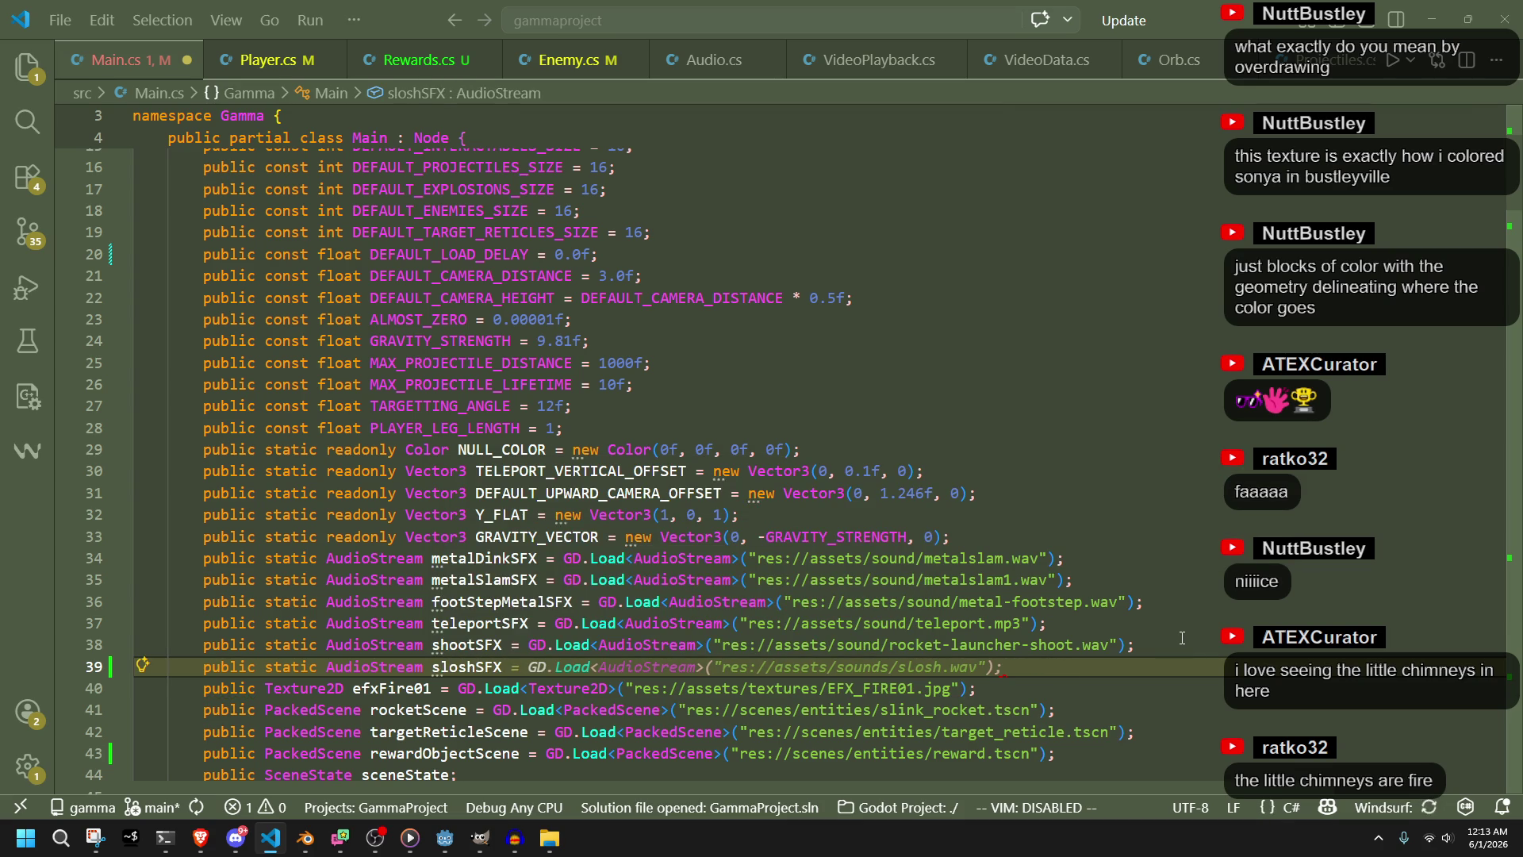
pyautogui.press('Tab')
pyautogui.click(1182, 638)
pyautogui.click(1198, 681)
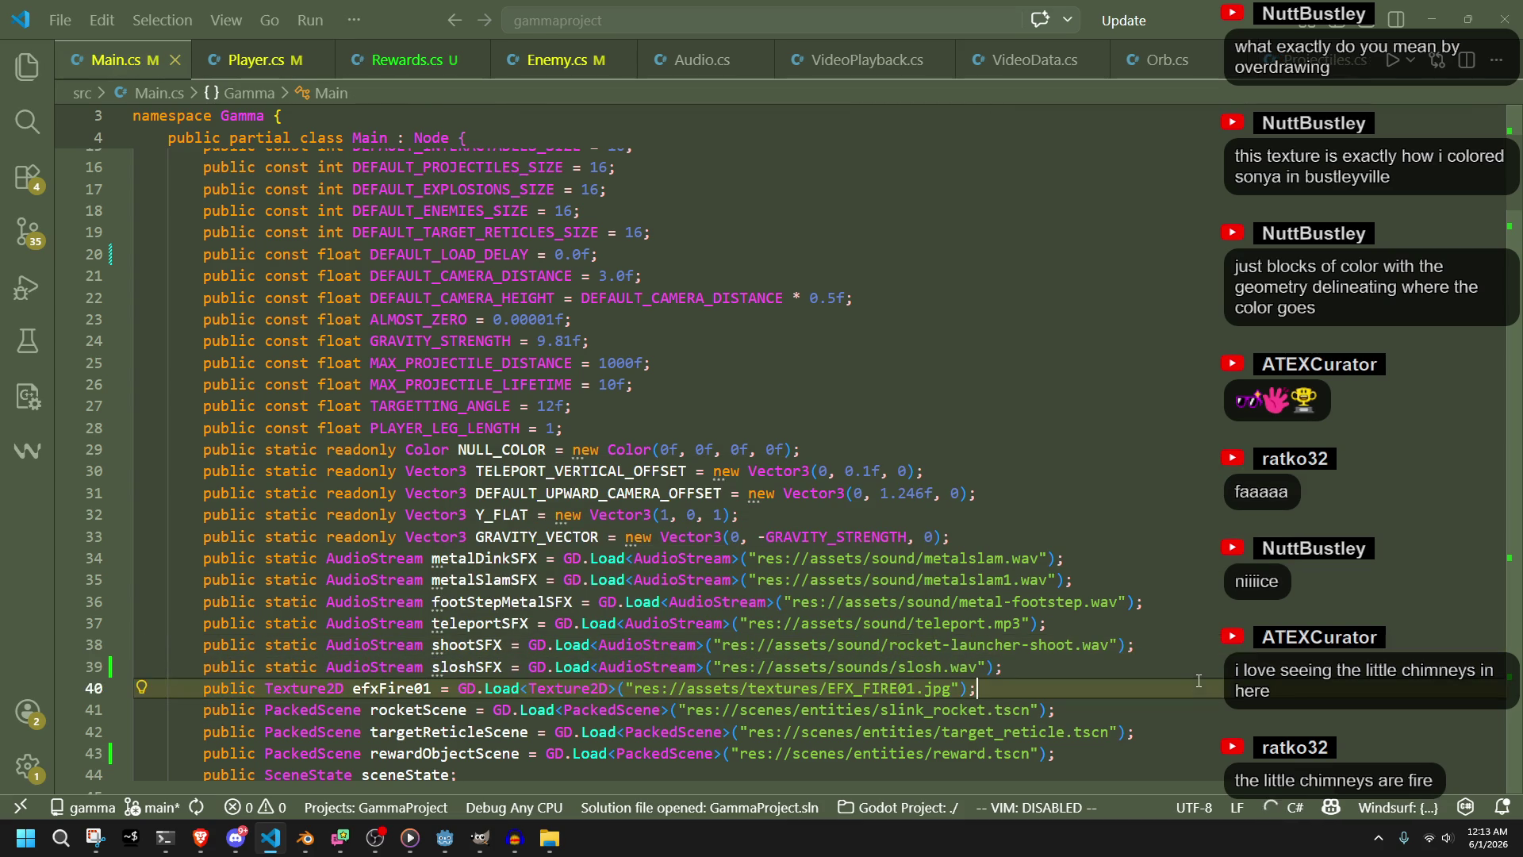
# Replace the GD.Load call on line 69 of Rewards.cs with sloshSFX
pyautogui.doubleClick(461, 667)
pyautogui.hotkey('ctrl', 'c')
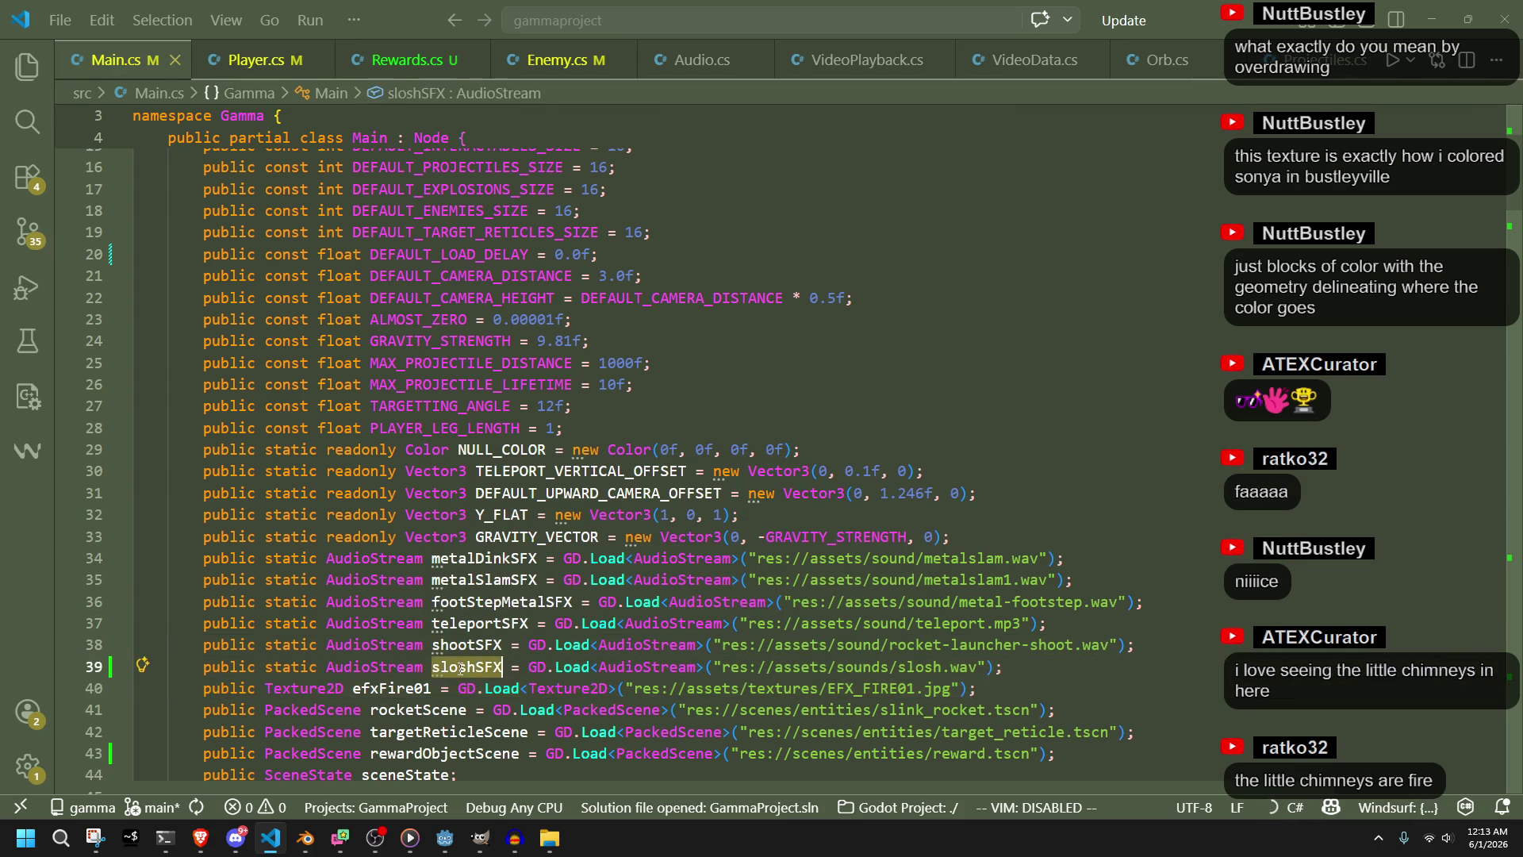
pyautogui.hotkey('ctrl', 'Tab')
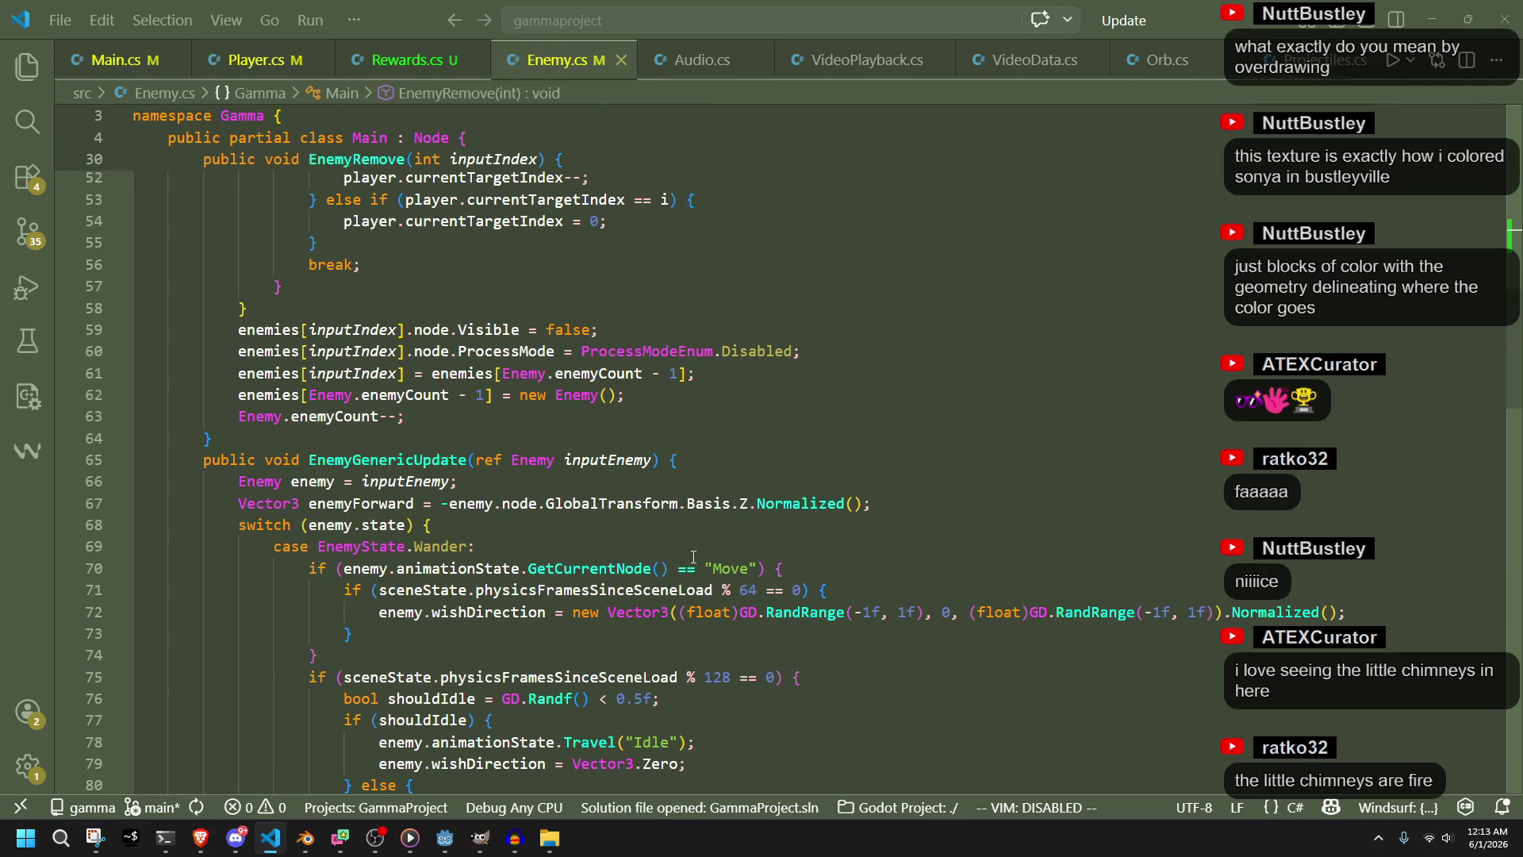
pyautogui.click(763, 628)
pyautogui.hotkey('ctrl', 'pageup')
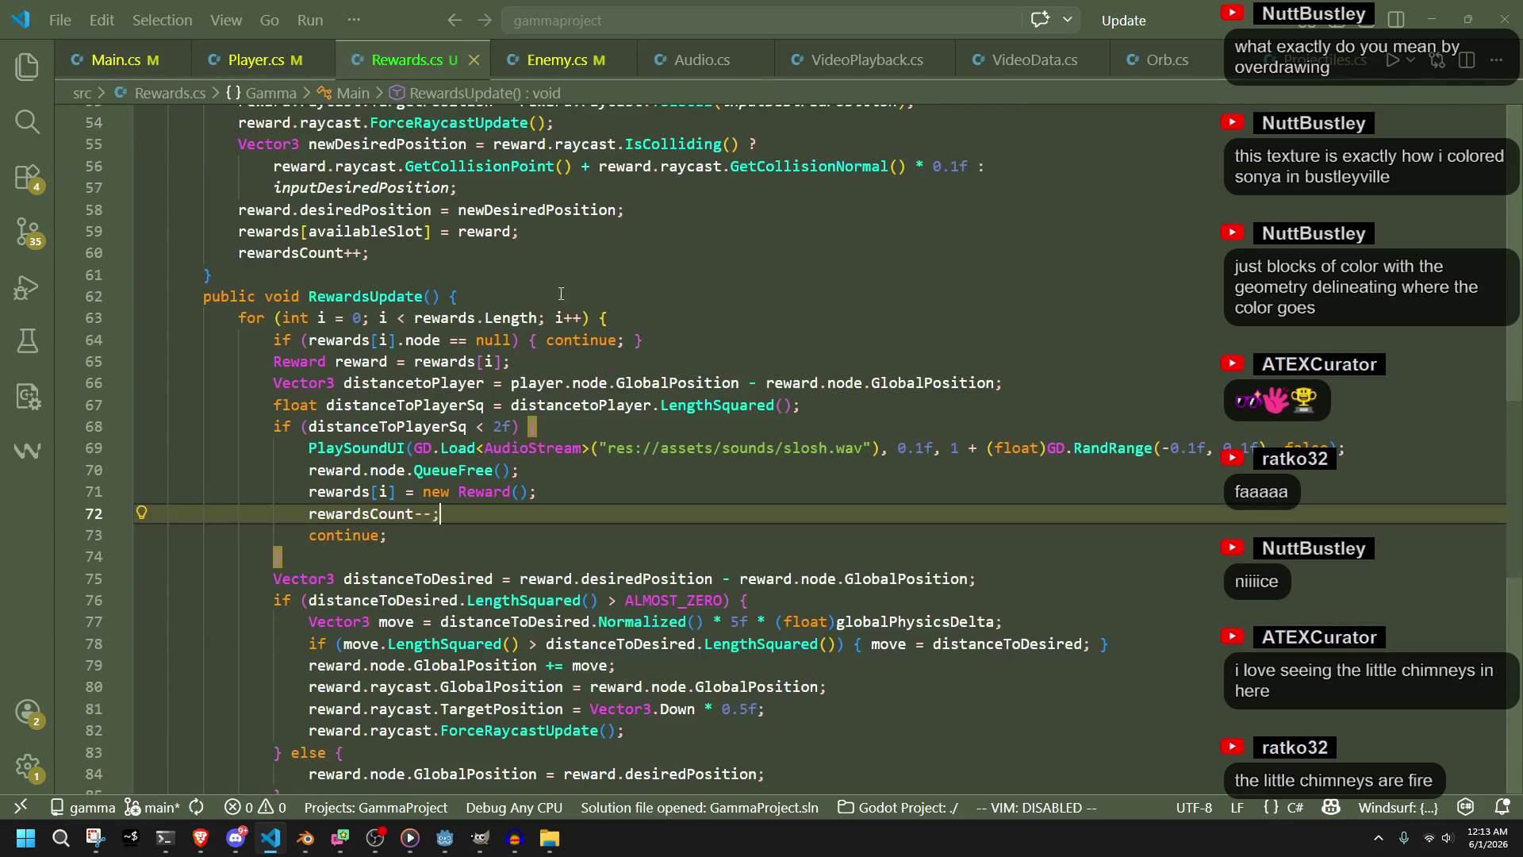
pyautogui.moveTo(882, 450); pyautogui.dragTo(413, 450)
pyautogui.hotkey('ctrl', 'v')
pyautogui.click(606, 521)
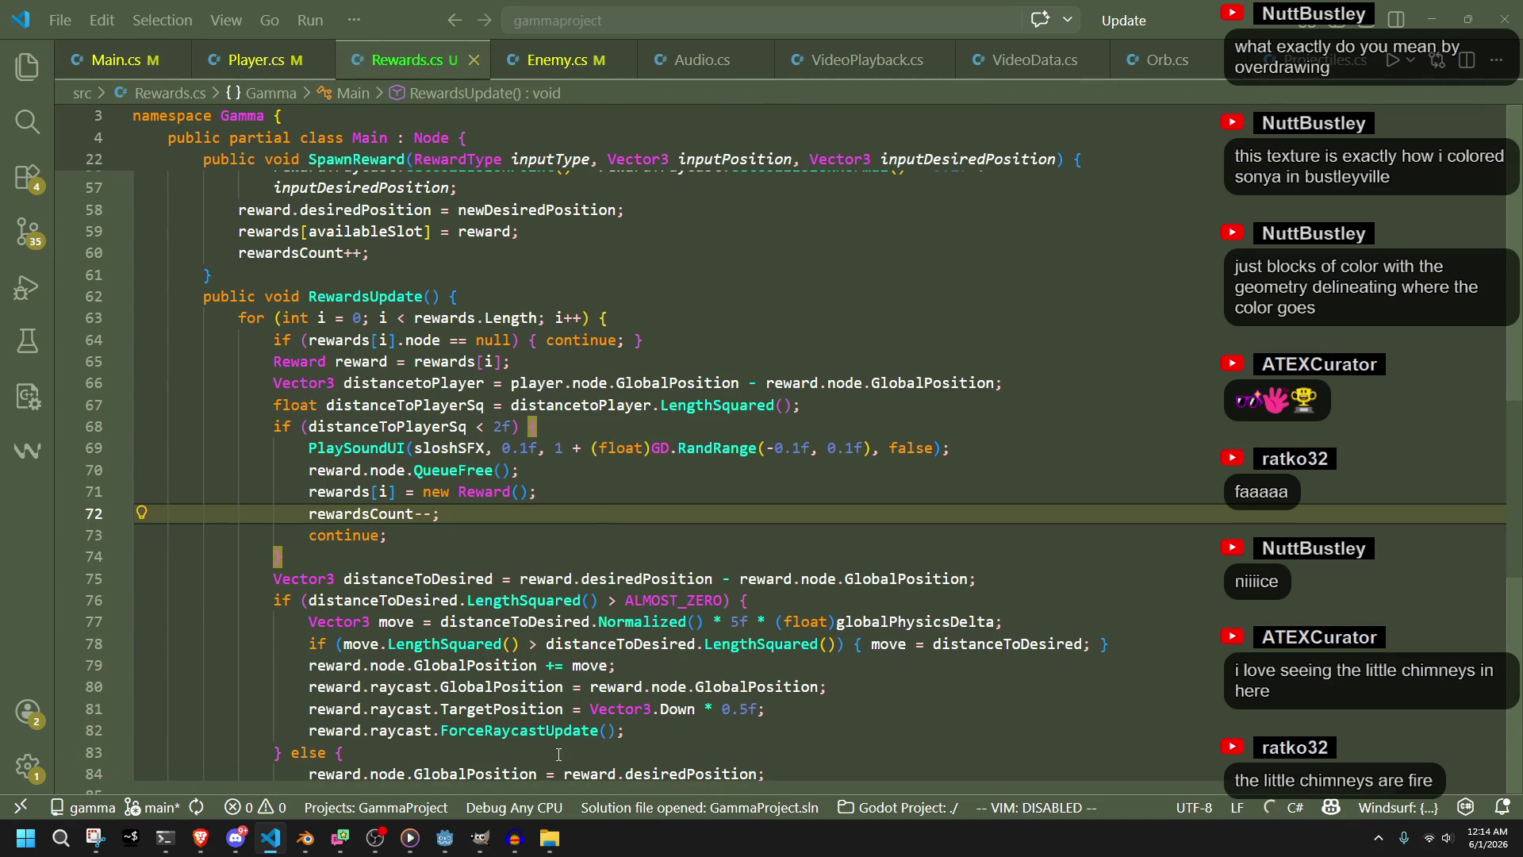
# Run the game, stop it, and show the debugger's slosh.wav errors
pyautogui.click(445, 838)
pyautogui.click(1419, 34)
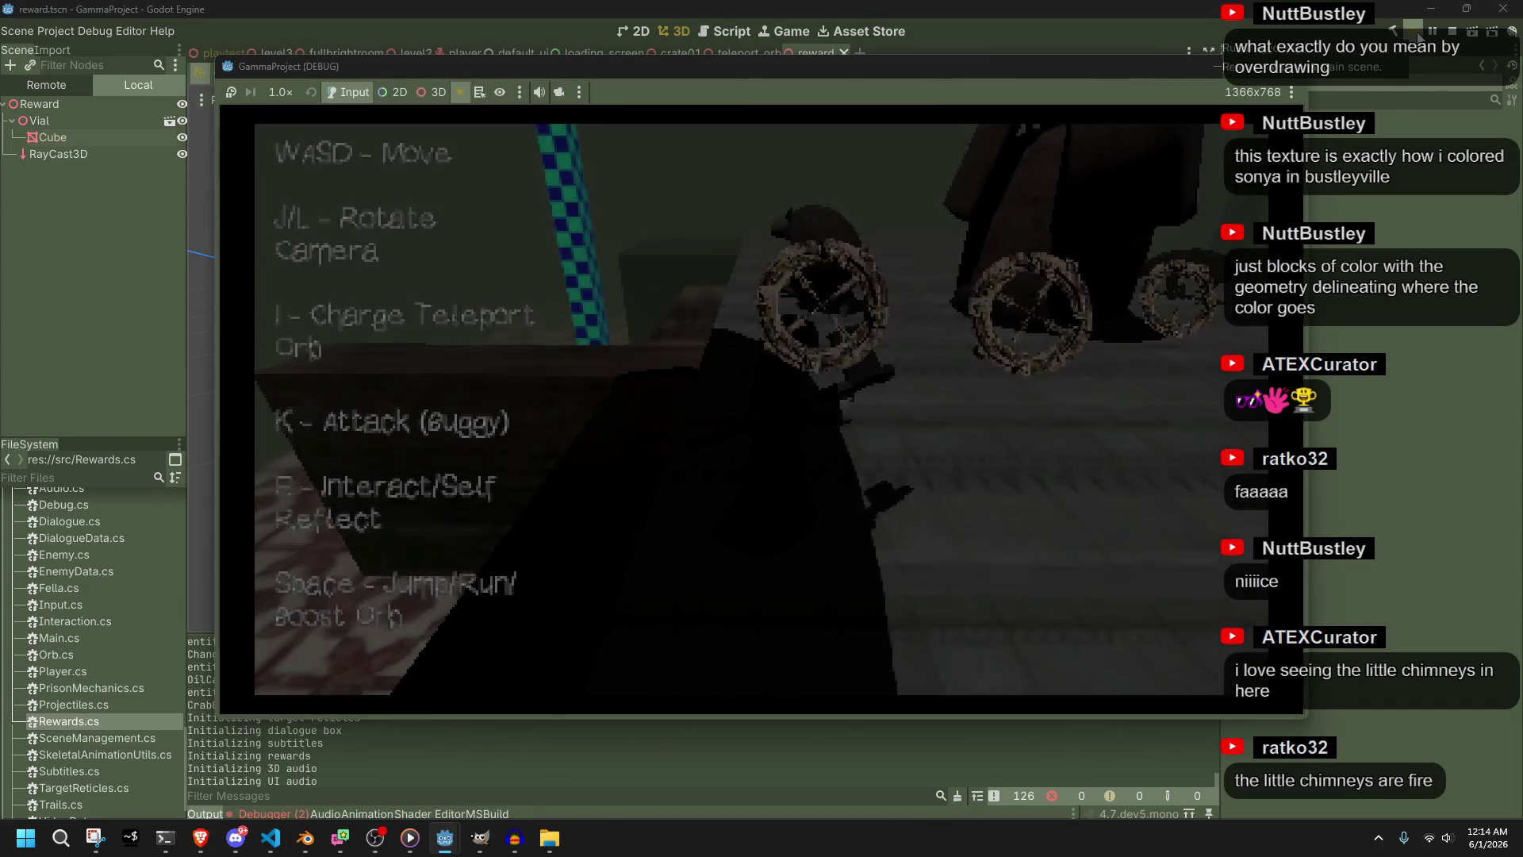
pyautogui.click(1452, 31)
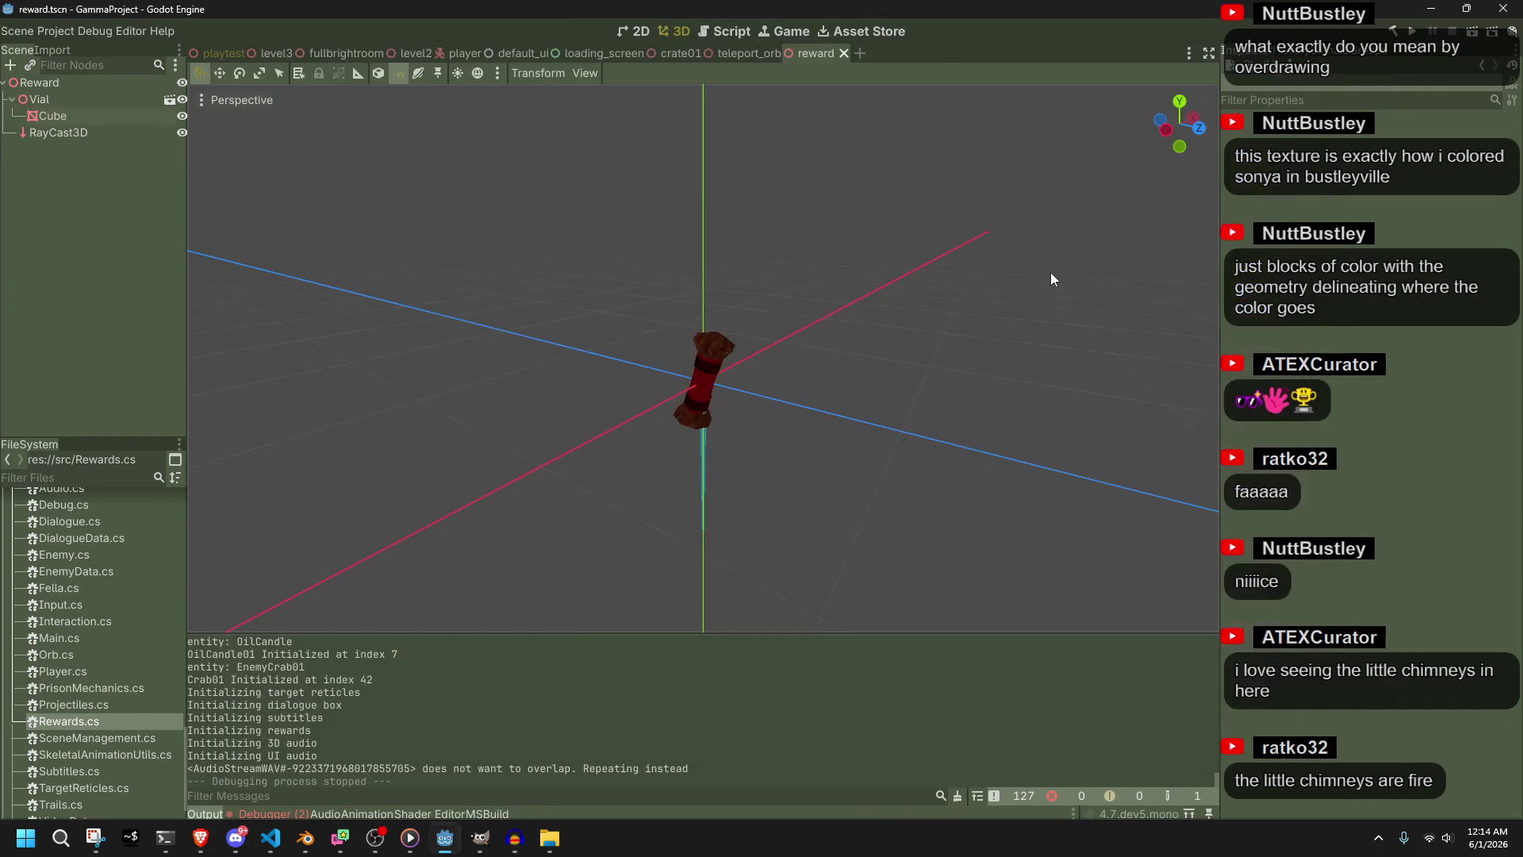
pyautogui.click(267, 815)
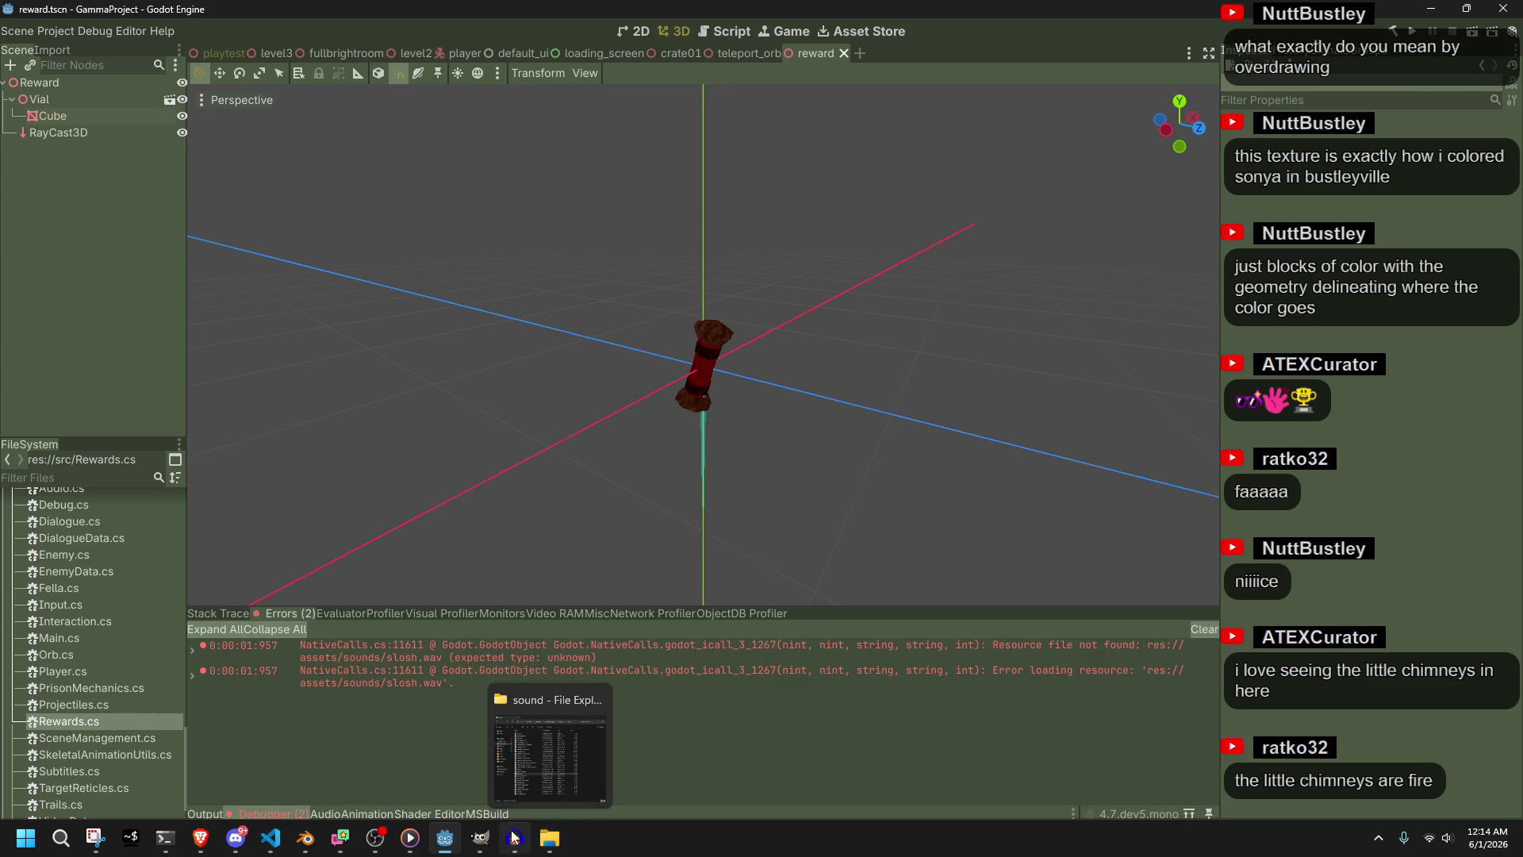
# Play slosh.wav from the sound folder, close the player, and return to Godot
pyautogui.click(549, 838)
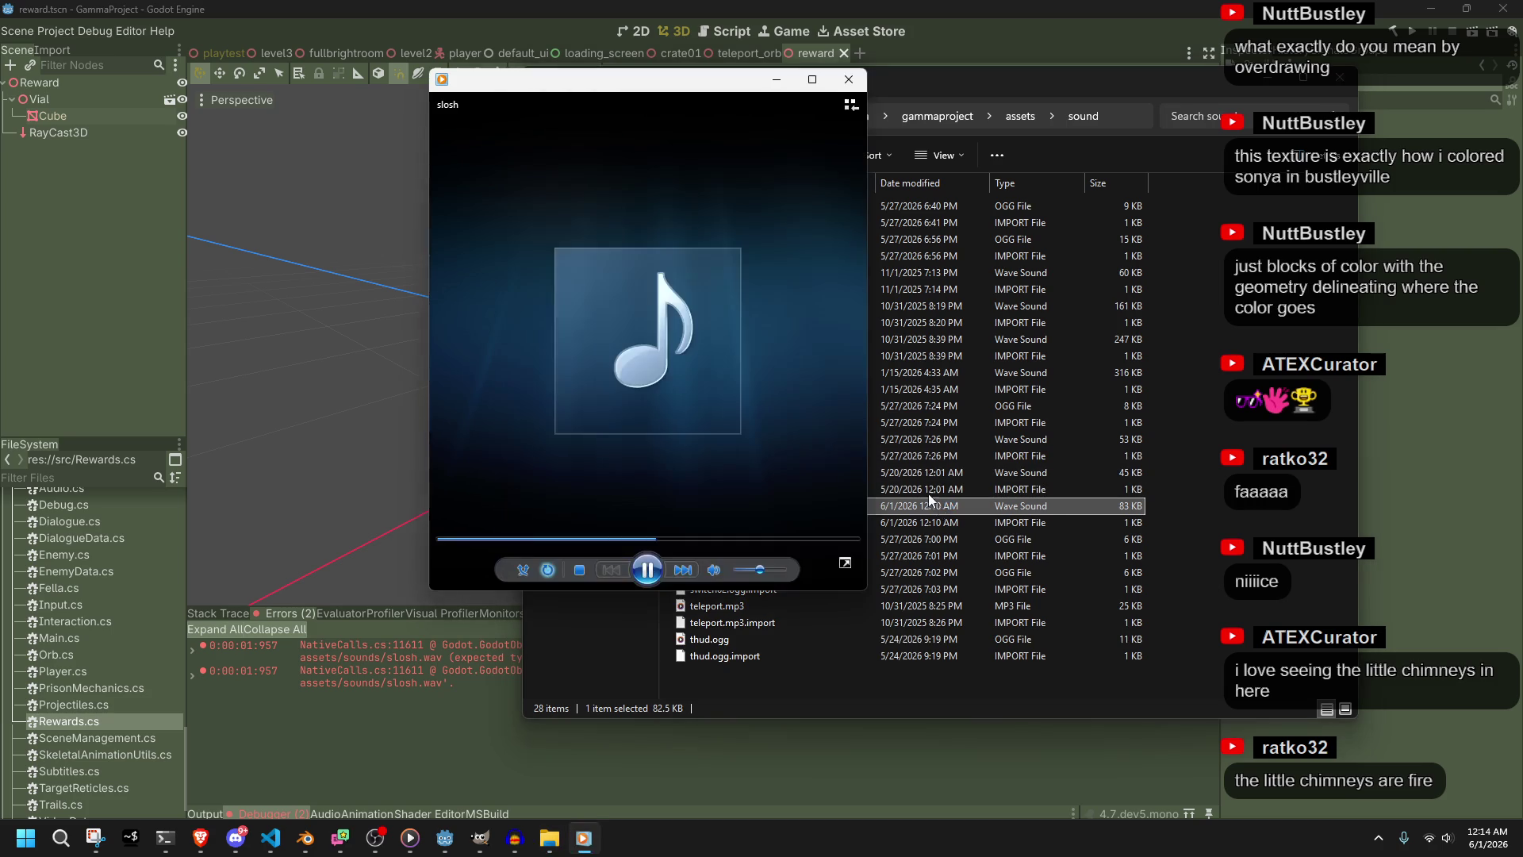
pyautogui.click(848, 81)
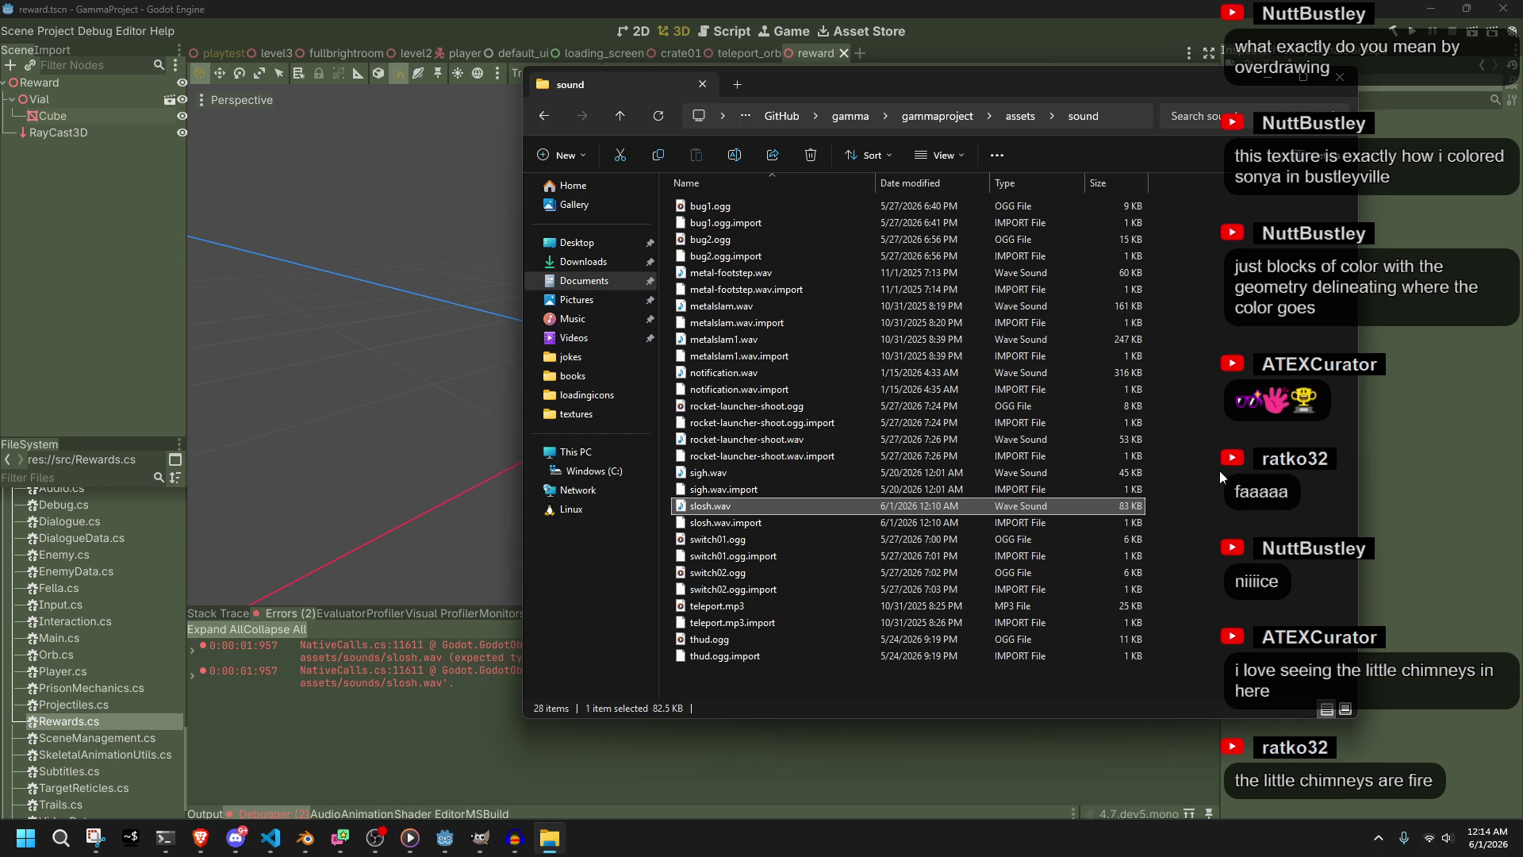
pyautogui.click(151, 684)
pyautogui.scroll(-1, 112, 679)
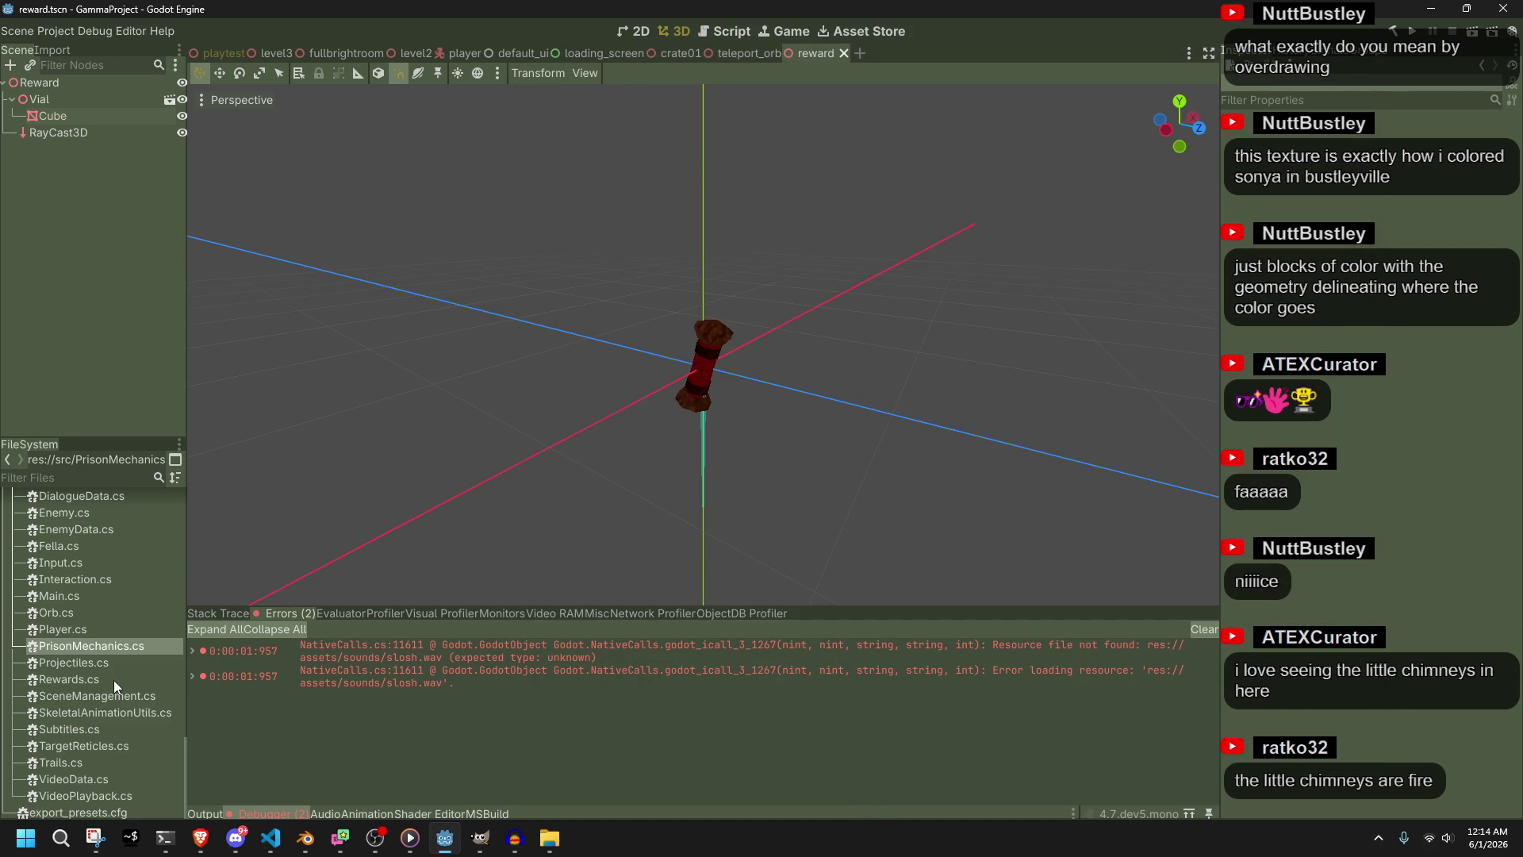
# Expand res://assets/sound in the FileSystem dock, open slosh.wav's context menu, and return to the code
pyautogui.scroll(10, 113, 679)
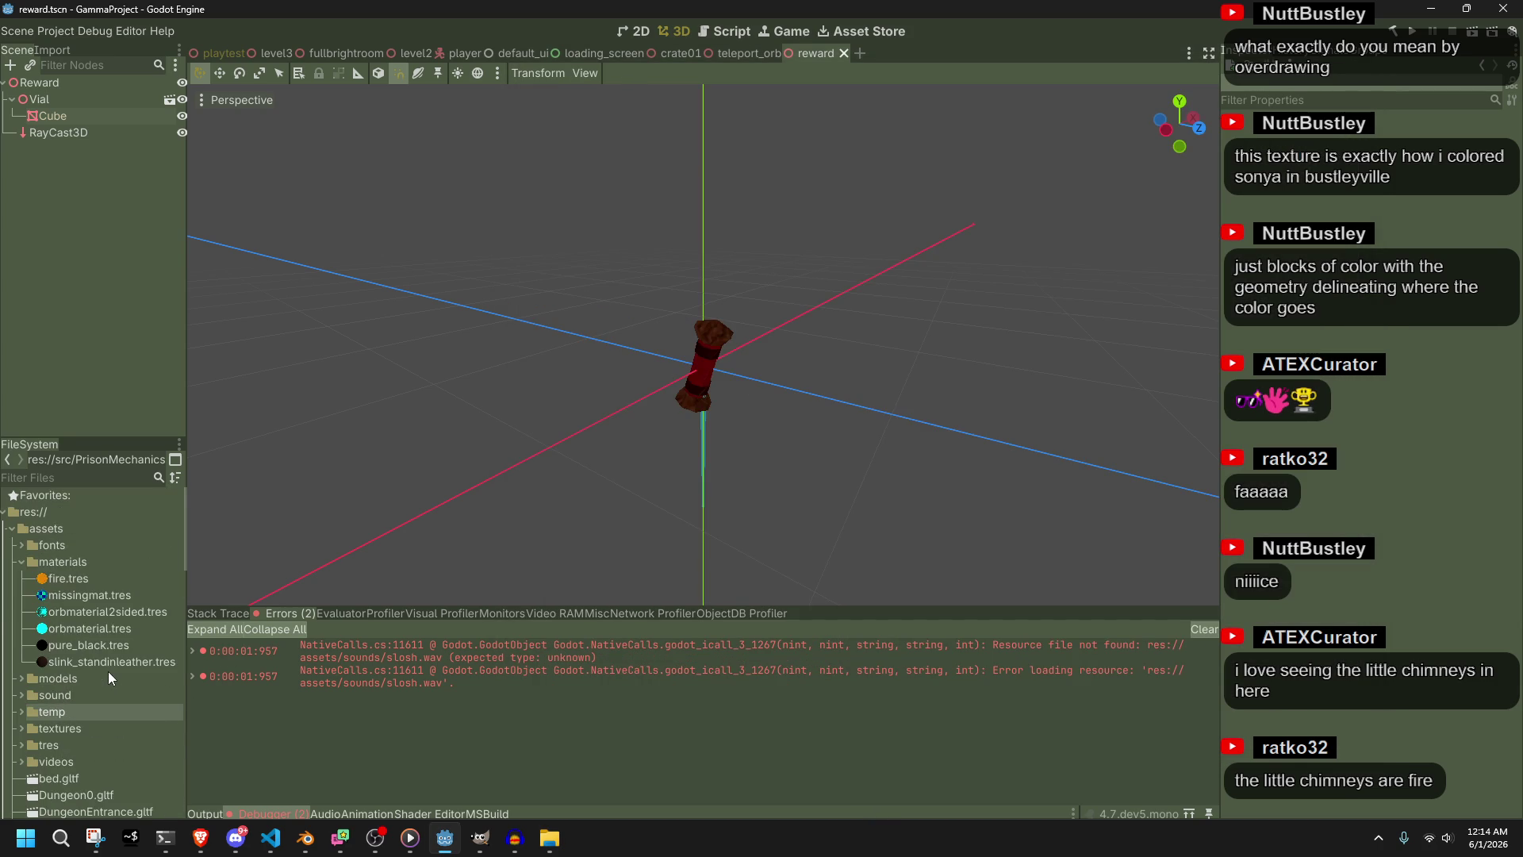
pyautogui.scroll(-1, 108, 671)
pyautogui.click(20, 656)
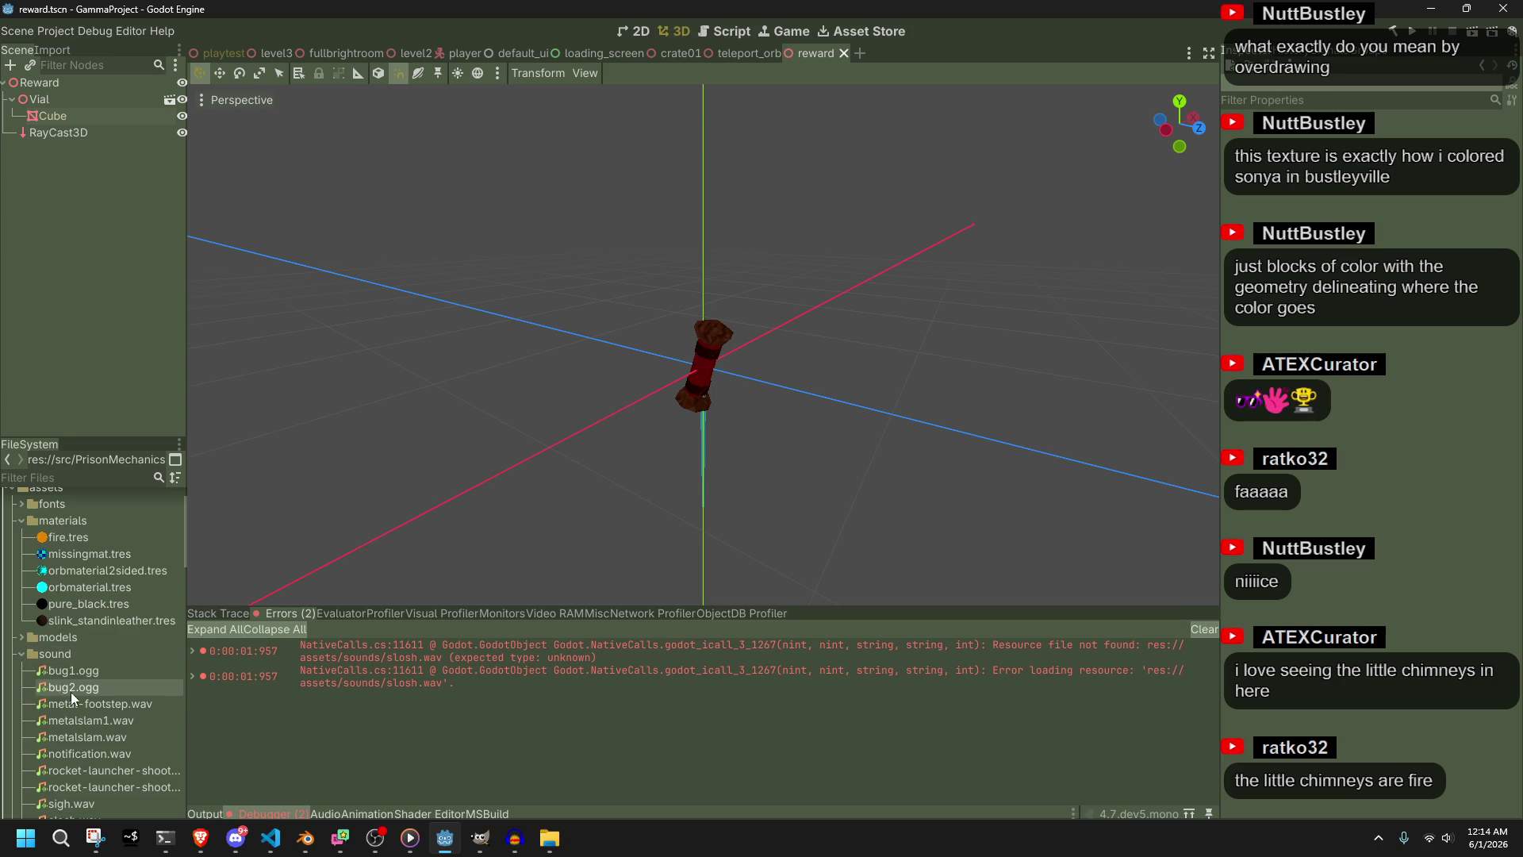
pyautogui.scroll(-1, 64, 690)
pyautogui.rightClick(92, 776)
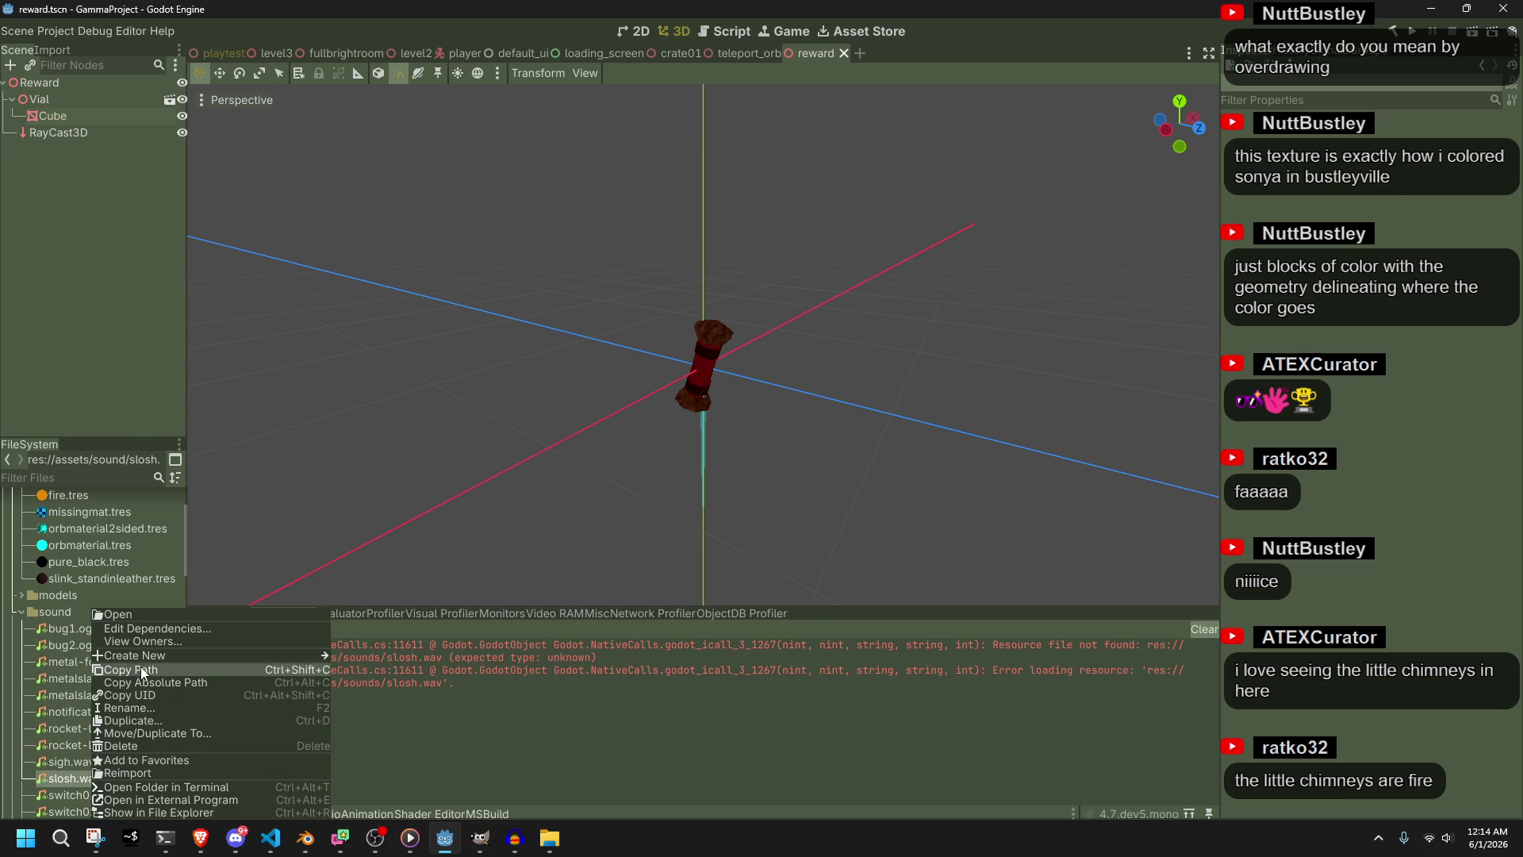
pyautogui.hotkey('alt', 'Tab')
pyautogui.hotkey('alt', 'Tab')
# Correct the sloshSFX path to res://assets/sound/slosh.wav, save Main.cs, and rebuild in Godot
pyautogui.keyDown('ctrl'); pyautogui.click(357, 449); pyautogui.keyUp('ctrl')
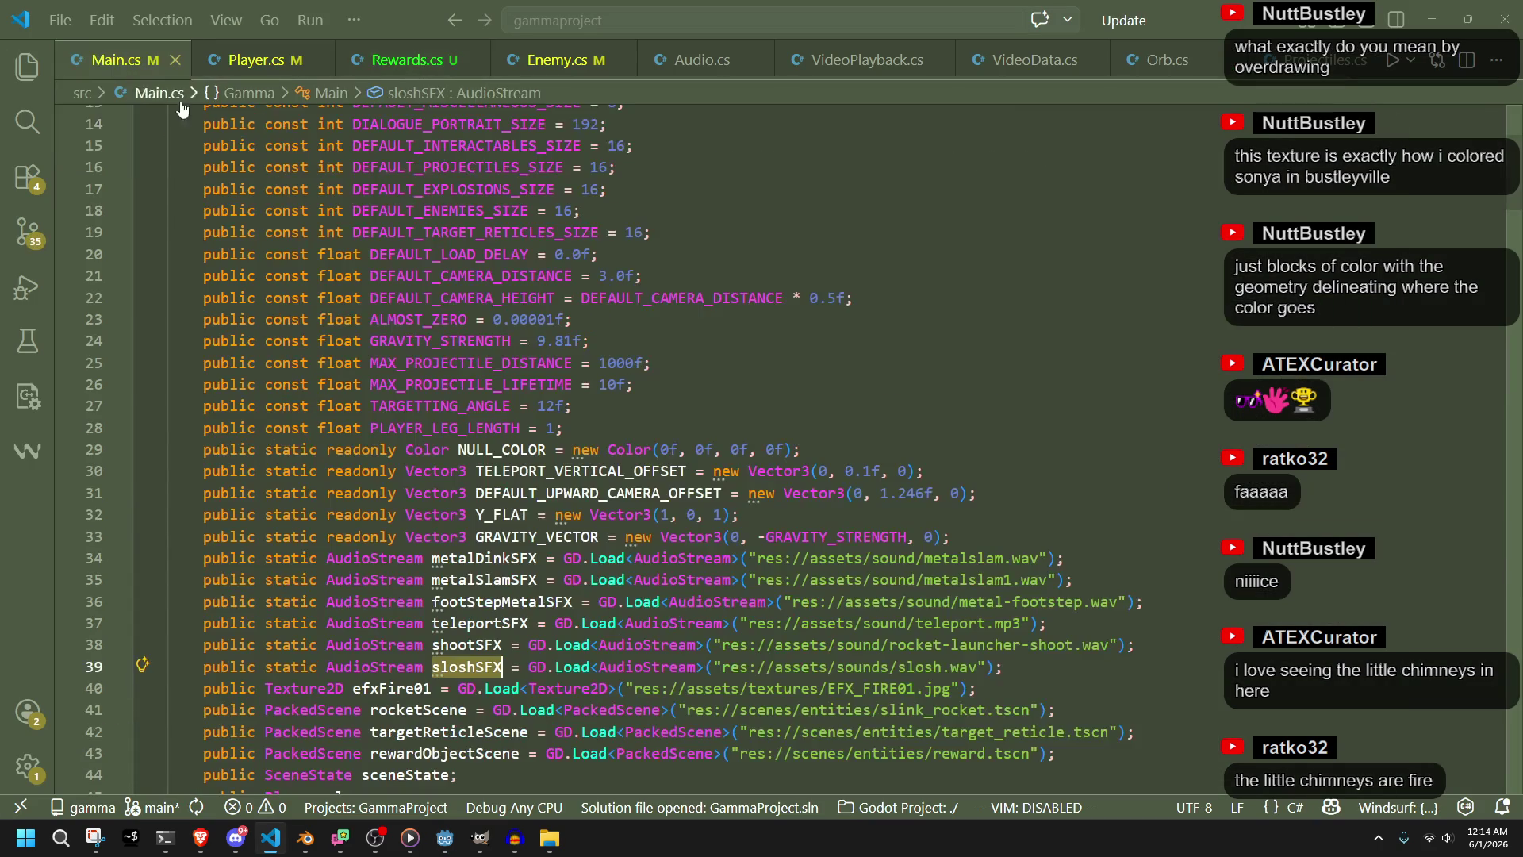
pyautogui.click(894, 666)
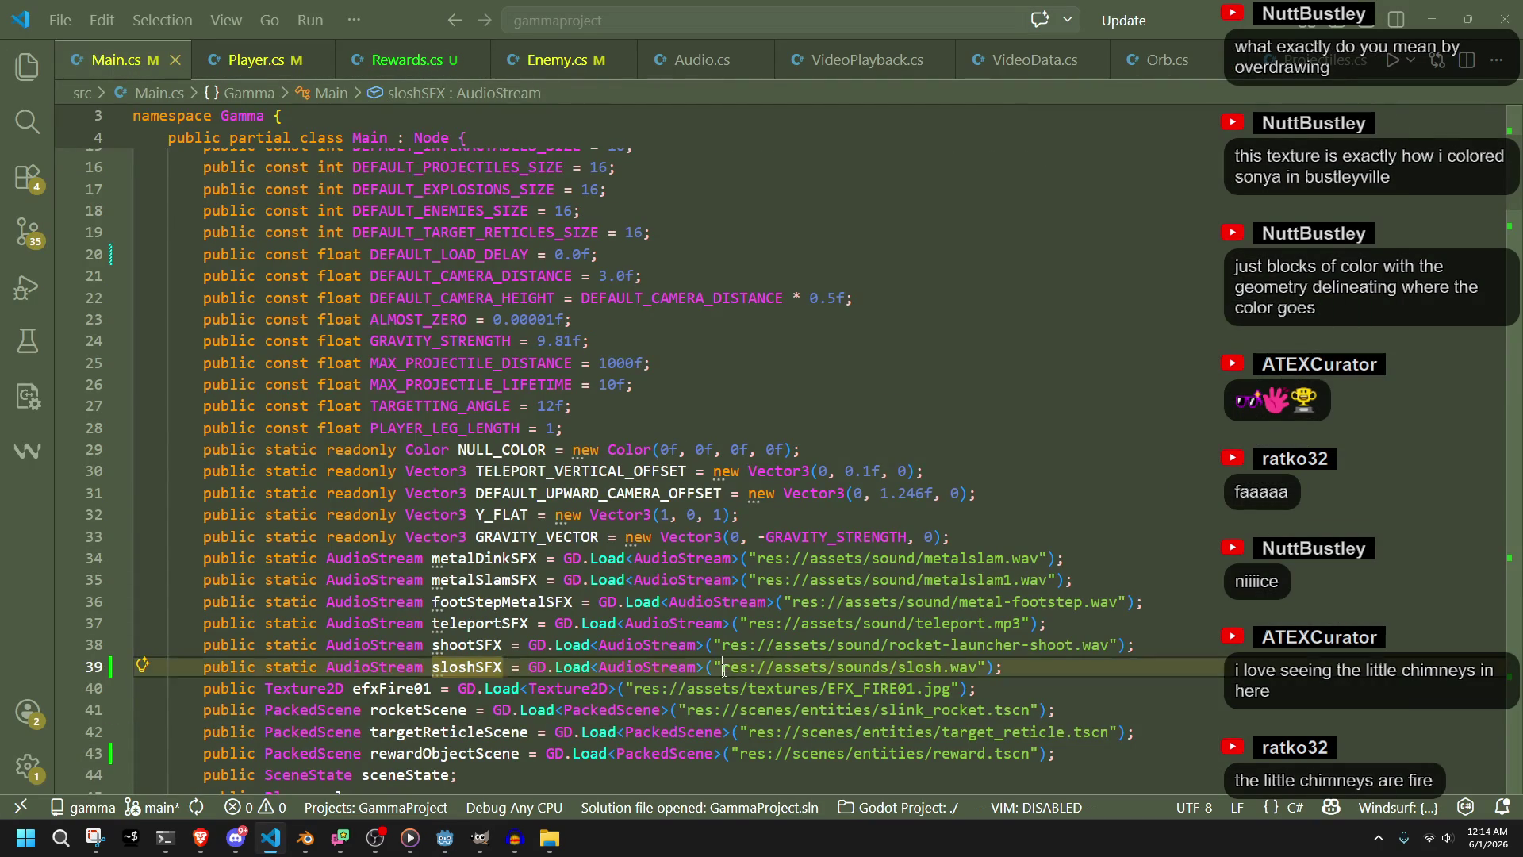
pyautogui.press('BackSpace')
pyautogui.click(981, 667)
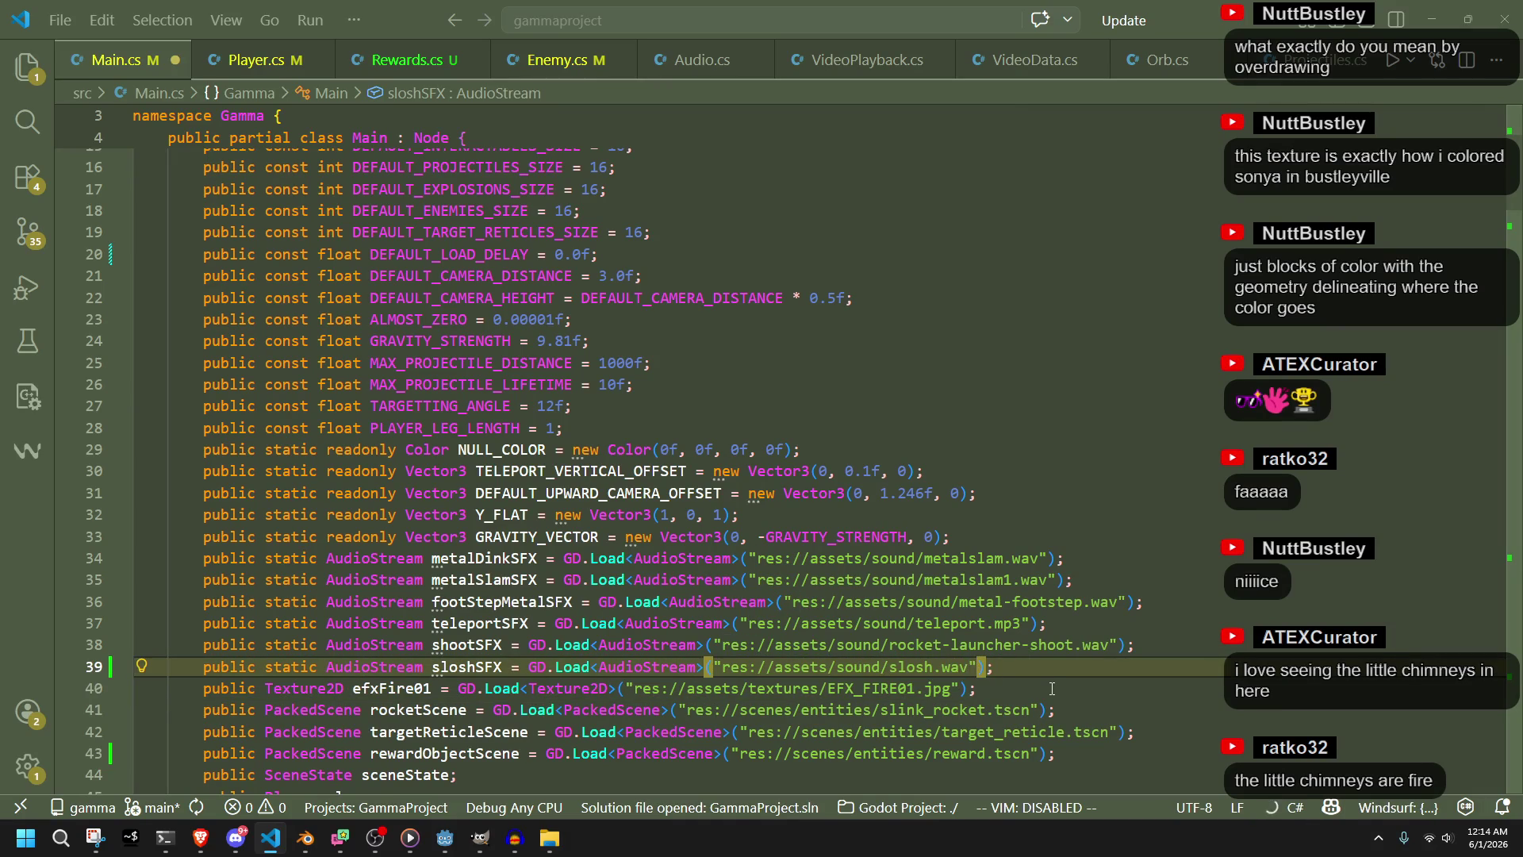
pyautogui.hotkey('ctrl', 'z')
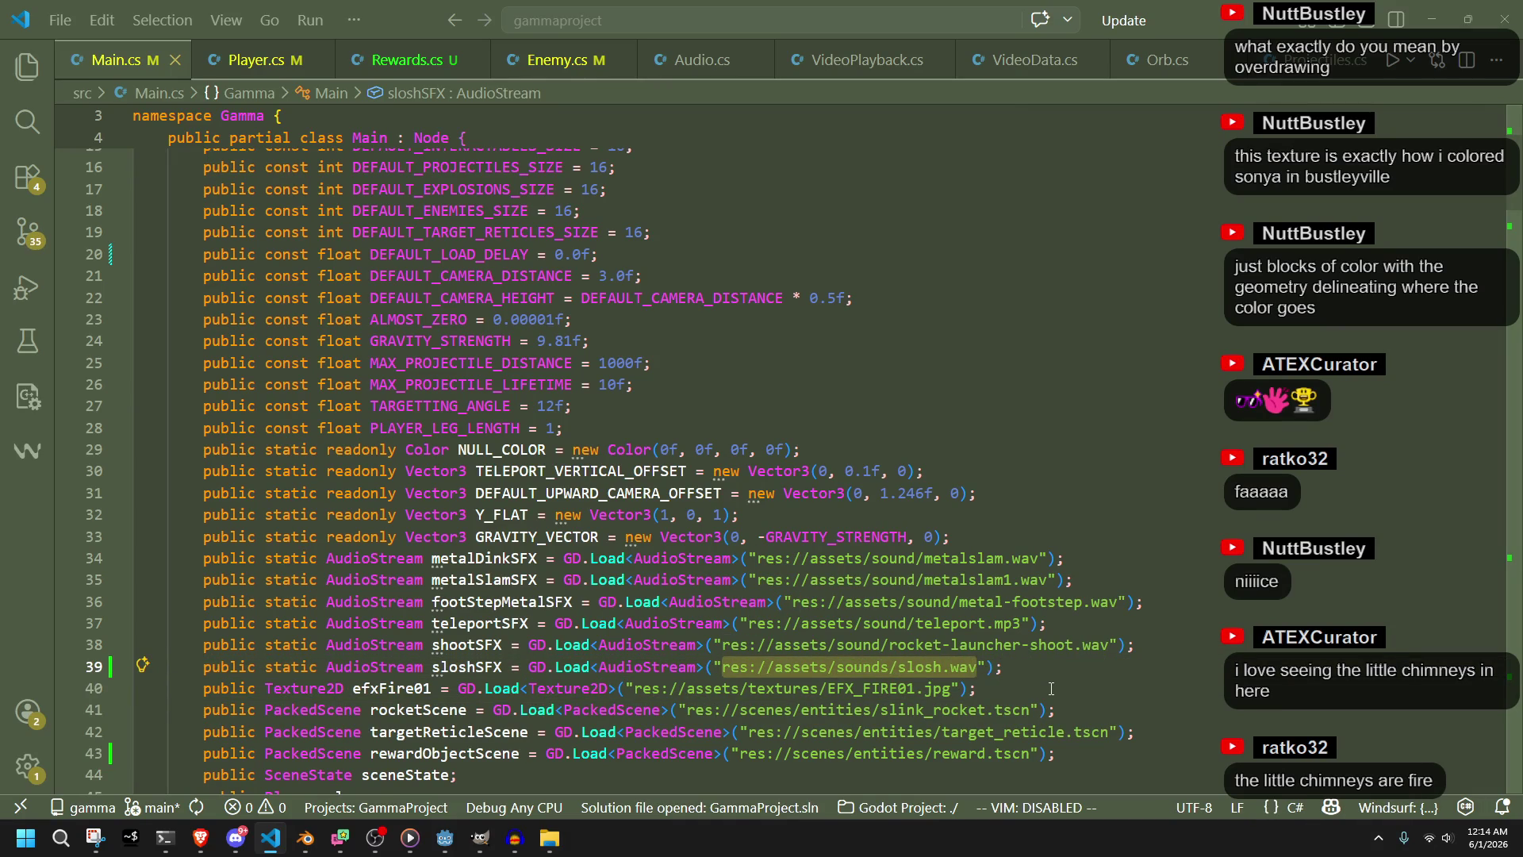
pyautogui.click(1051, 688)
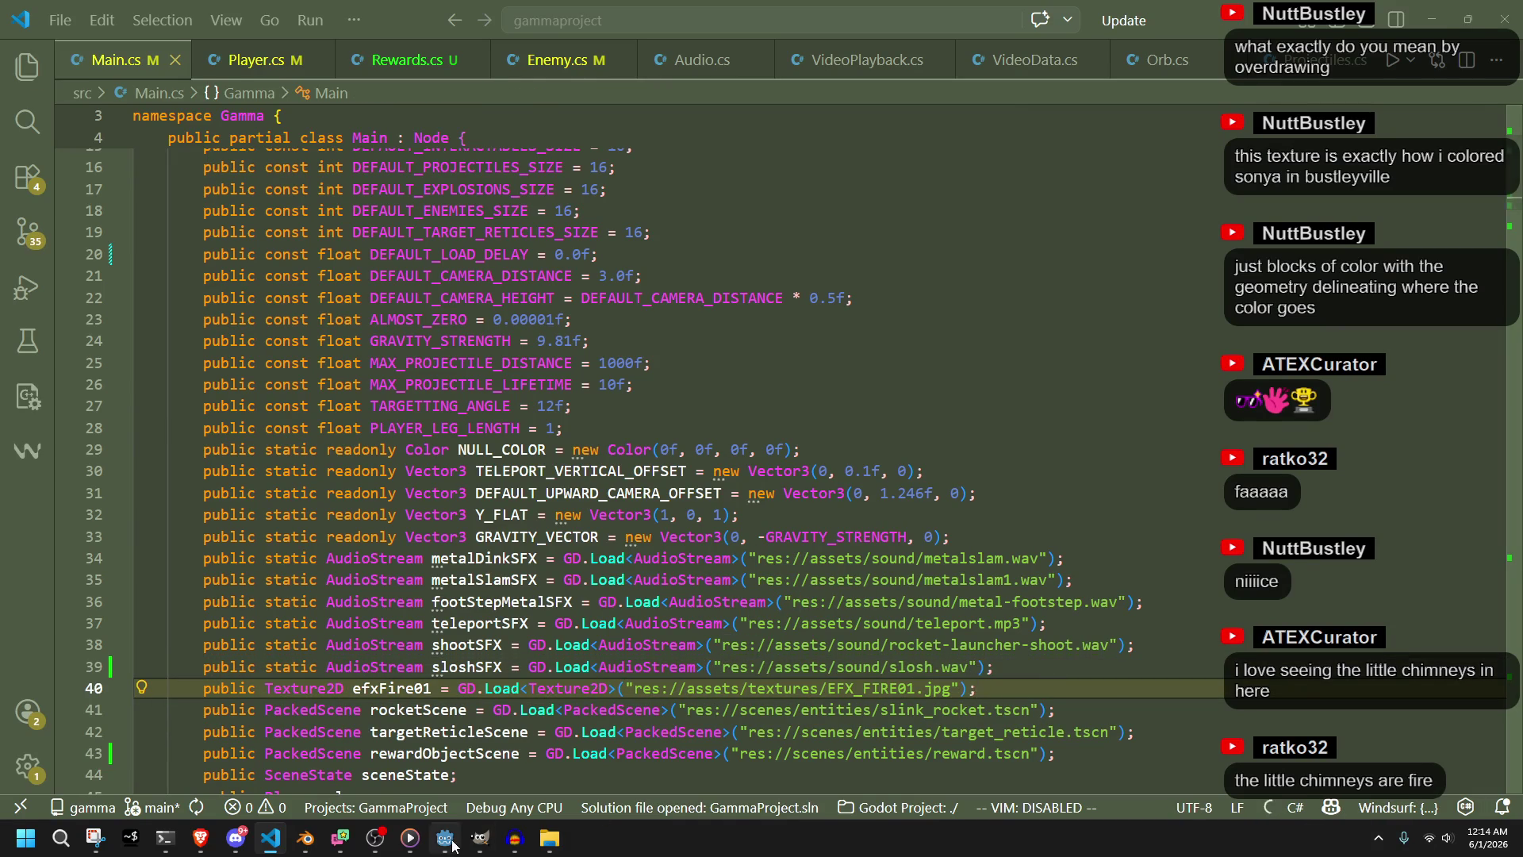
pyautogui.click(445, 837)
pyautogui.click(1412, 38)
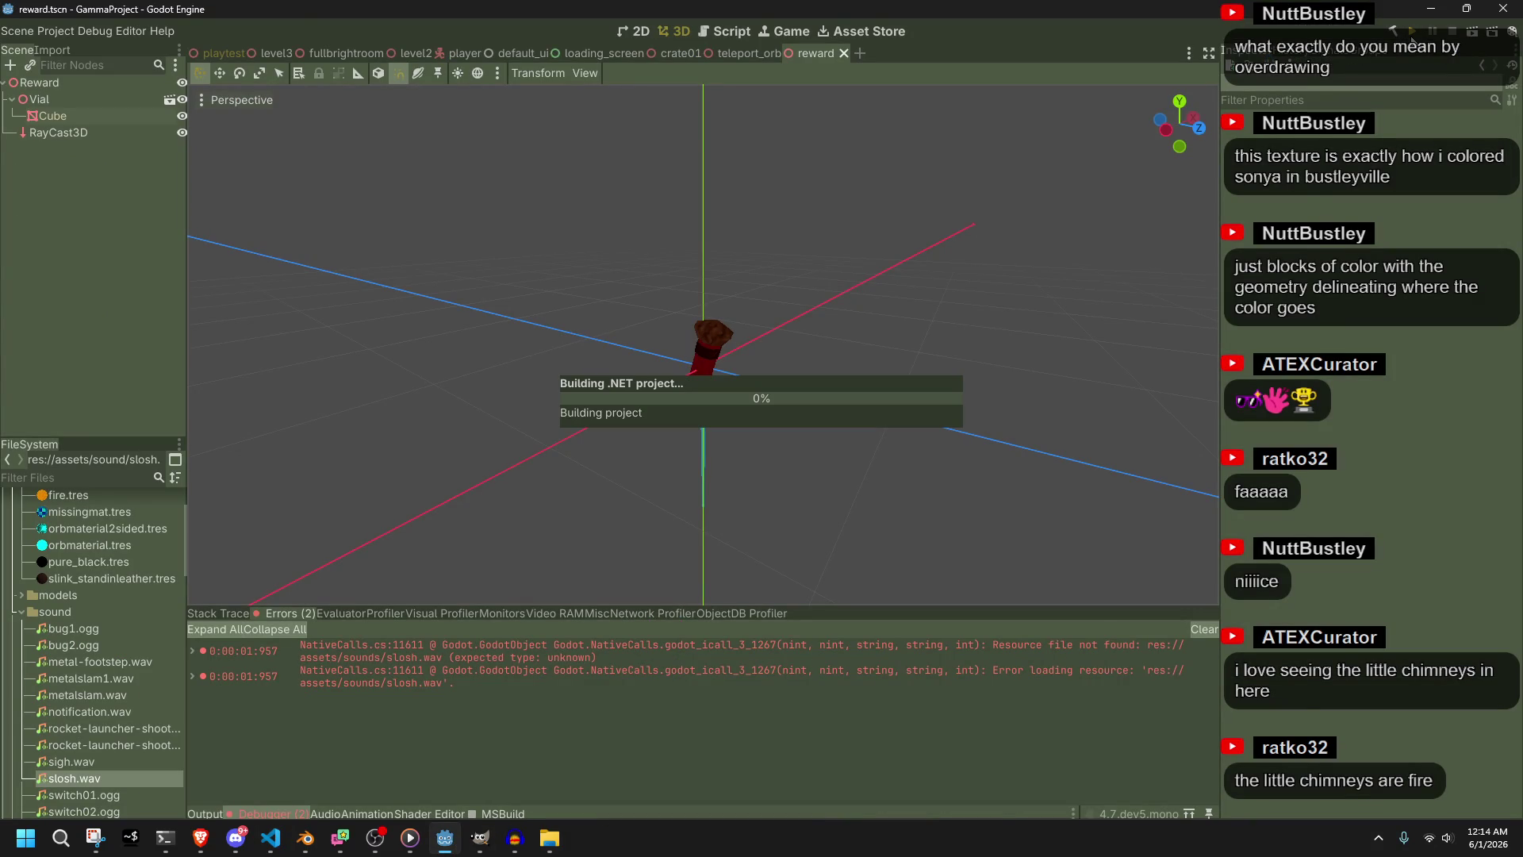
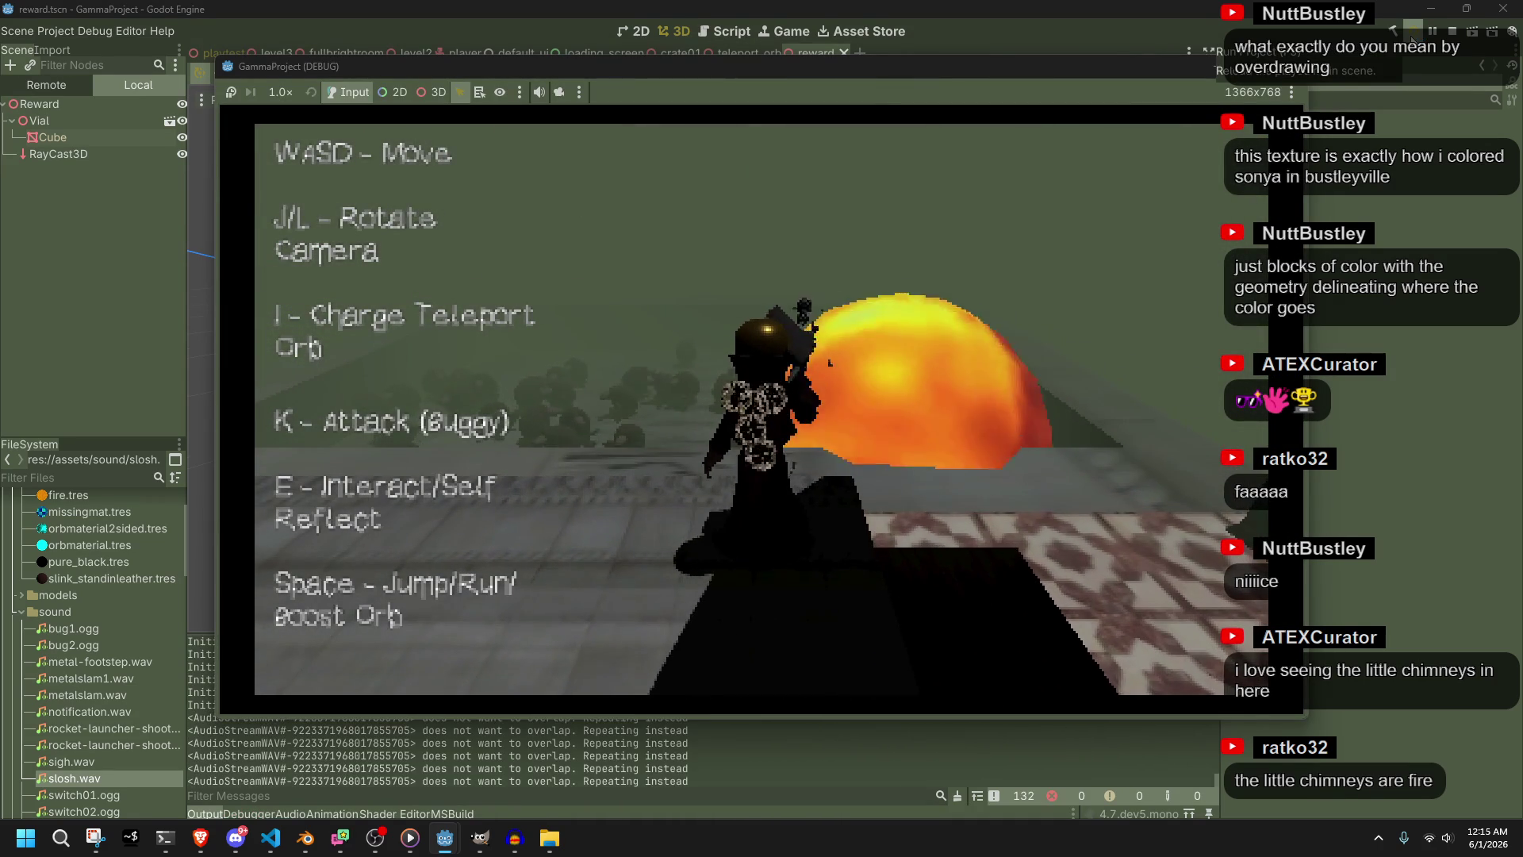
# Walk the character off the ledge and across the tiled floor while swinging the camera
pyautogui.press('w')
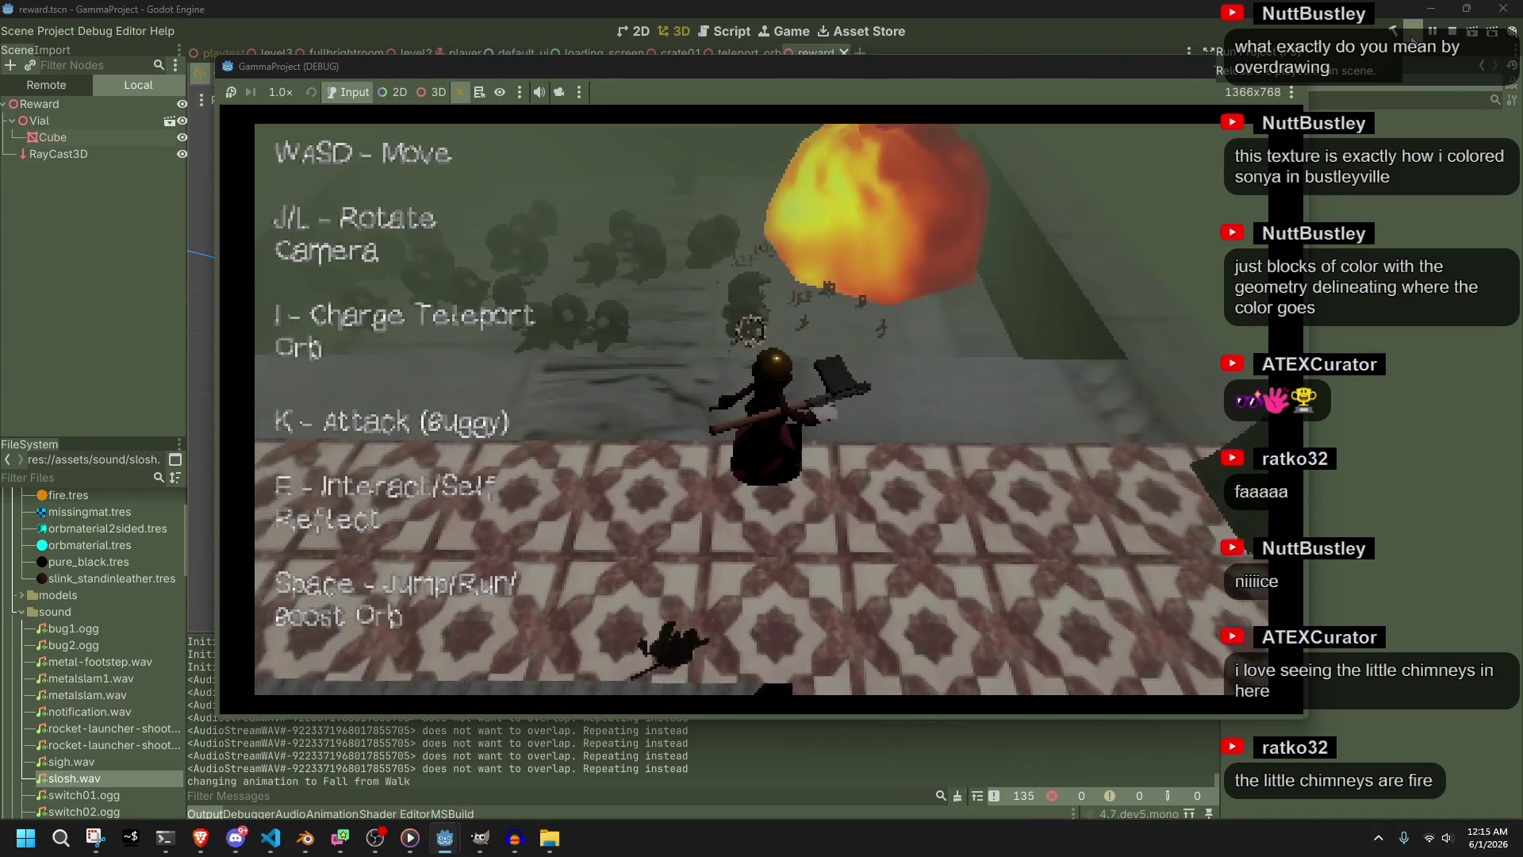
pyautogui.press('l')
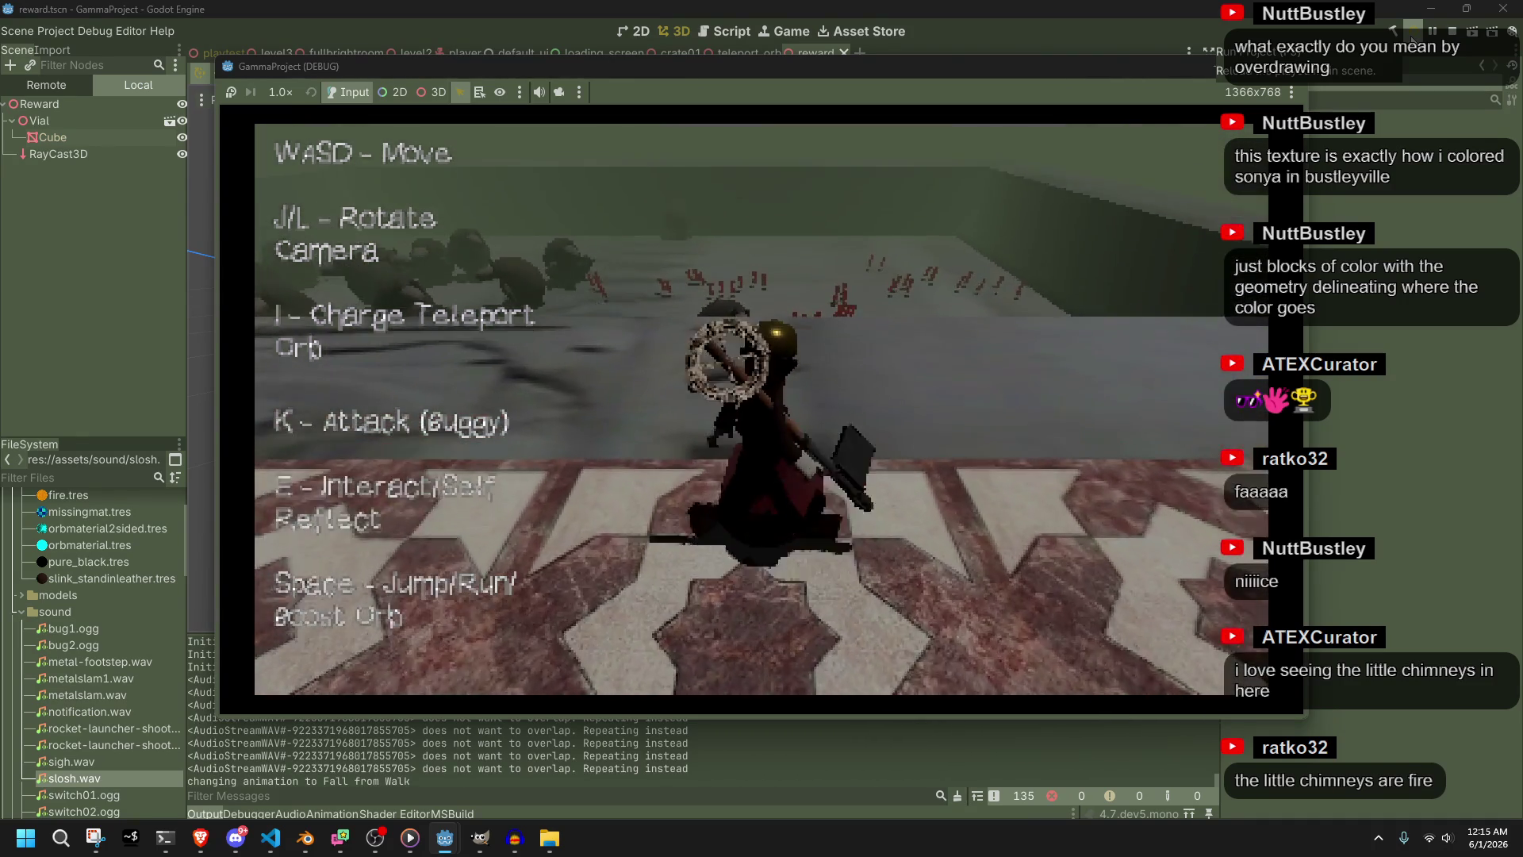
pyautogui.press('w')
pyautogui.press('space')
pyautogui.press('space')
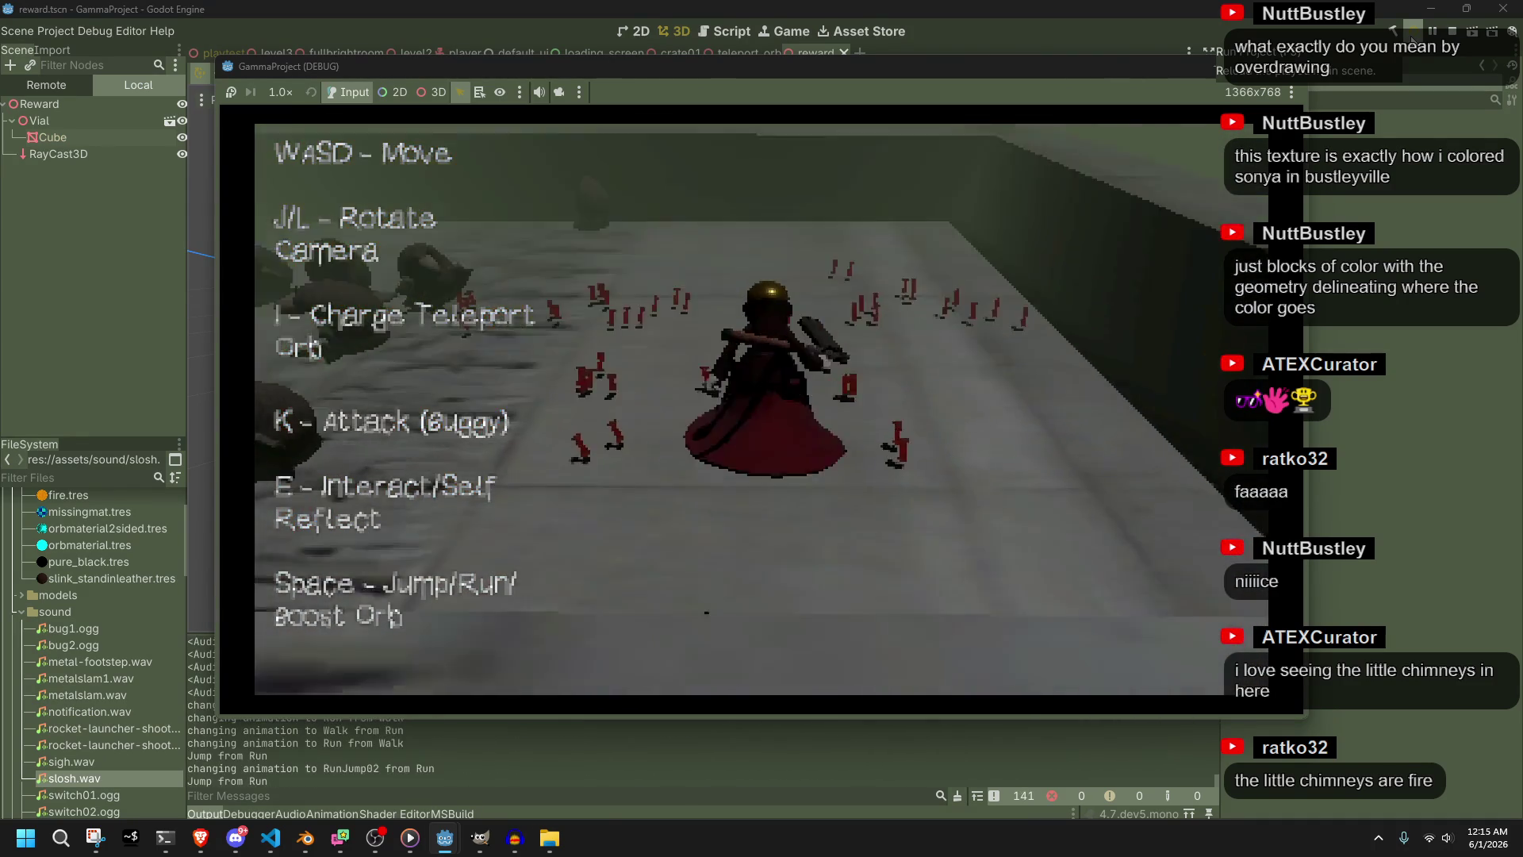
pyautogui.press('w')
pyautogui.press('l')
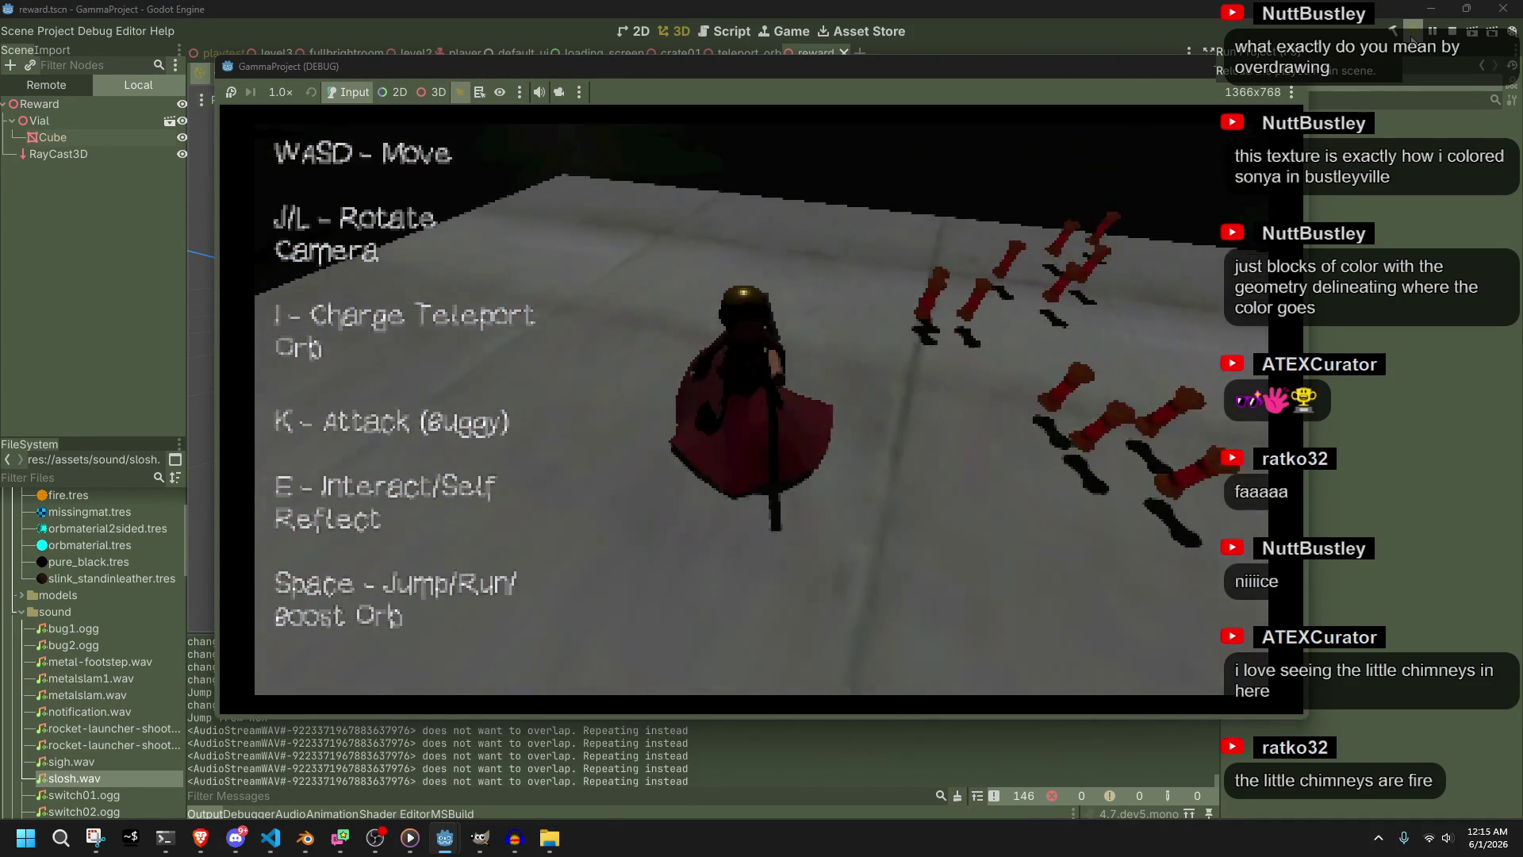
pyautogui.press('w')
pyautogui.press('l')
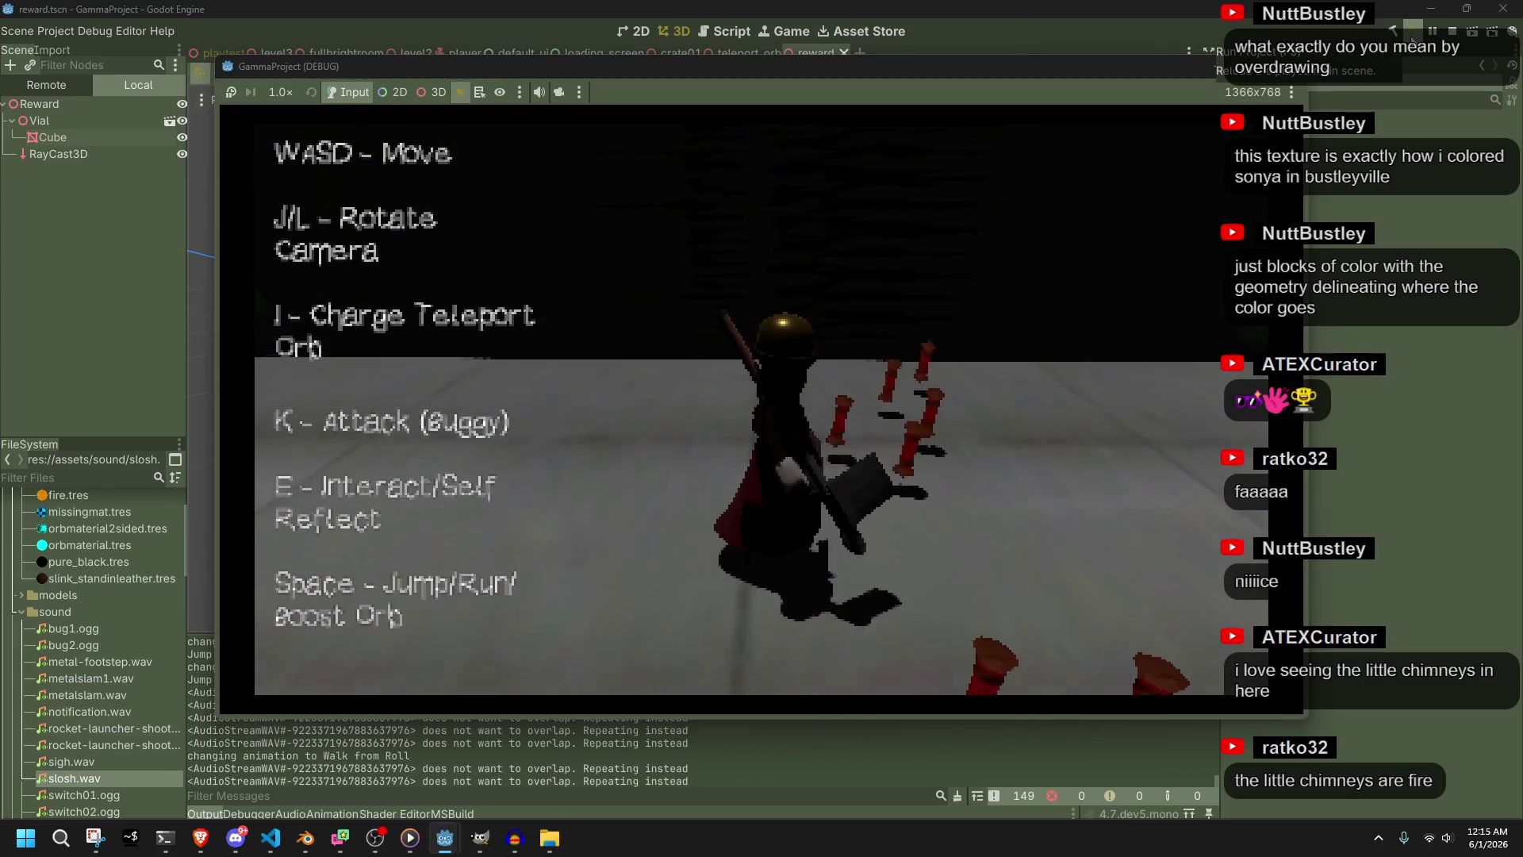
pyautogui.press('l')
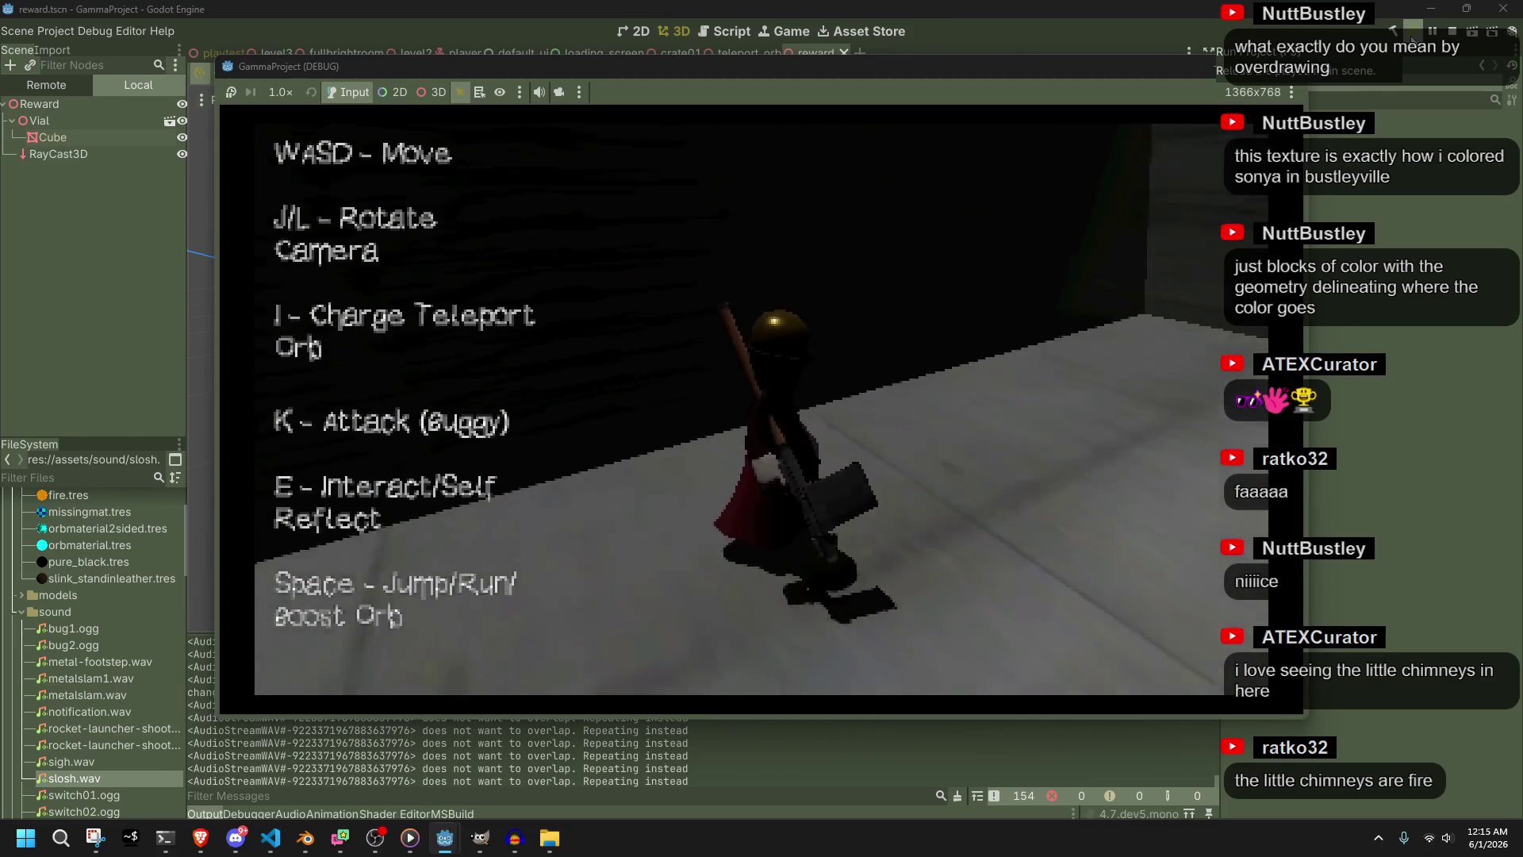
pyautogui.press('j')
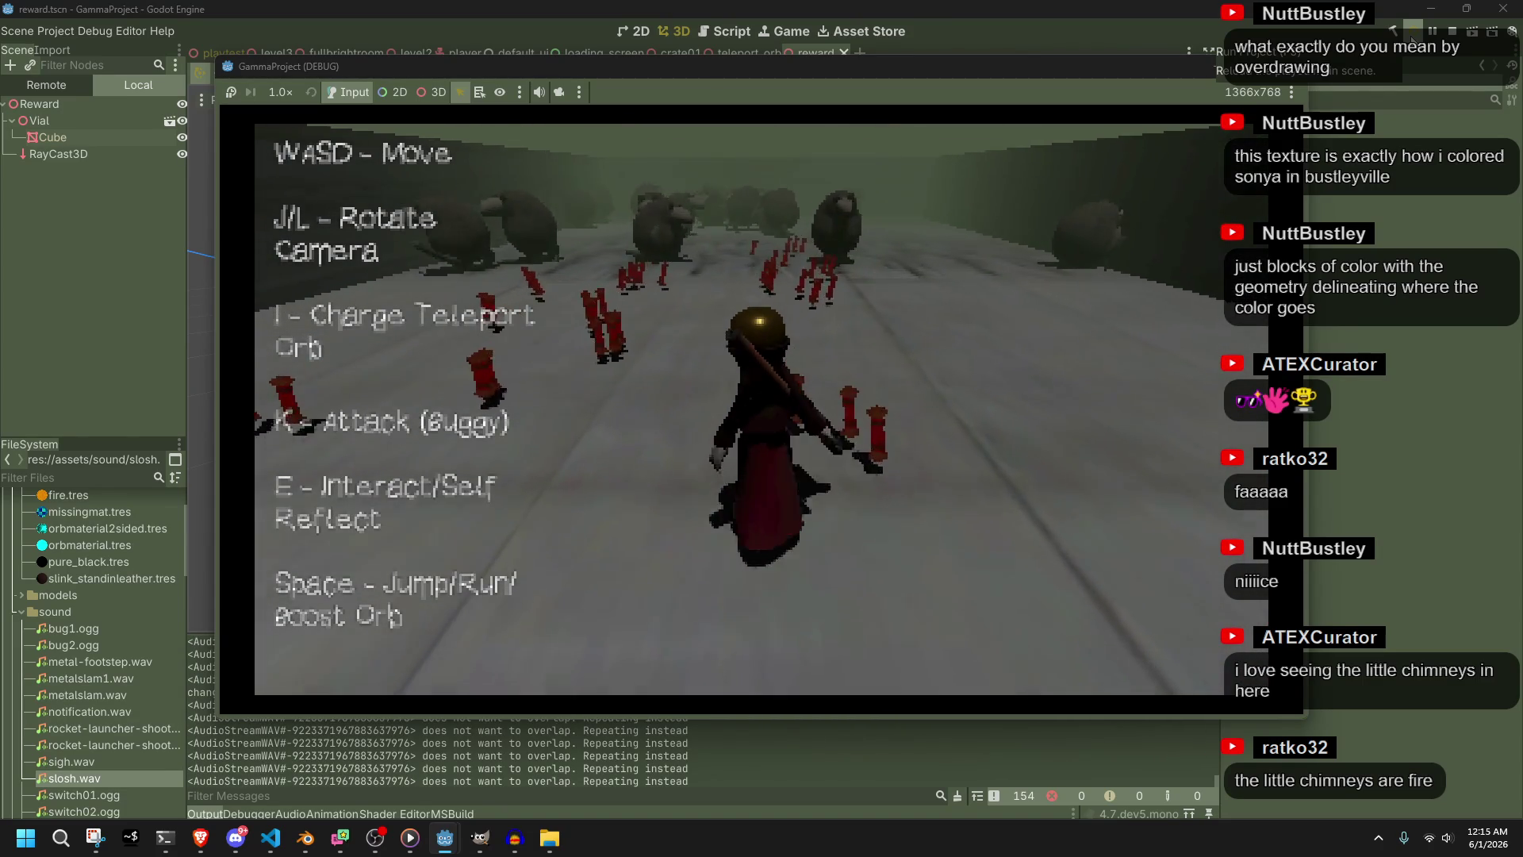
# Walk up the red-vial corridor toward the rocks, then switch to VS Code with Alt+Tab
pyautogui.press('a')
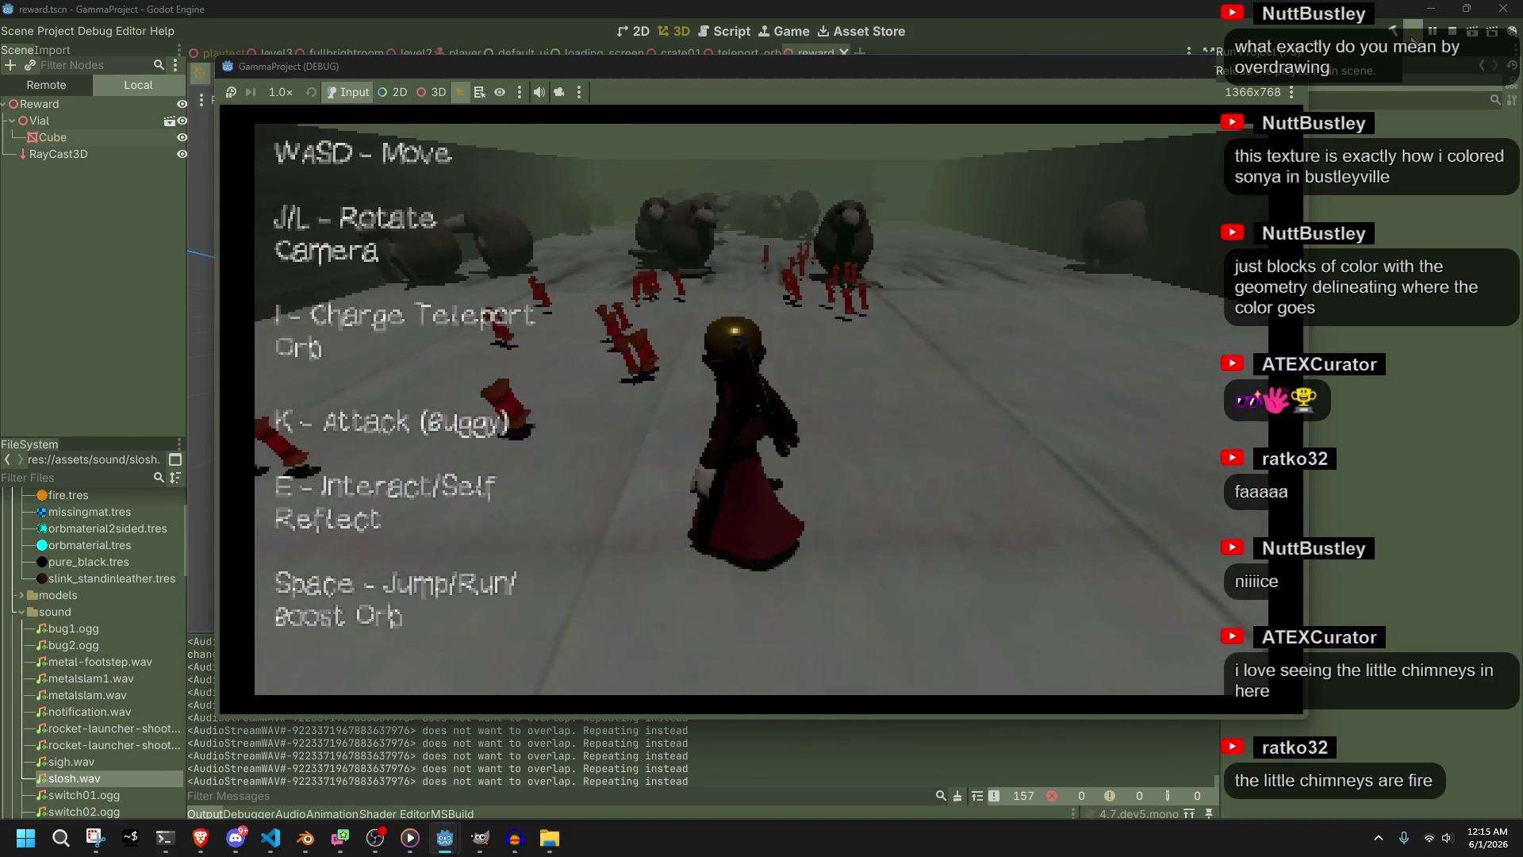
pyautogui.press('w')
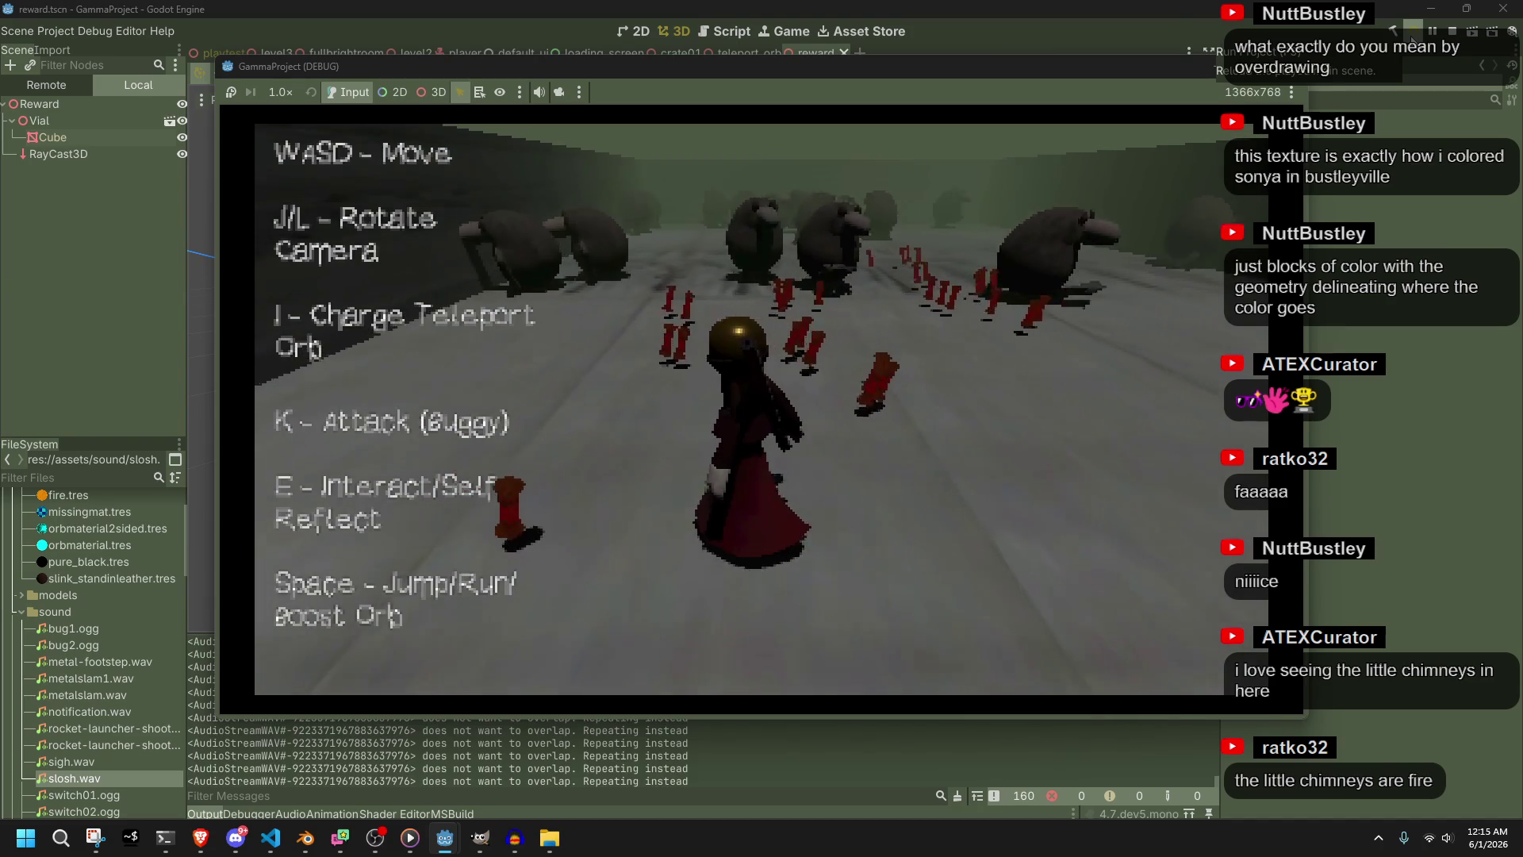
pyautogui.press('l')
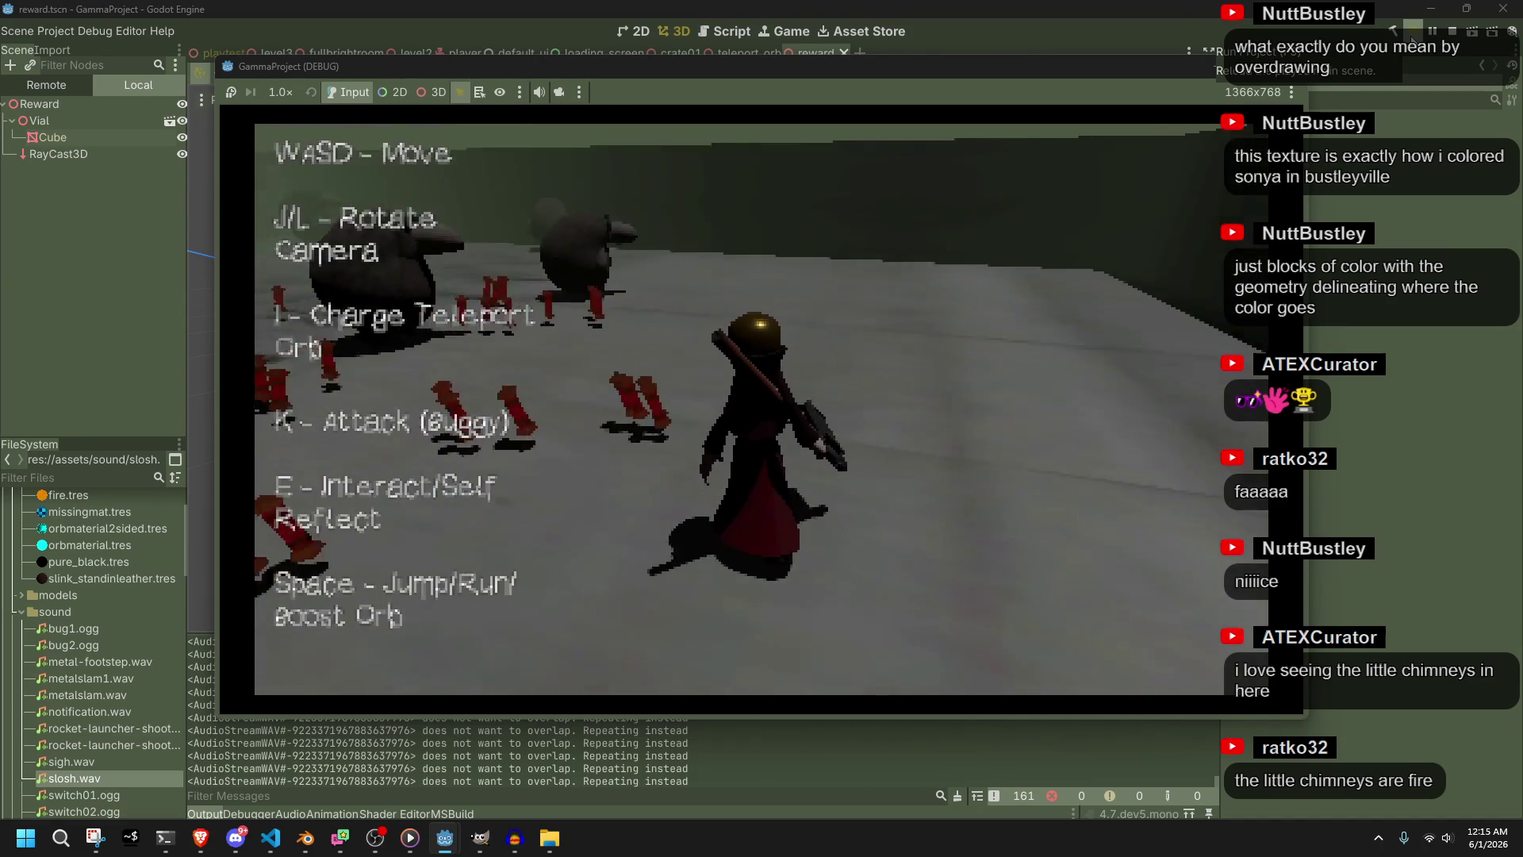
pyautogui.press('l')
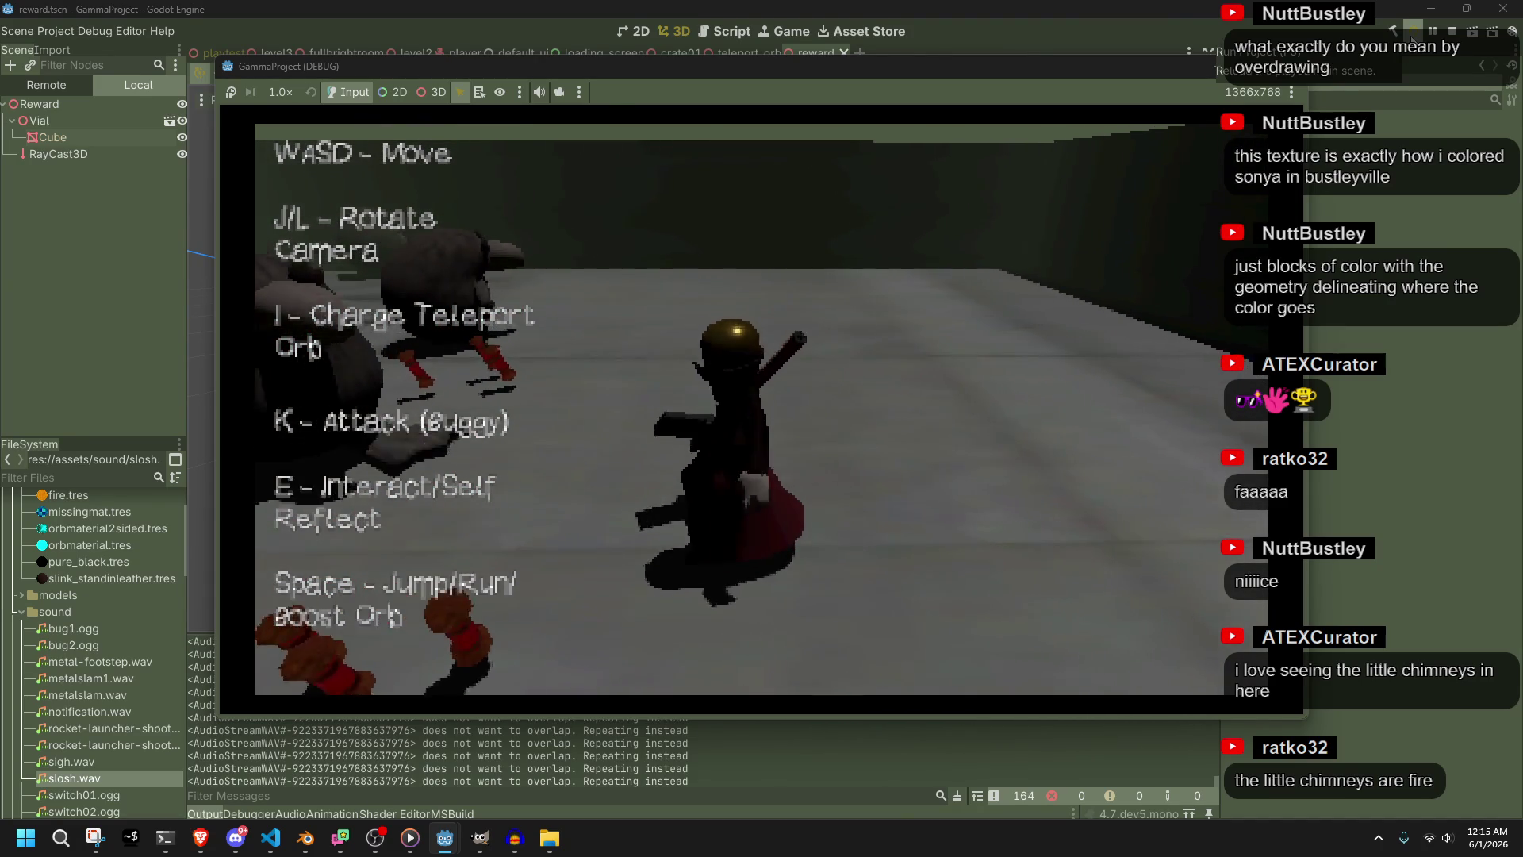
pyautogui.press('j')
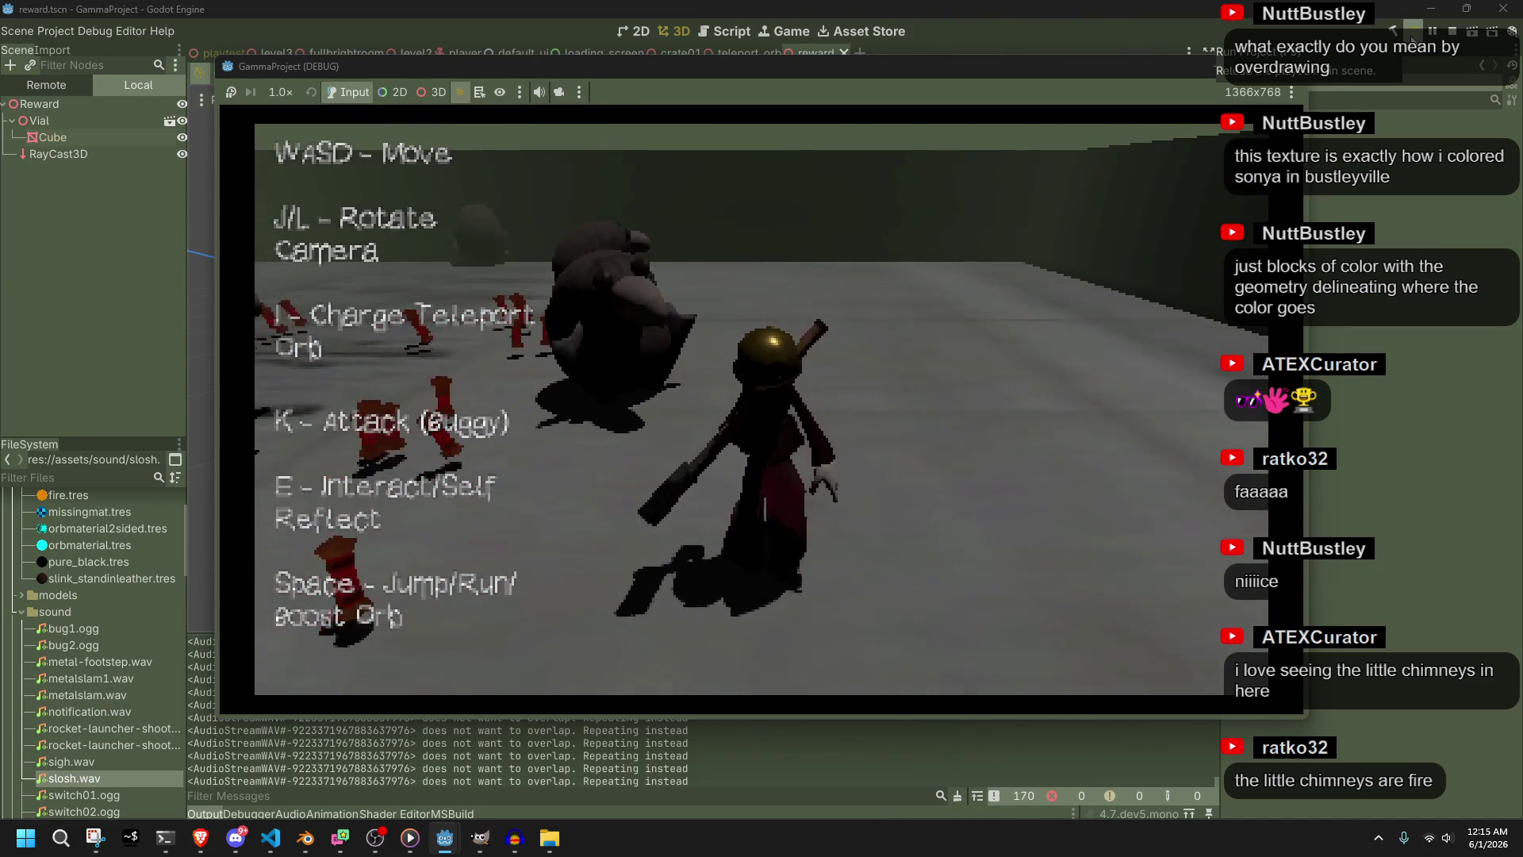
pyautogui.press('j')
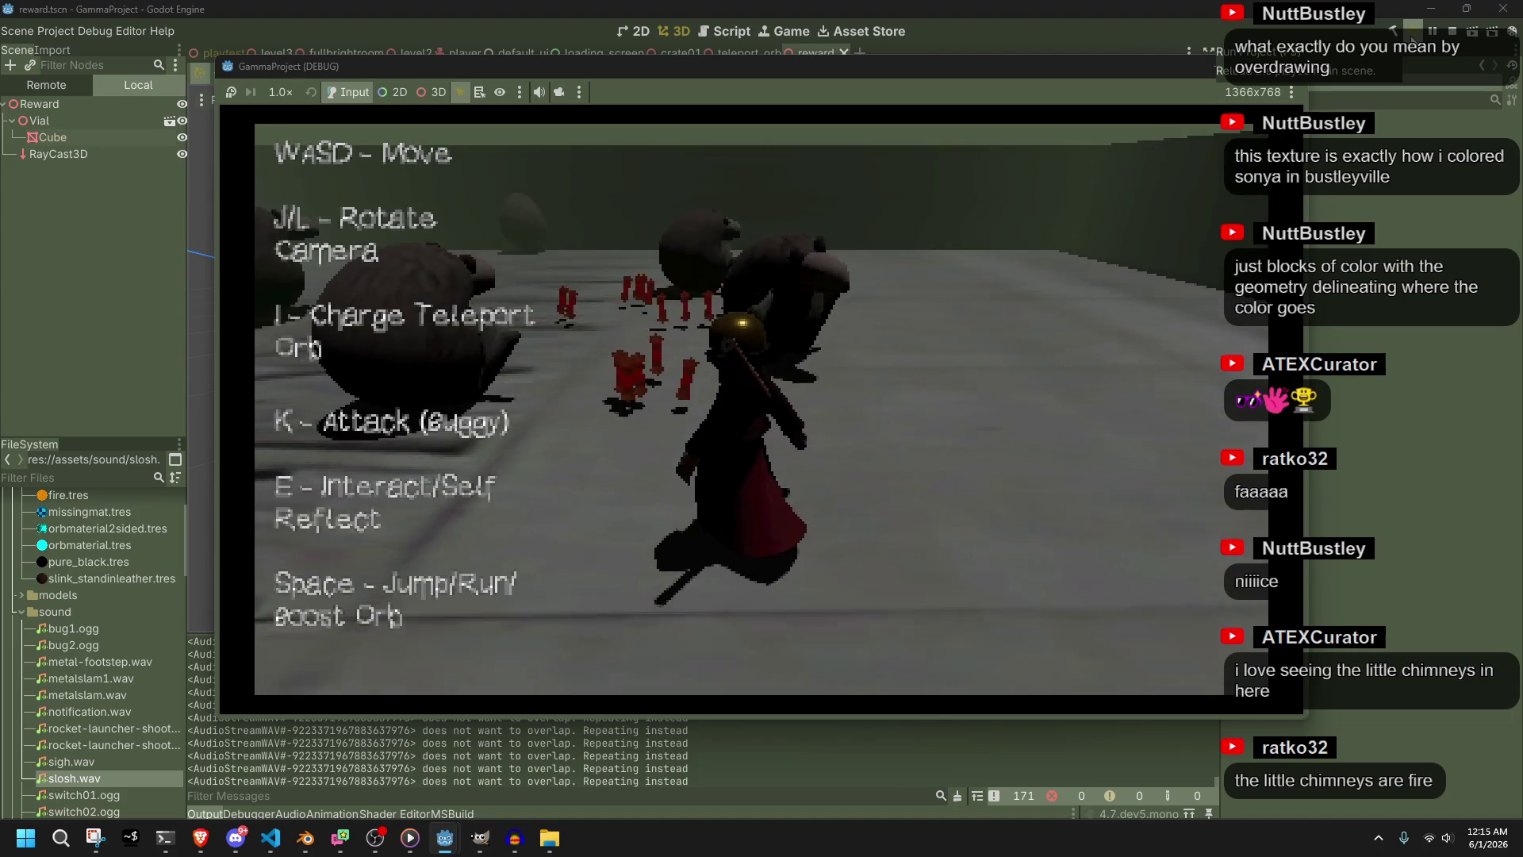
pyautogui.press('w')
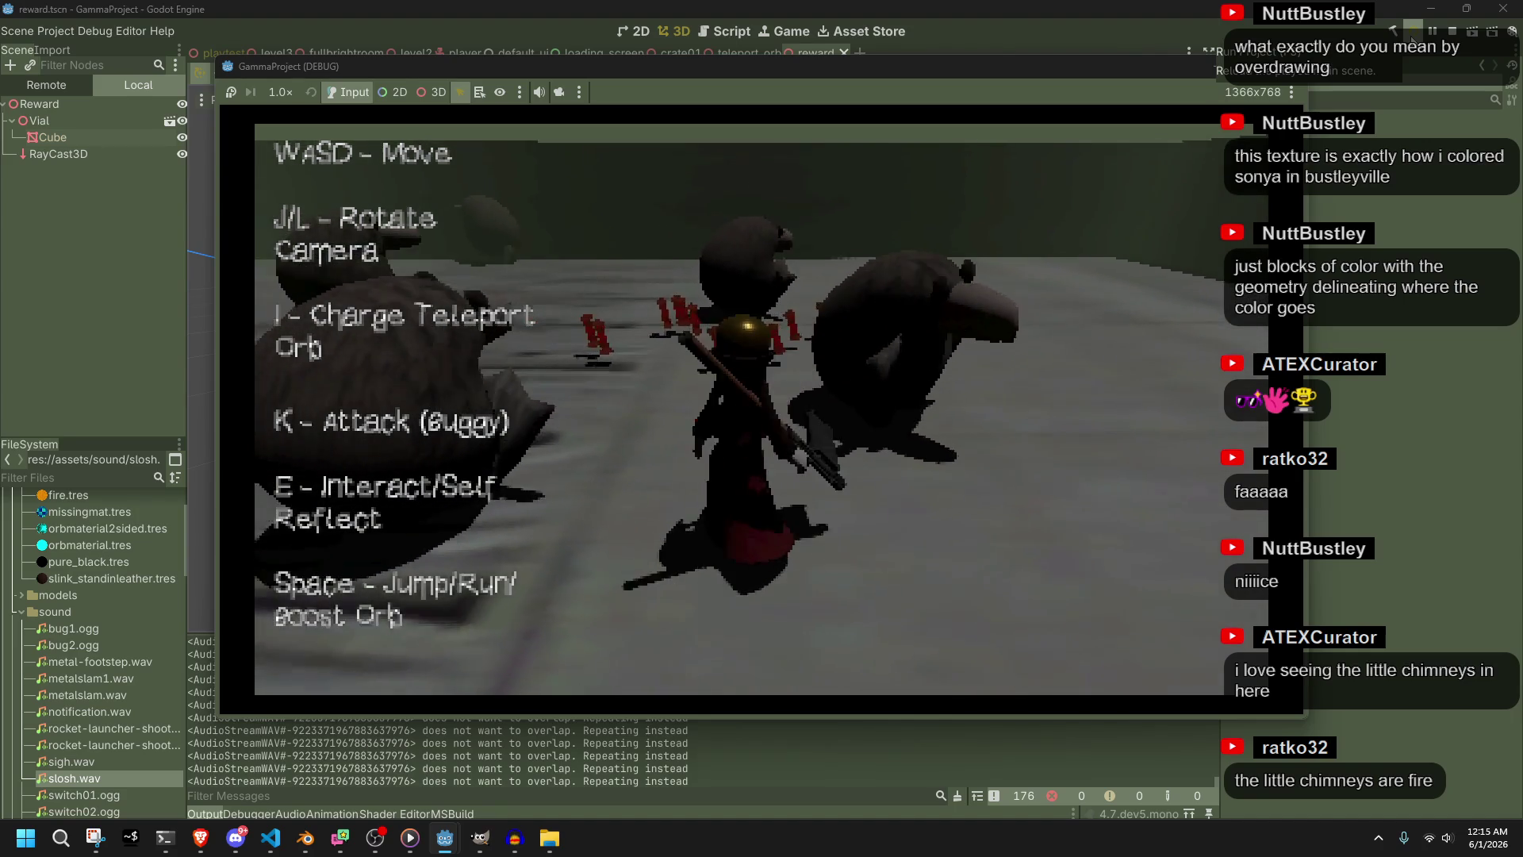
pyautogui.press('l')
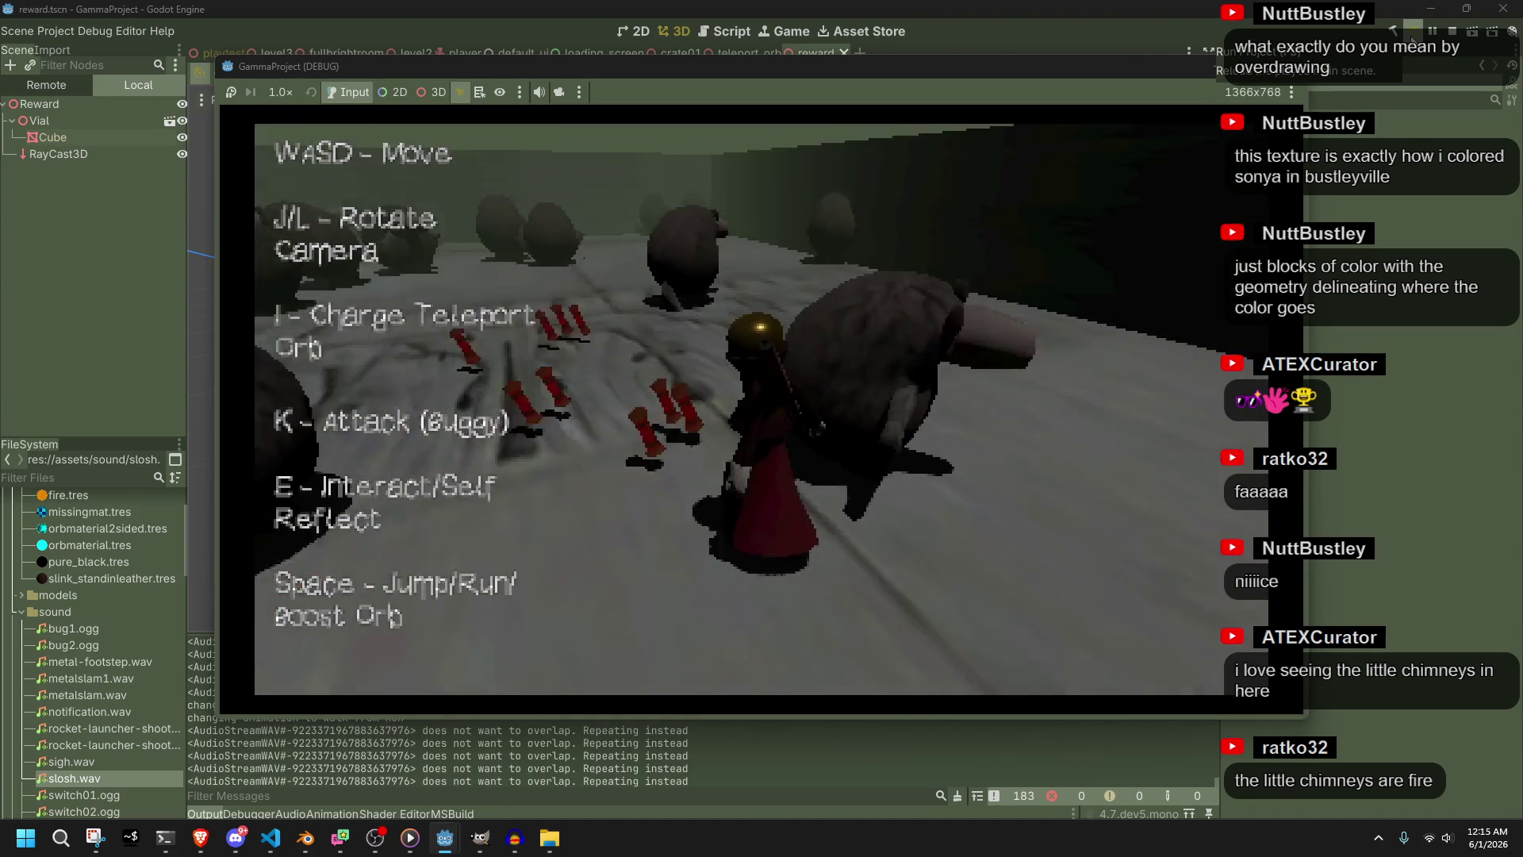
pyautogui.press('l')
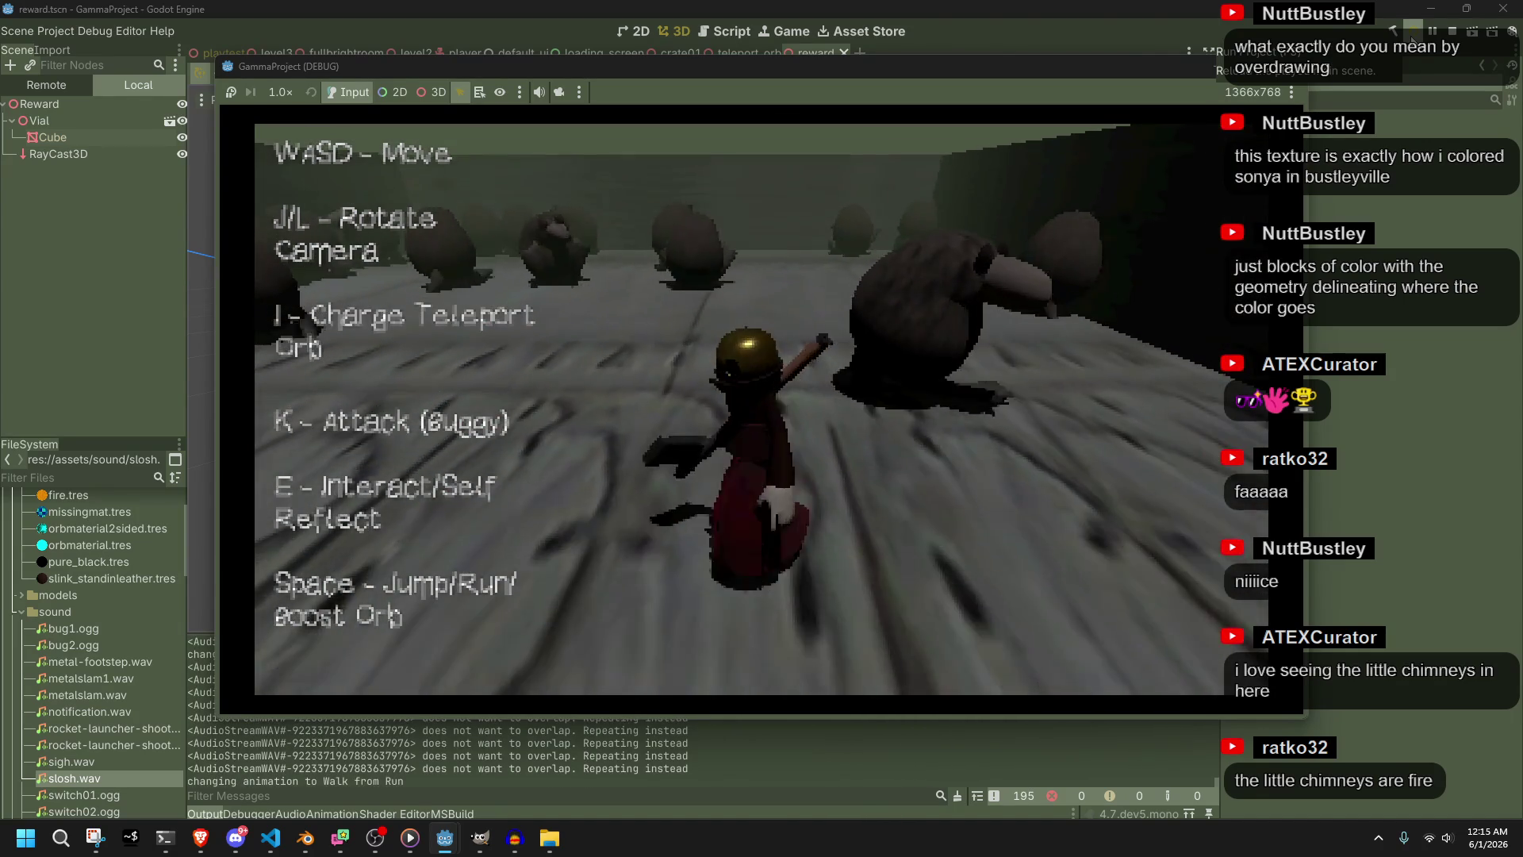
pyautogui.hotkey('alt', 'Tab')
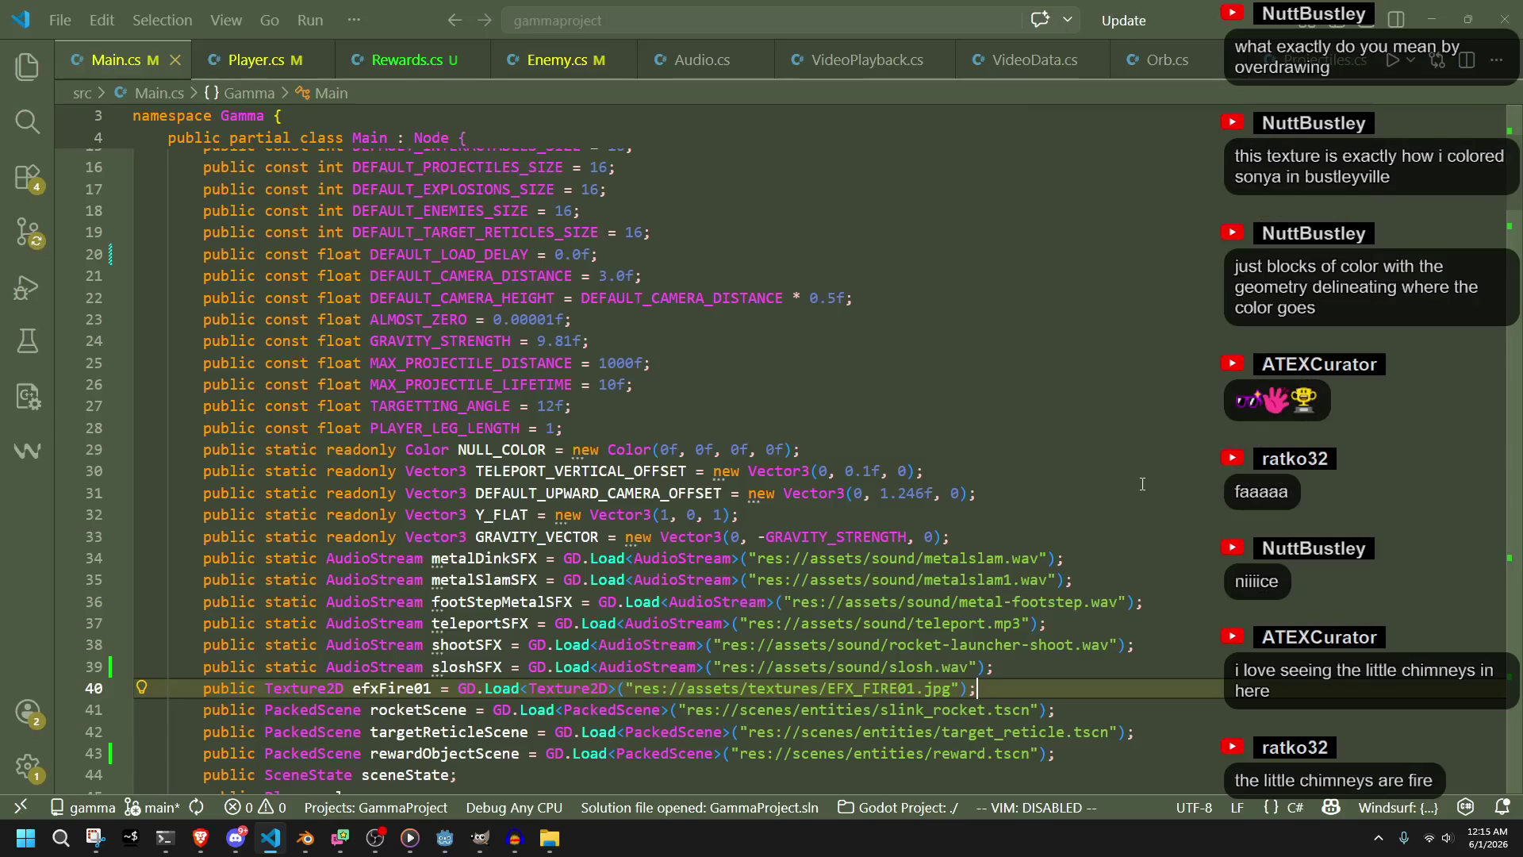
# In Rewards.cs, close the pickup if-block with a brace on line 74
pyautogui.hotkey('ctrl', 'Tab')
pyautogui.click(972, 560)
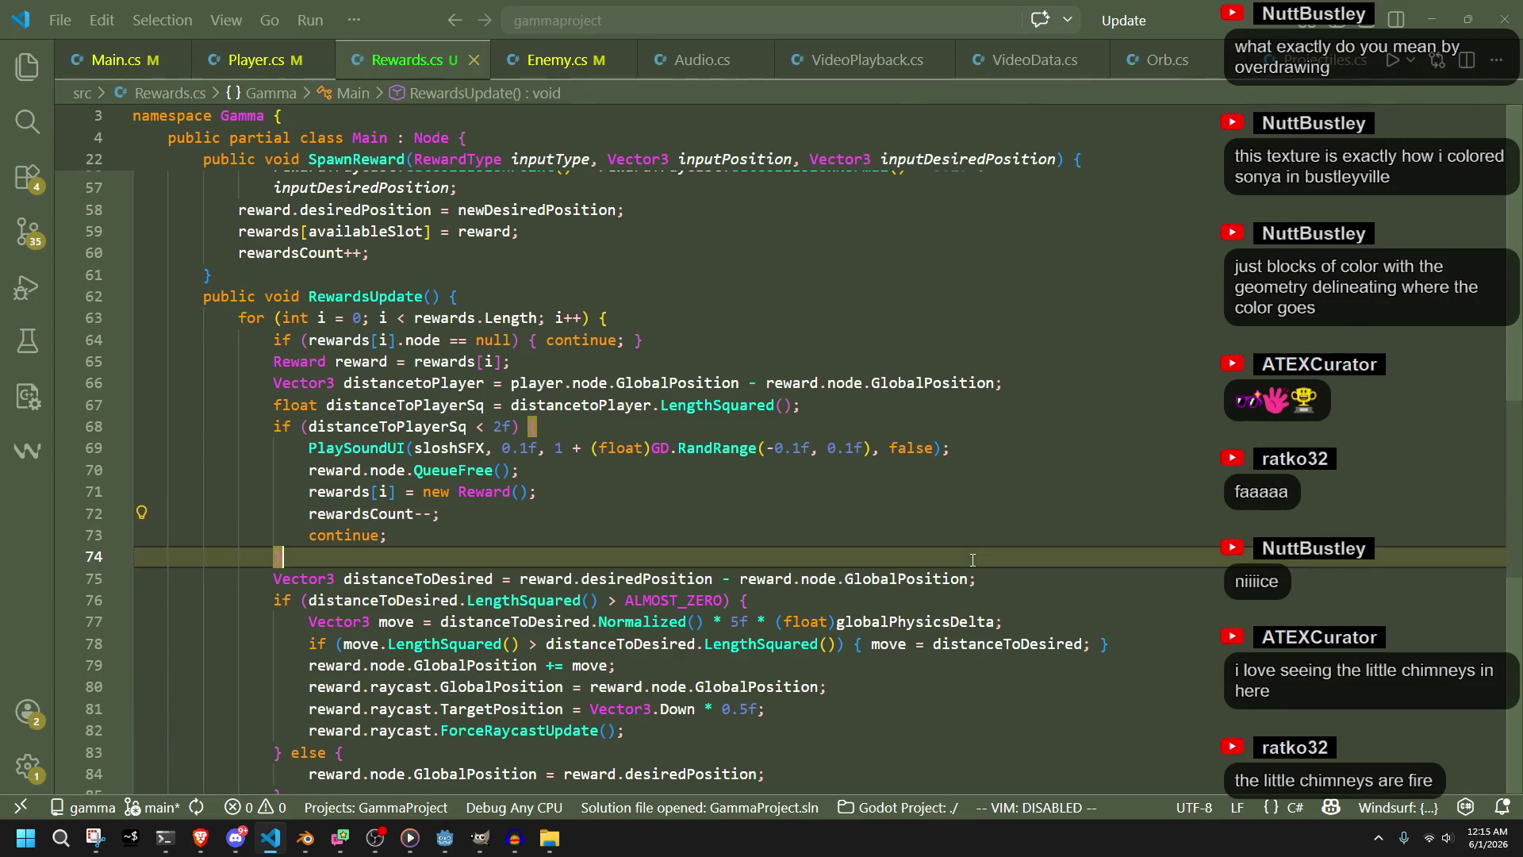
pyautogui.write('}')
# Change the slosh sound call's false argument to true, save, and return to Godot
pyautogui.doubleClick(913, 448)
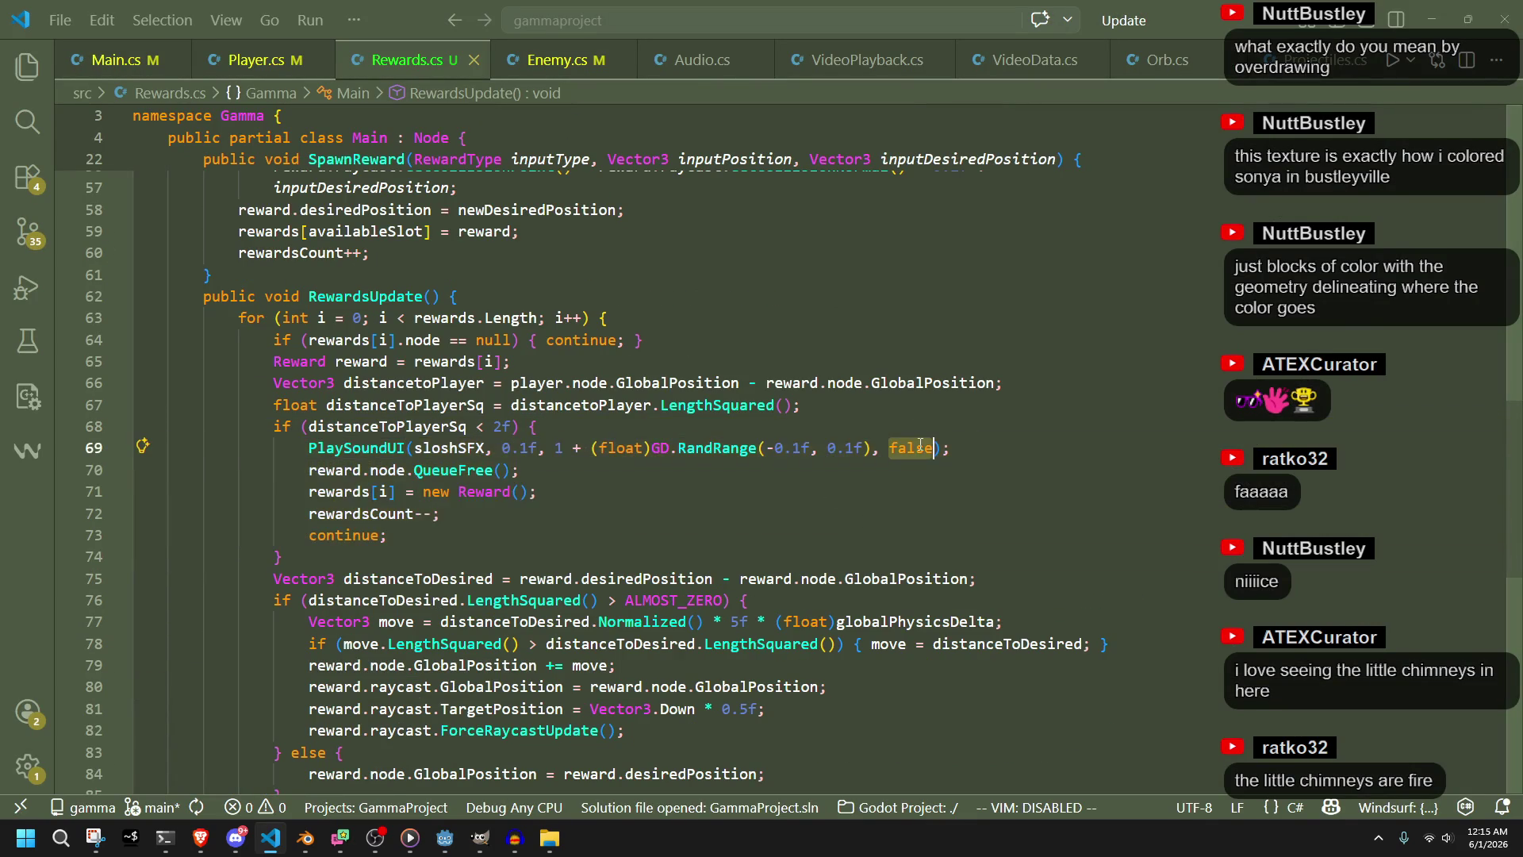
pyautogui.write('truew')
pyautogui.press('BackSpace')
pyautogui.hotkey('ctrl', 's')
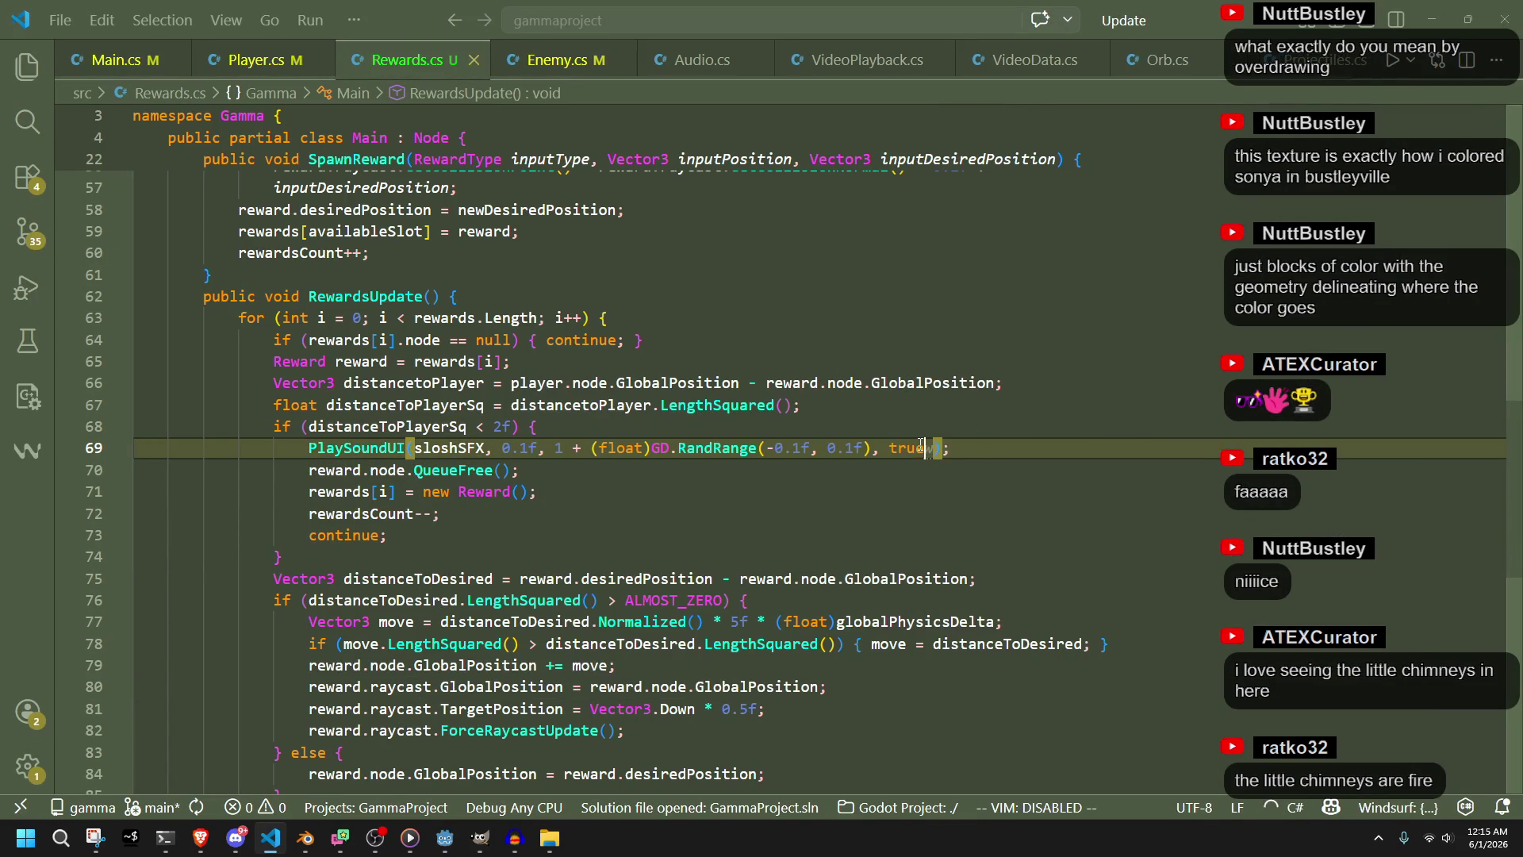
pyautogui.click(899, 474)
pyautogui.hotkey('alt', 'Tab')
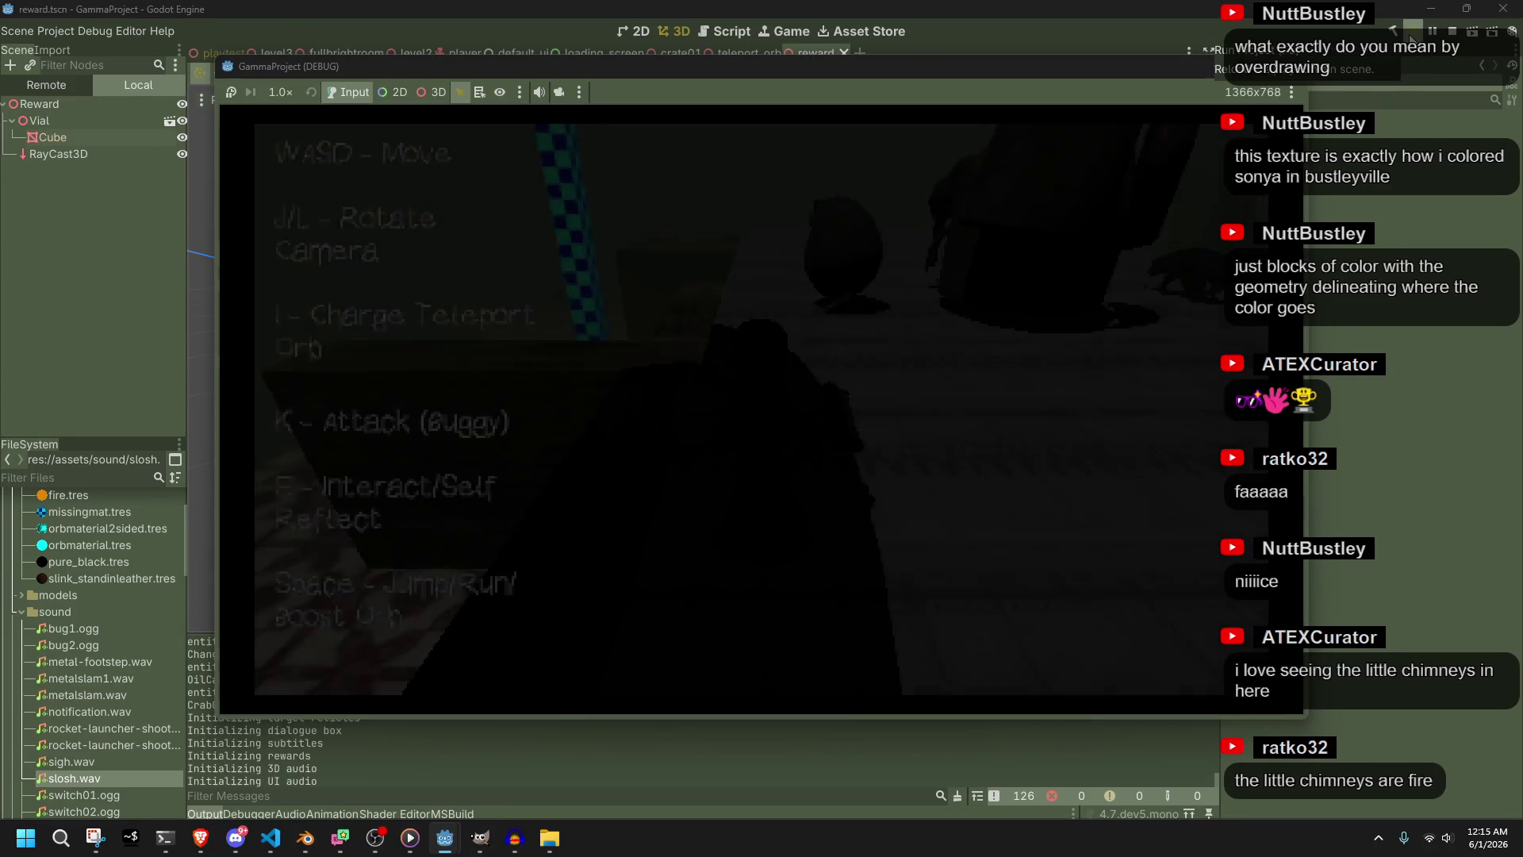
# Run and jump toward the floating rings and fire orb, then charge the teleport orb
pyautogui.press('w')
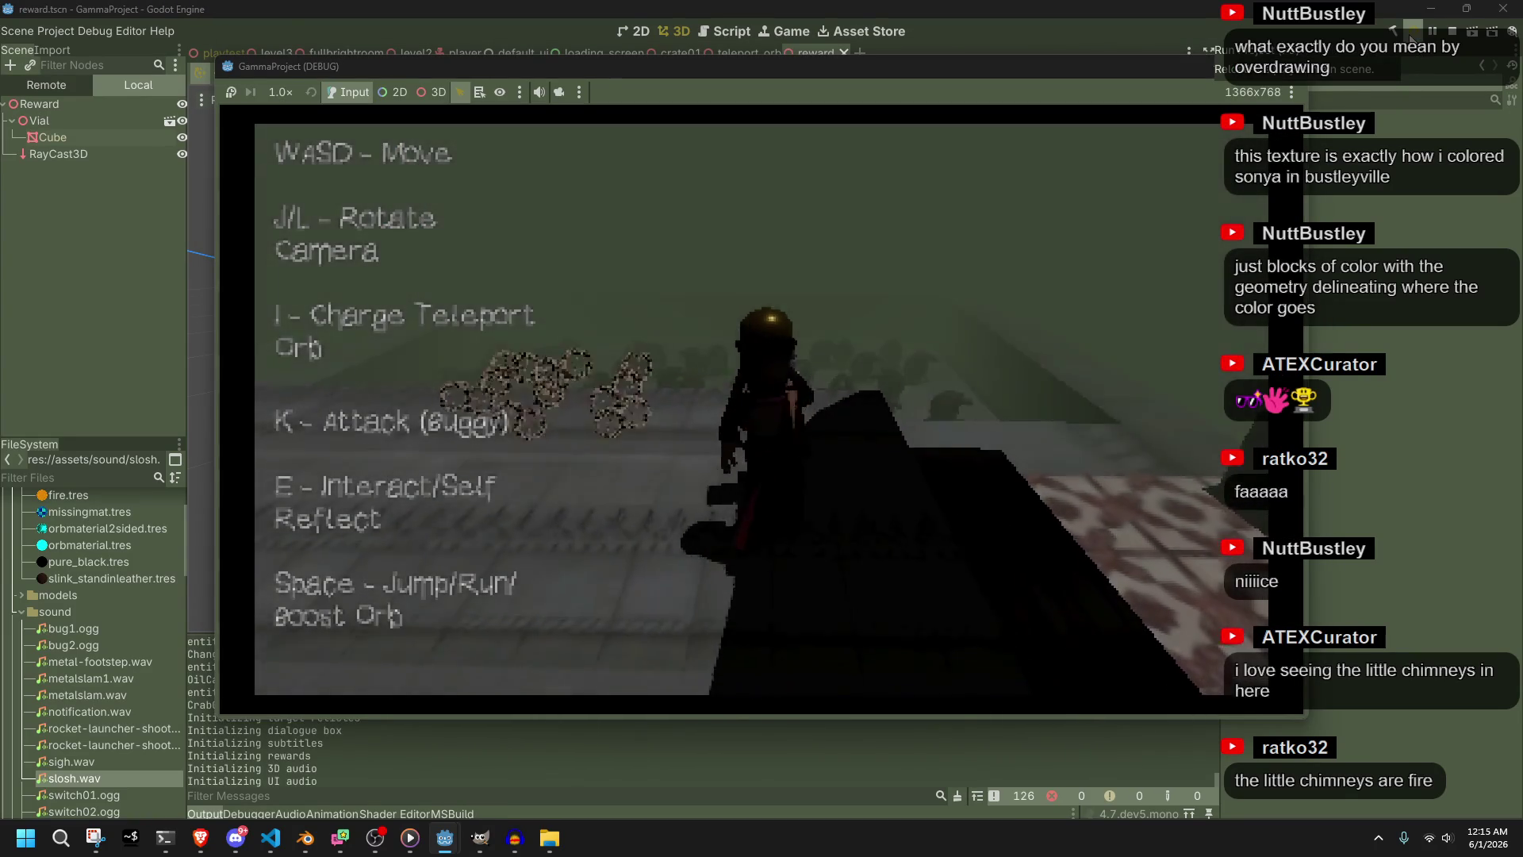
pyautogui.press('space')
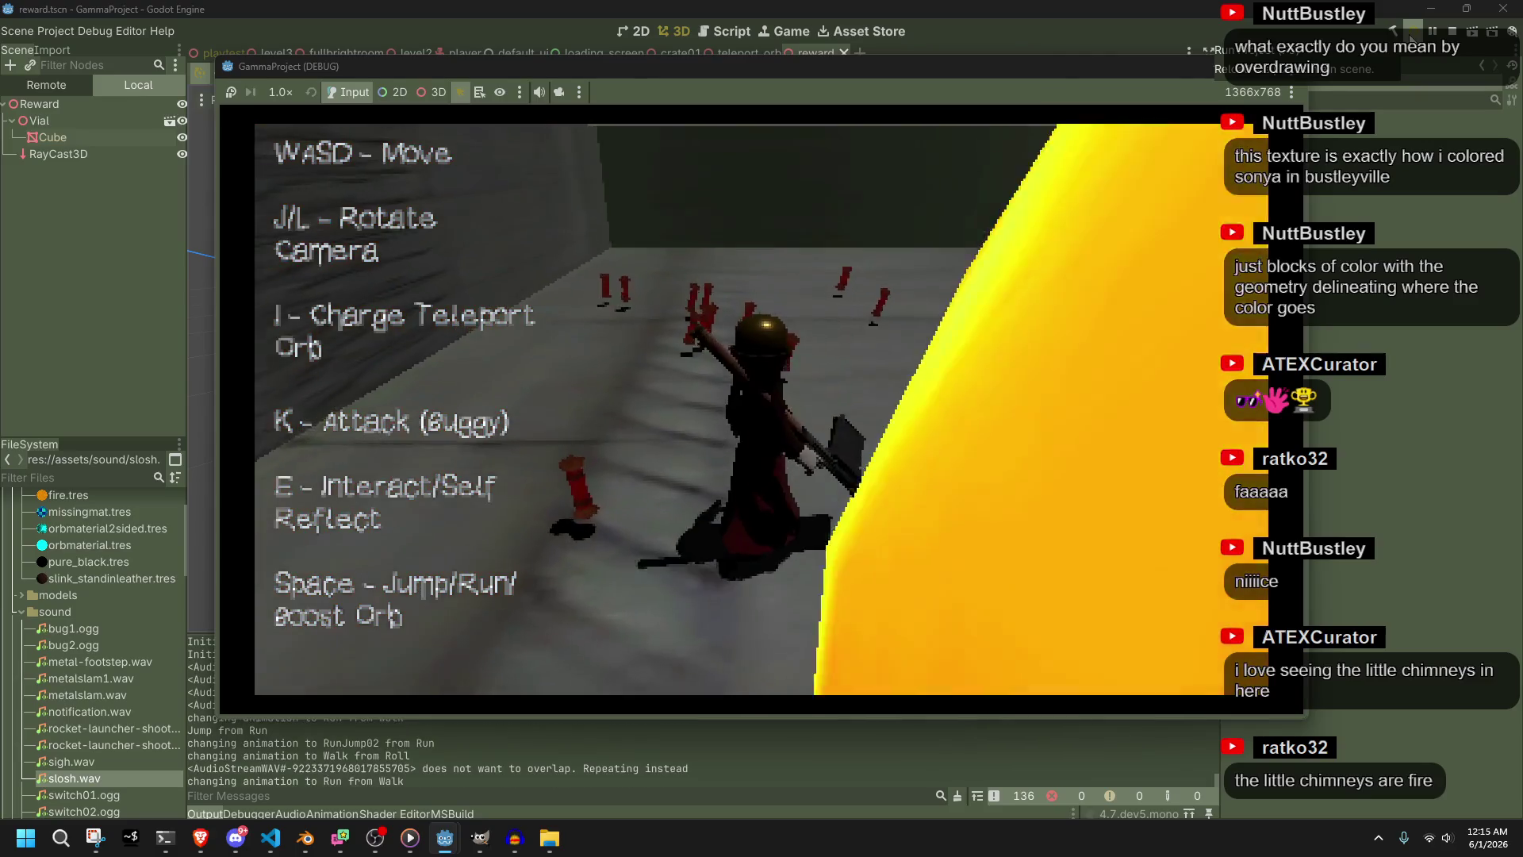
pyautogui.press('s')
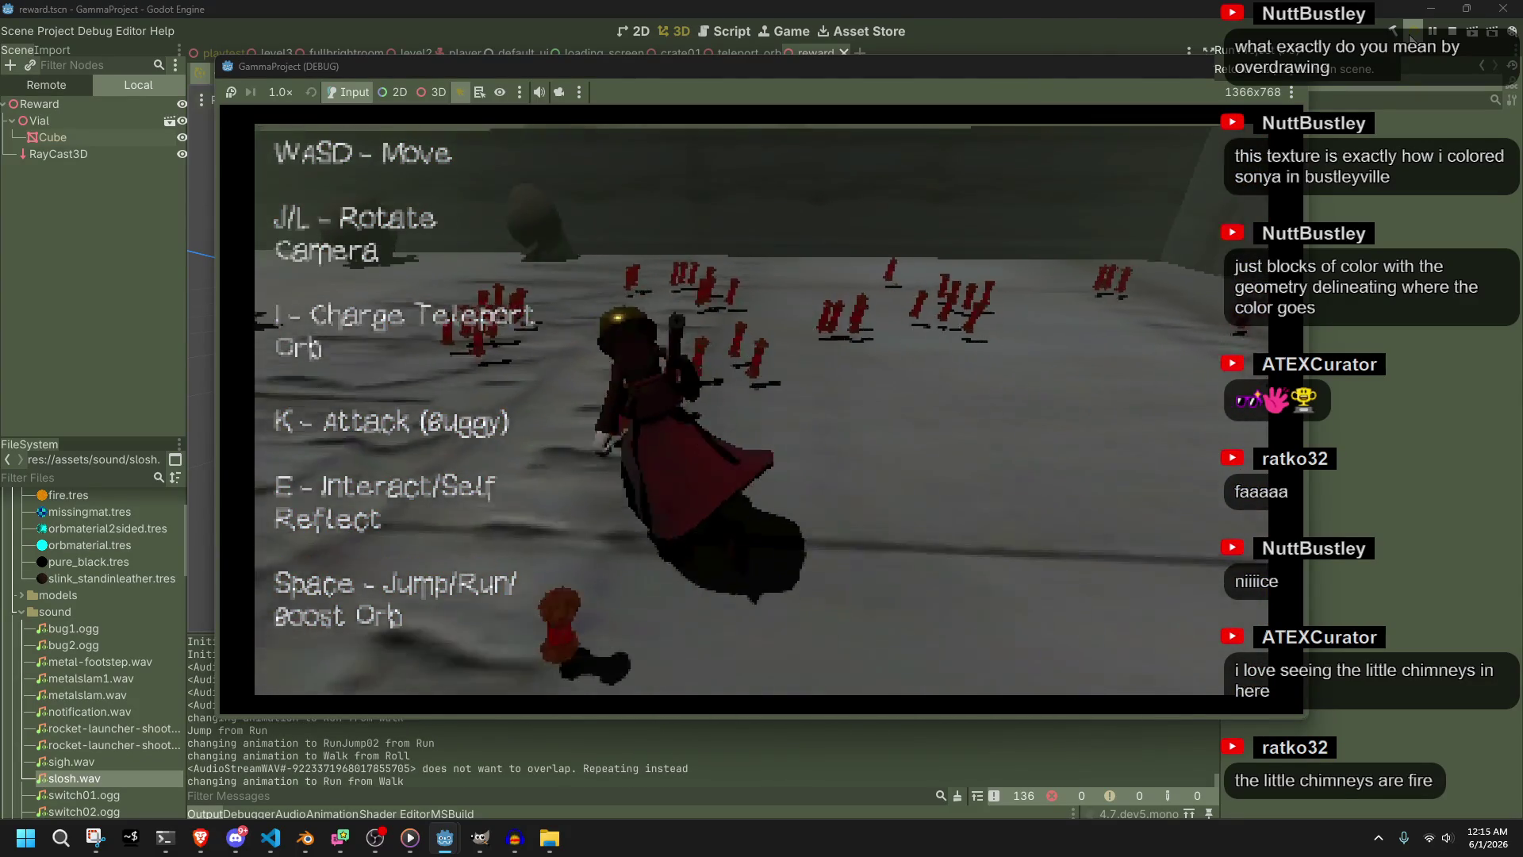
pyautogui.press('w')
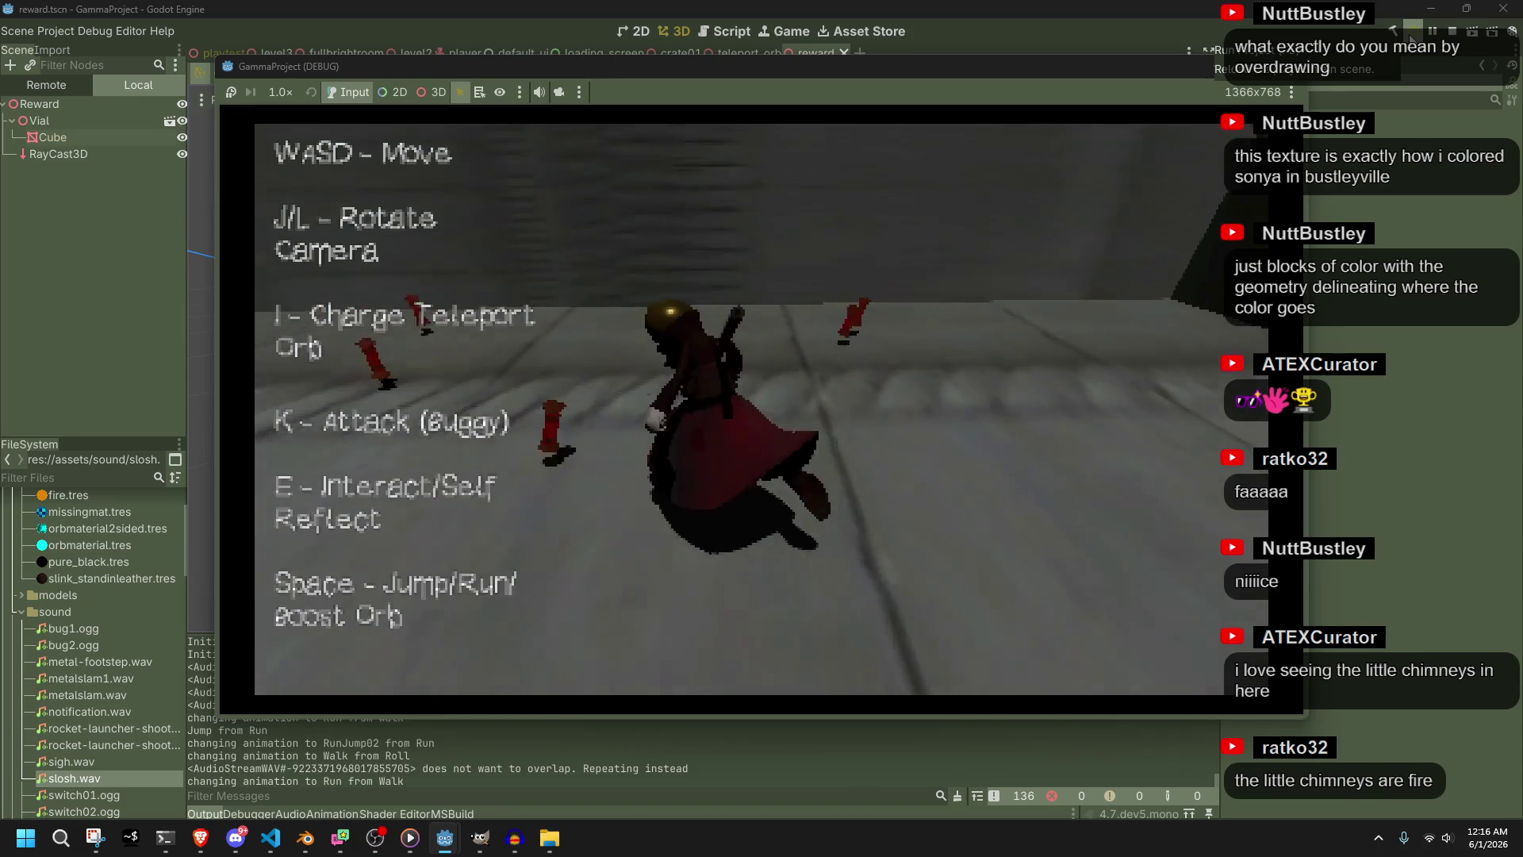
pyautogui.press('a')
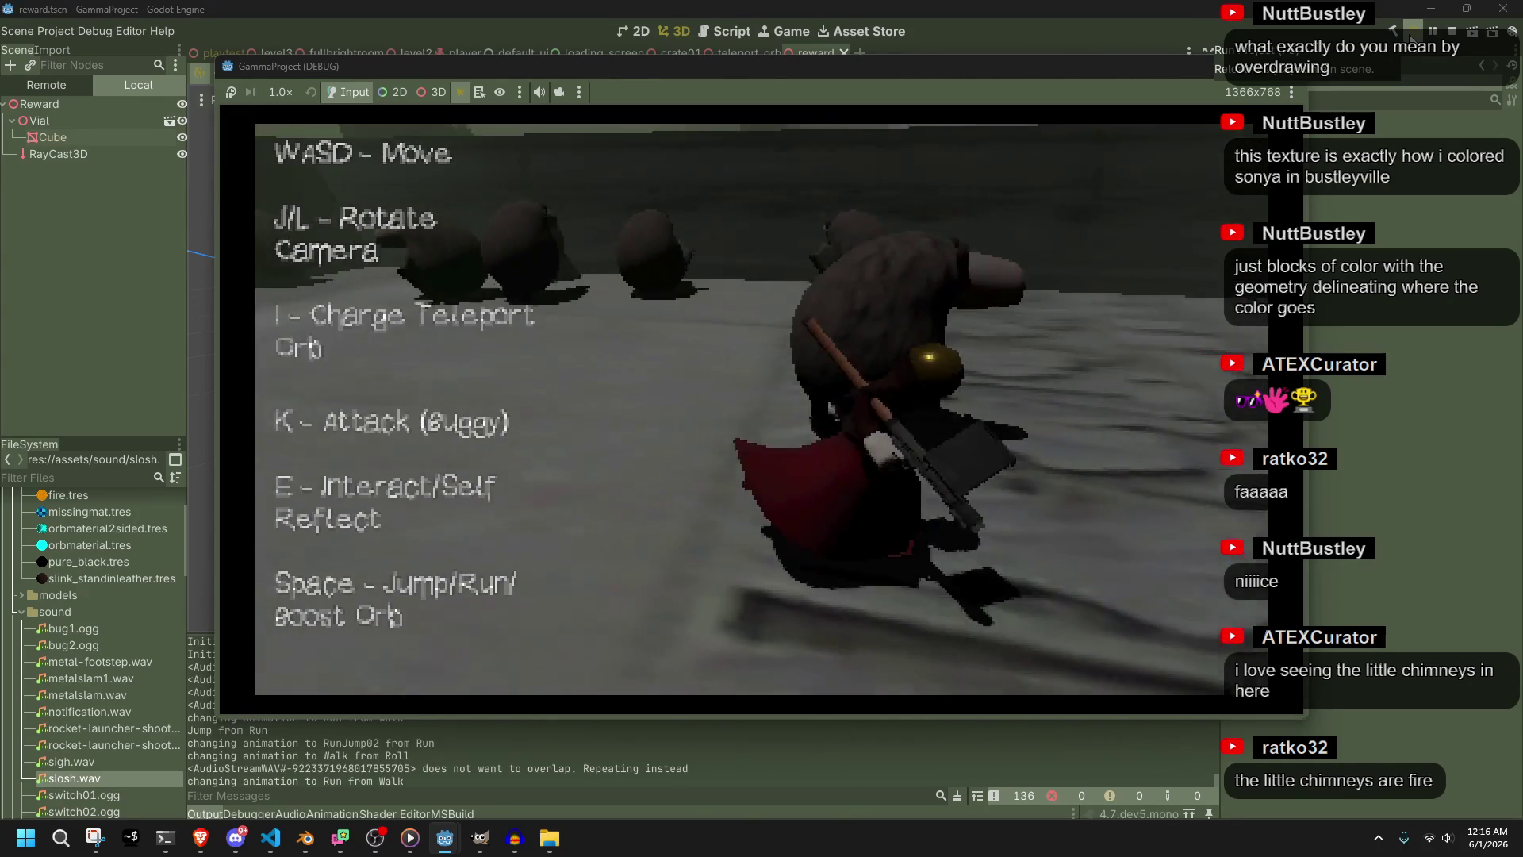
pyautogui.press('a')
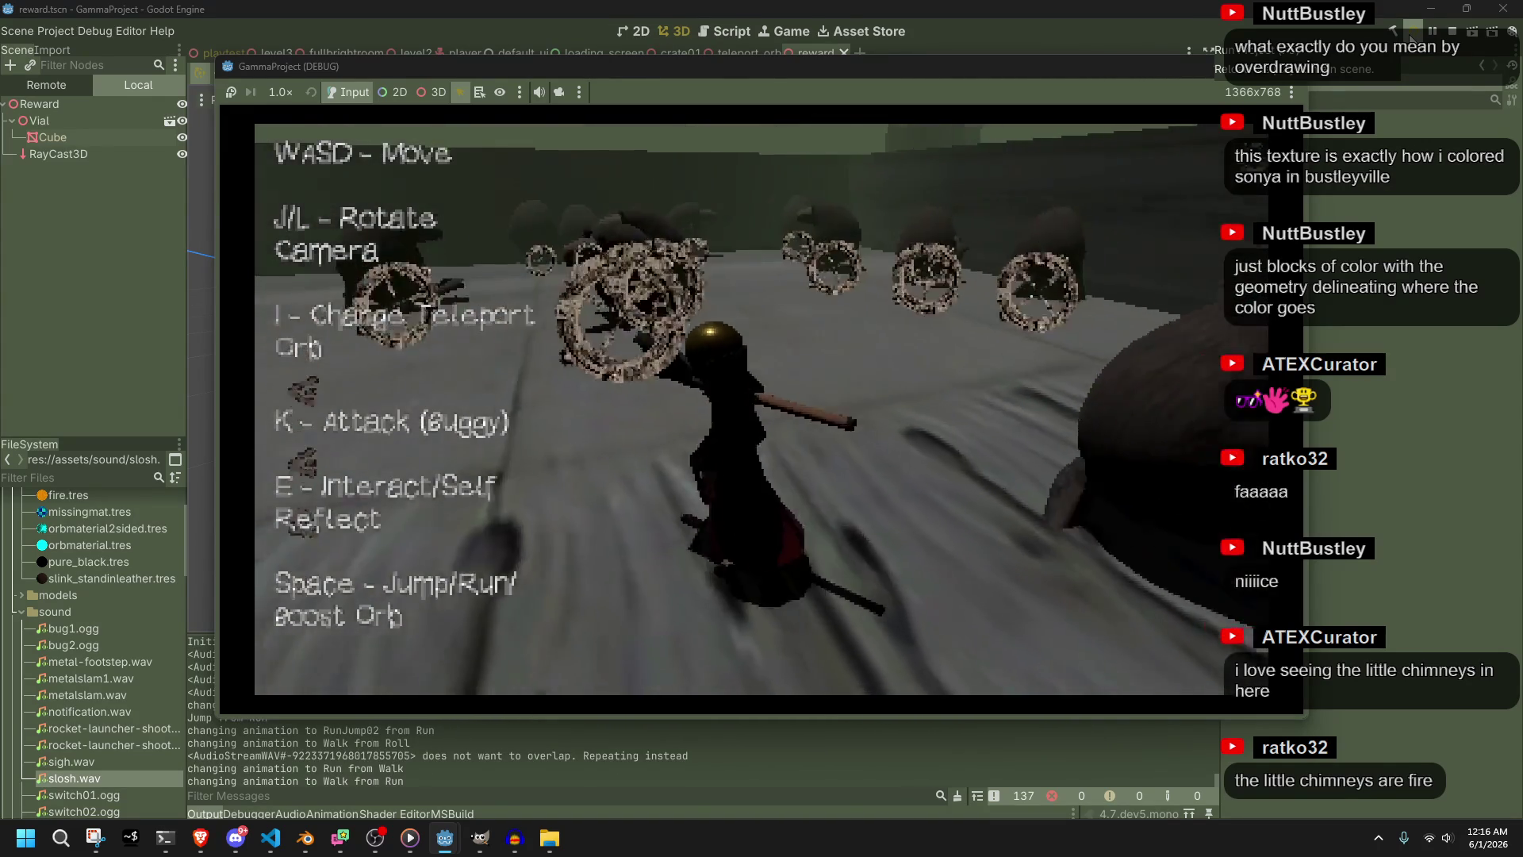
pyautogui.press('w')
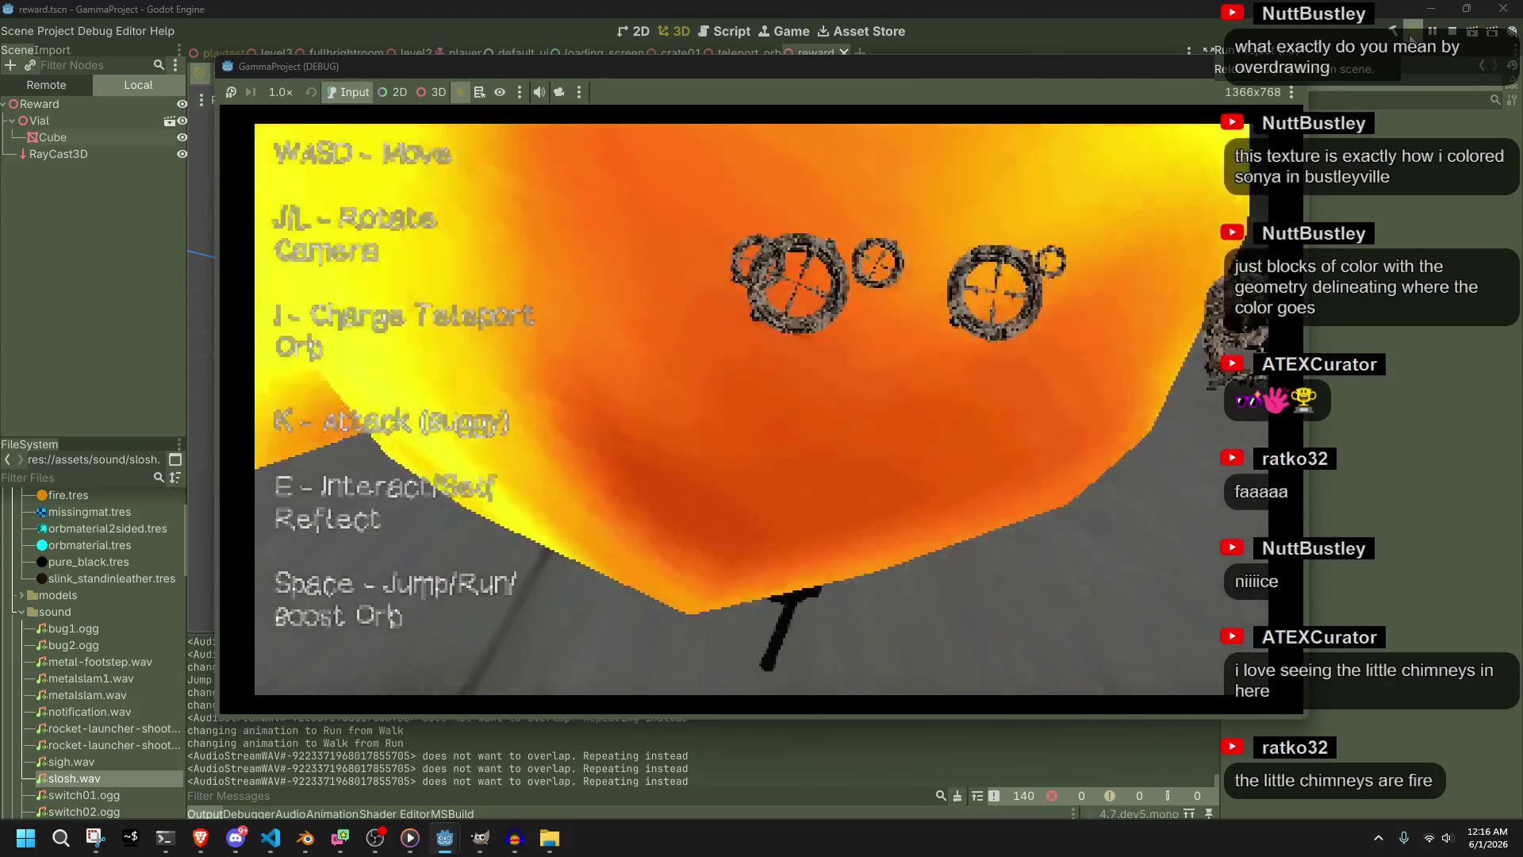
pyautogui.press('w')
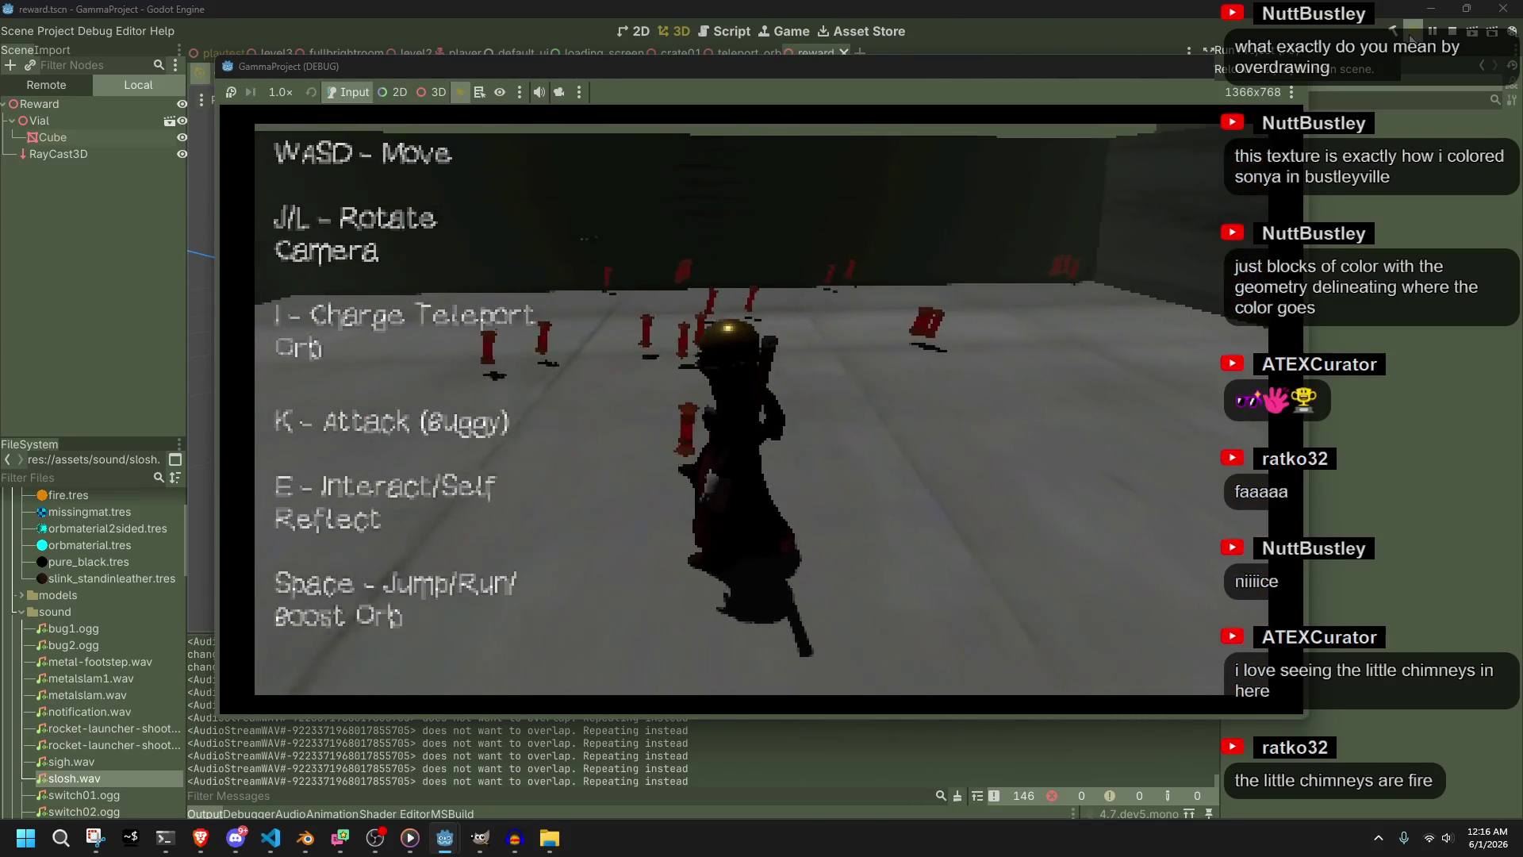
pyautogui.press('space')
pyautogui.press('d')
pyautogui.press('w')
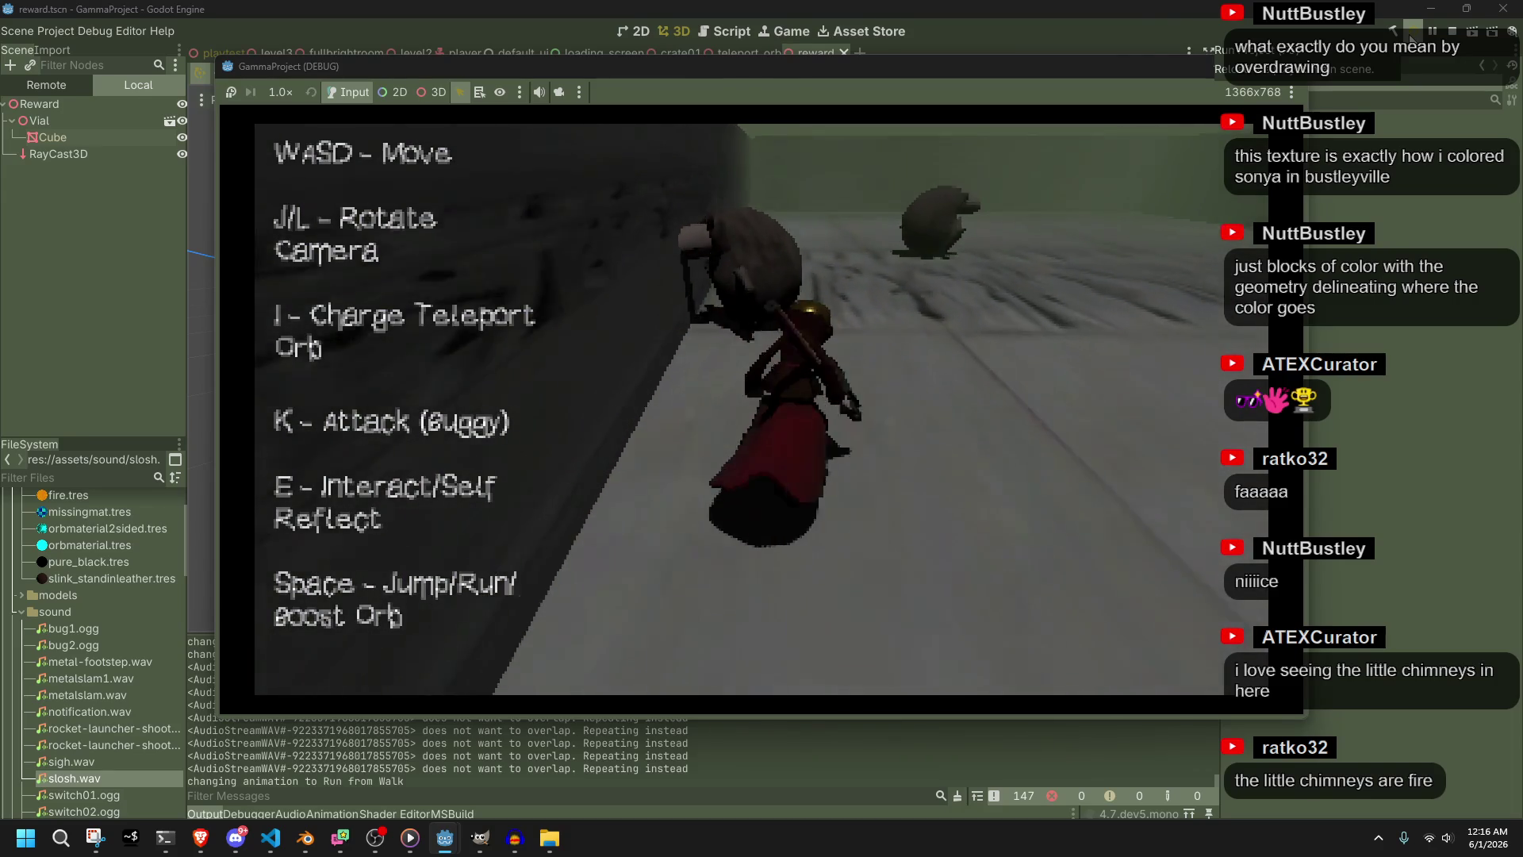
pyautogui.press('i')
# Rotate the camera and run and jump along the walkway past the pillar
pyautogui.press('j')
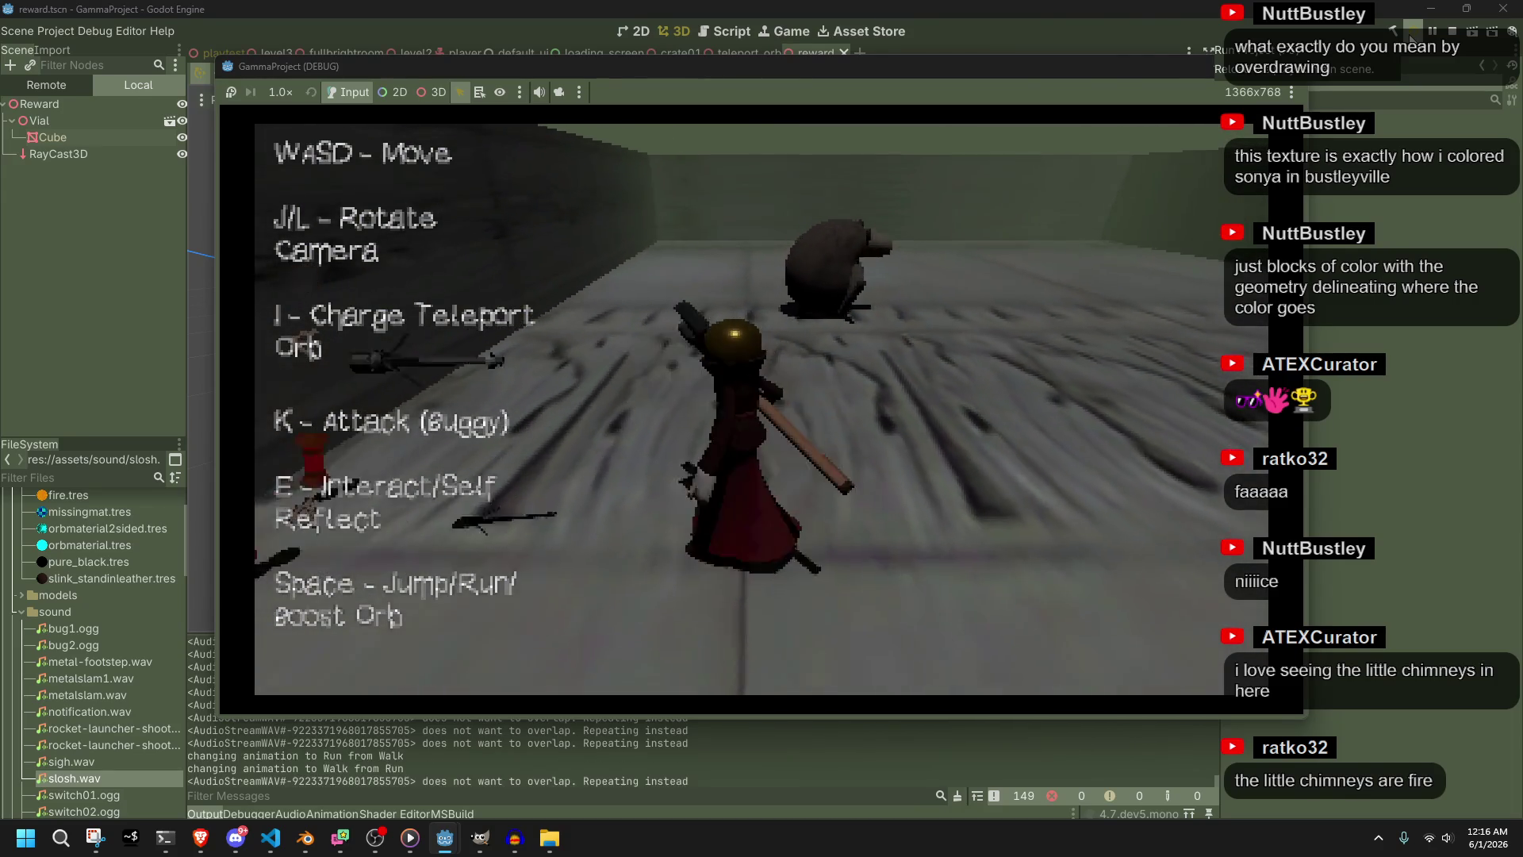
pyautogui.press('w')
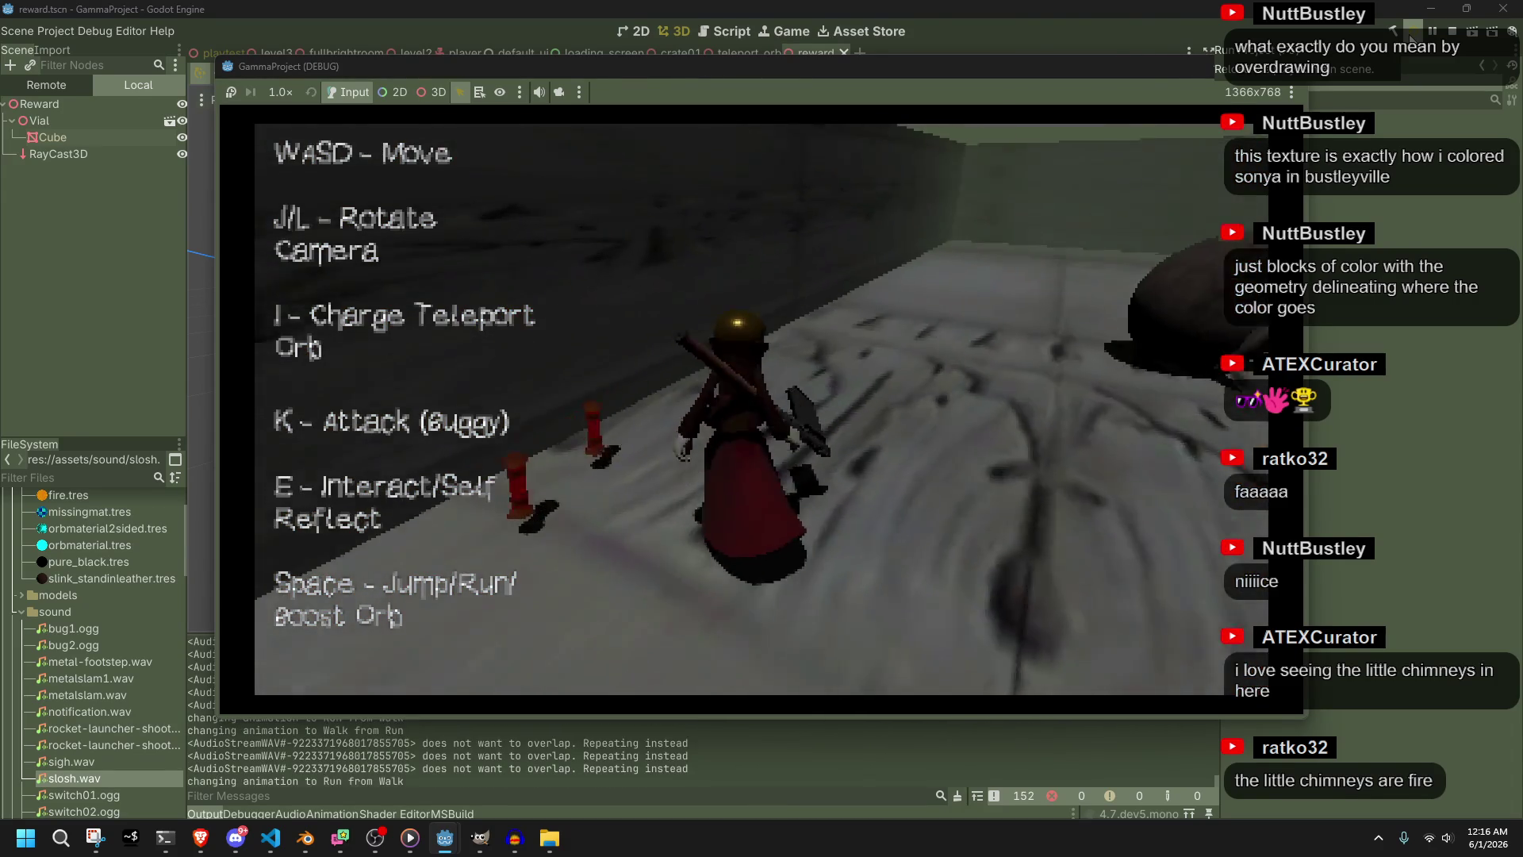
pyautogui.press('l')
pyautogui.press('w')
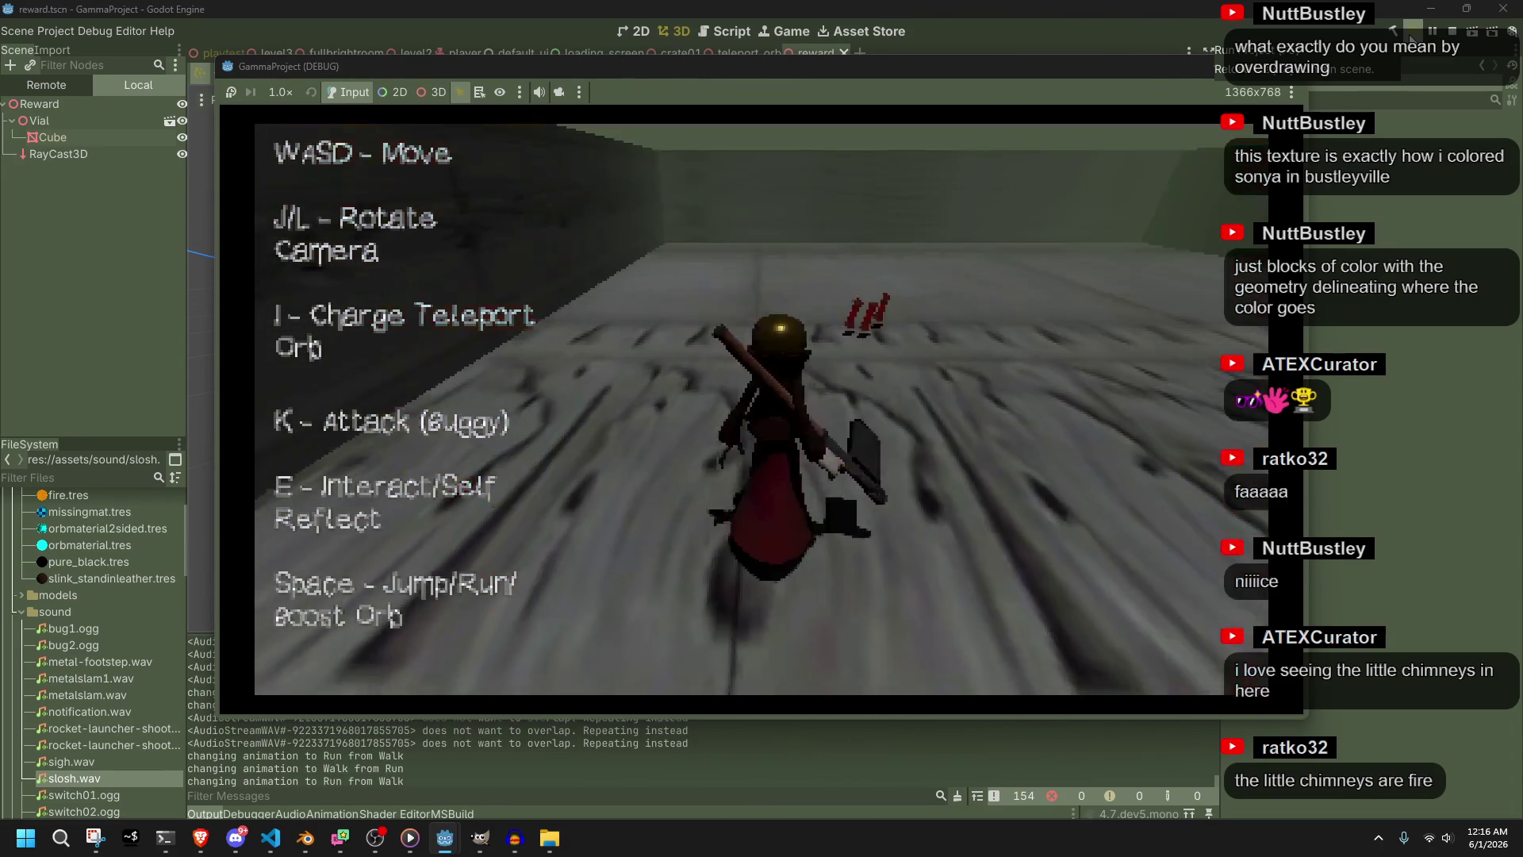
pyautogui.press('l')
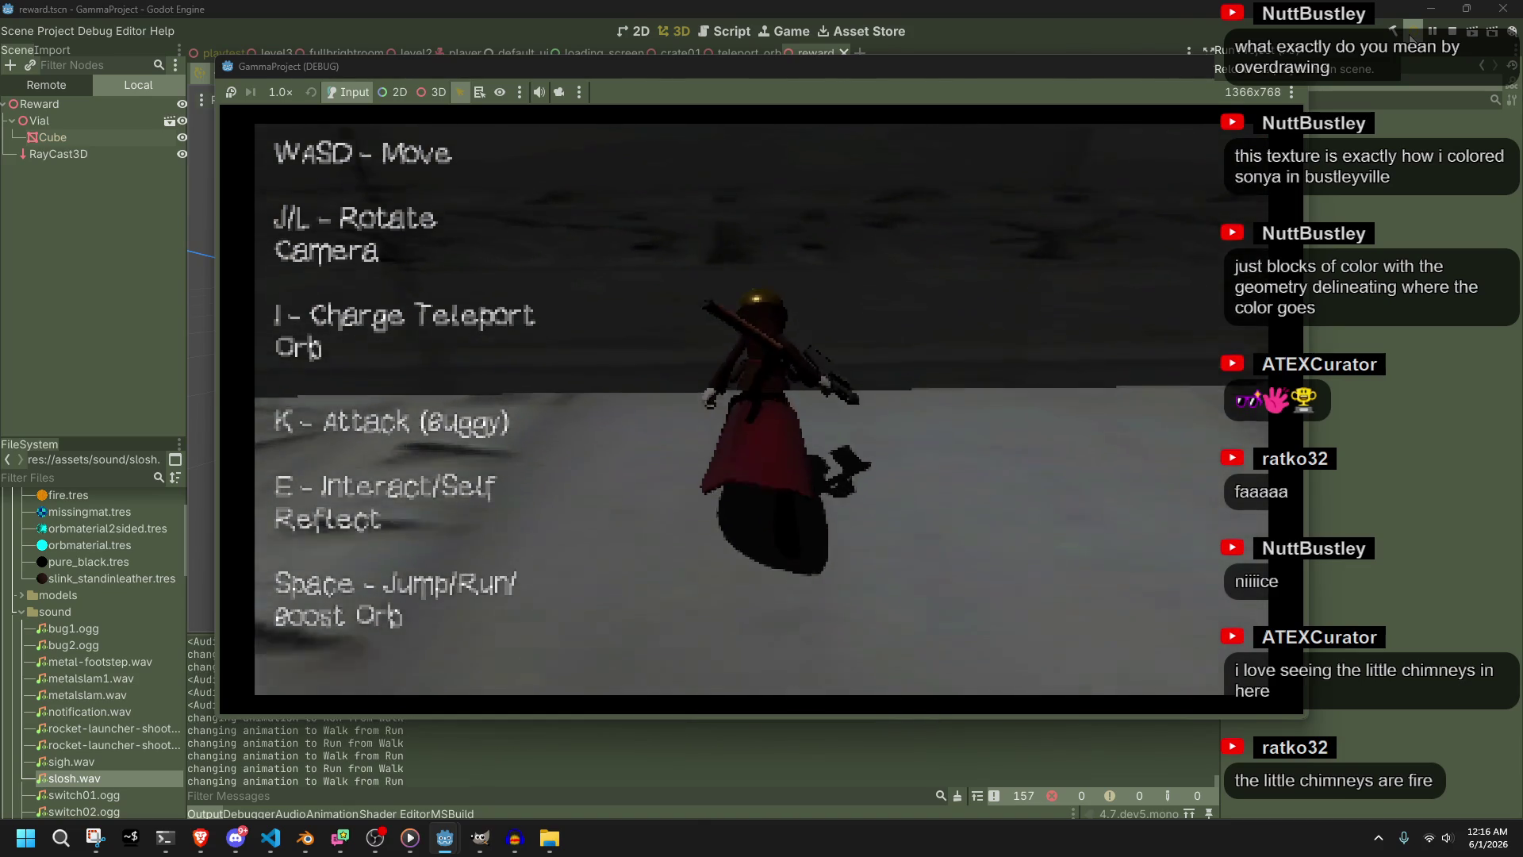
pyautogui.press('l')
pyautogui.press('space')
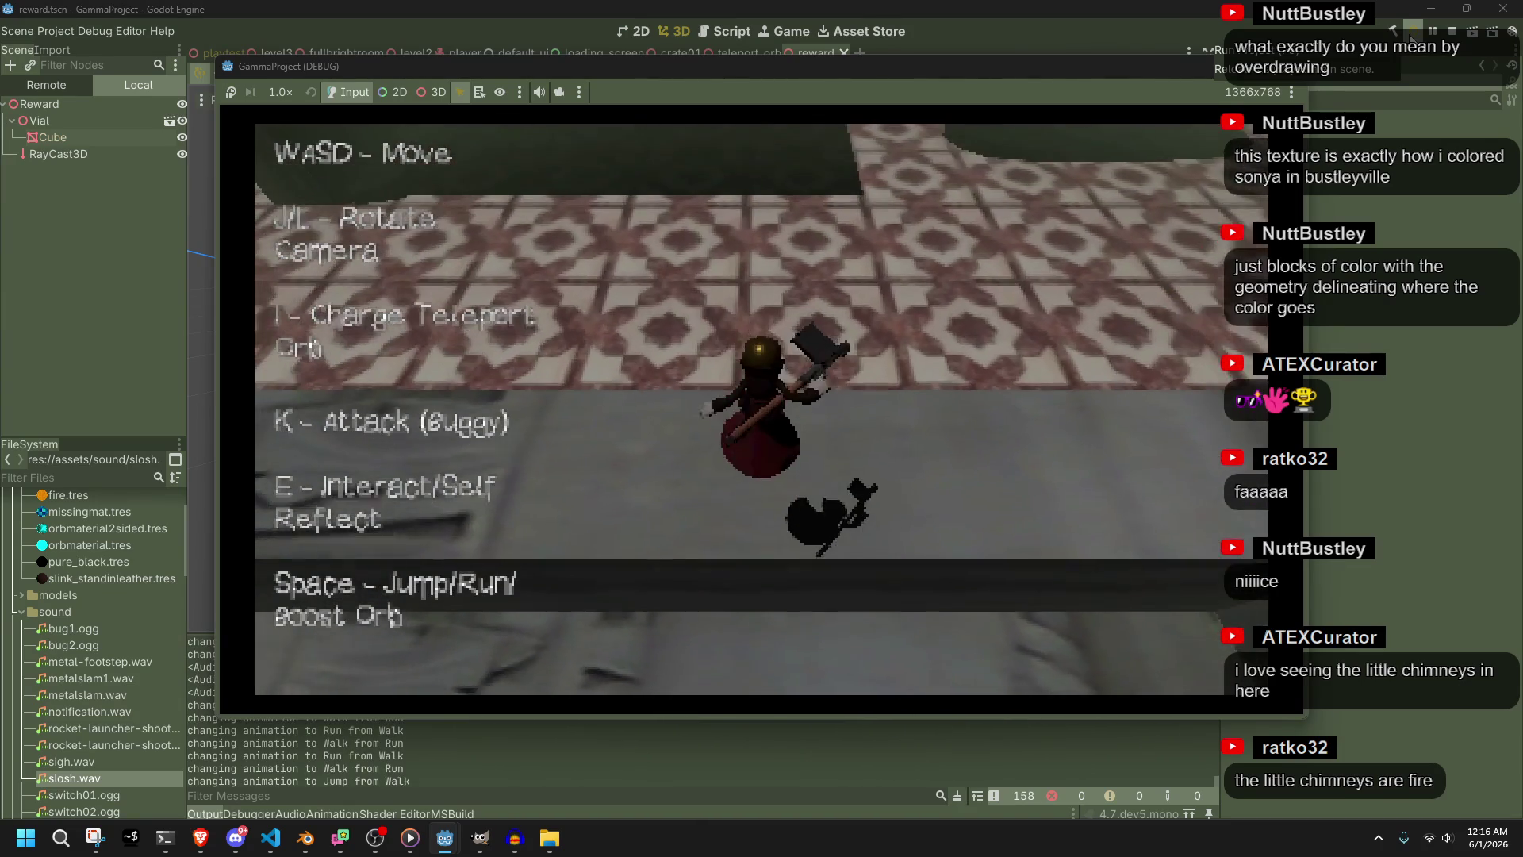
pyautogui.press('j')
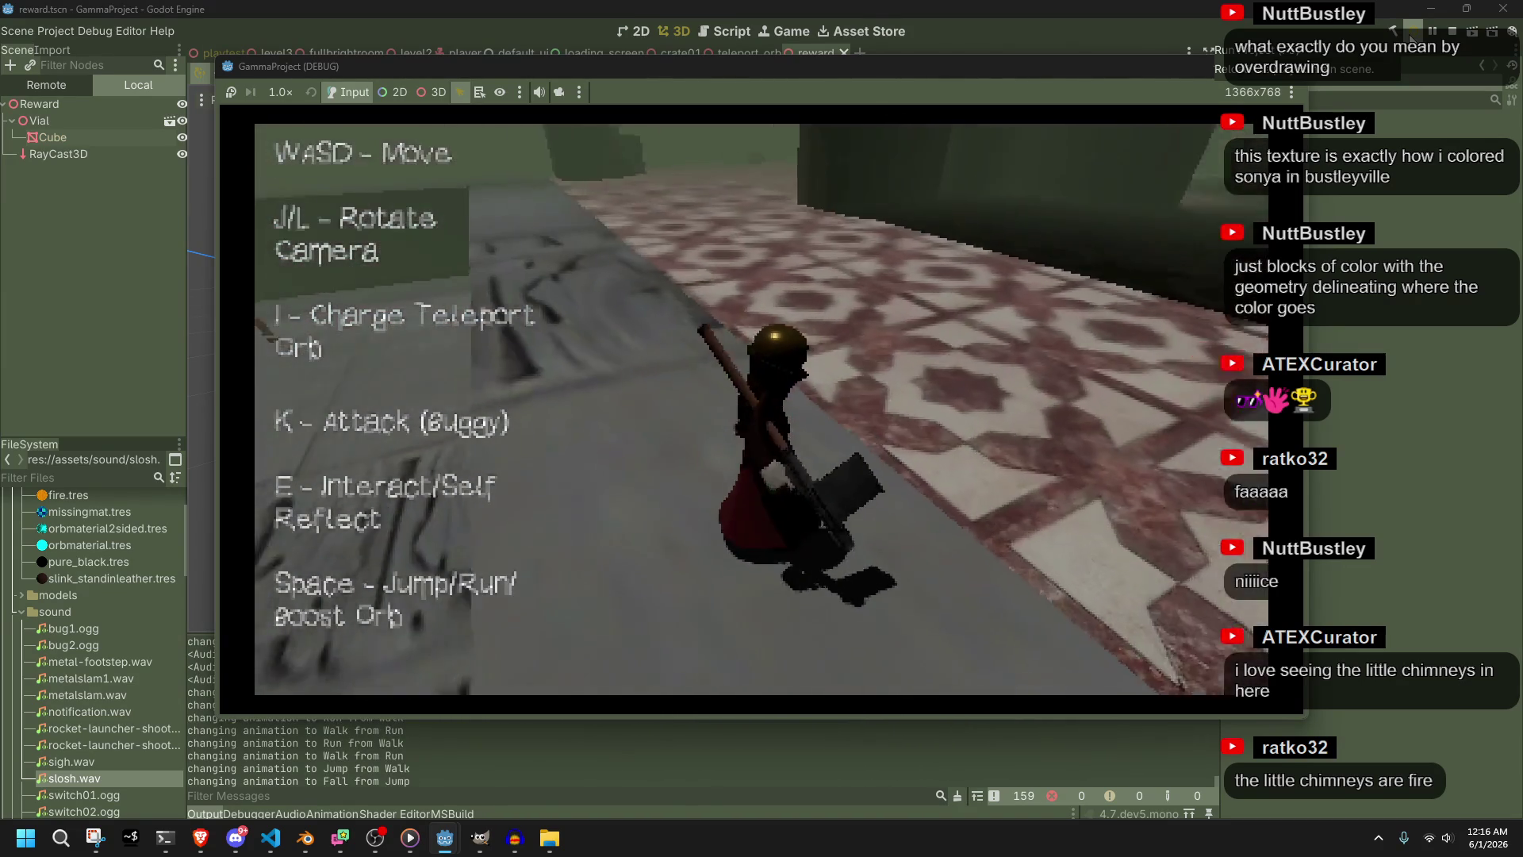
pyautogui.press('w')
pyautogui.press('l')
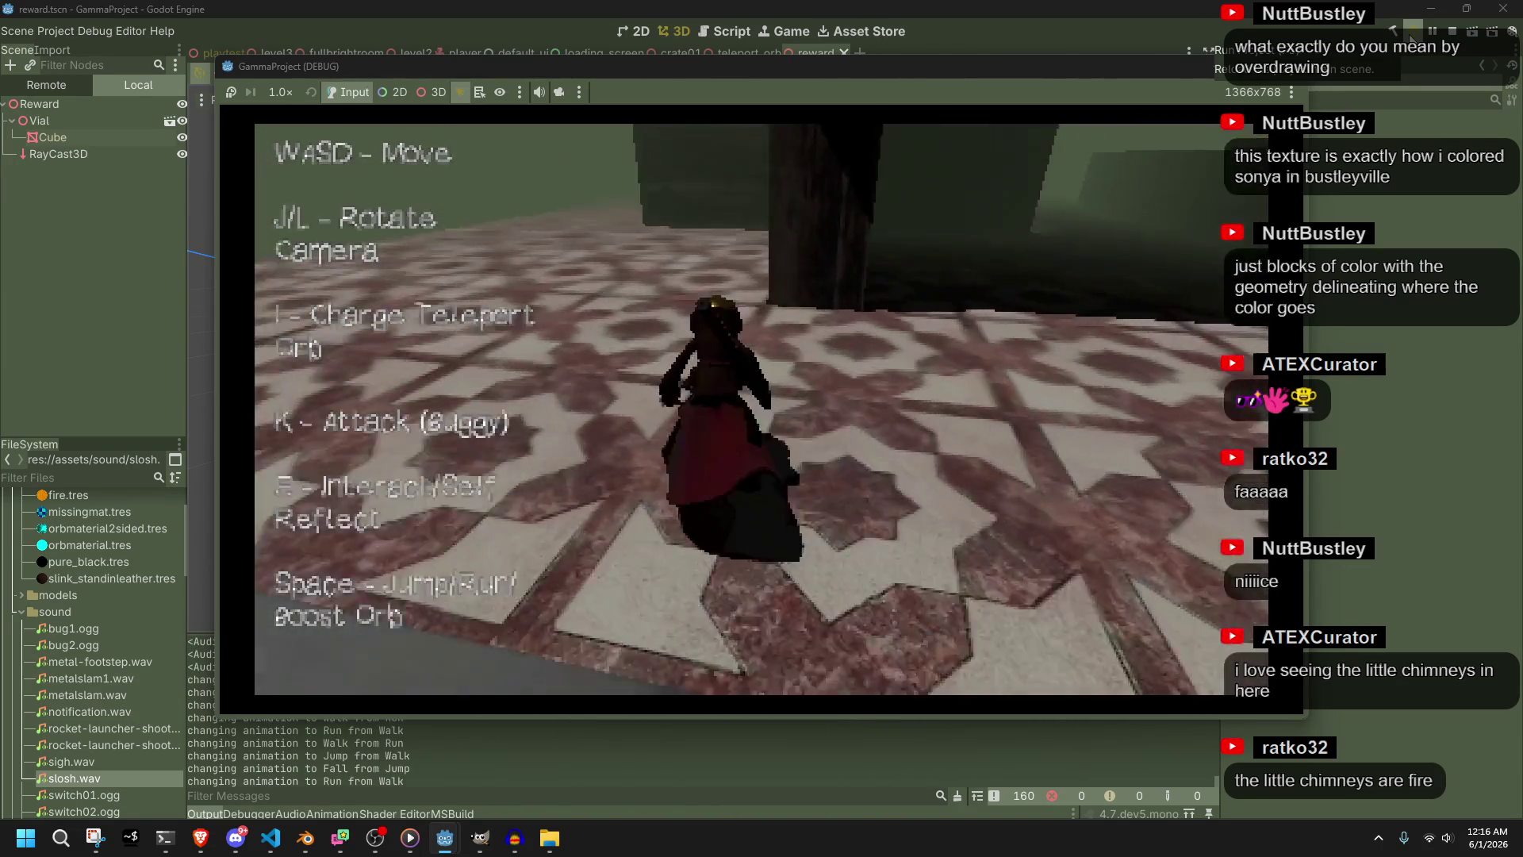
pyautogui.press('space')
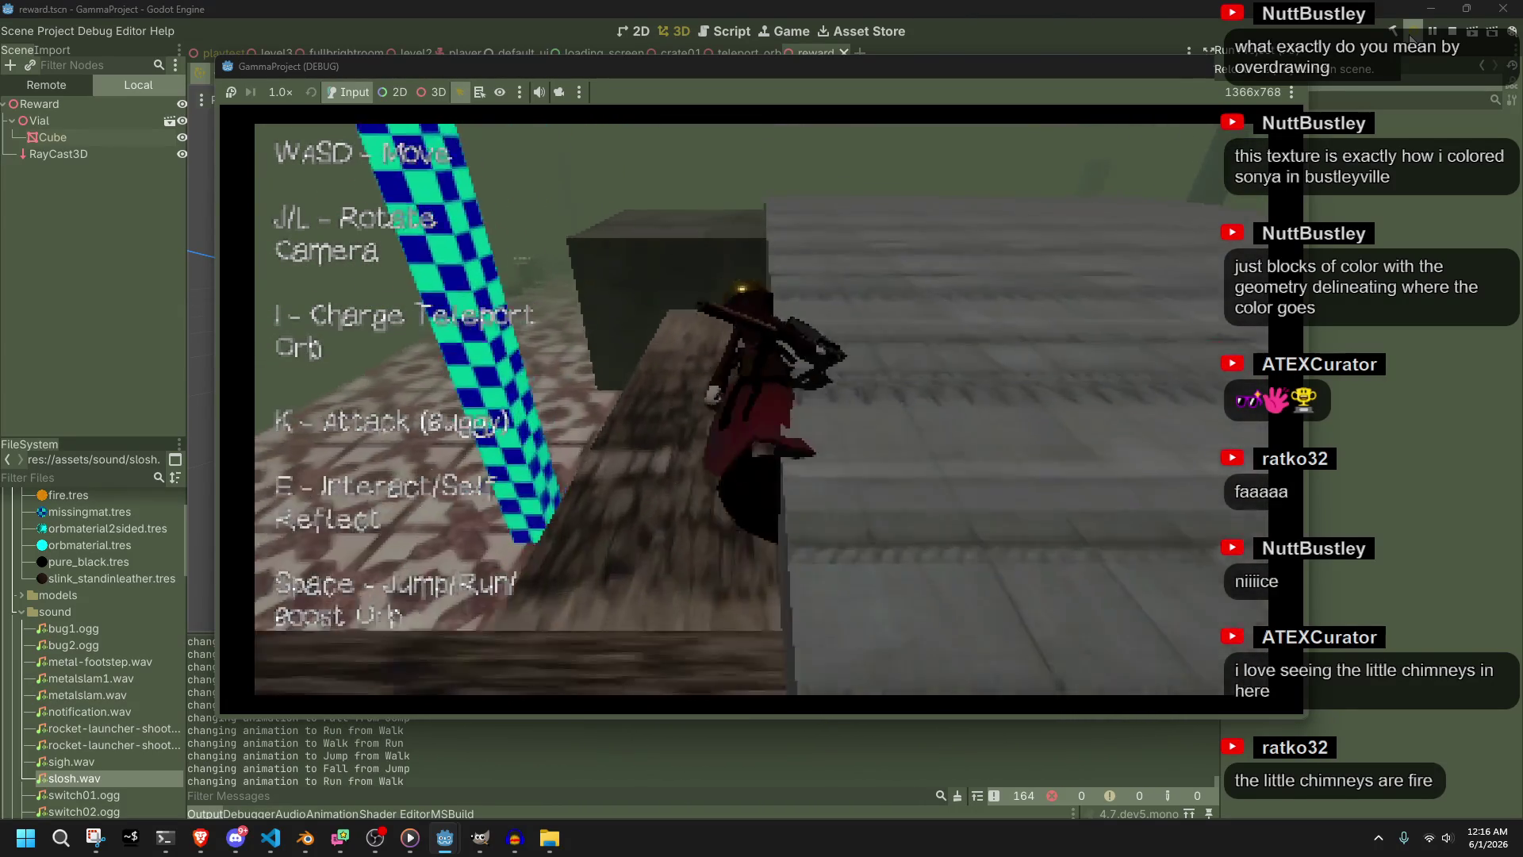
pyautogui.press('space')
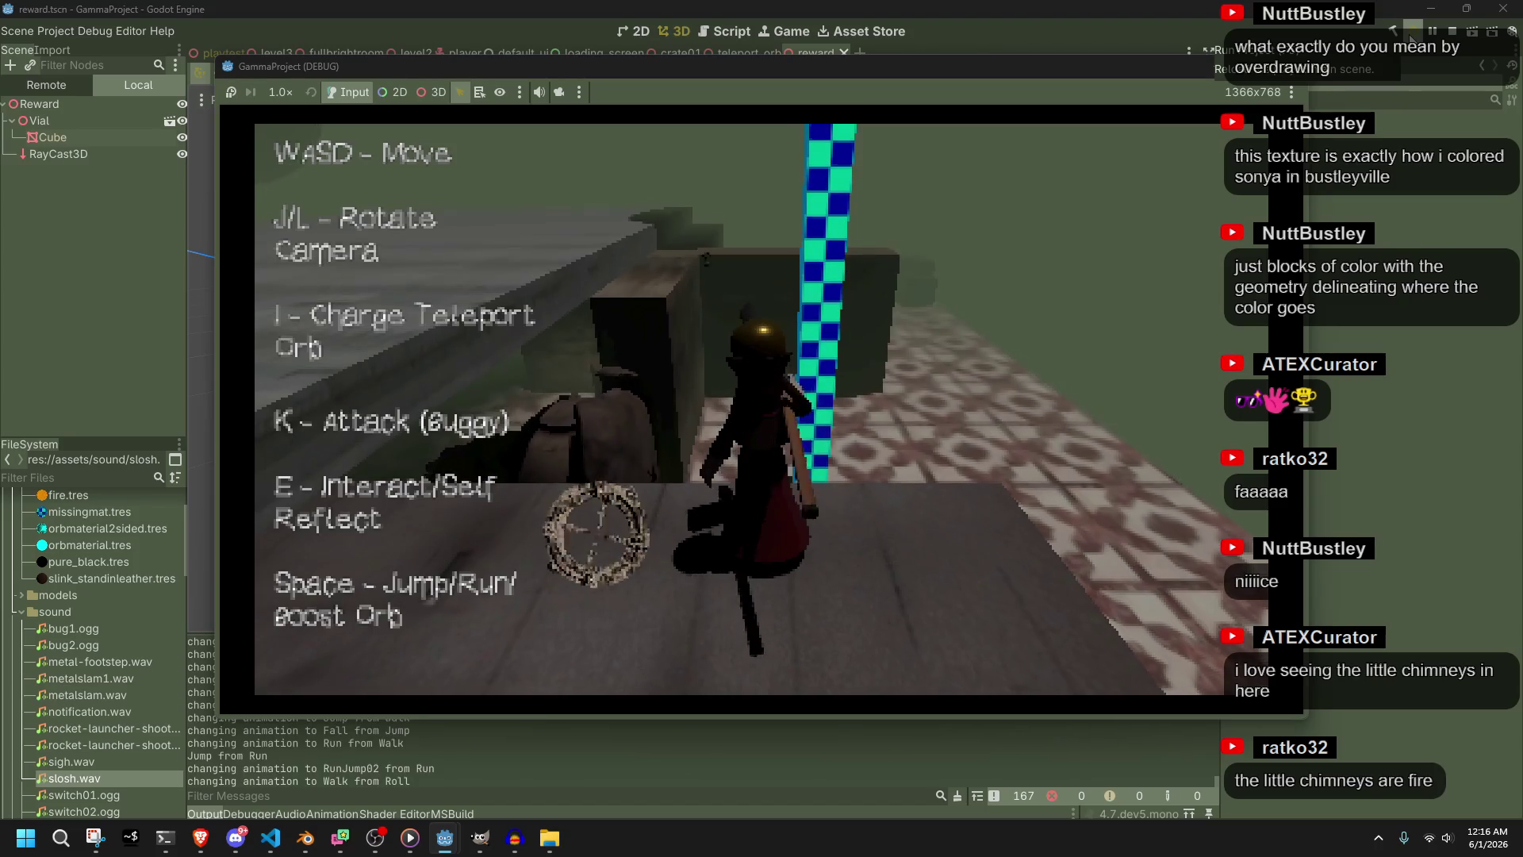
# Turn the character around, walk off the edge and jump onto the dark block
pyautogui.press('k')
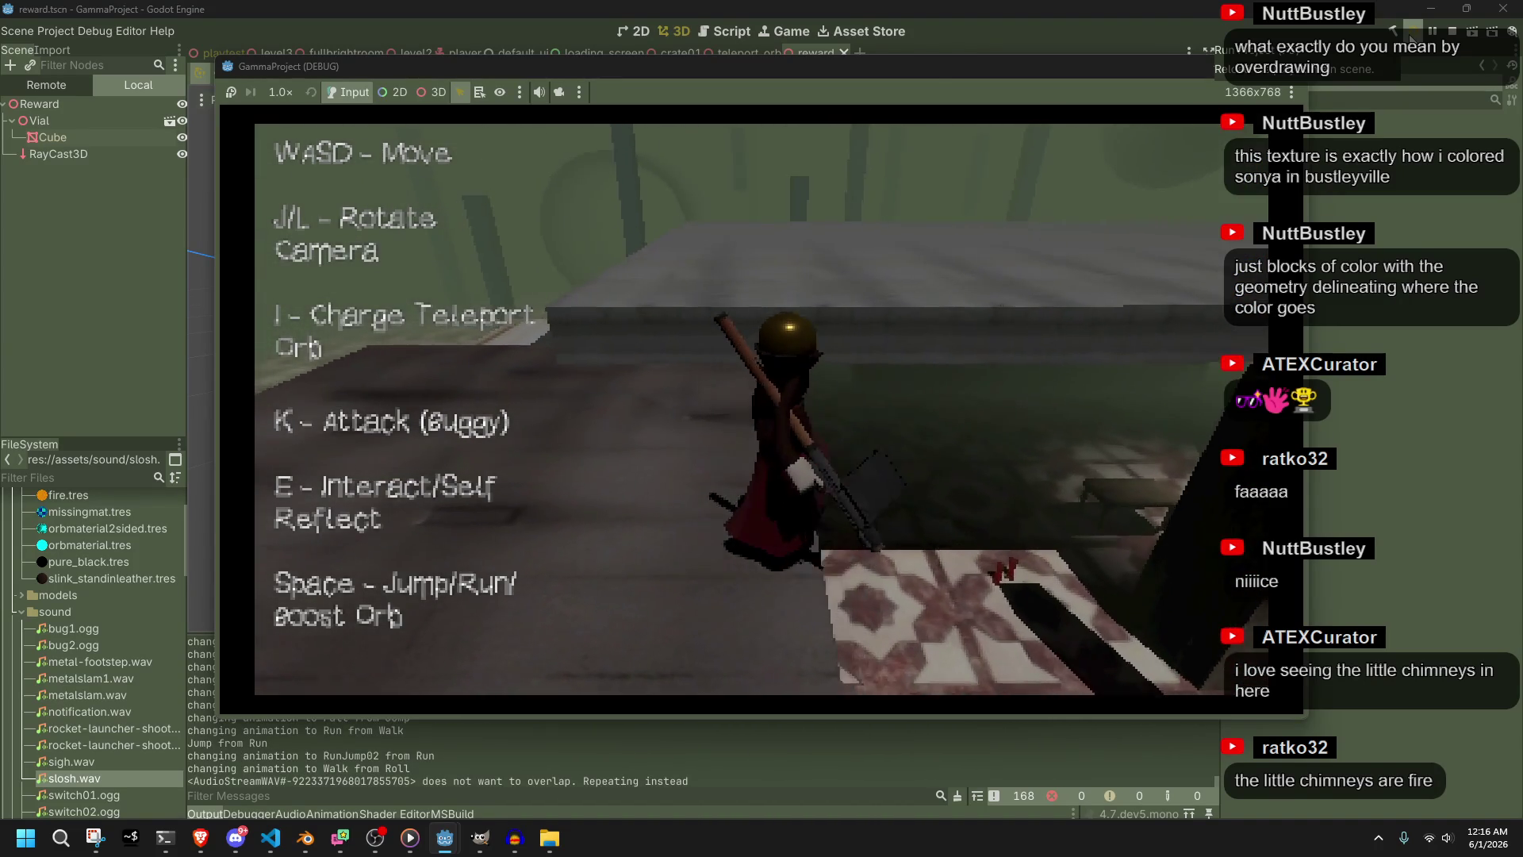
pyautogui.press('w')
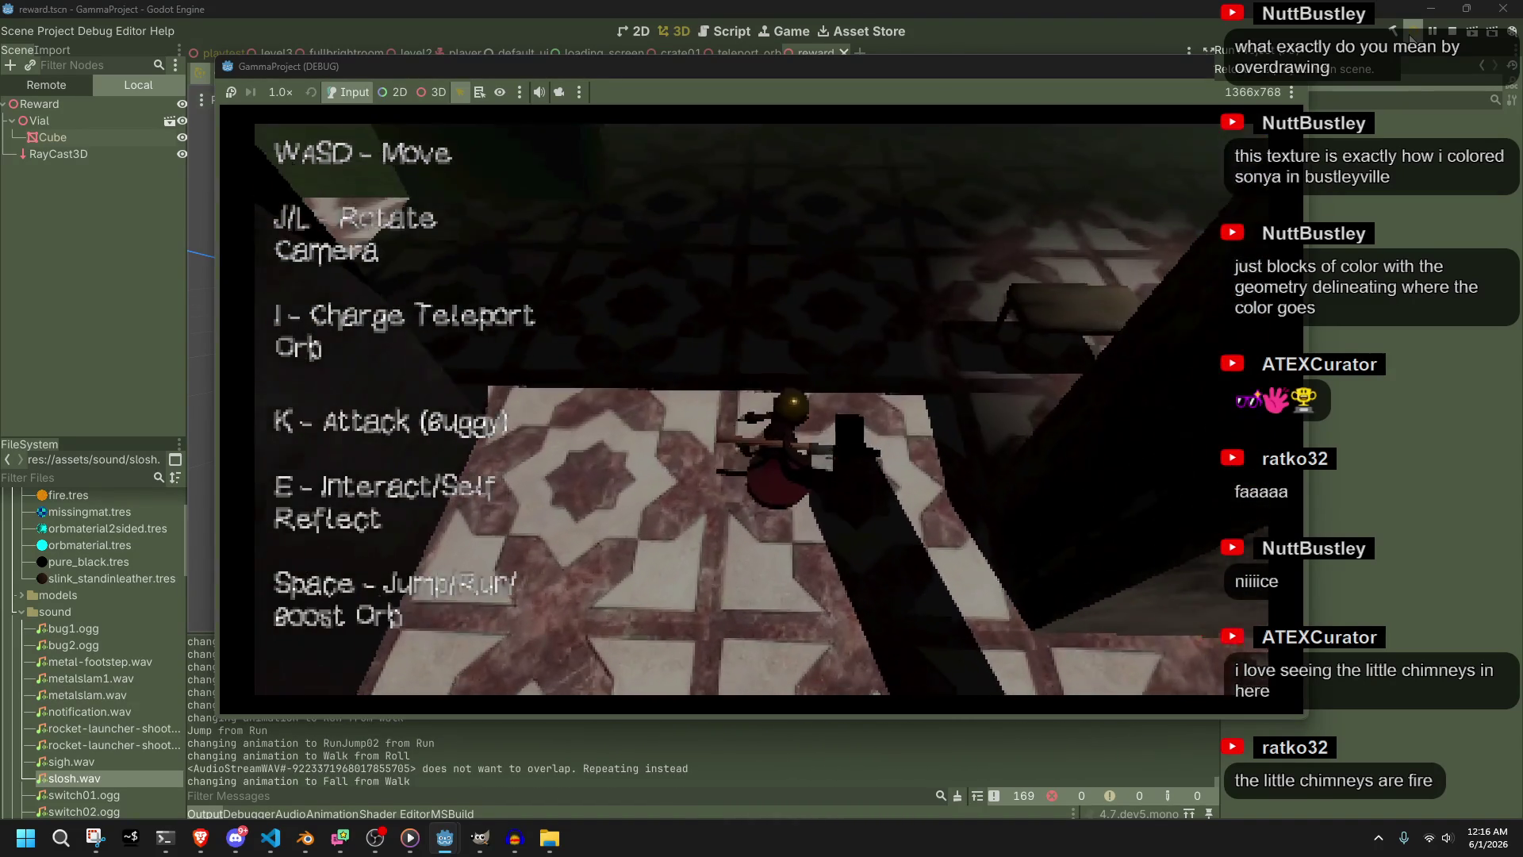
pyautogui.press('w')
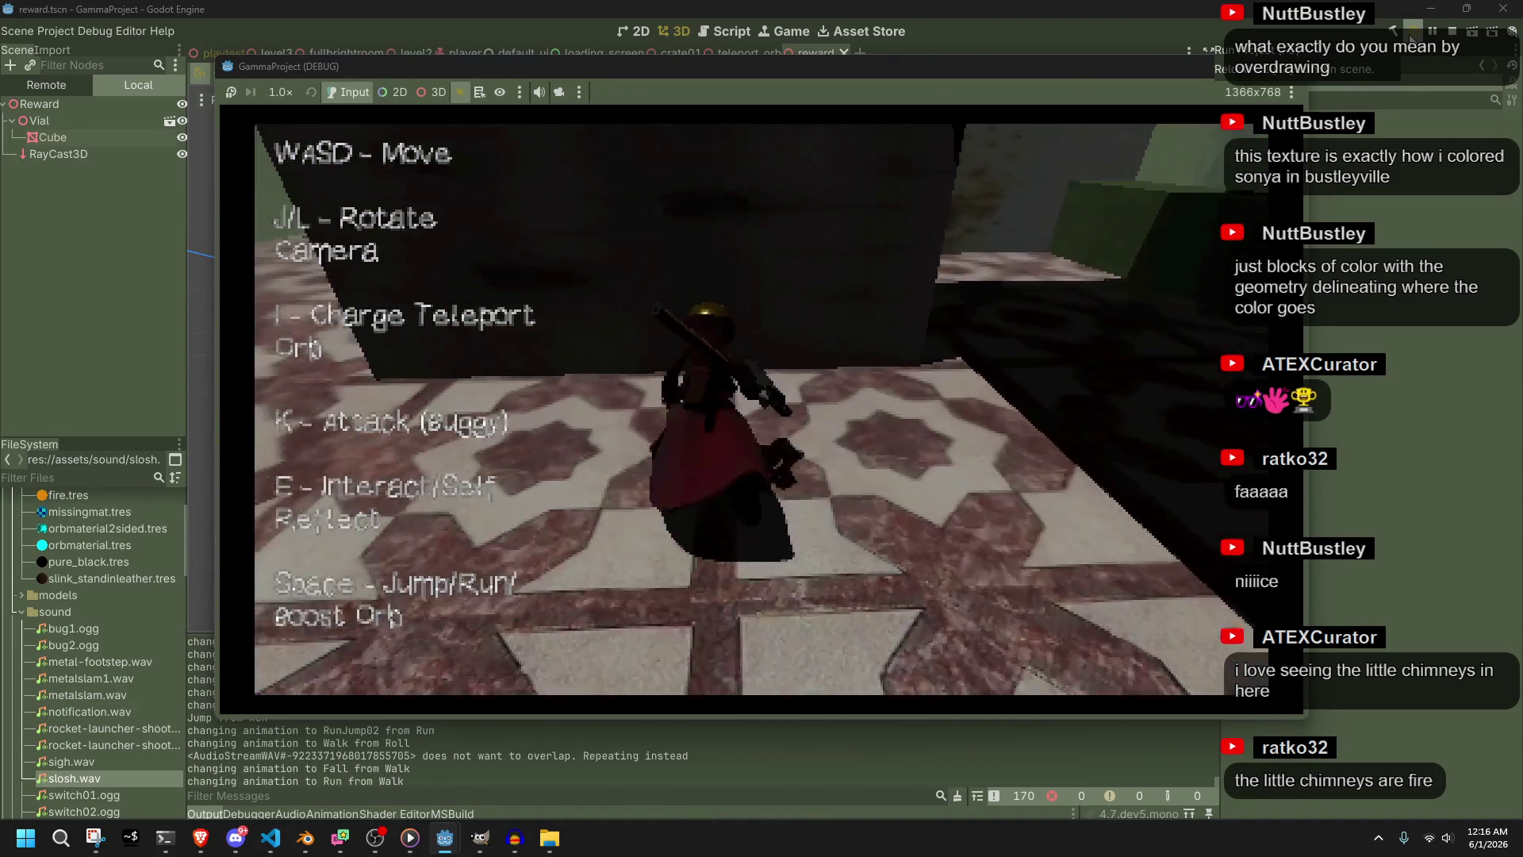
pyautogui.press('space')
pyautogui.press('w')
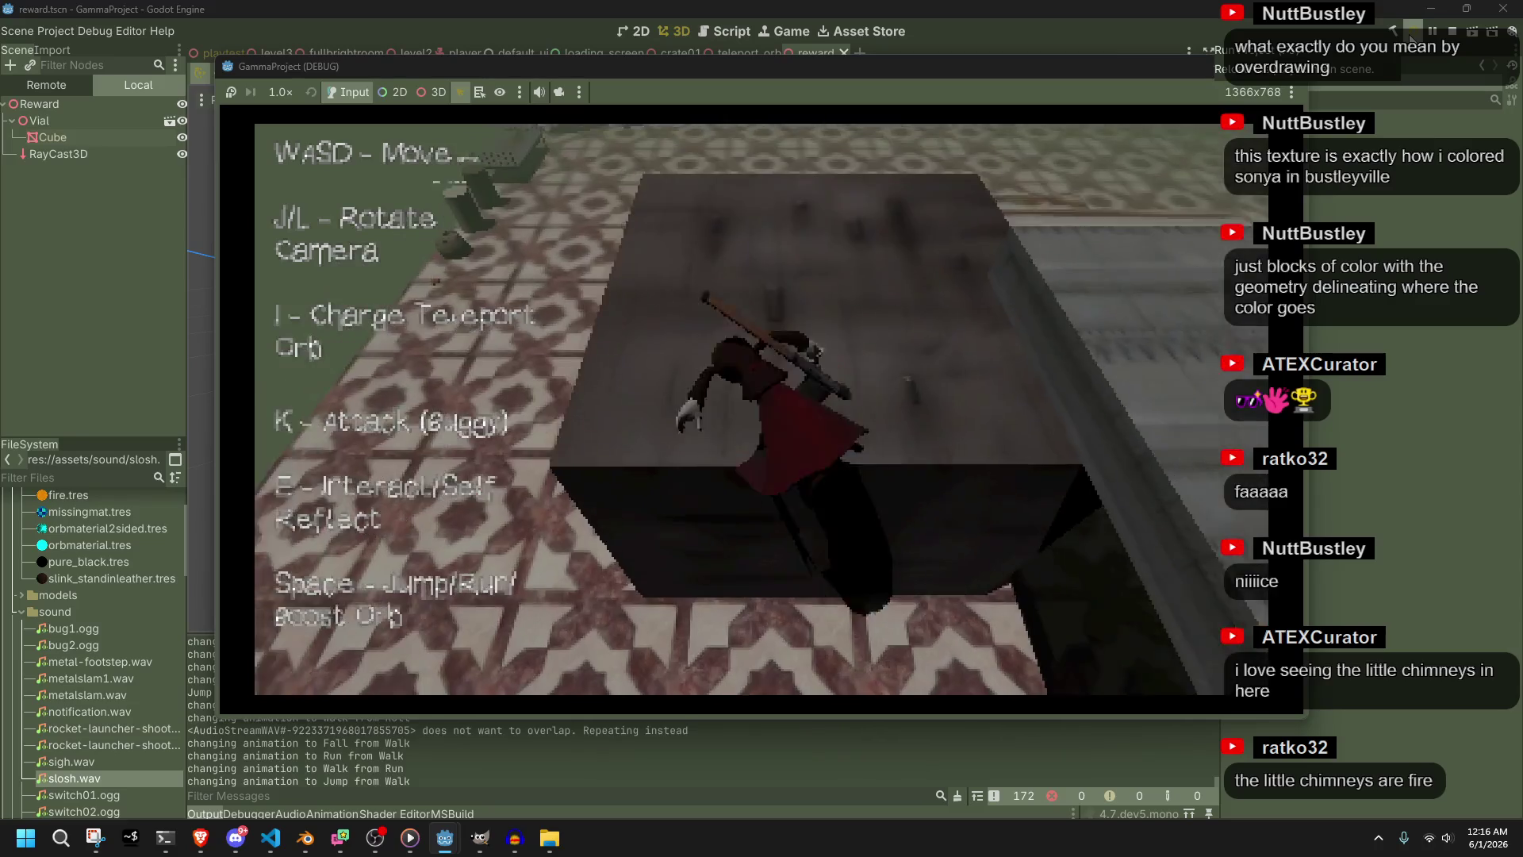
pyautogui.press('w')
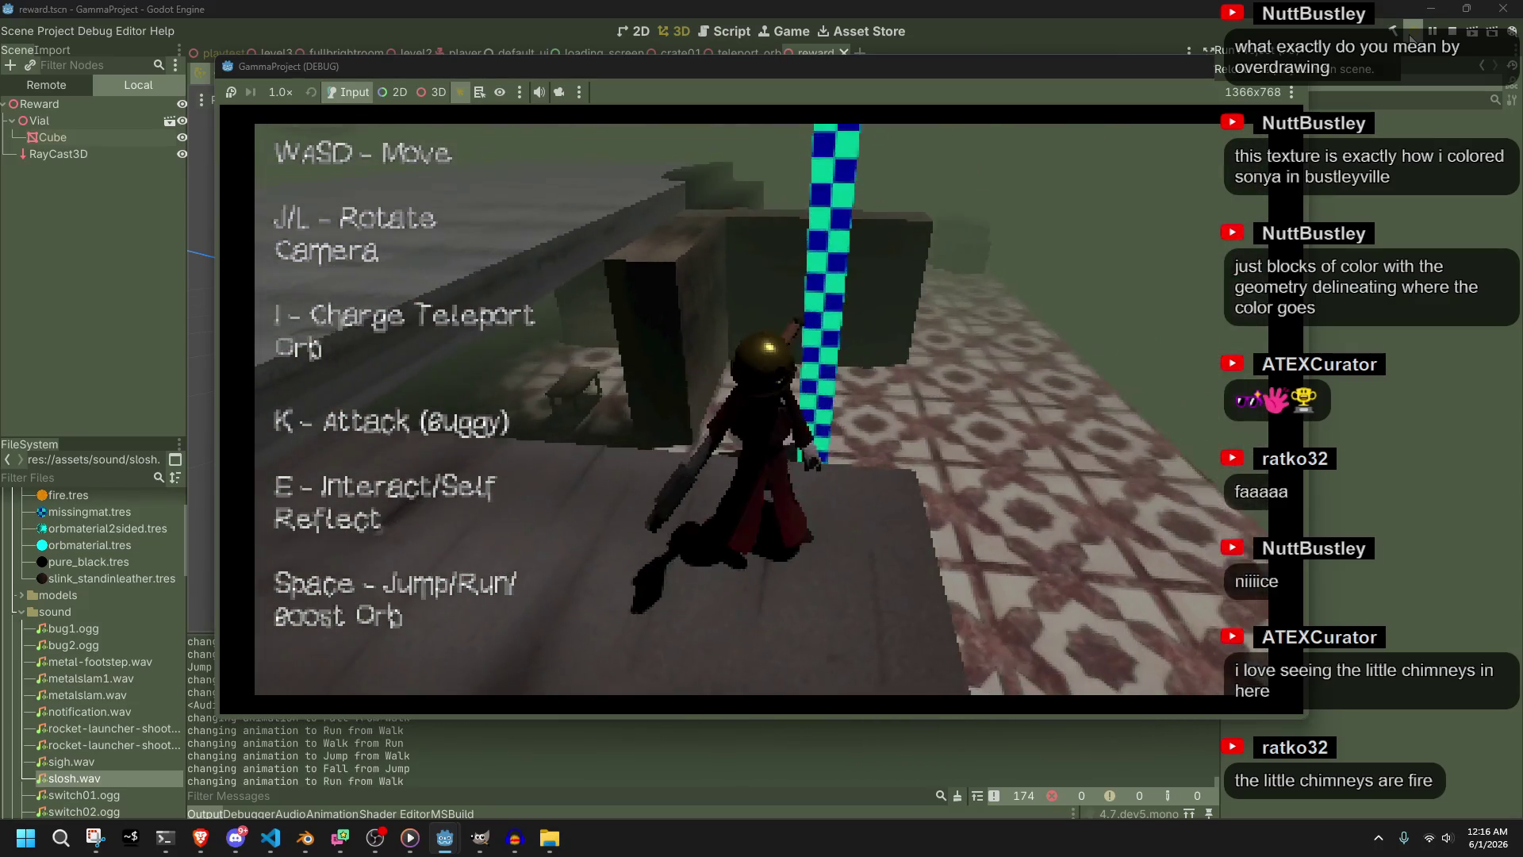
pyautogui.press('w')
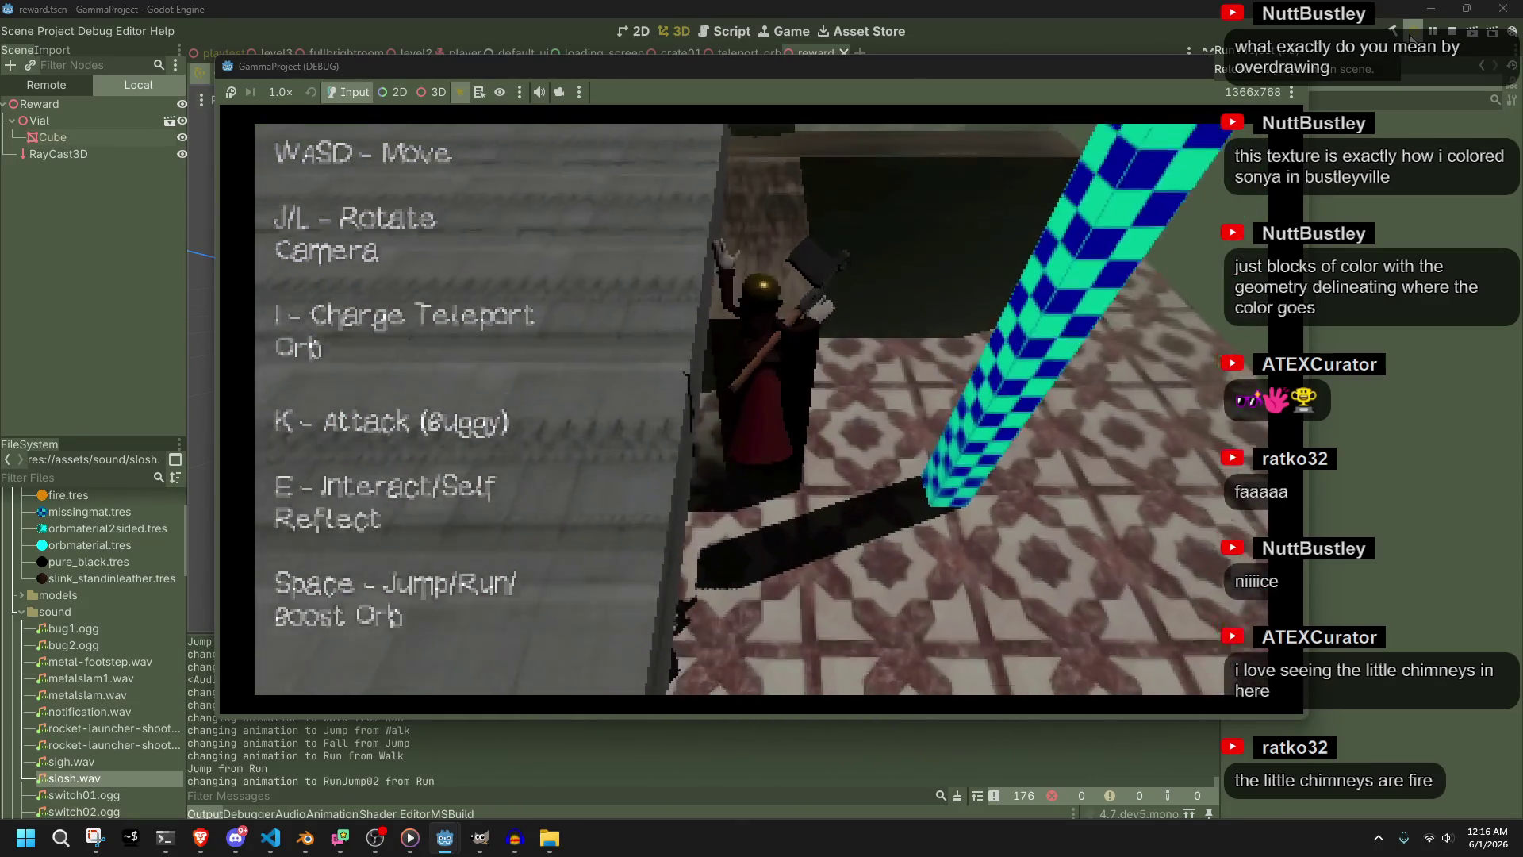
pyautogui.press('space')
pyautogui.press('w')
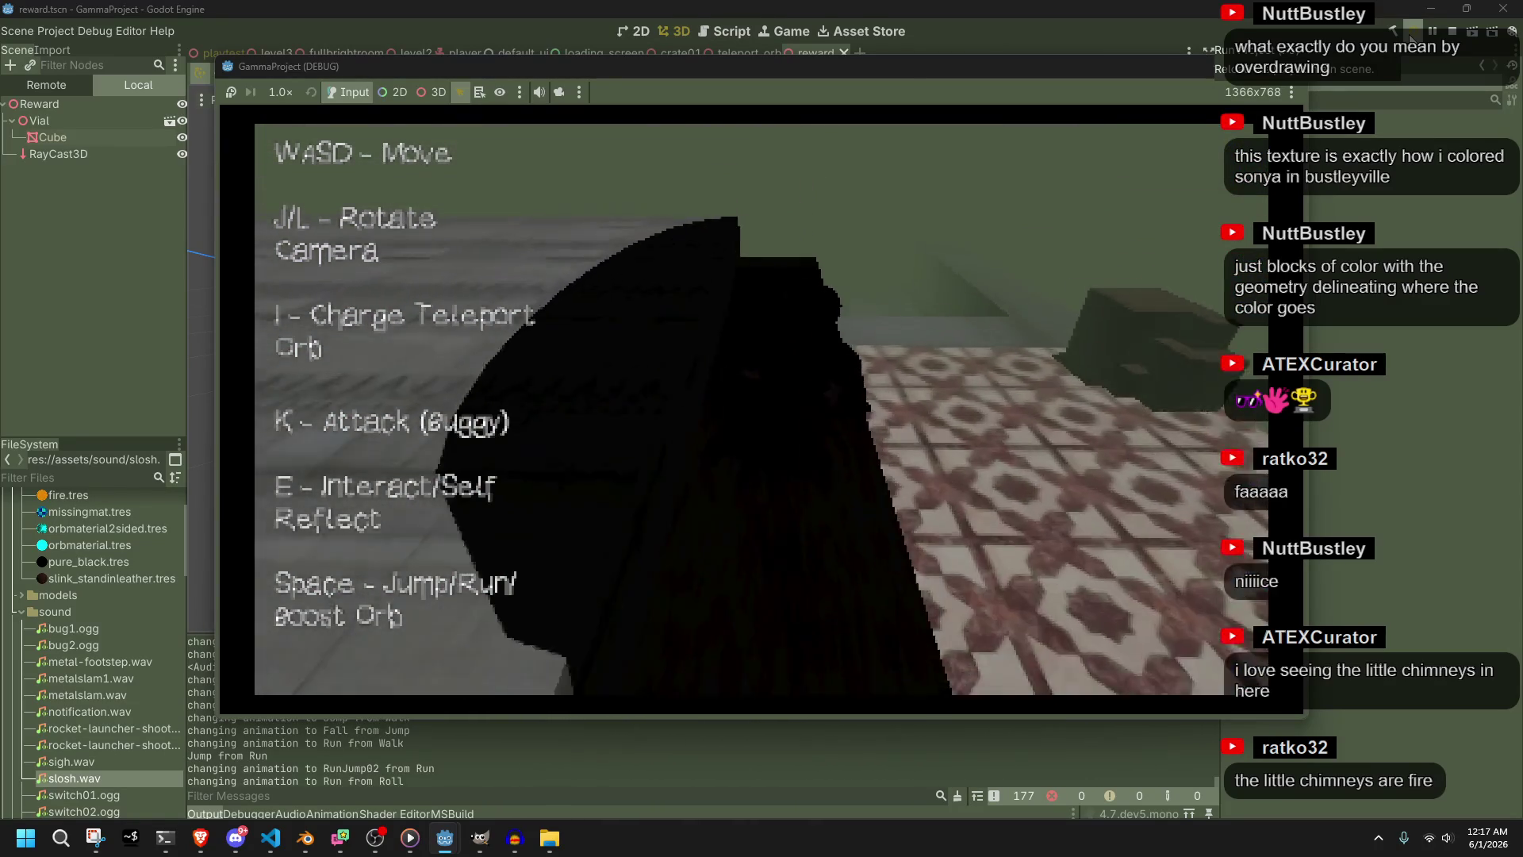
pyautogui.press('w')
# Keep jumping and circling the camera, then drop past the wall onto the tiled floor
pyautogui.press('space')
pyautogui.press('space')
pyautogui.press('space')
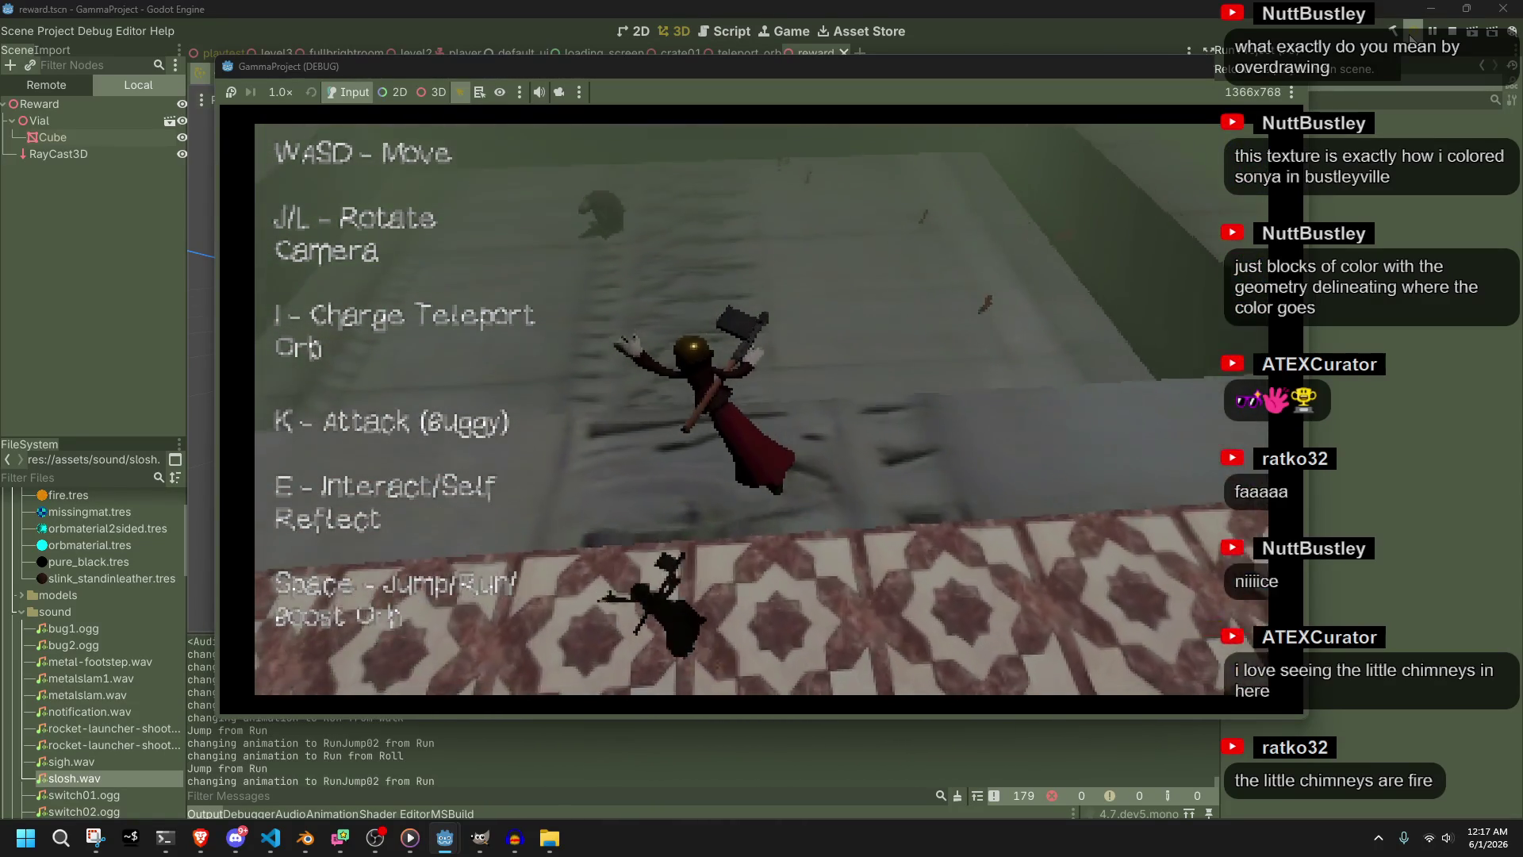
pyautogui.press('w')
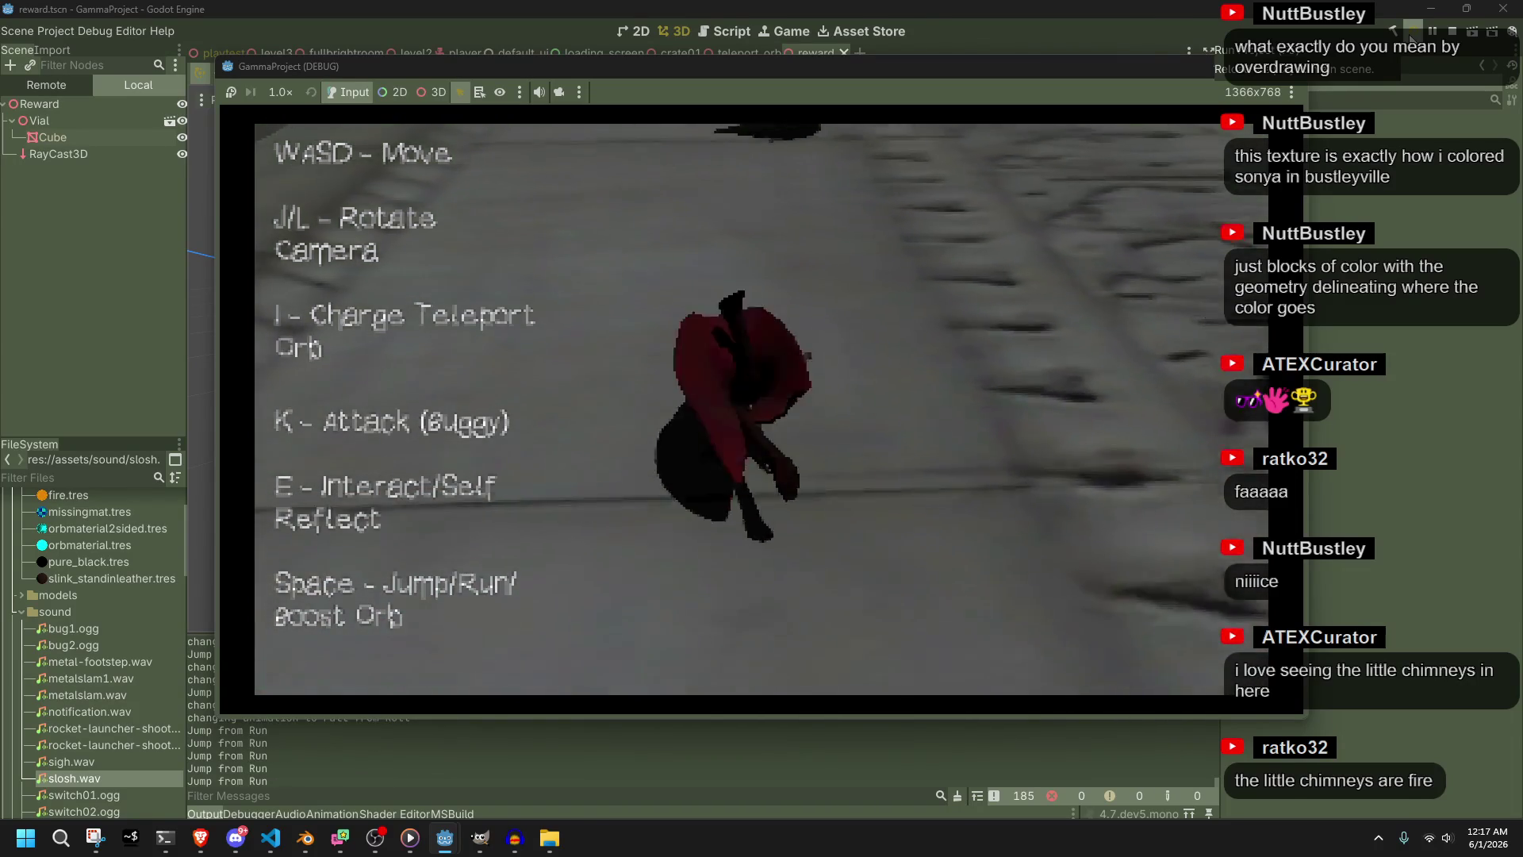
pyautogui.press('w')
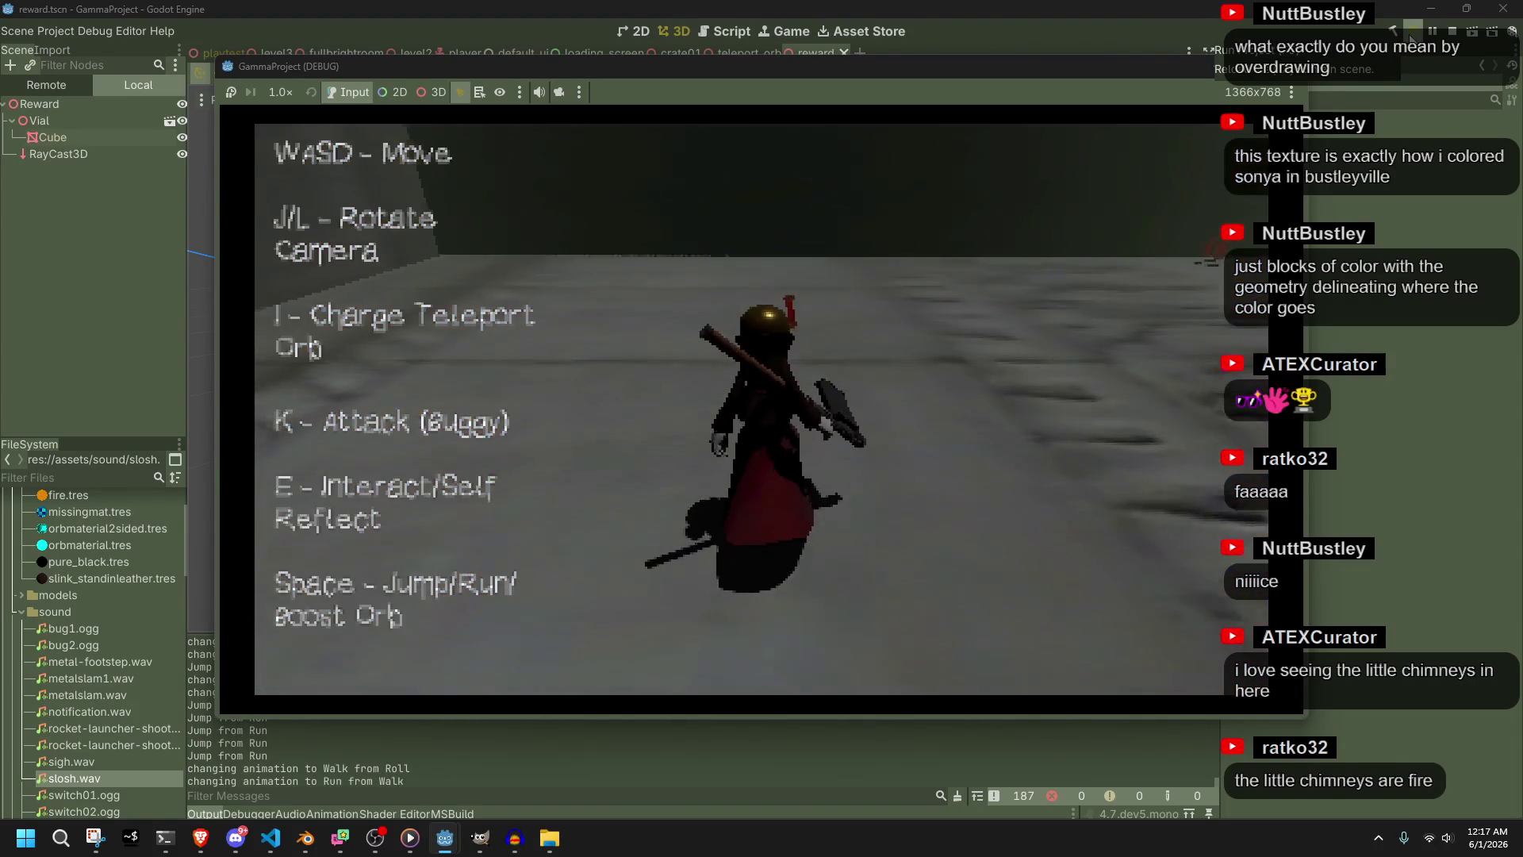
pyautogui.press('w')
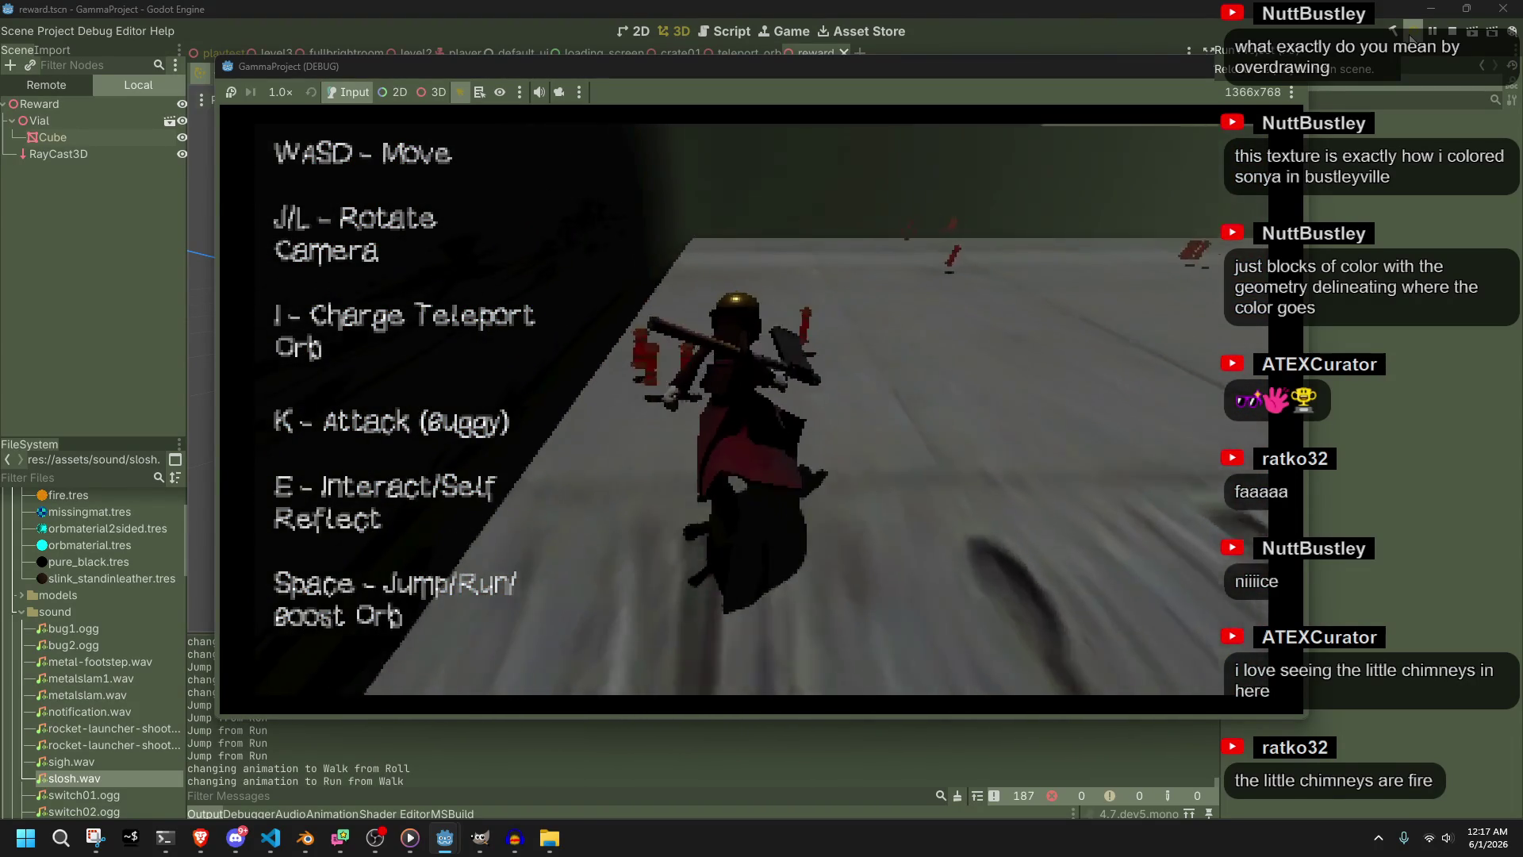
pyautogui.press('w')
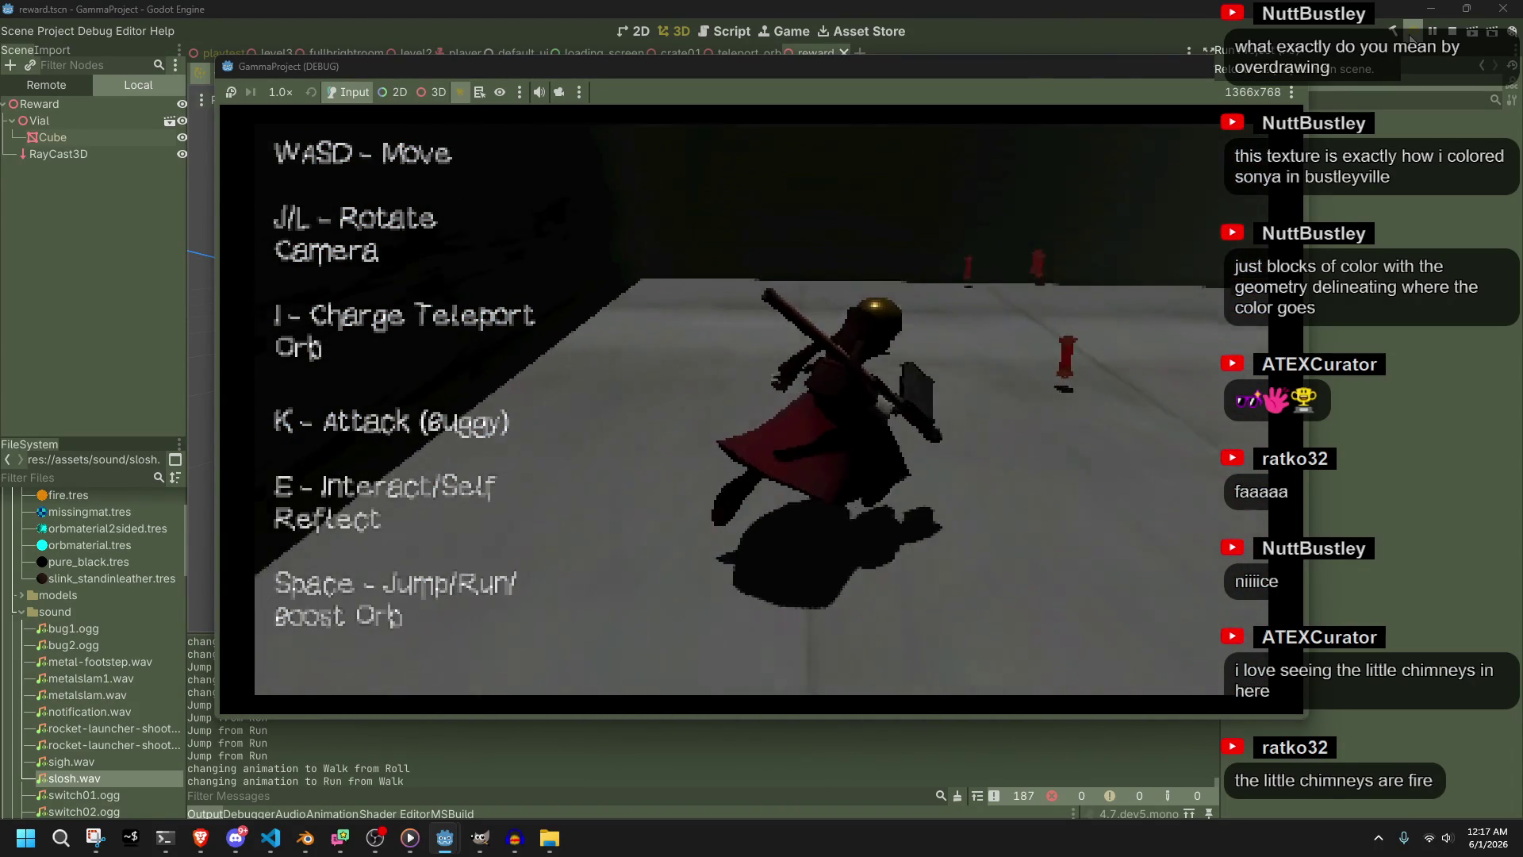
pyautogui.press('w')
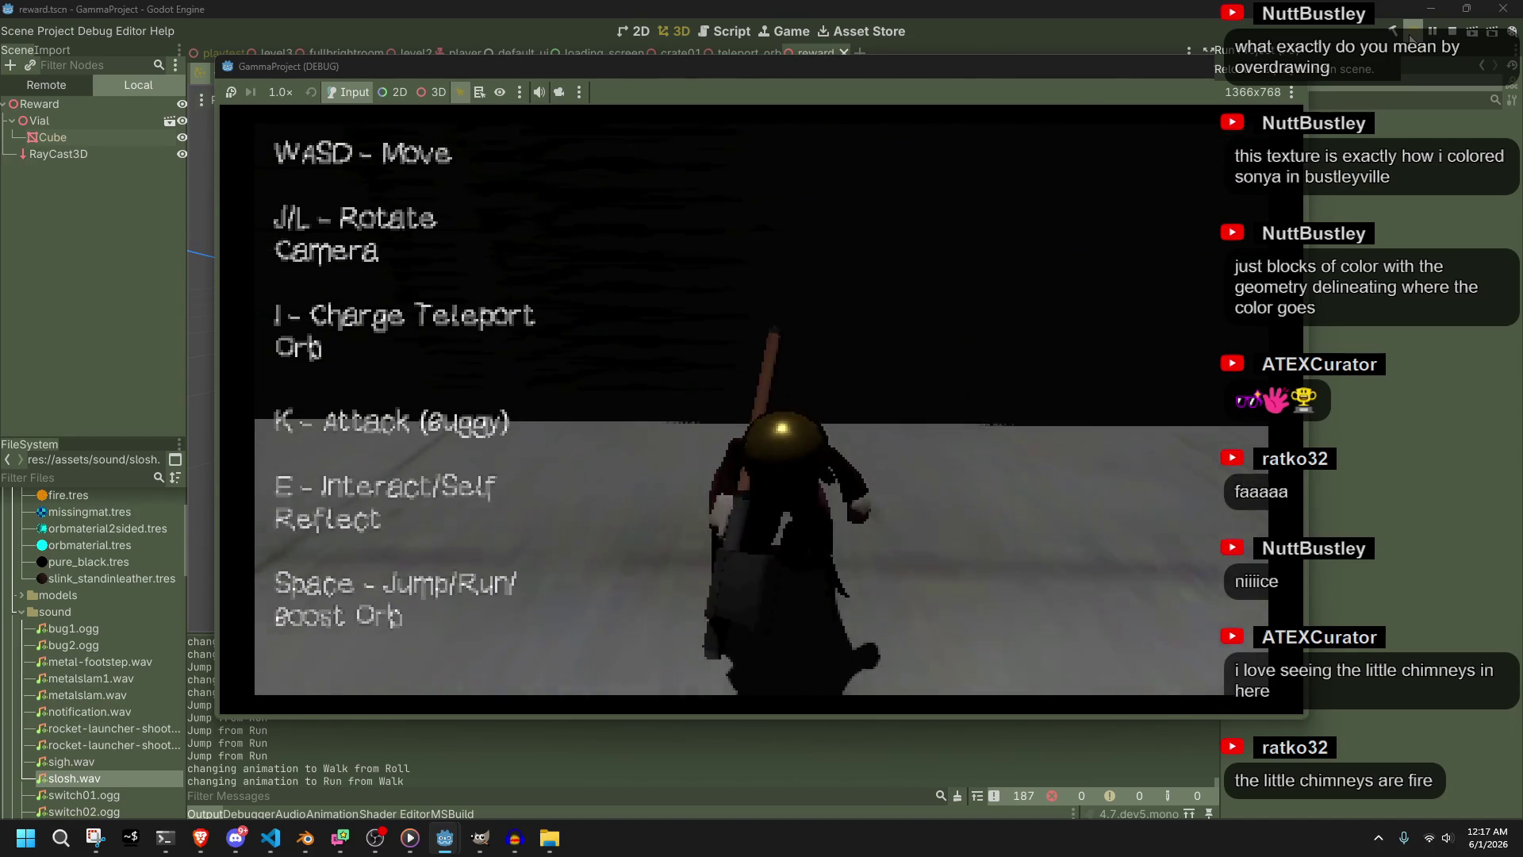
pyautogui.press('w')
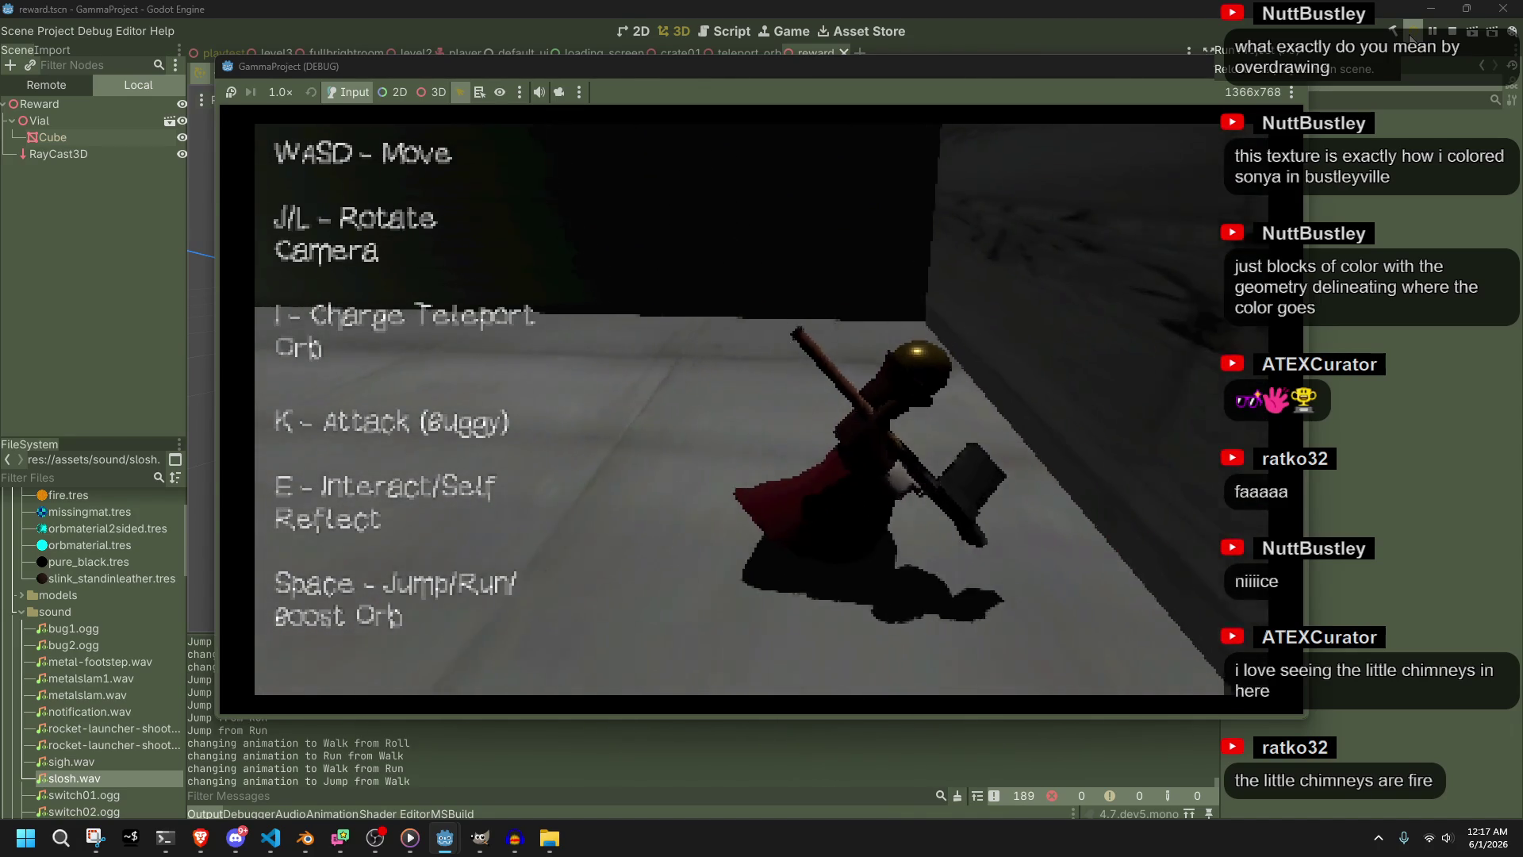
pyautogui.press('space')
pyautogui.press('w')
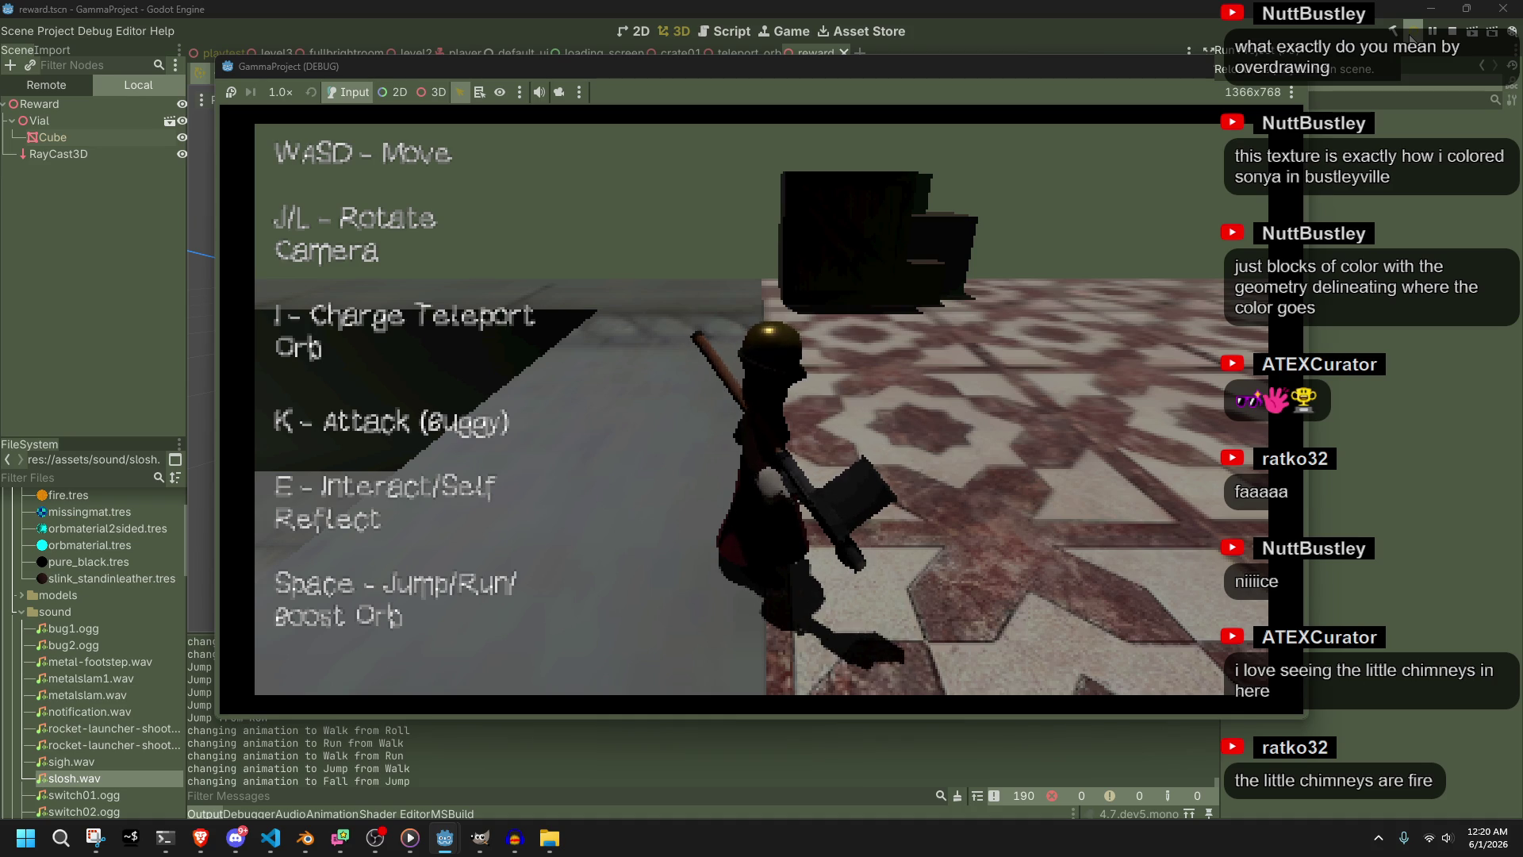
pyautogui.click(1411, 37)
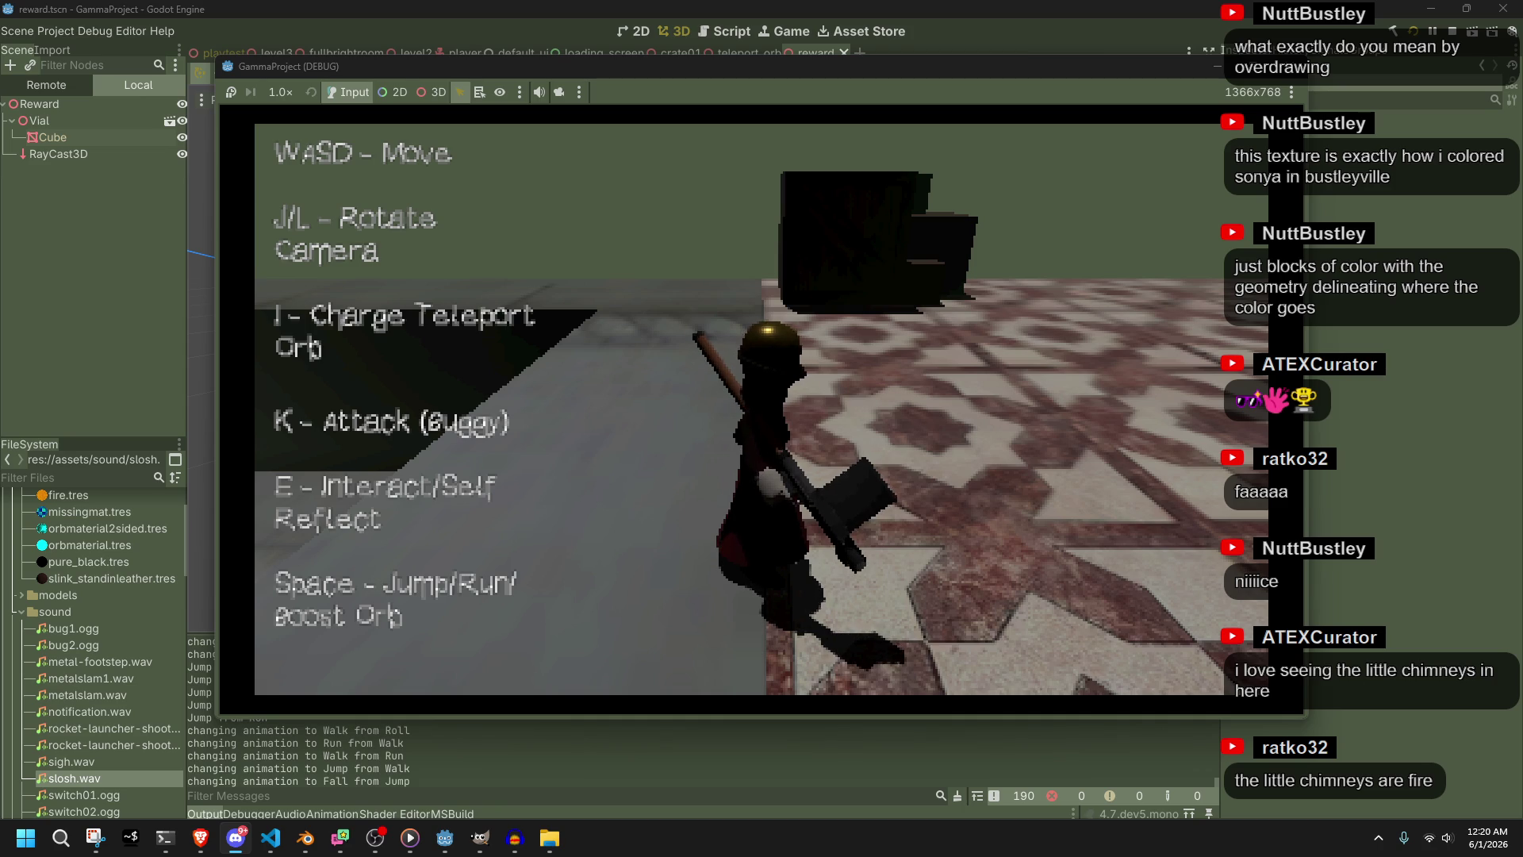
# Run and jump across the tiled floor a few more times, then stop the game with F8
pyautogui.press('j')
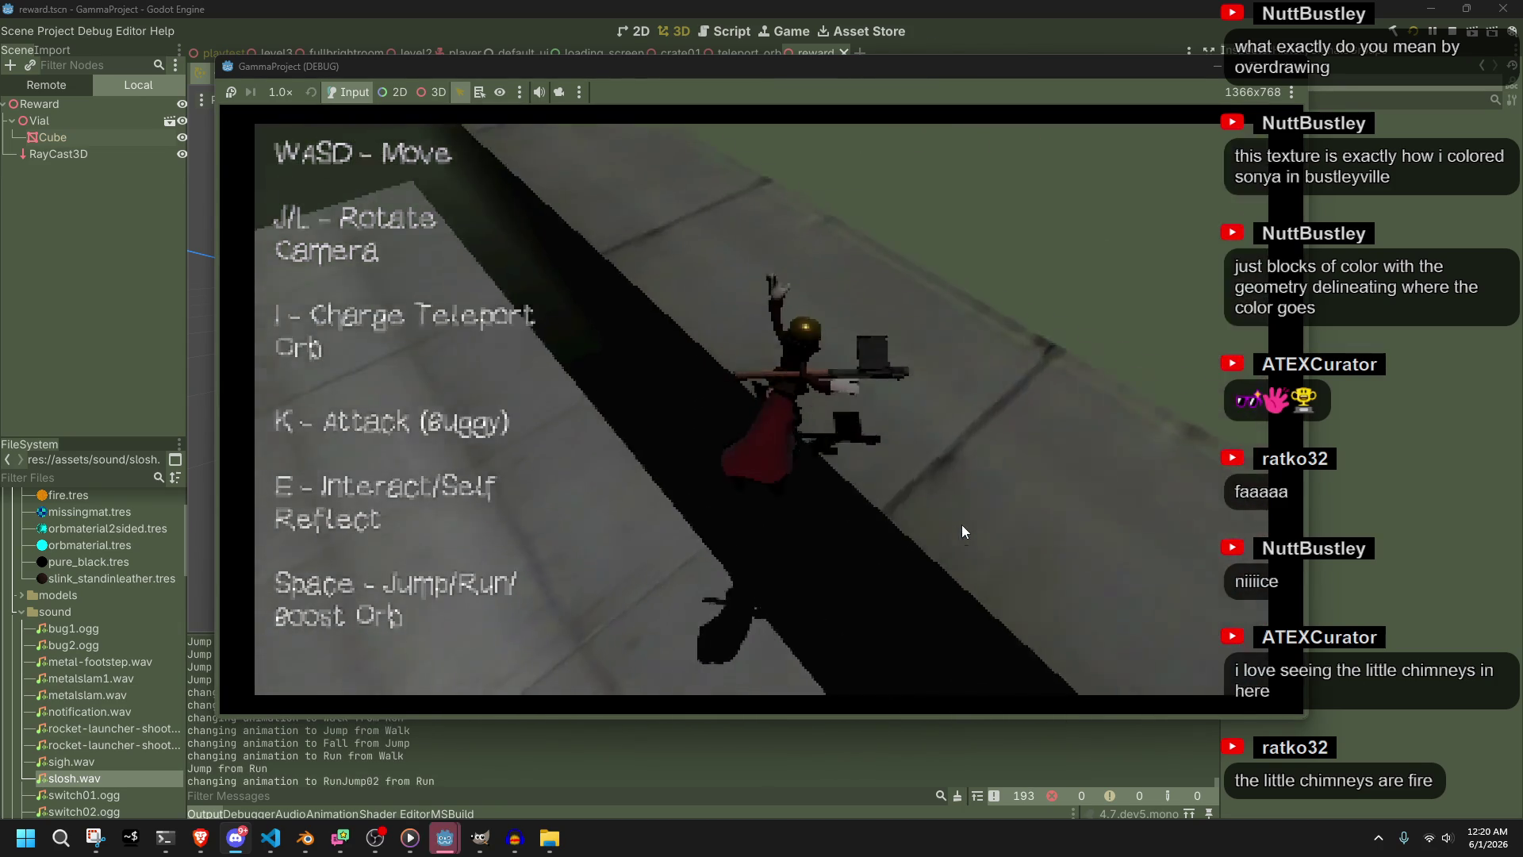
pyautogui.press('space')
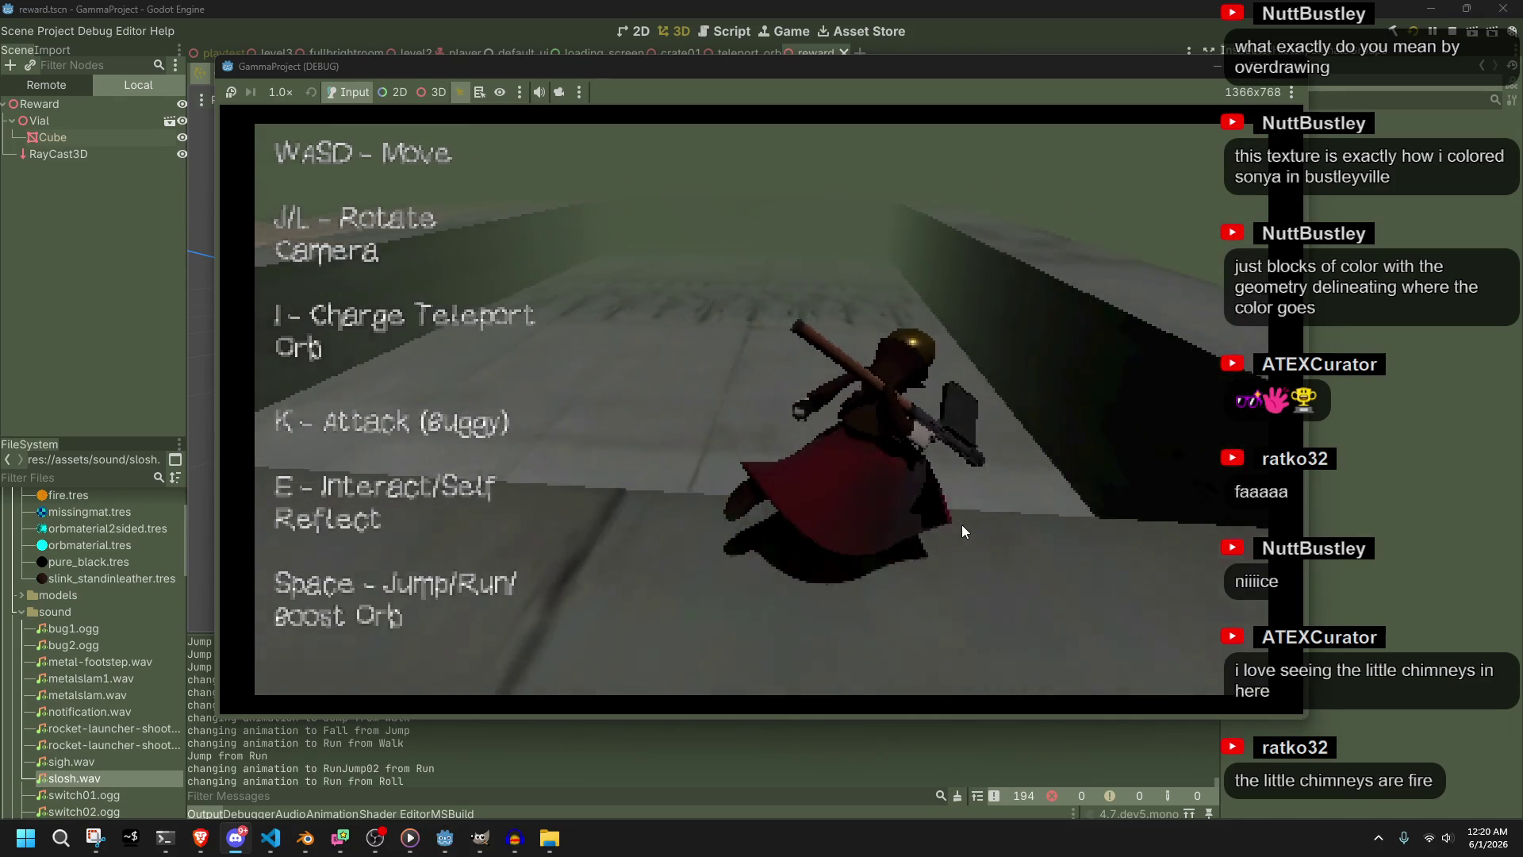
pyautogui.press('space')
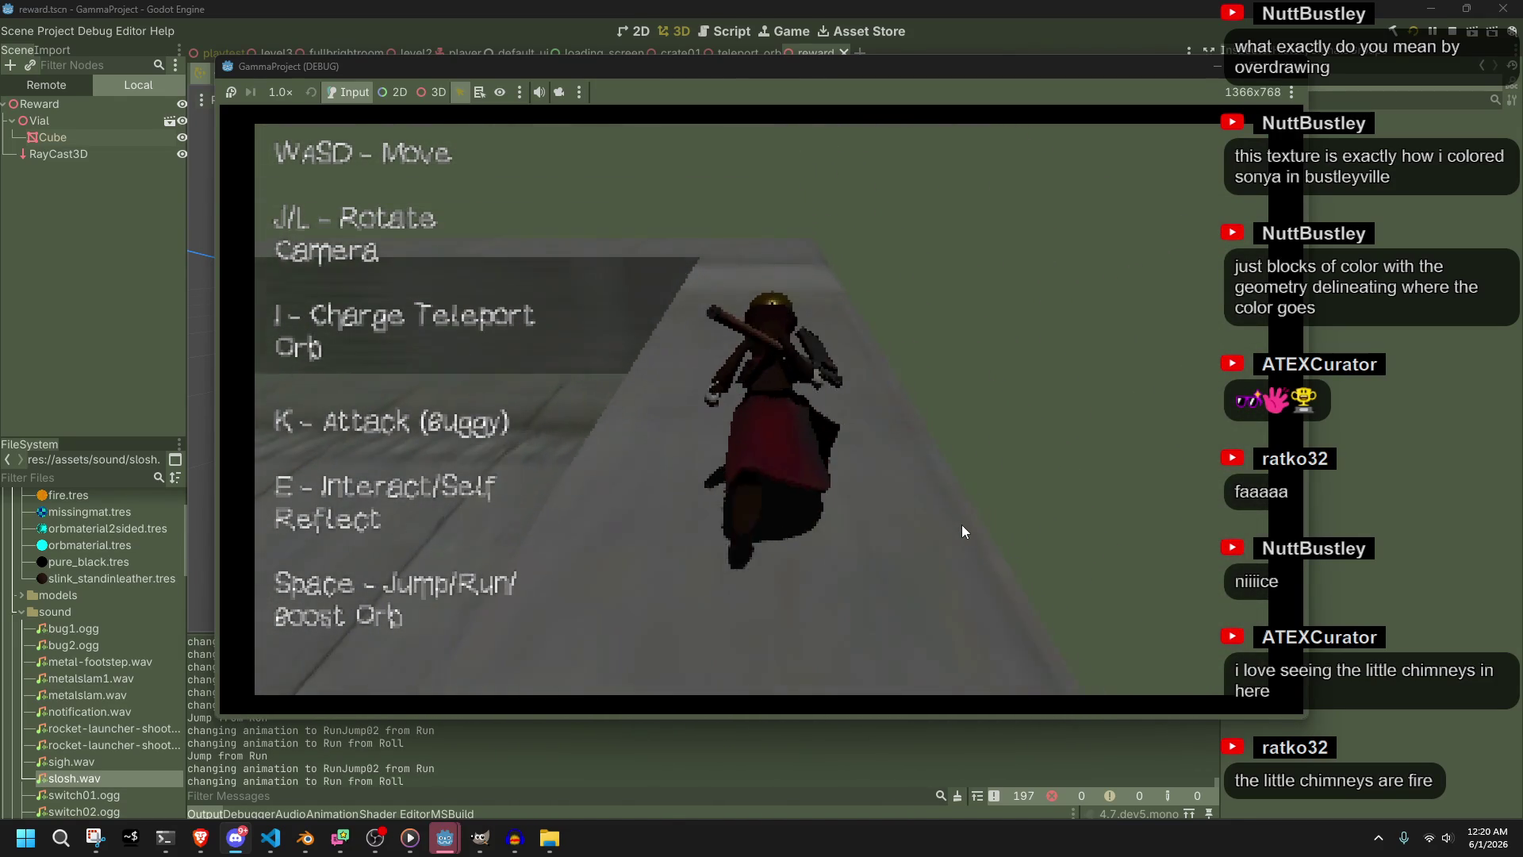
pyautogui.press('space')
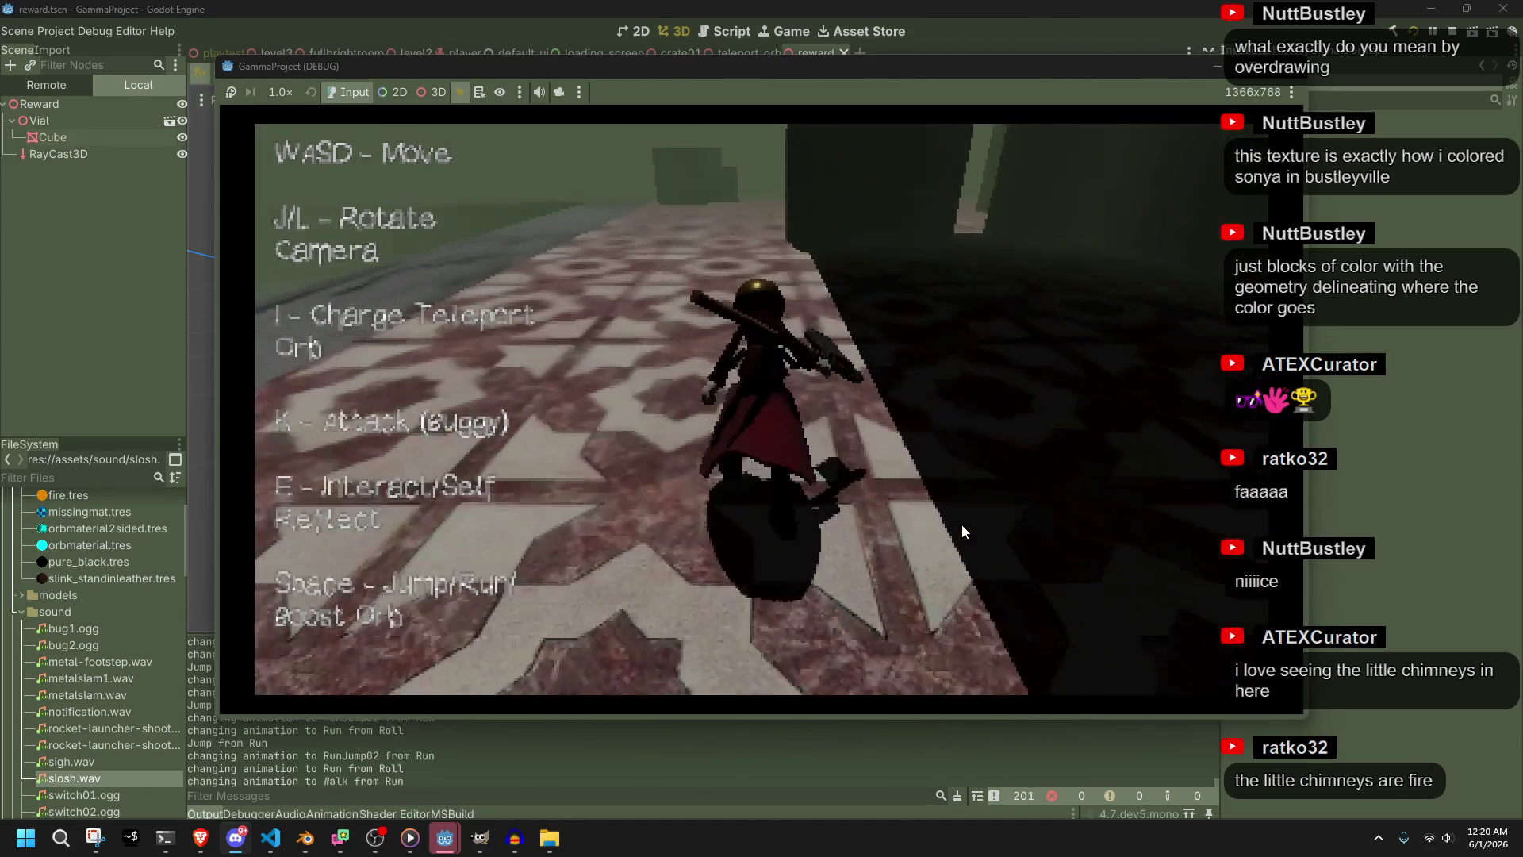
pyautogui.press('space')
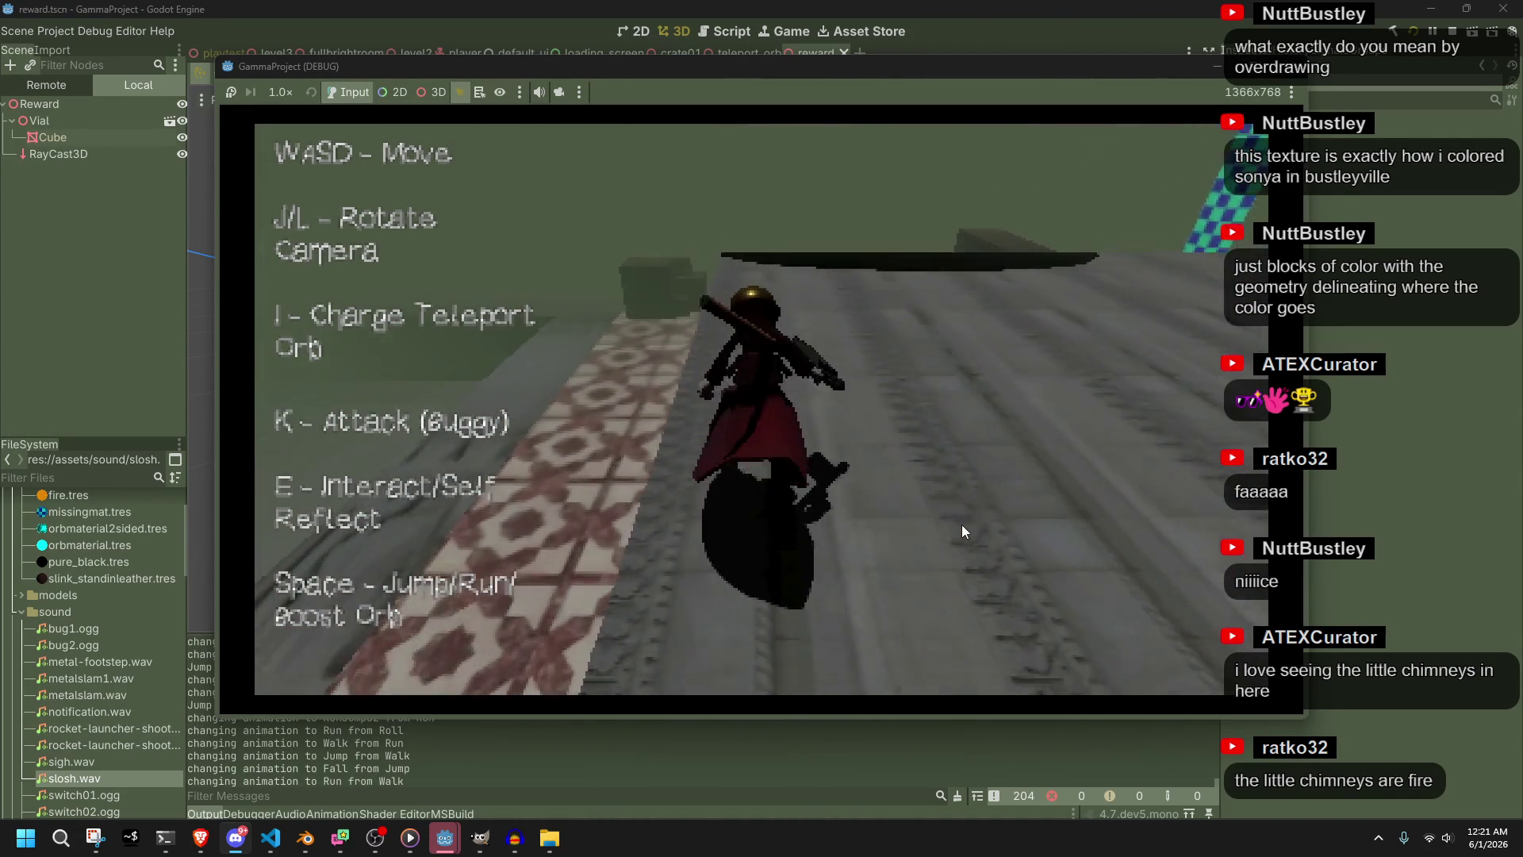
pyautogui.press('space')
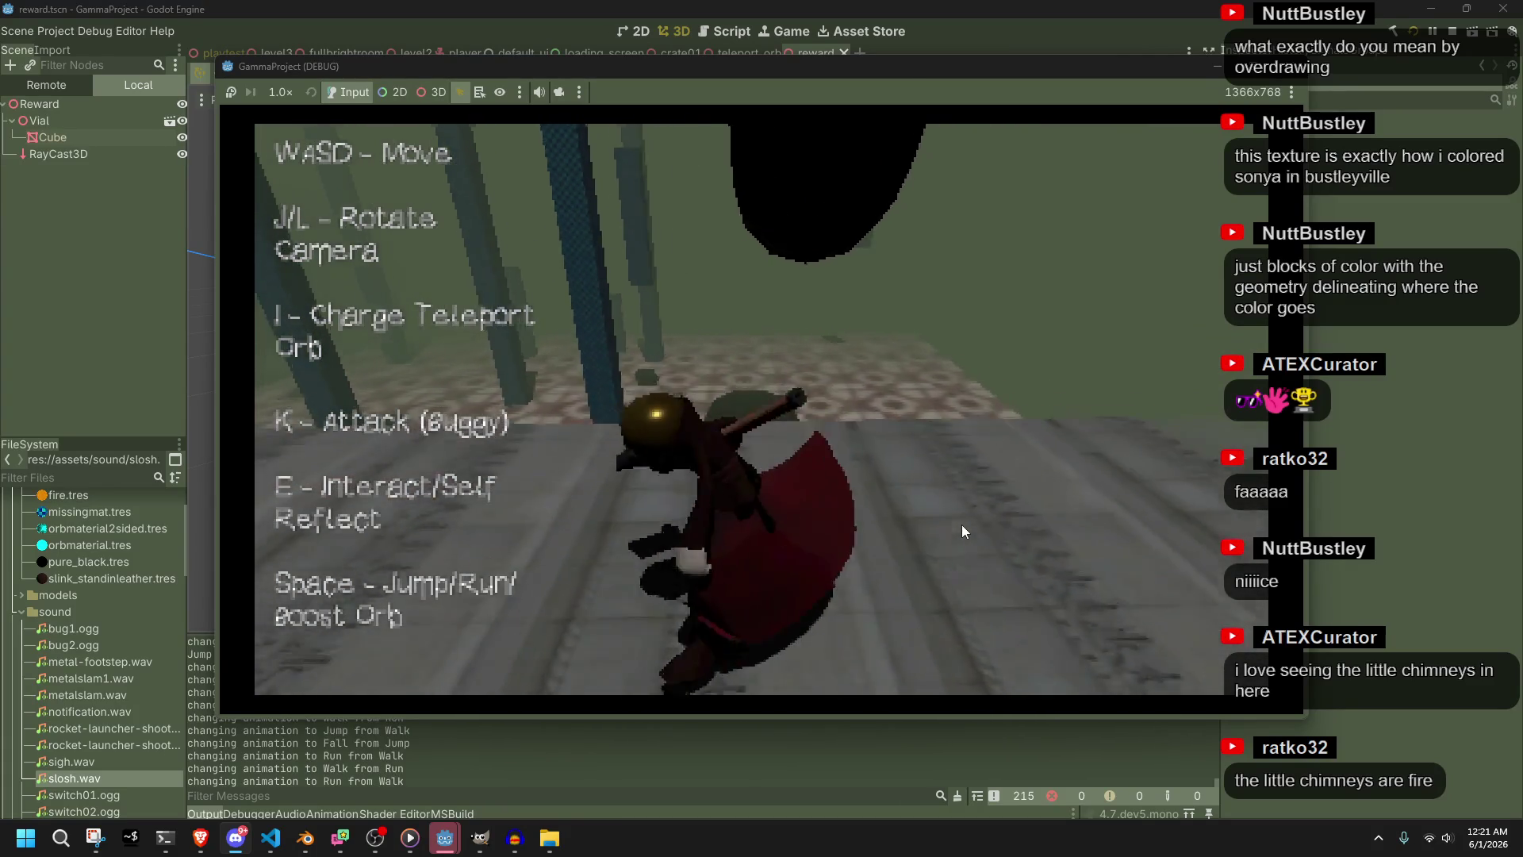
pyautogui.press('space')
pyautogui.press('space')
pyautogui.press('space')
pyautogui.press('space')
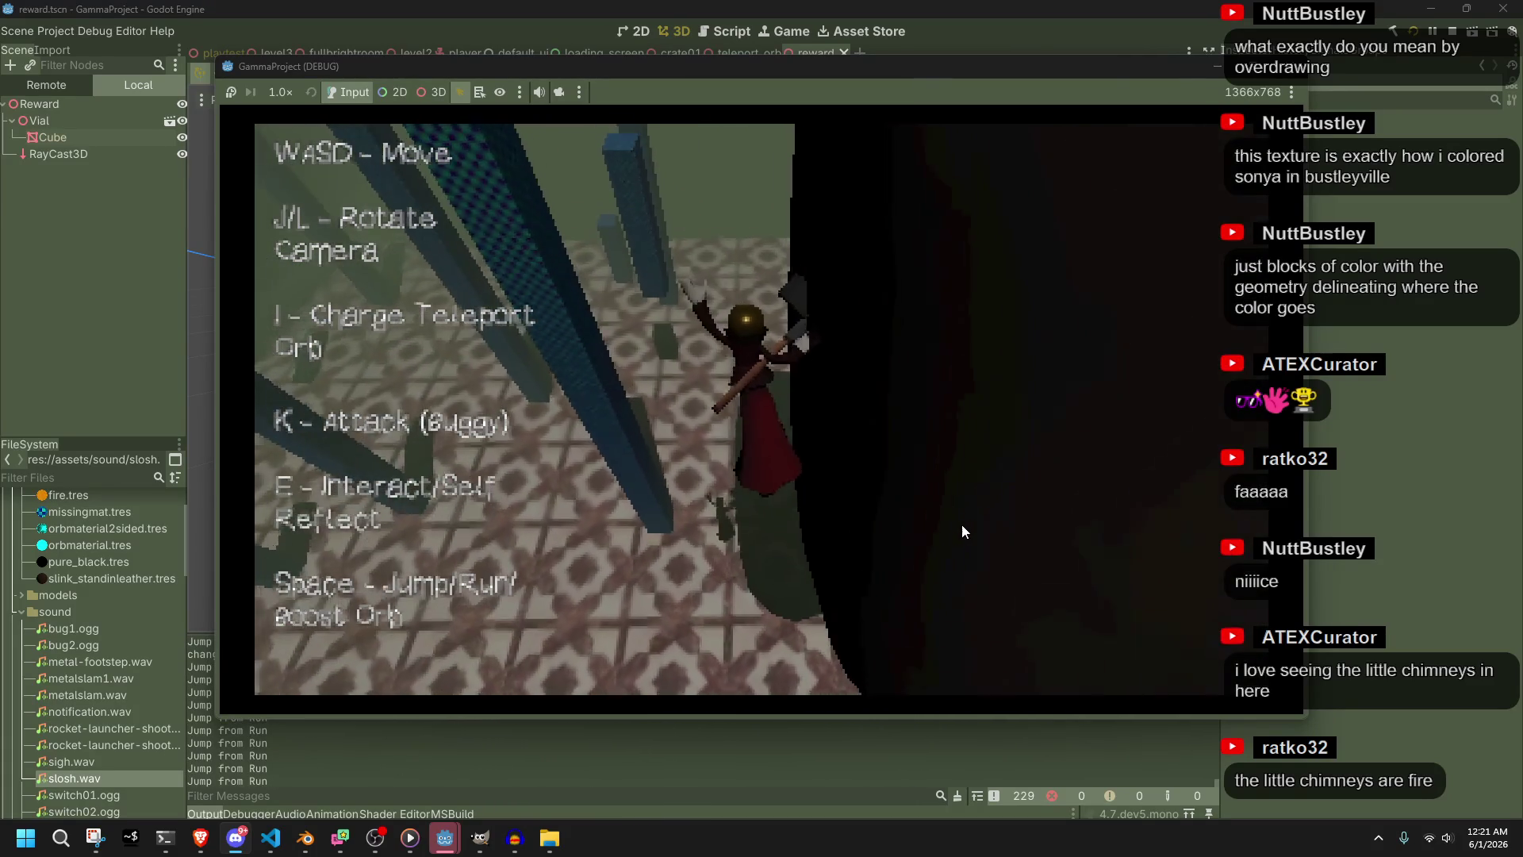
pyautogui.press('w')
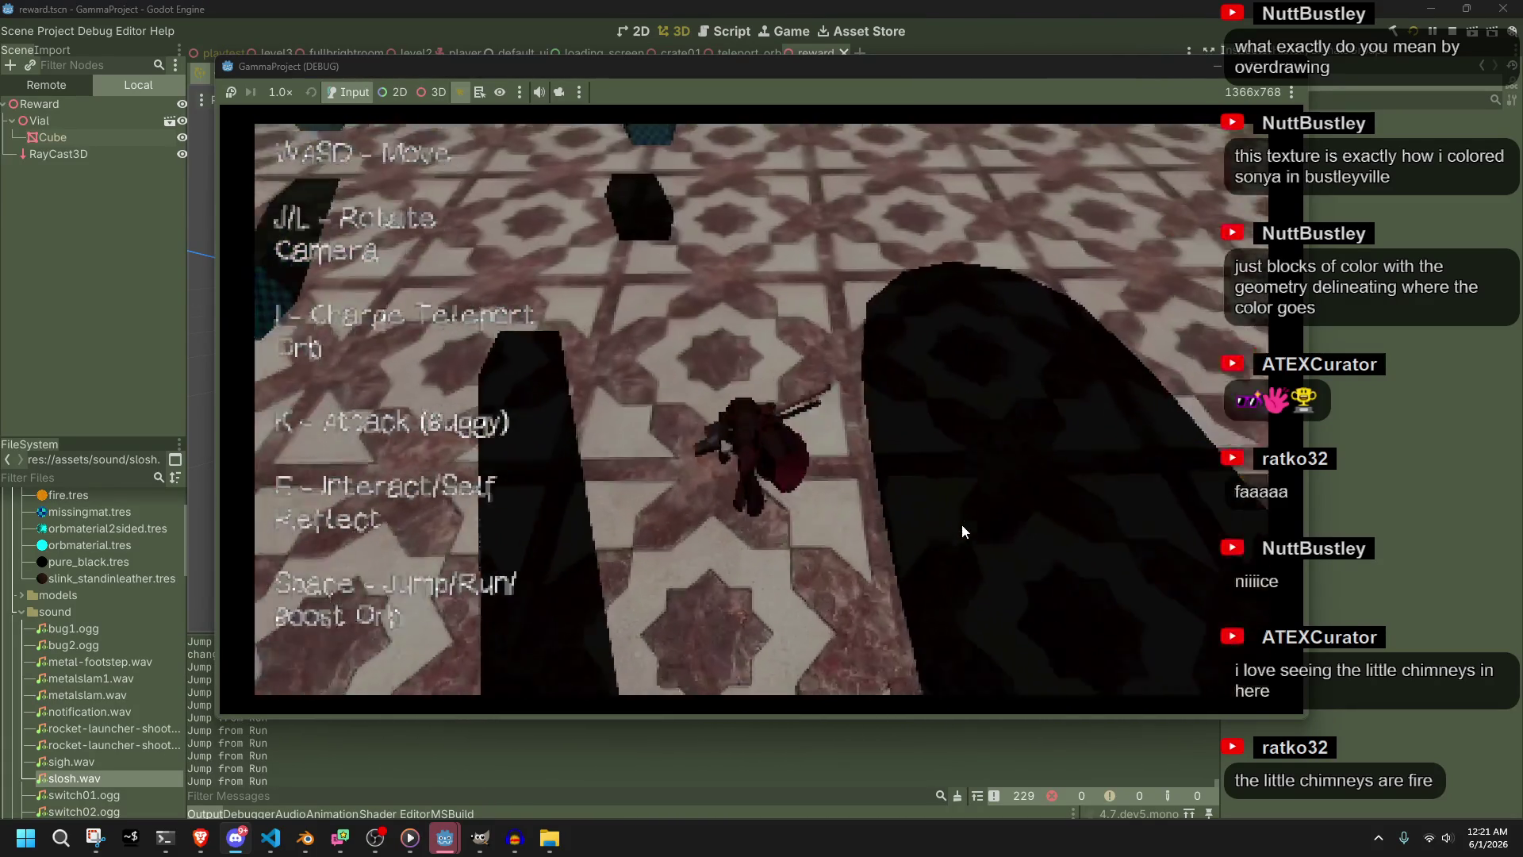
pyautogui.press('F8')
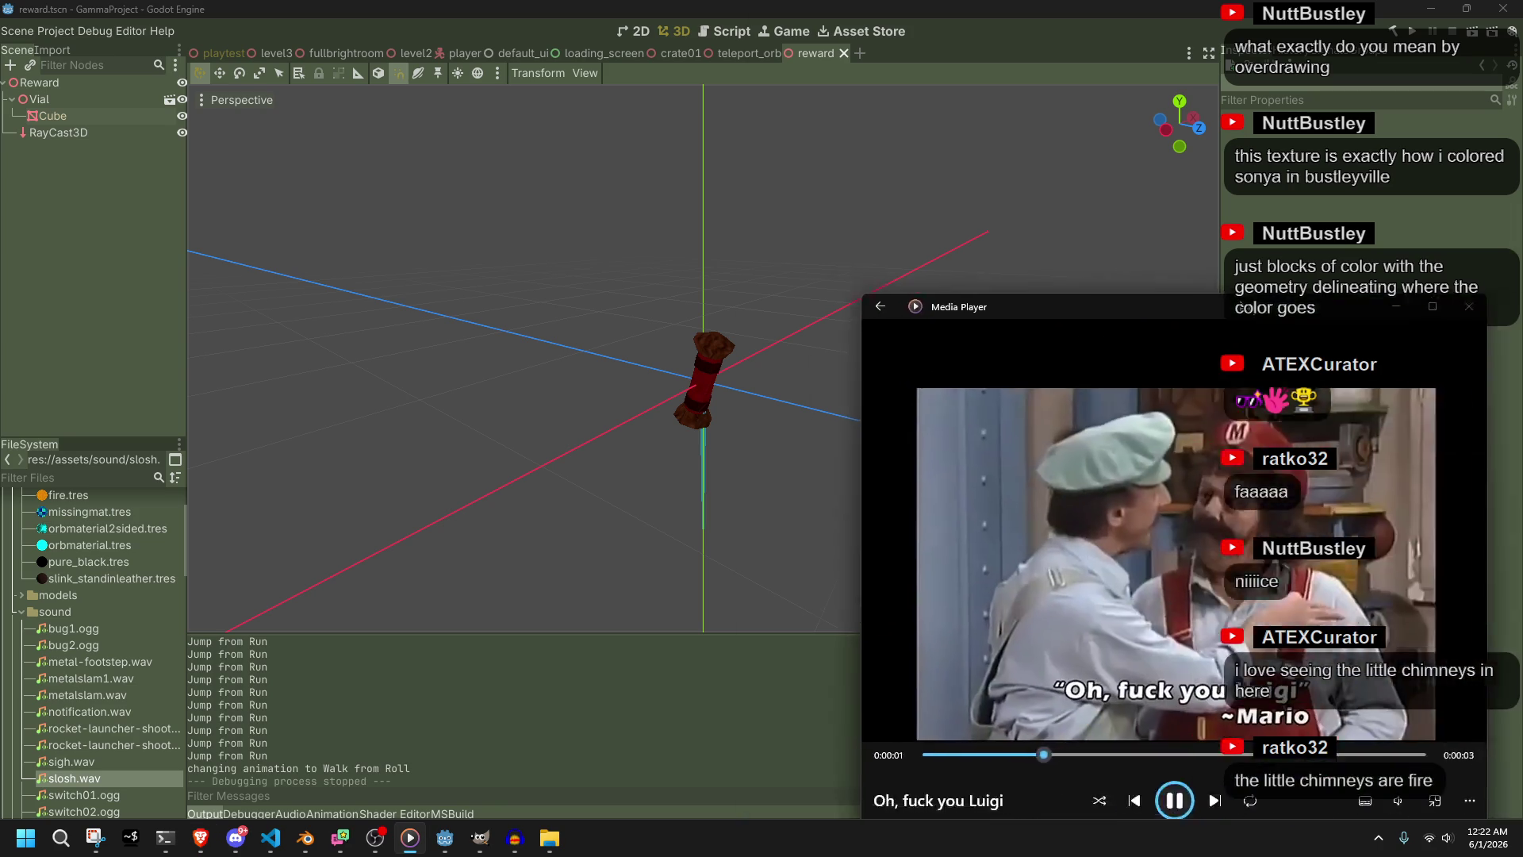
# Drag the Media Player window to the centre and close the Mario clip
pyautogui.moveTo(1264, 293); pyautogui.dragTo(992, 225)
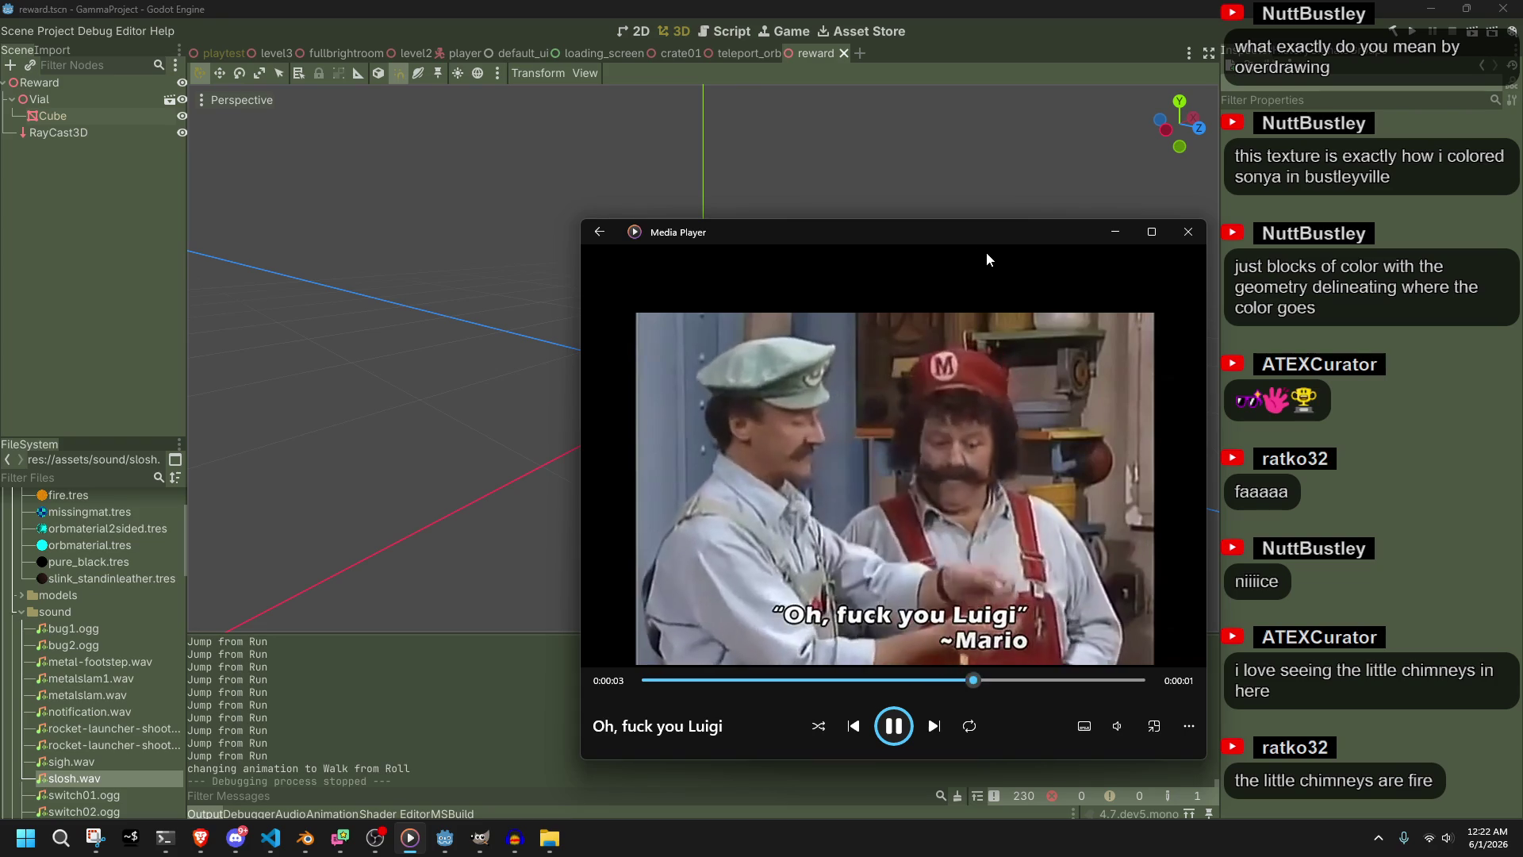
pyautogui.click(1188, 232)
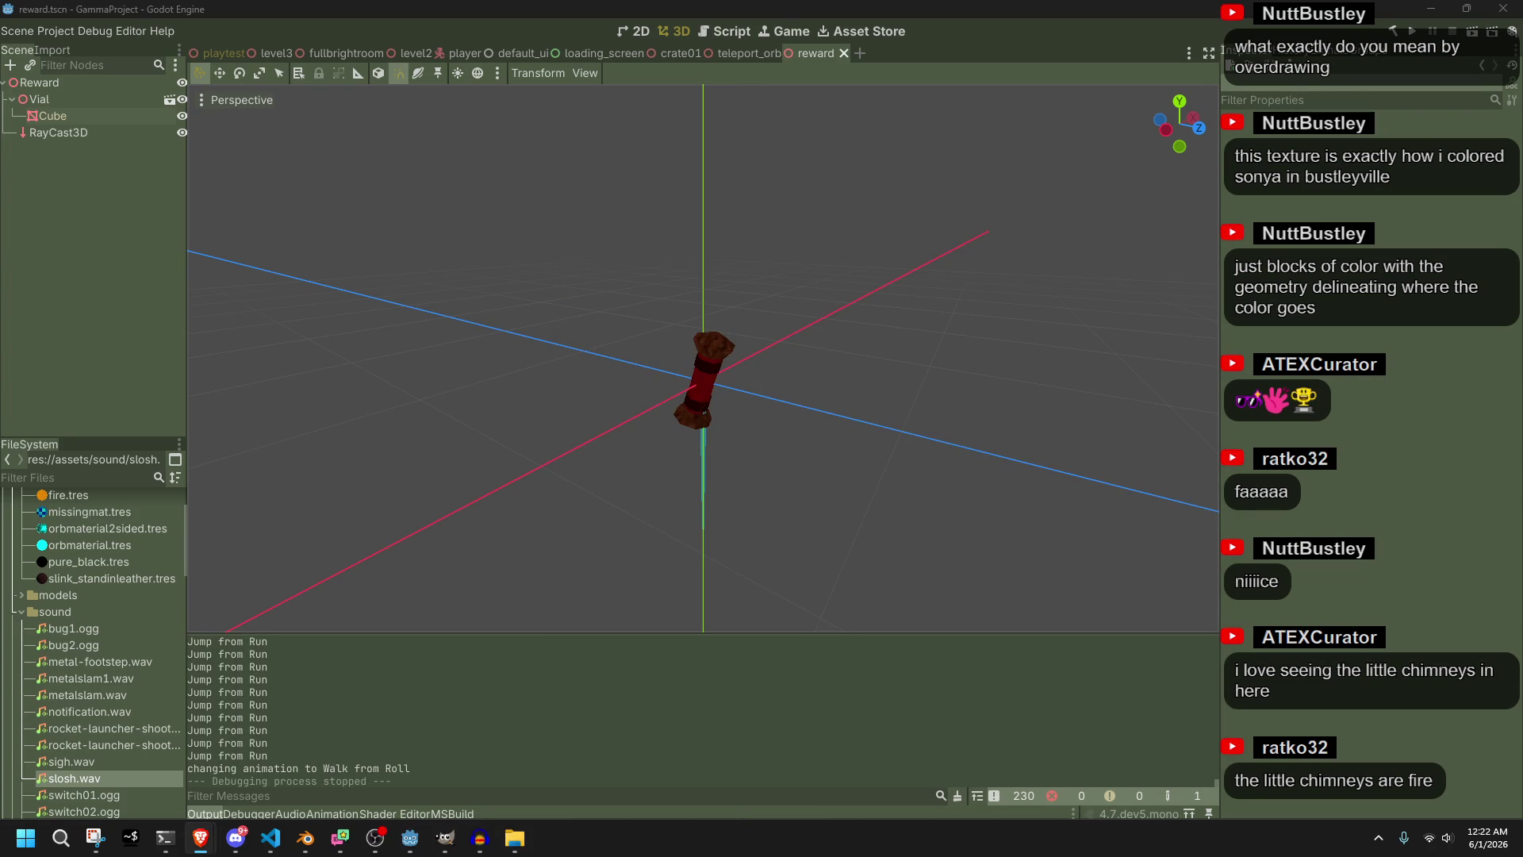
pyautogui.click(514, 838)
pyautogui.click(514, 838)
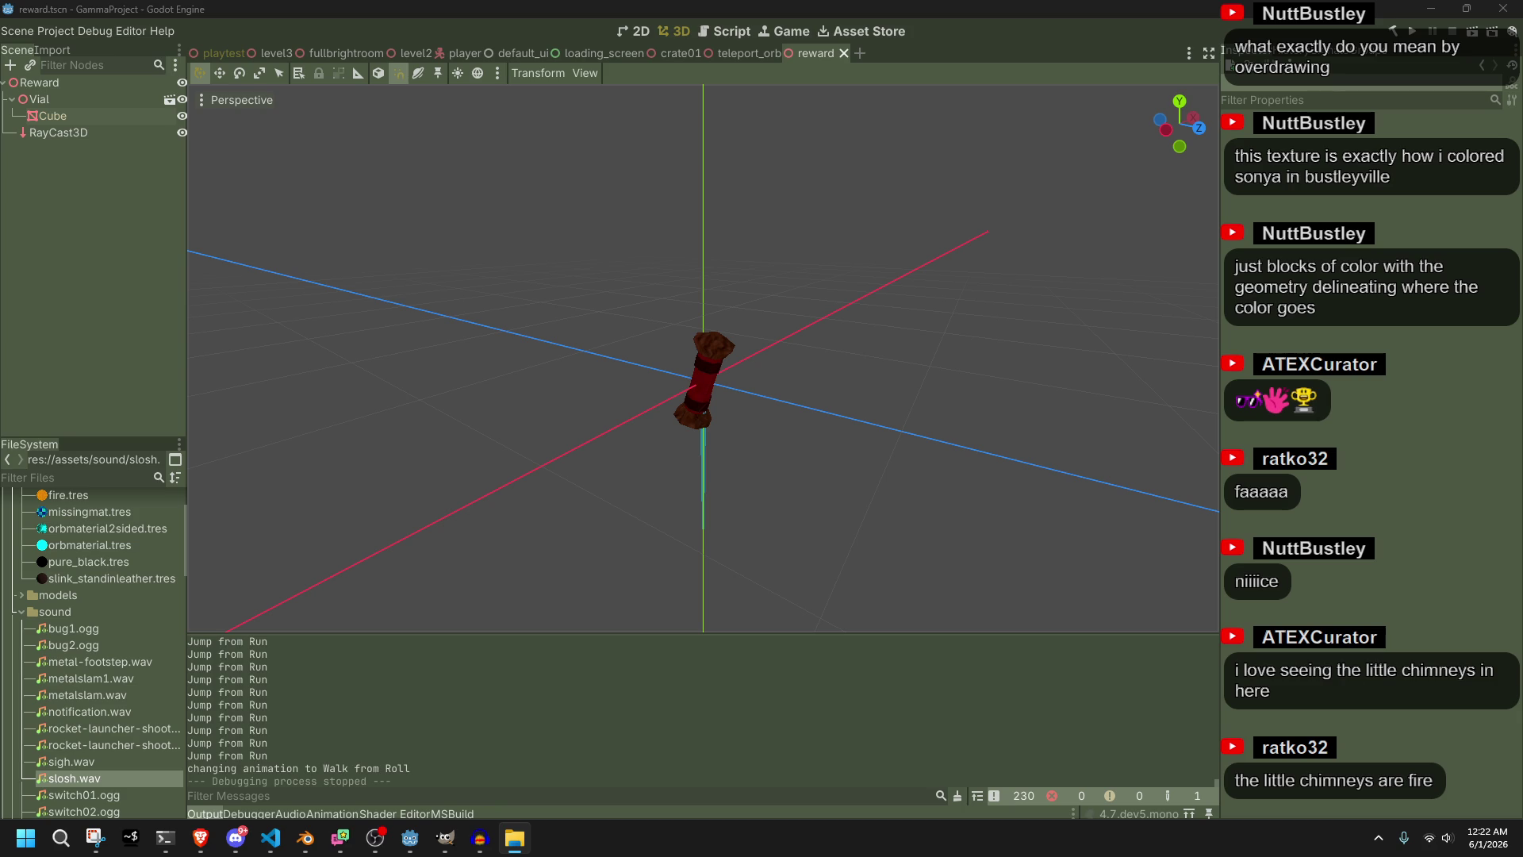
pyautogui.moveTo(955, 226); pyautogui.dragTo(1522, 318)
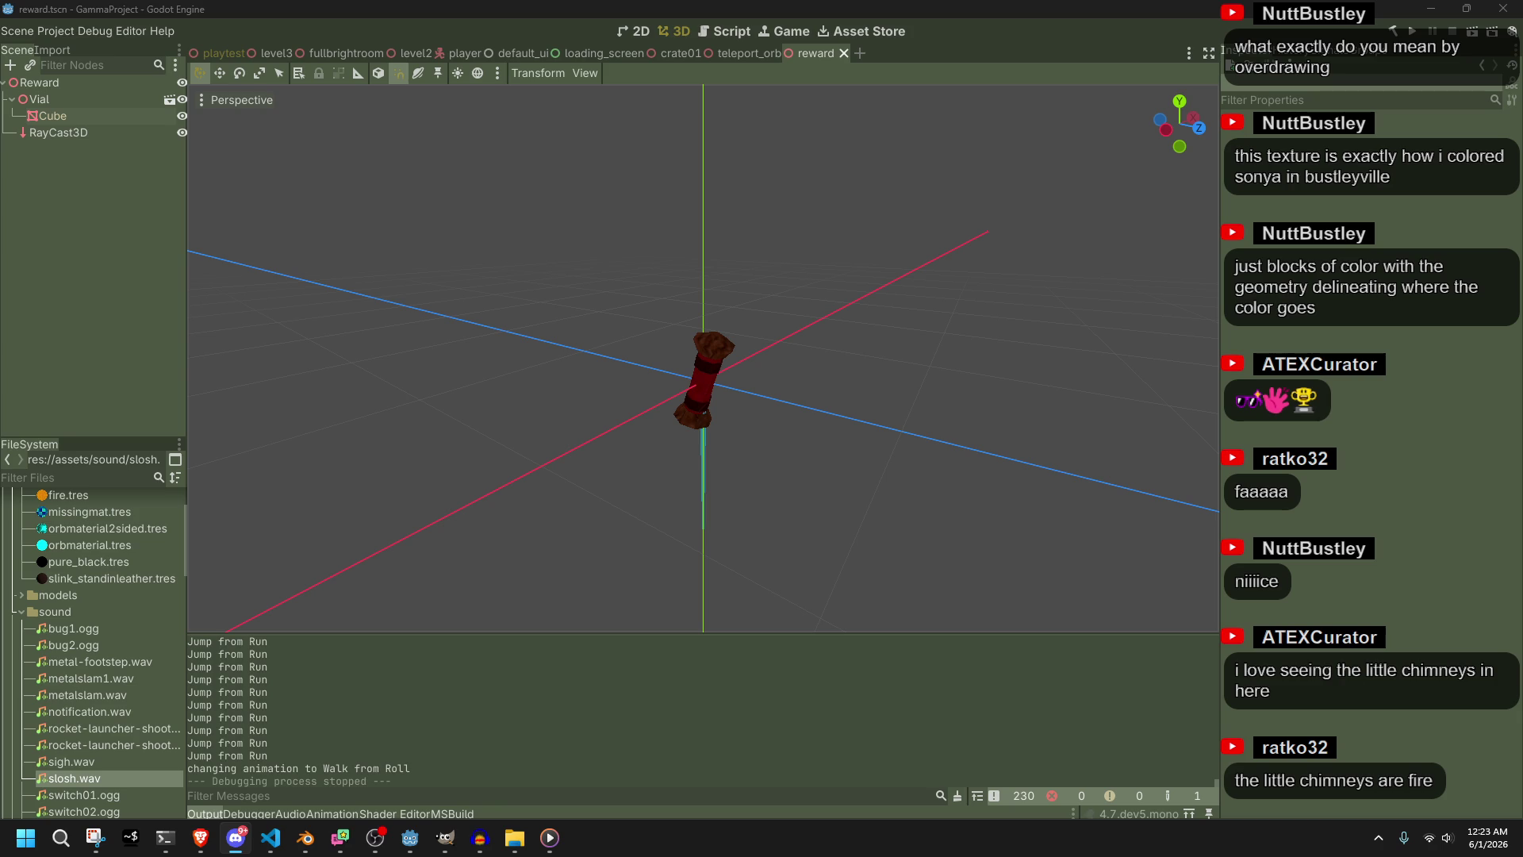
# Zoom and orbit around the vial model in the 3D viewport, then switch to VS Code
pyautogui.click(1389, 486)
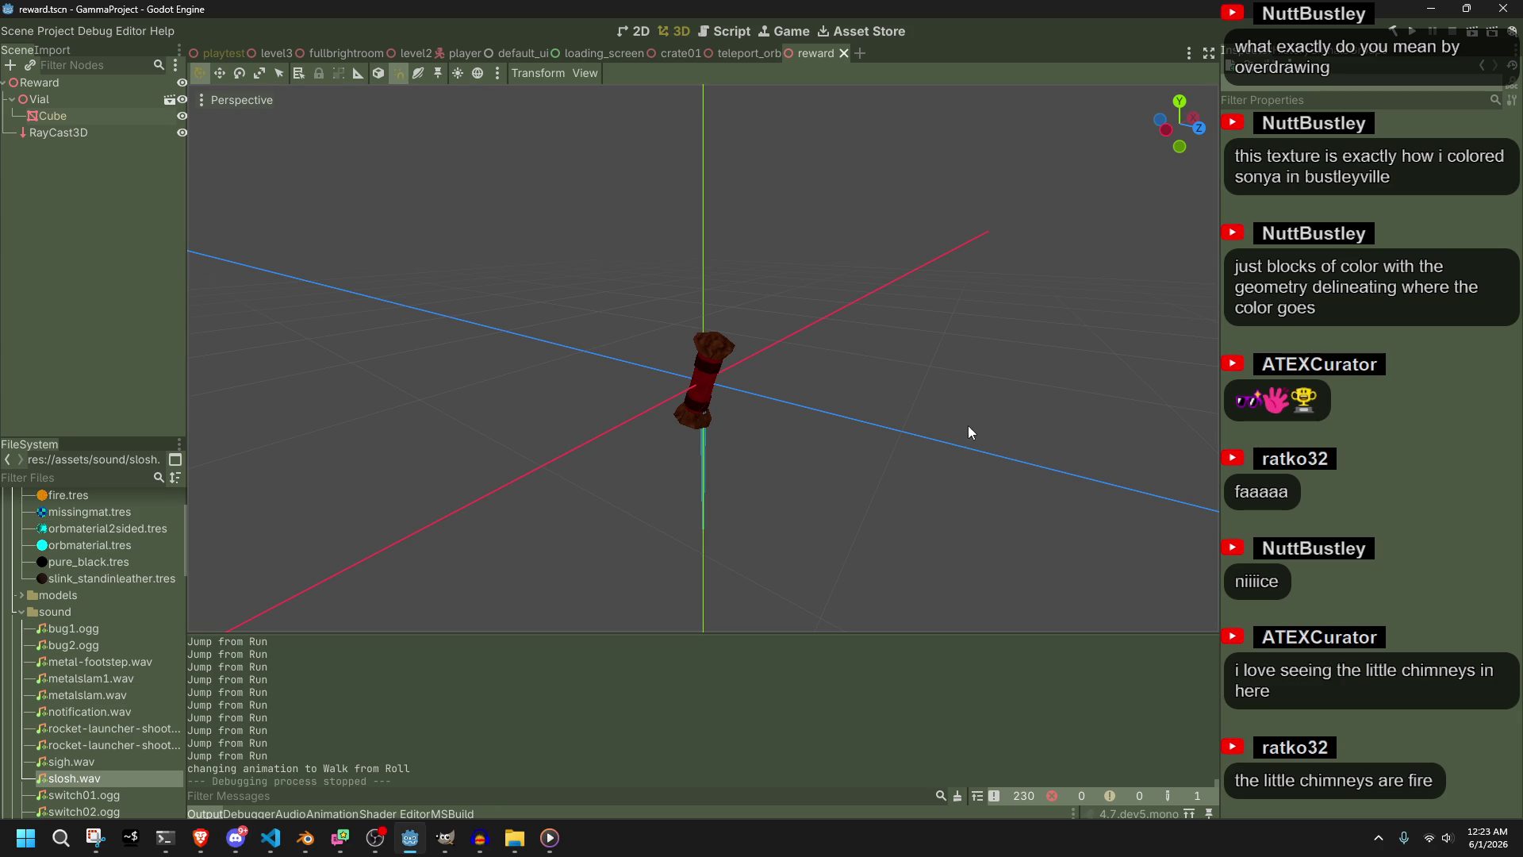
pyautogui.scroll(4, 789, 393)
pyautogui.moveTo(788, 394)
pyautogui.mouseDown()
pyautogui.moveTo(884, 392)
pyautogui.moveTo(913, 245)
pyautogui.moveTo(735, 206)
pyautogui.moveTo(583, 344)
pyautogui.moveTo(774, 457)
pyautogui.moveTo(1058, 335)
pyautogui.moveTo(216, 260)
pyautogui.moveTo(415, 236)
pyautogui.moveTo(520, 387)
pyautogui.moveTo(685, 322)
pyautogui.moveTo(791, 208)
pyautogui.moveTo(934, 376)
pyautogui.moveTo(653, 444)
pyautogui.moveTo(408, 294)
pyautogui.moveTo(350, 165)
pyautogui.moveTo(701, 287)
pyautogui.moveTo(520, 492)
pyautogui.moveTo(315, 219)
pyautogui.moveTo(211, 139)
pyautogui.moveTo(1154, 222)
pyautogui.moveTo(1088, 335)
pyautogui.moveTo(796, 651)
pyautogui.mouseUp()
pyautogui.scroll(-4, 706, 219)
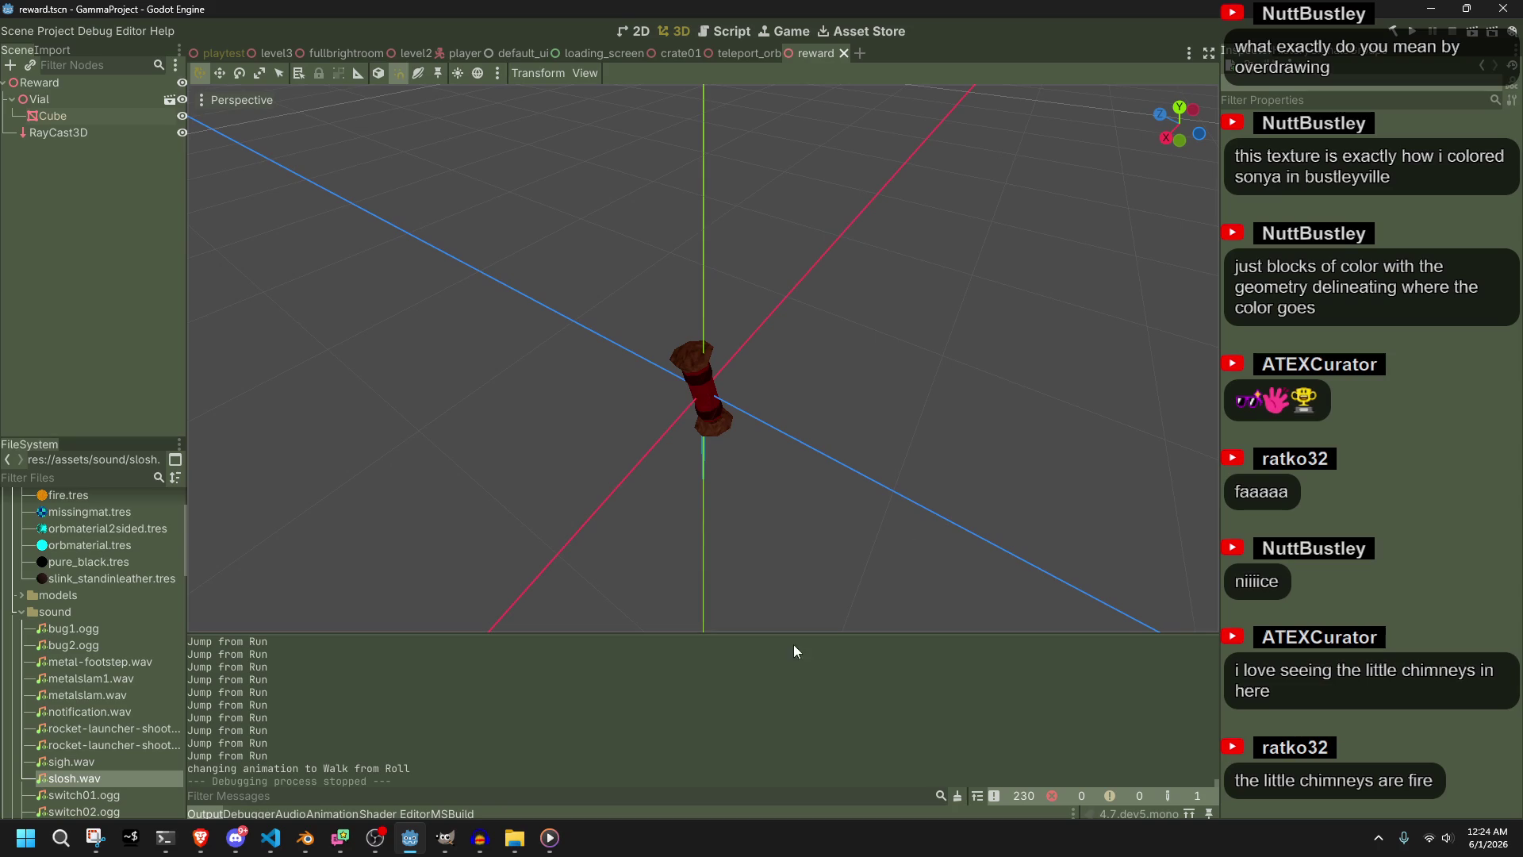
pyautogui.click(270, 837)
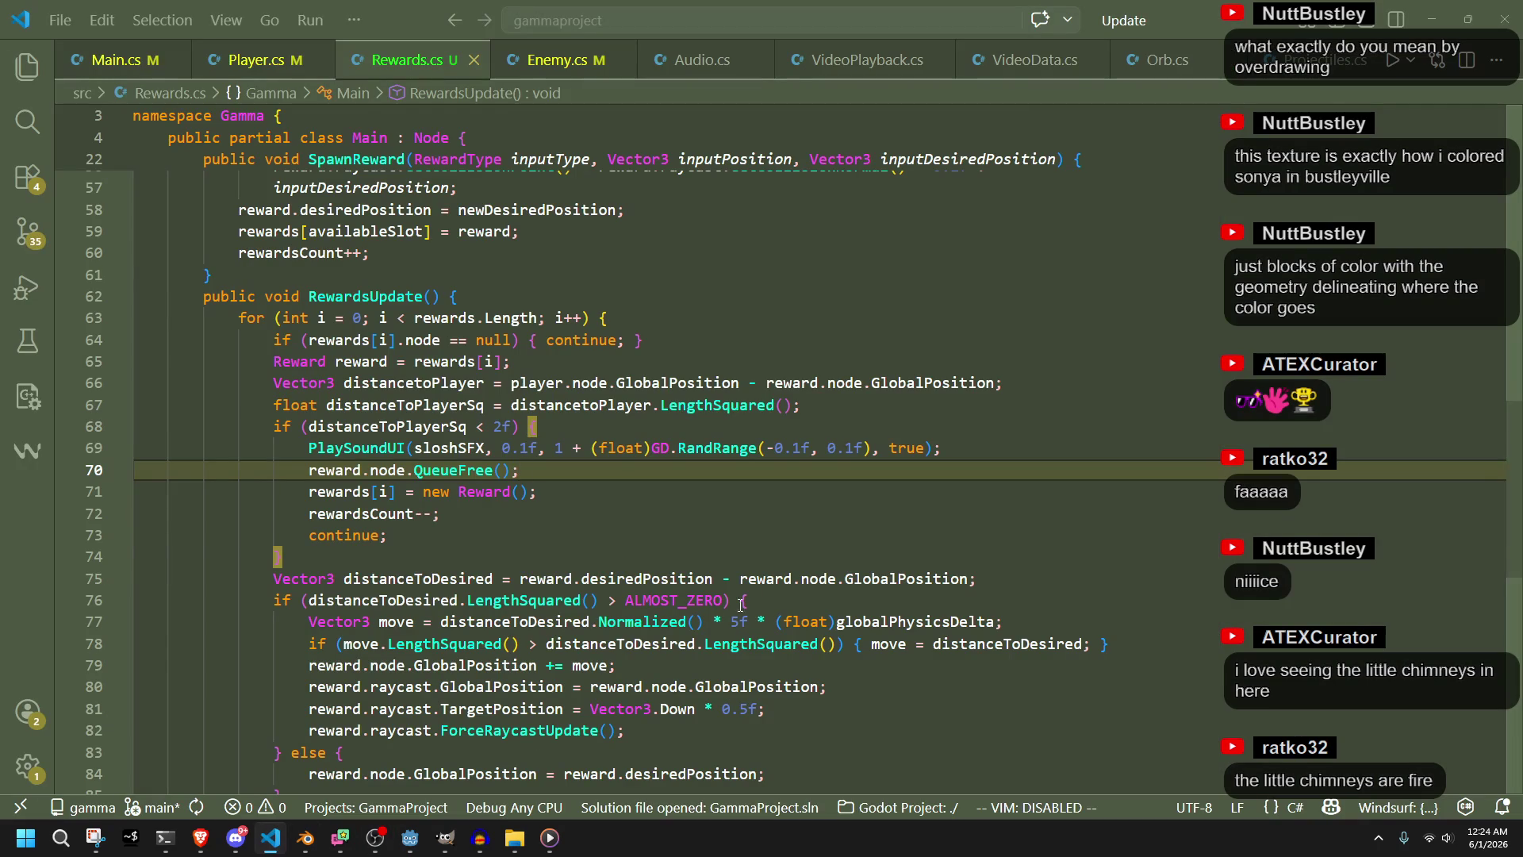
# Place the cursor on line 73's continue and launch GitHub Desktop from the Start menu
pyautogui.click(767, 534)
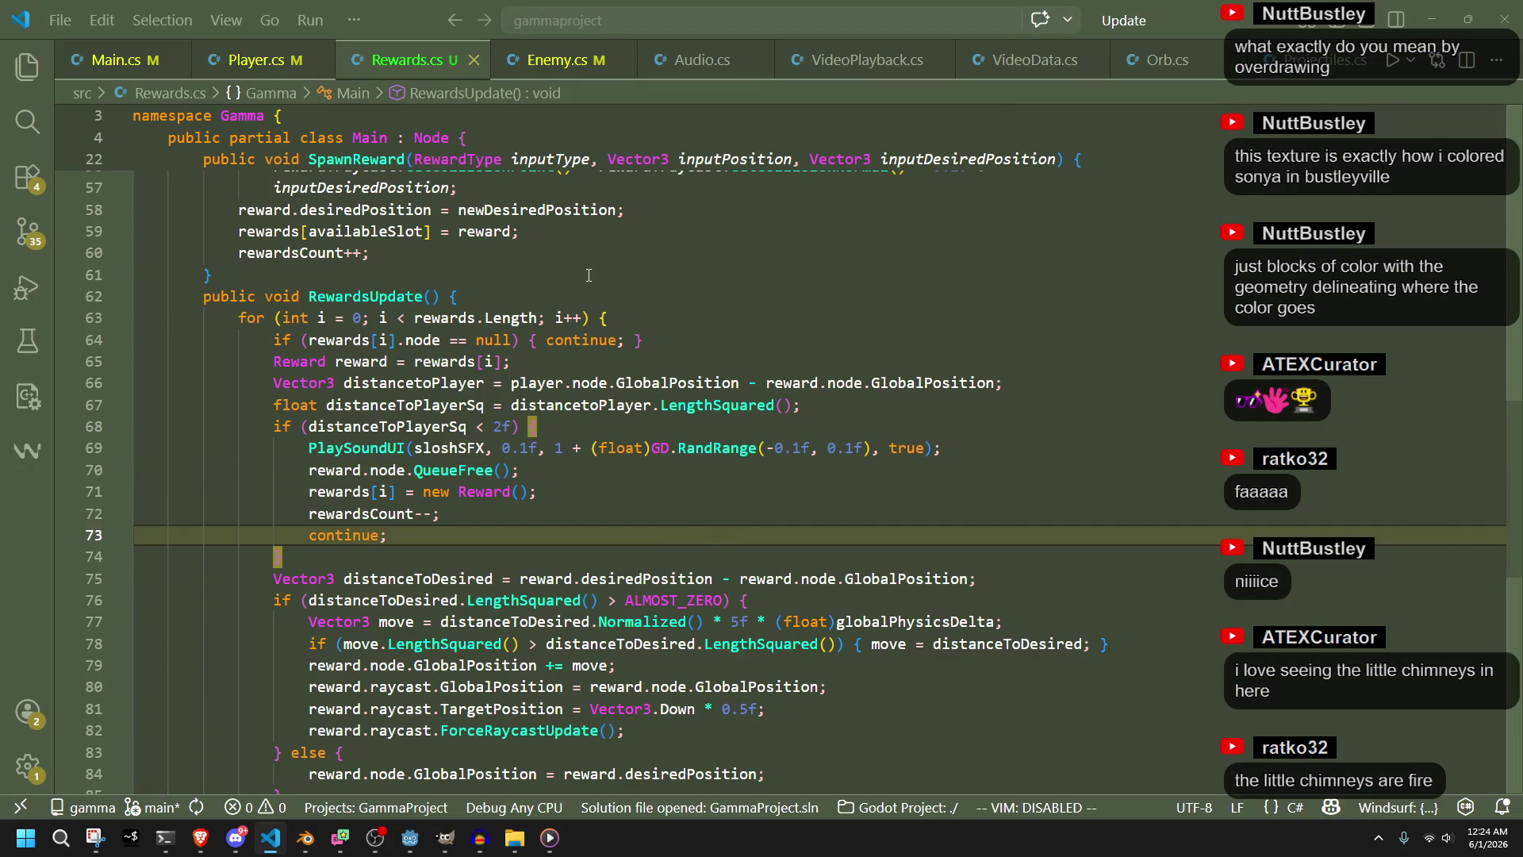
pyautogui.click(26, 837)
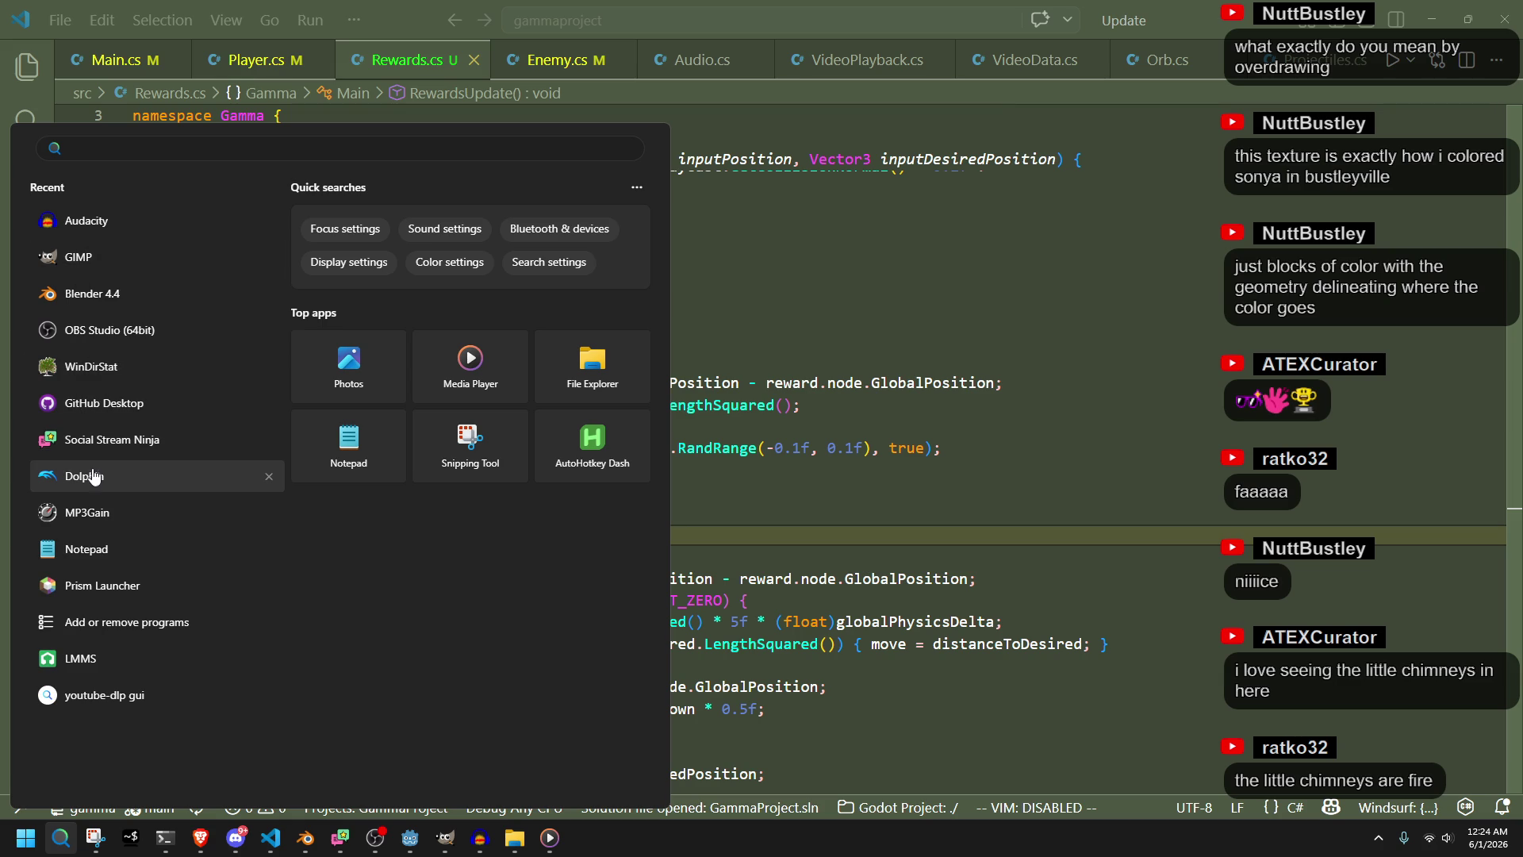
pyautogui.click(89, 403)
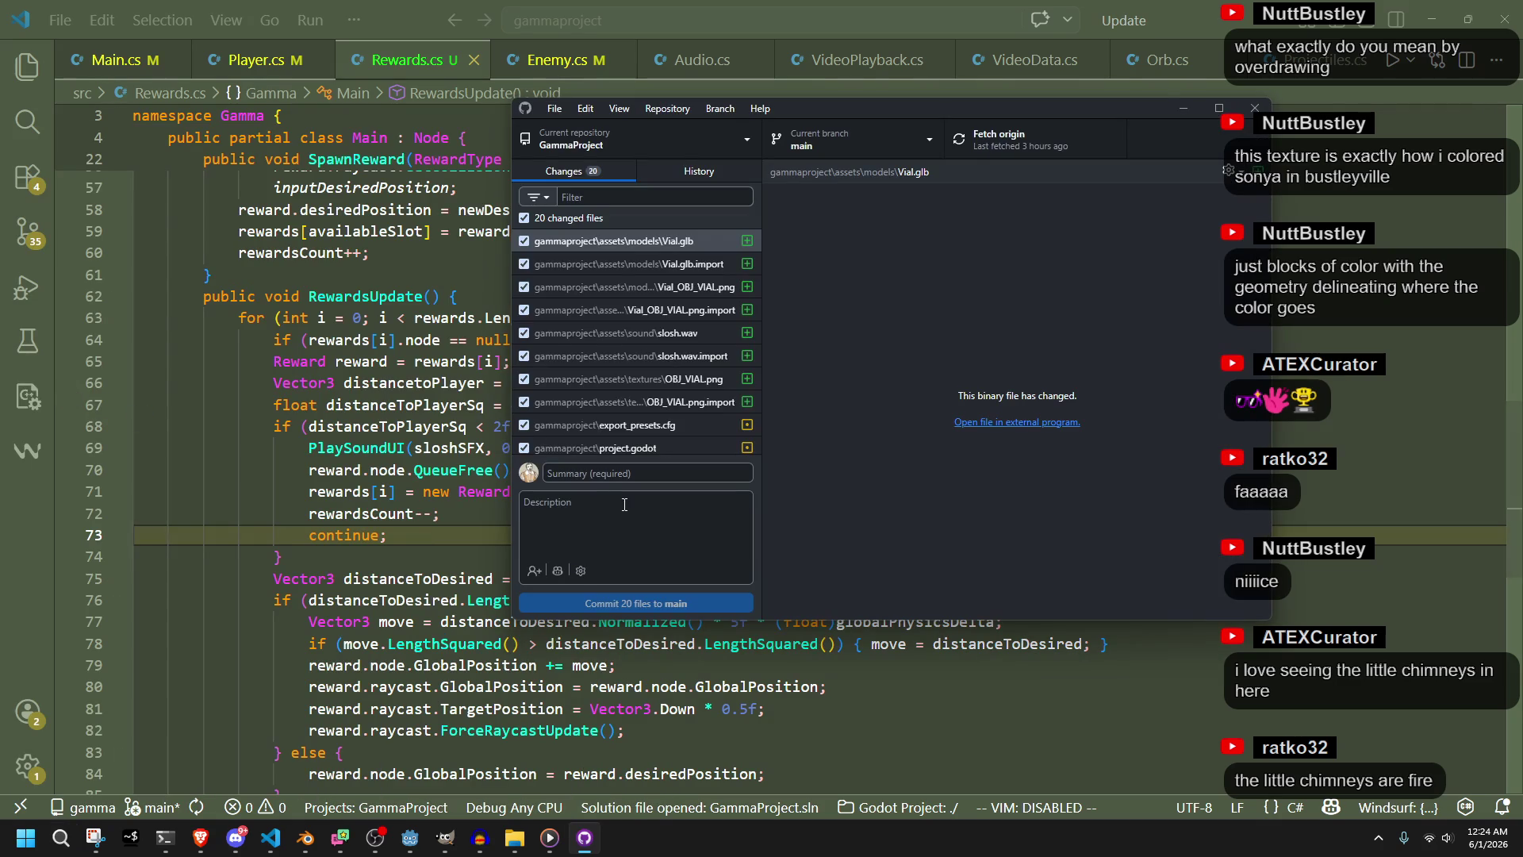
# Commit the 20 changed files to main as 'implementing rewards' and push to origin
pyautogui.click(588, 479)
pyautogui.write('im')
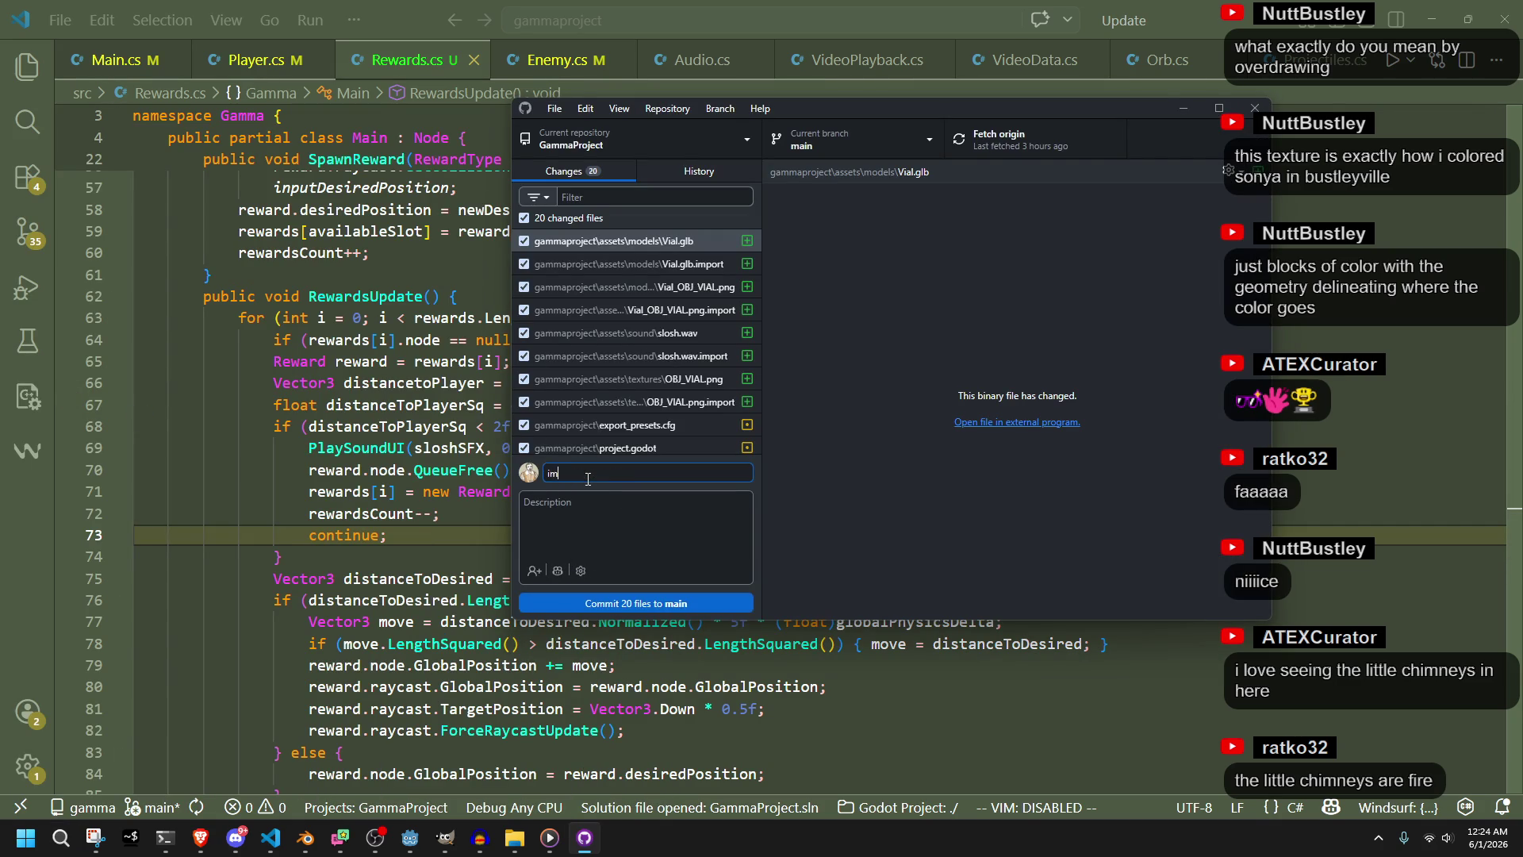
pyautogui.write('plementin')
pyautogui.write('g rewar')
pyautogui.write('ds')
pyautogui.click(641, 600)
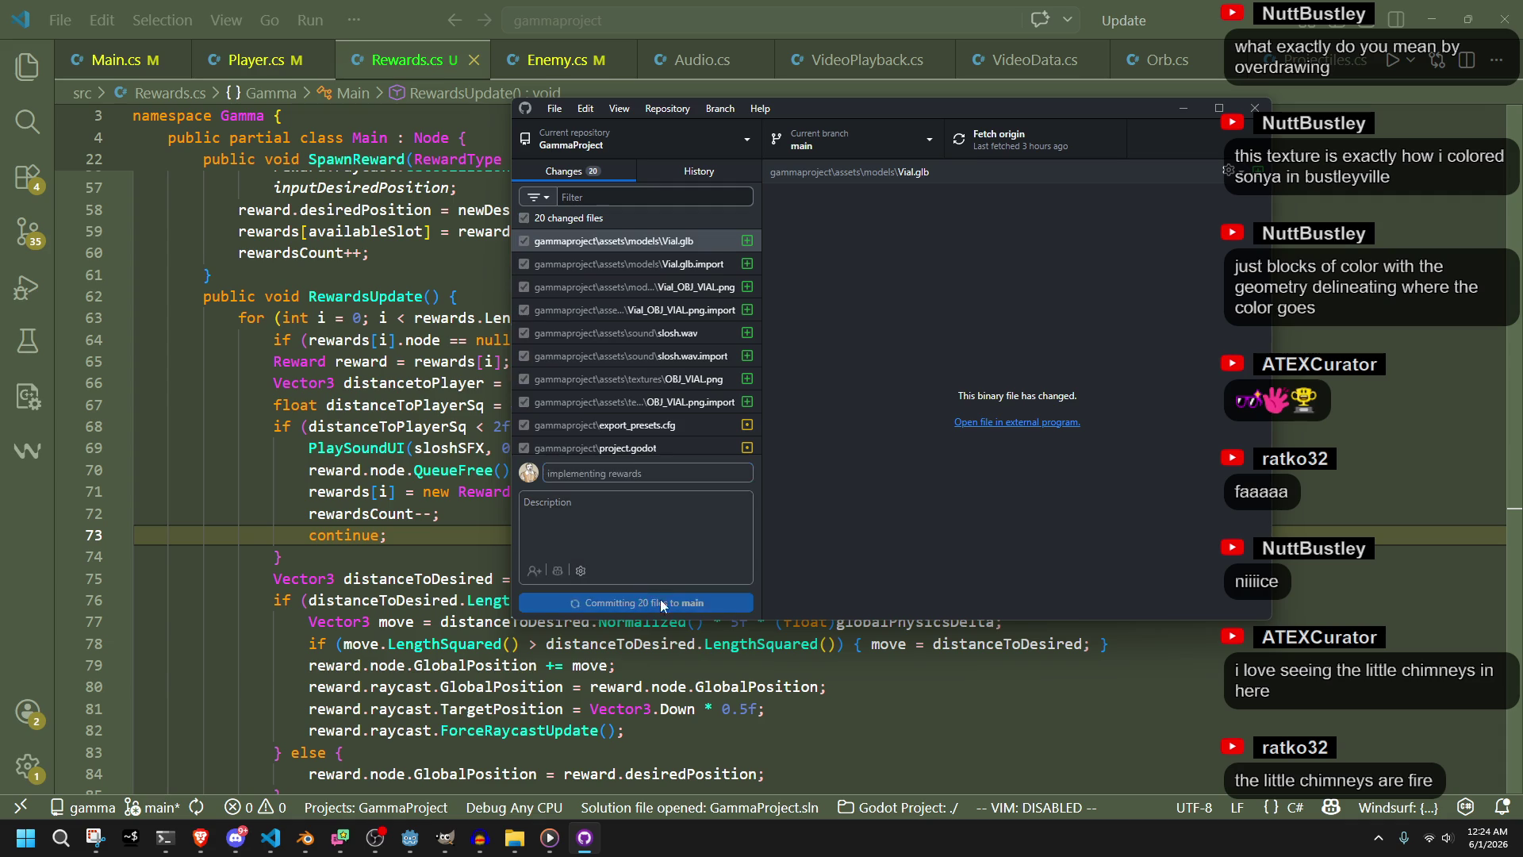
pyautogui.click(1208, 324)
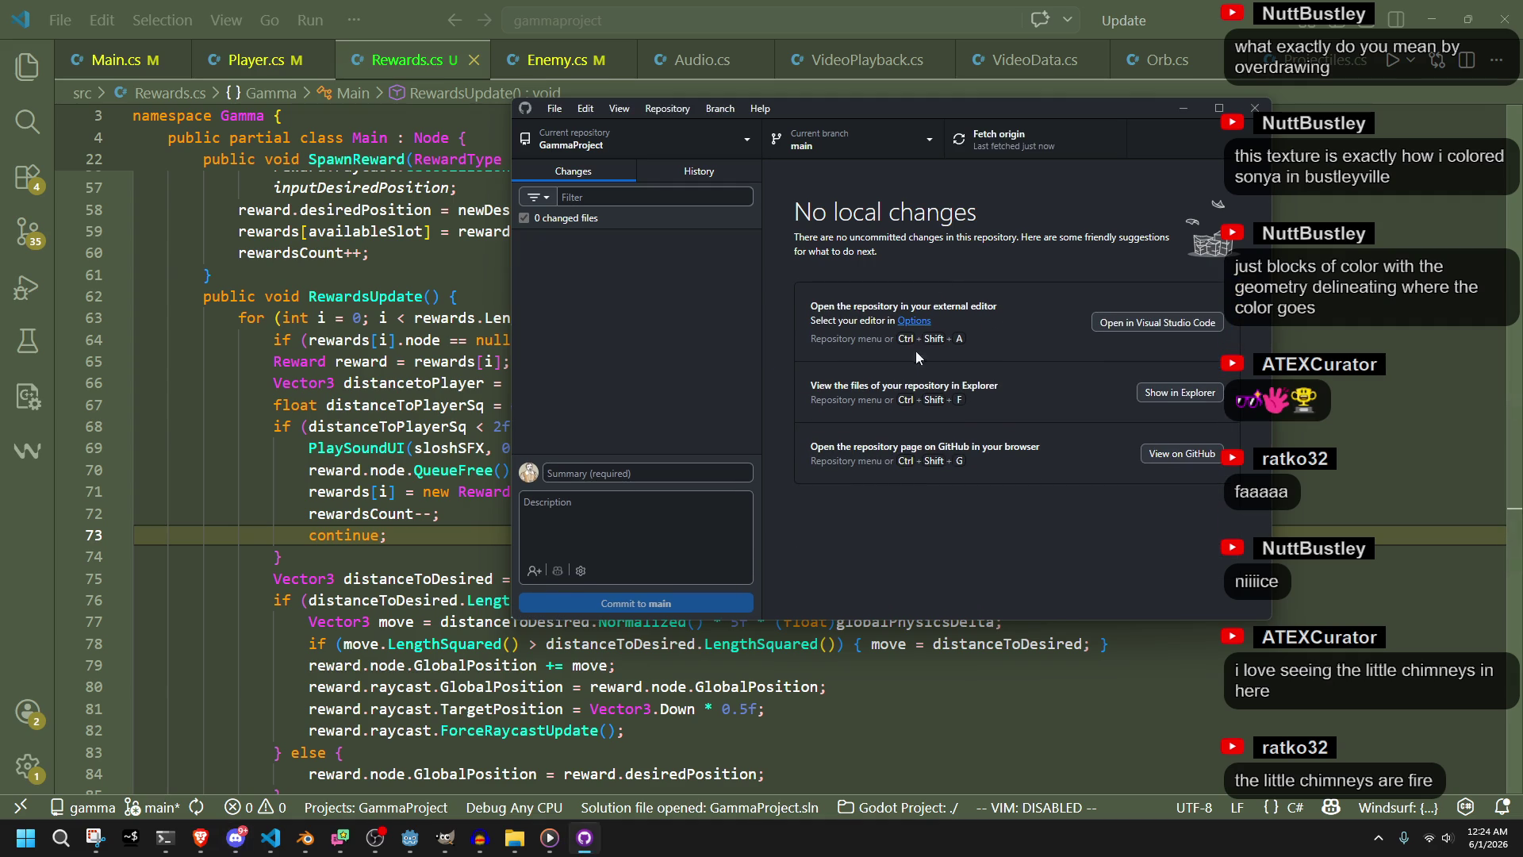
pyautogui.click(892, 527)
# Close GitHub Desktop, then close the Audacity bottle-slosh project, answering its save prompt
pyautogui.click(1251, 113)
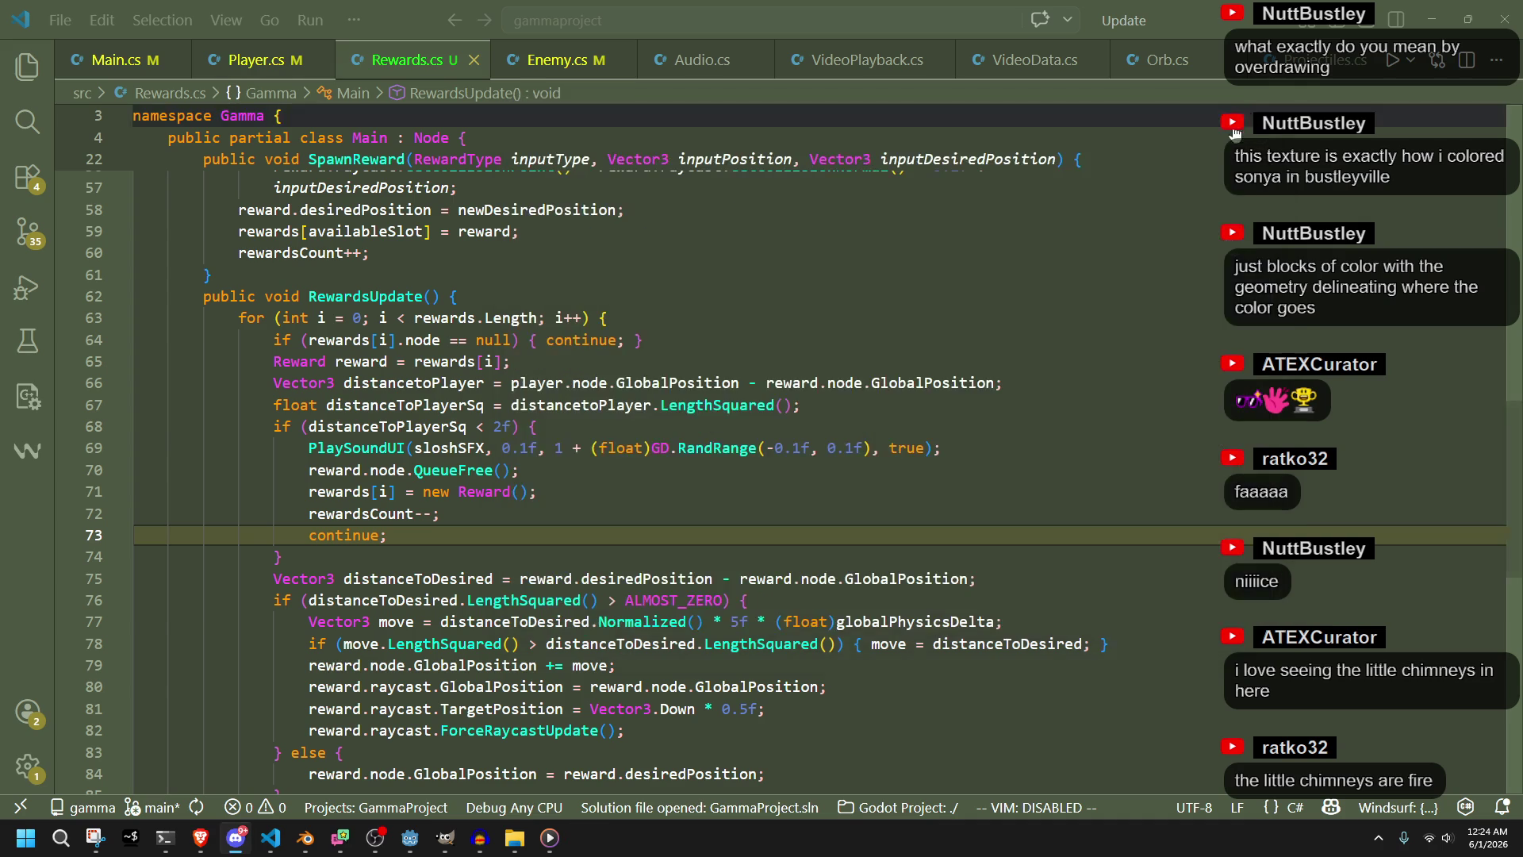
pyautogui.moveTo(550, 838)
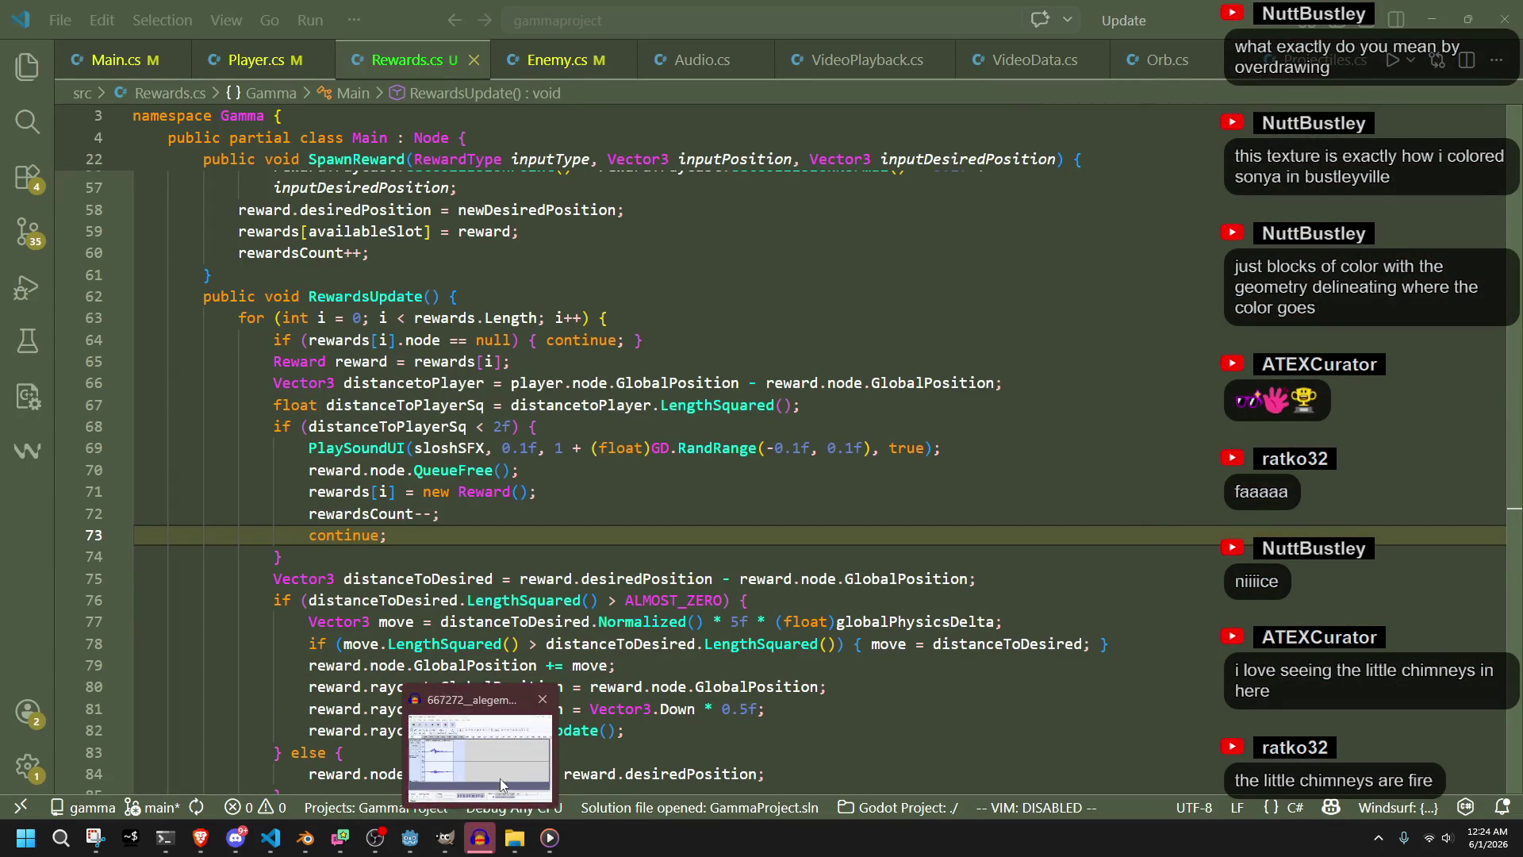
pyautogui.click(500, 785)
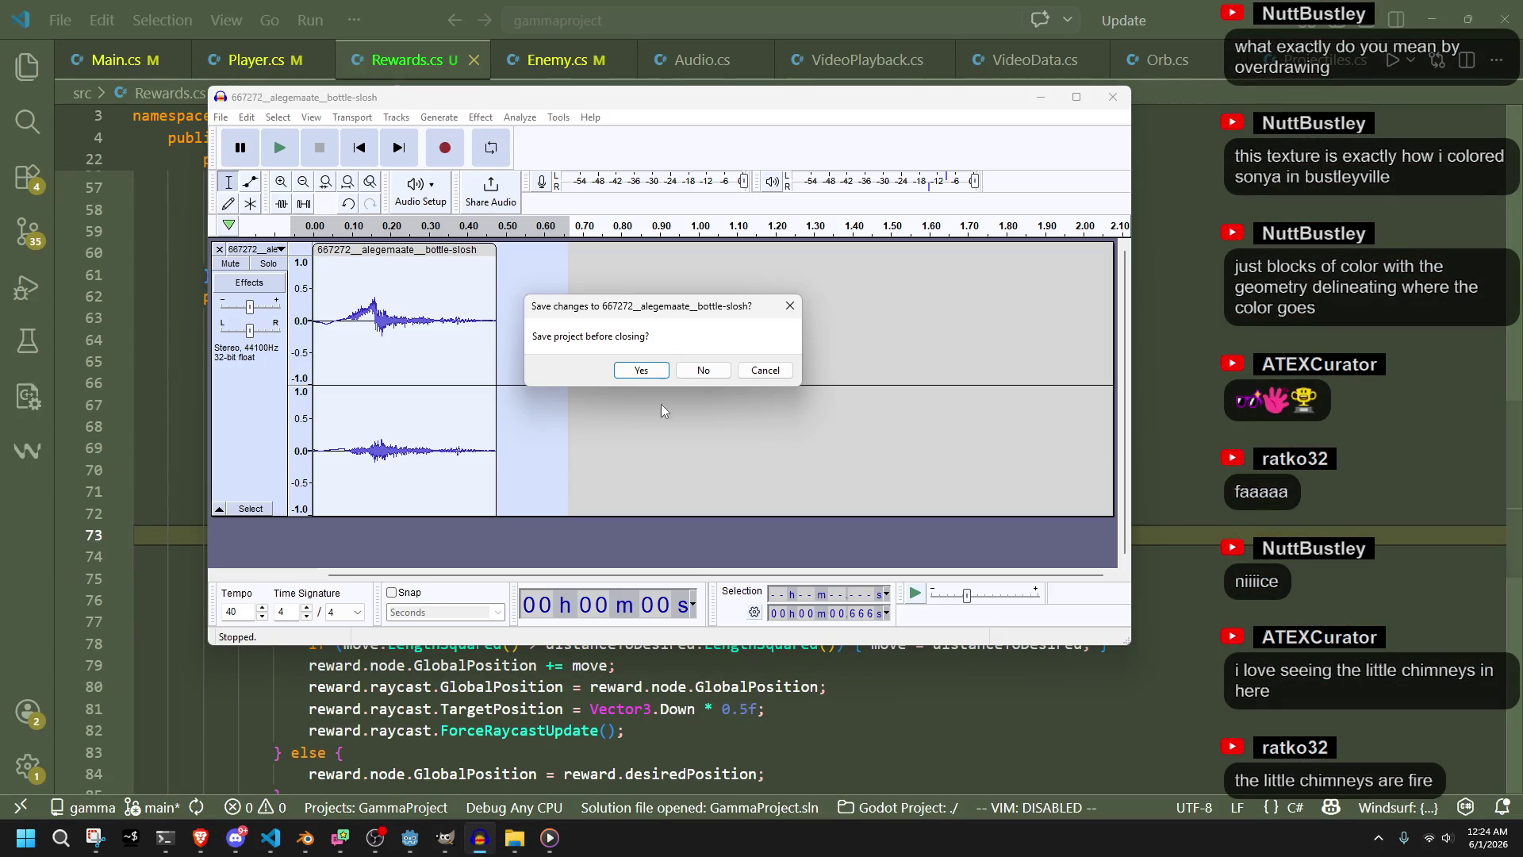
pyautogui.click(718, 371)
# Quit GIMP, discarding the unsaved texture edits
pyautogui.moveTo(460, 839)
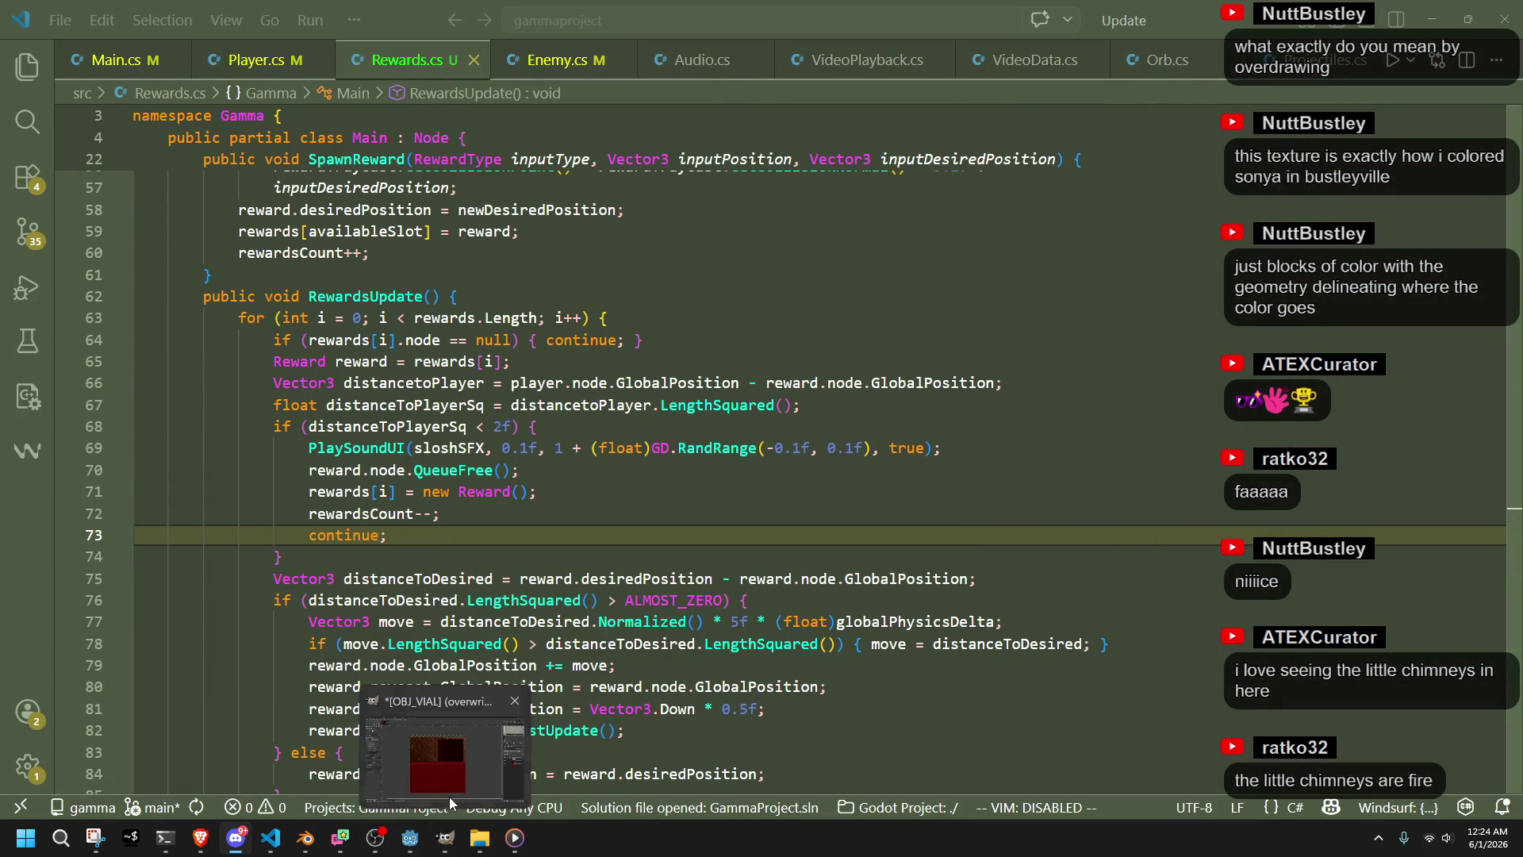
pyautogui.click(449, 774)
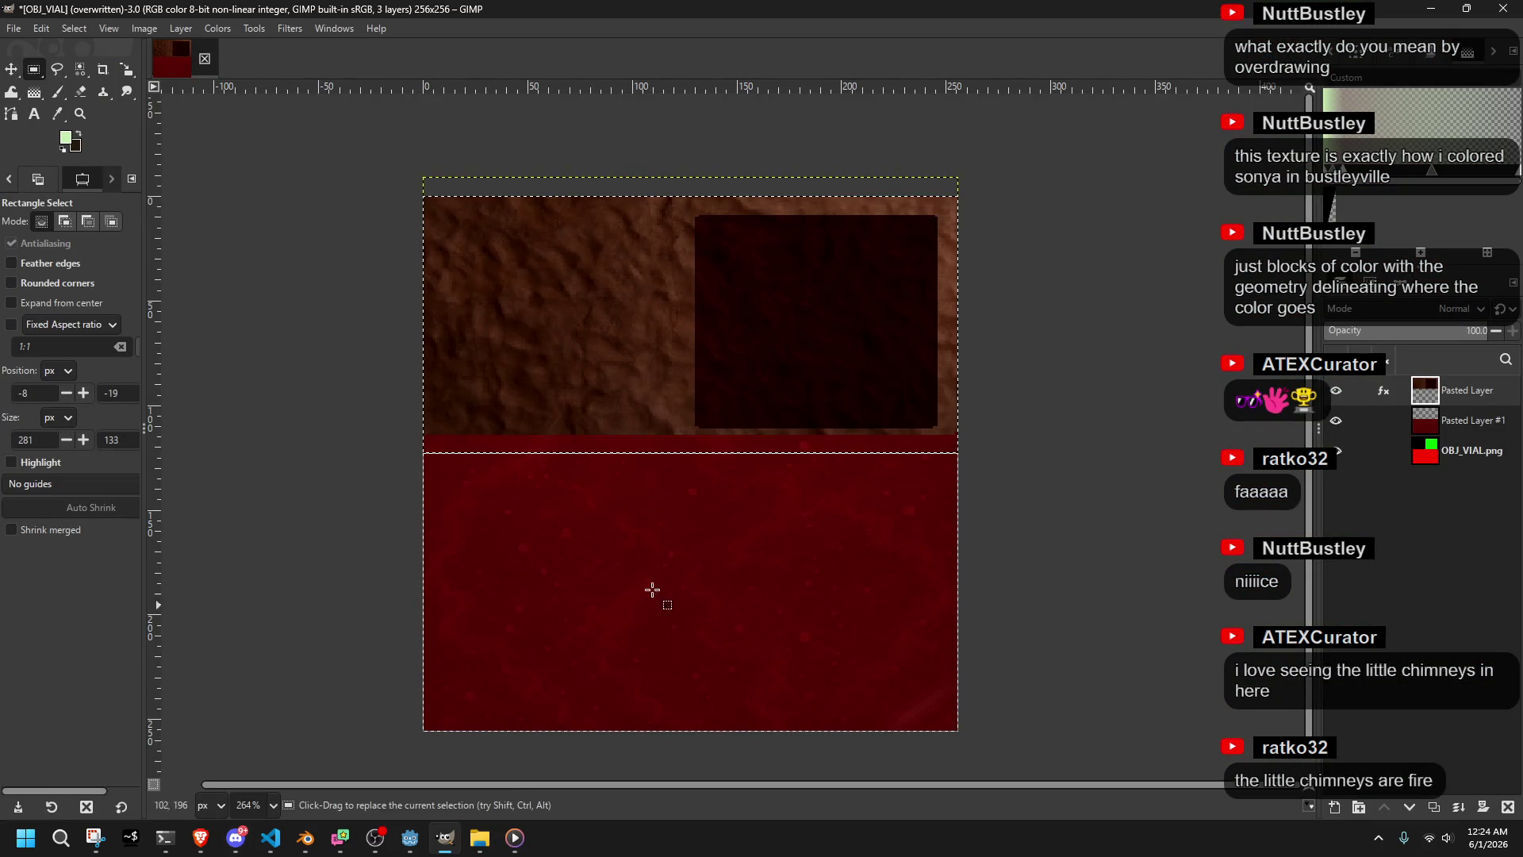
pyautogui.click(1504, 9)
pyautogui.click(801, 528)
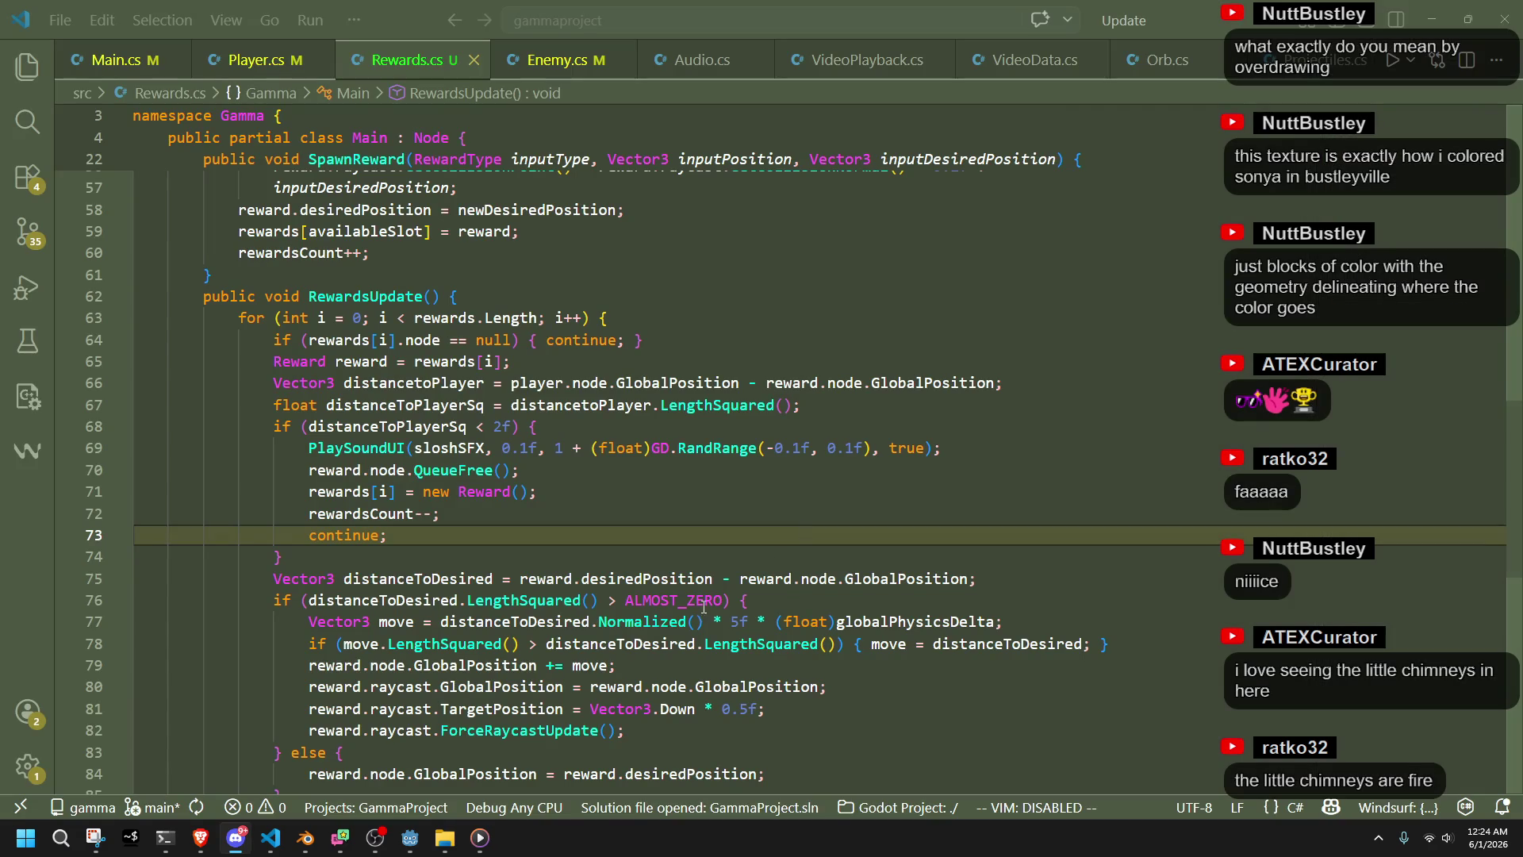
pyautogui.moveTo(342, 839)
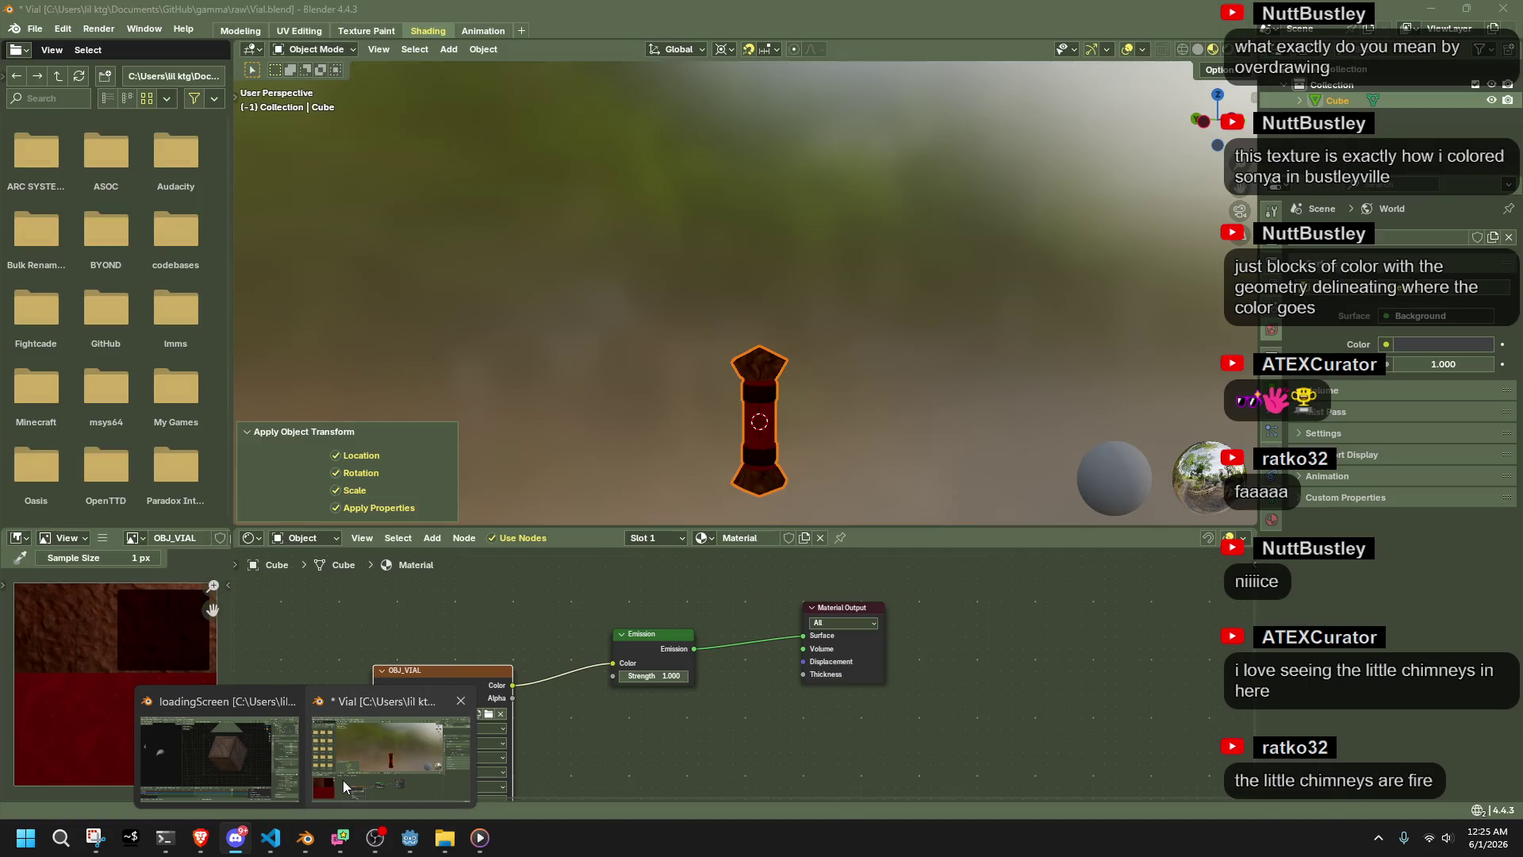
# Deselect the vial cube in Blender and save Vial.blend
pyautogui.click(342, 779)
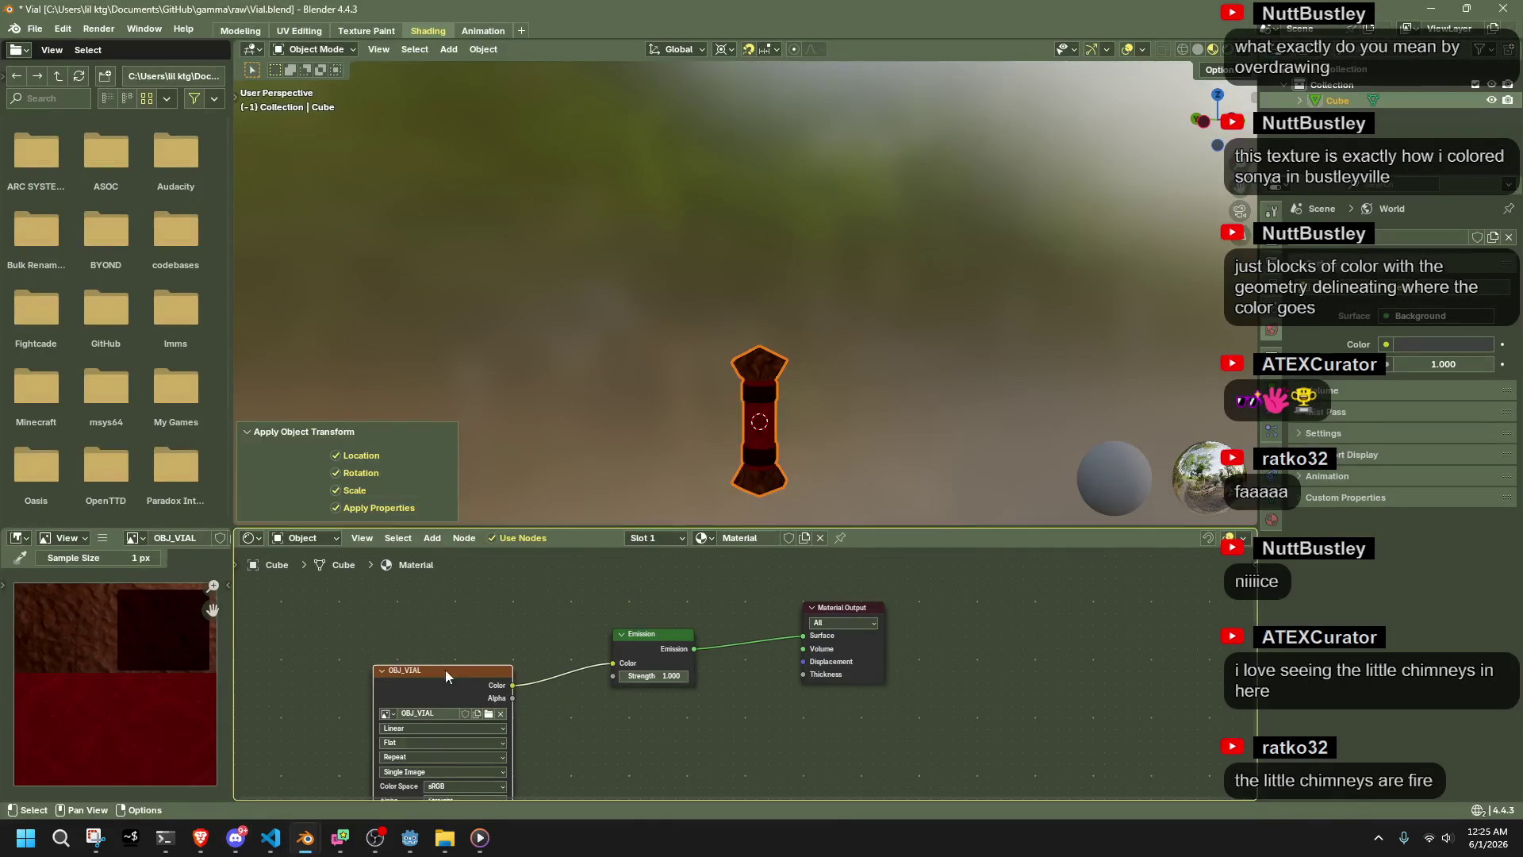
pyautogui.click(633, 273)
pyautogui.hotkey('ctrl', 's')
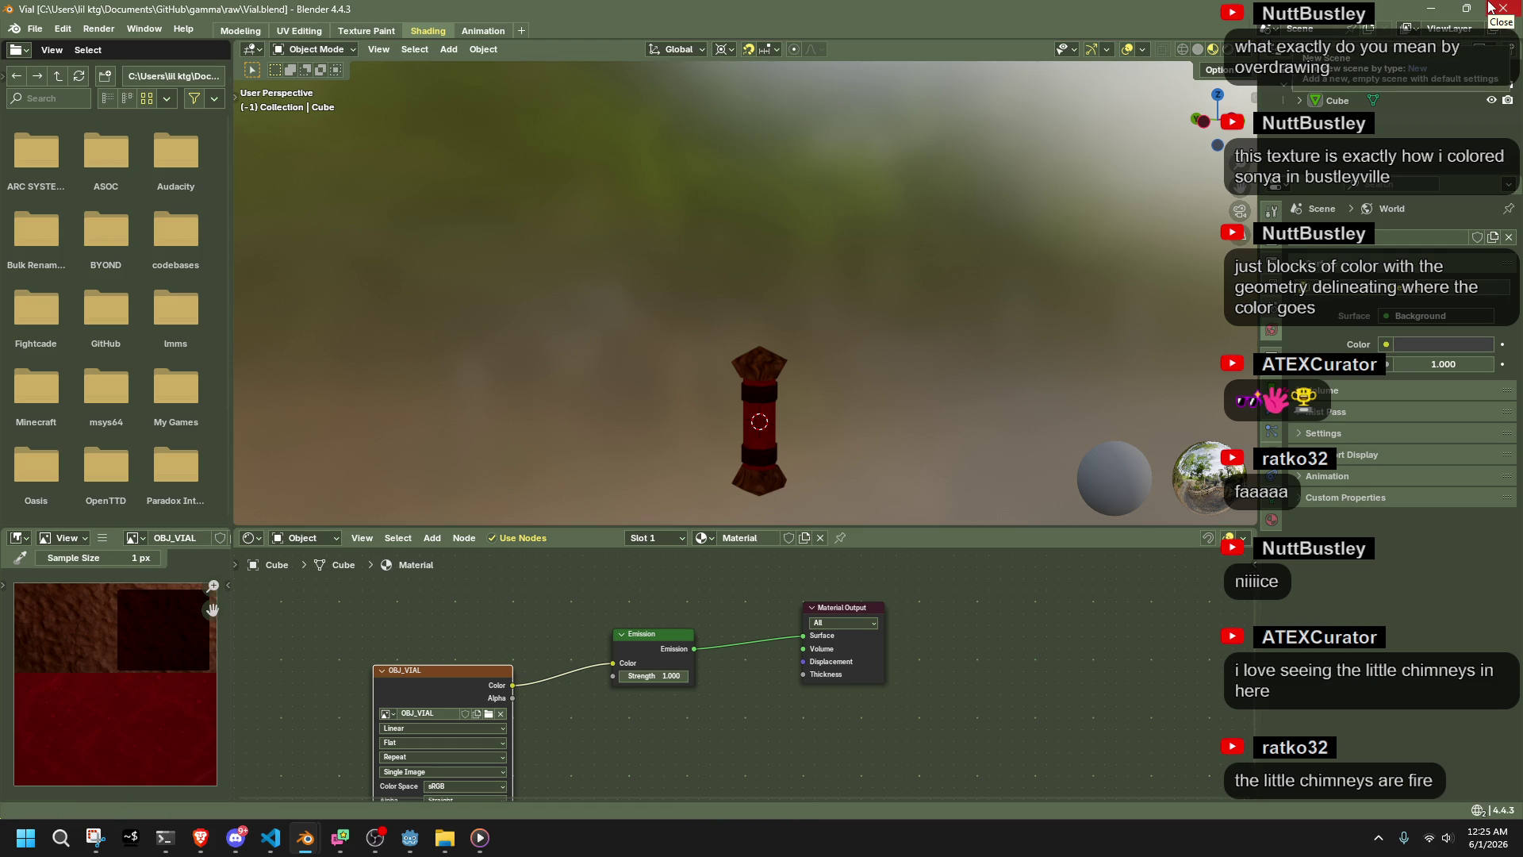
pyautogui.click(1489, 6)
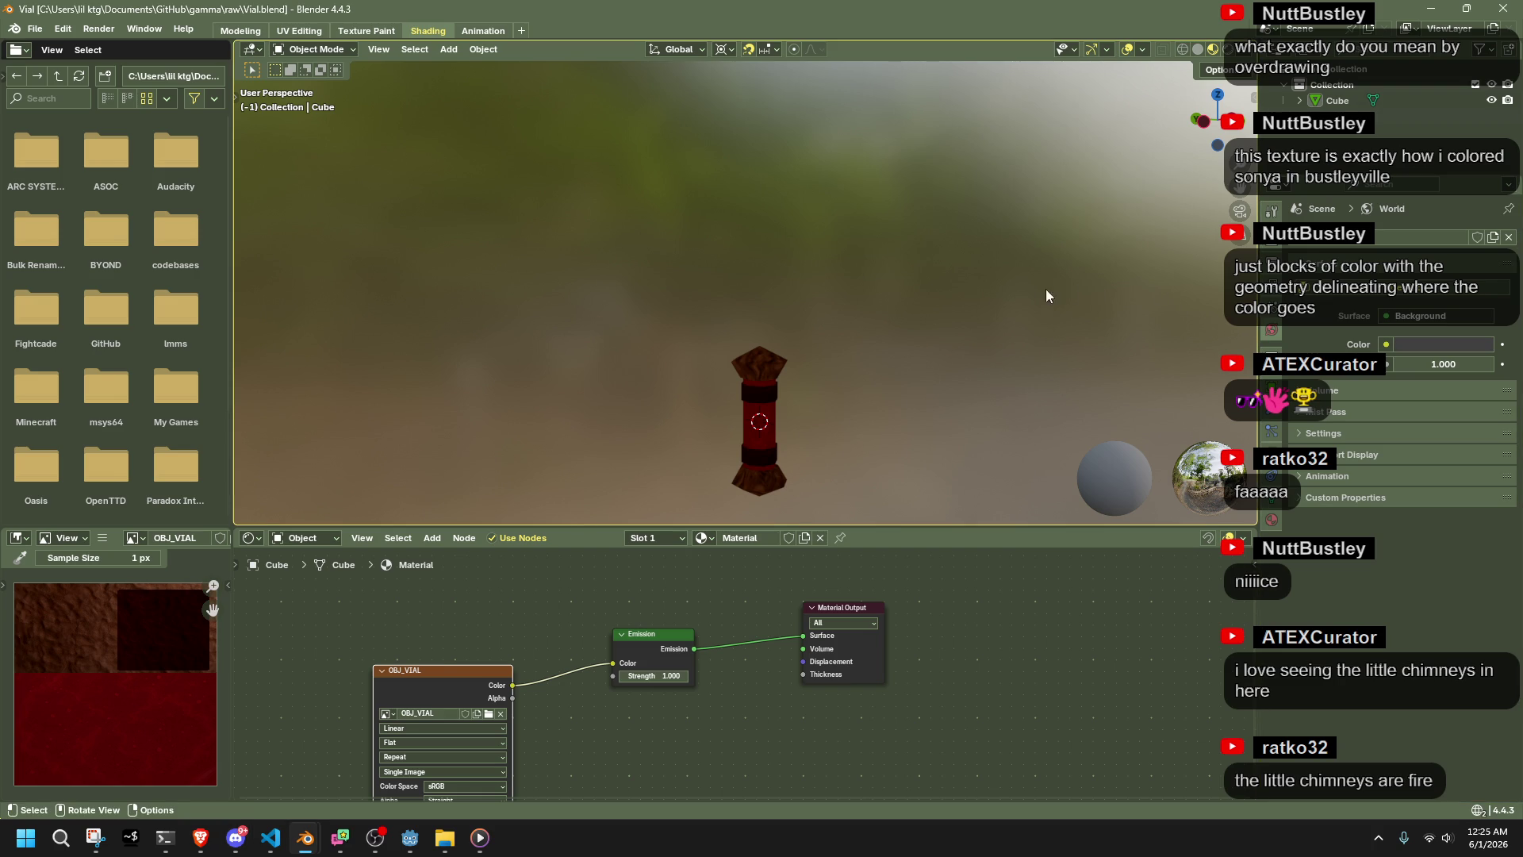
# Orbit to a top-down view of the vial, glance at the loadingScreen file, and come back
pyautogui.moveTo(1046, 289)
pyautogui.mouseDown()
pyautogui.moveTo(910, 373)
pyautogui.moveTo(704, 390)
pyautogui.moveTo(531, 344)
pyautogui.moveTo(608, 389)
pyautogui.mouseUp()
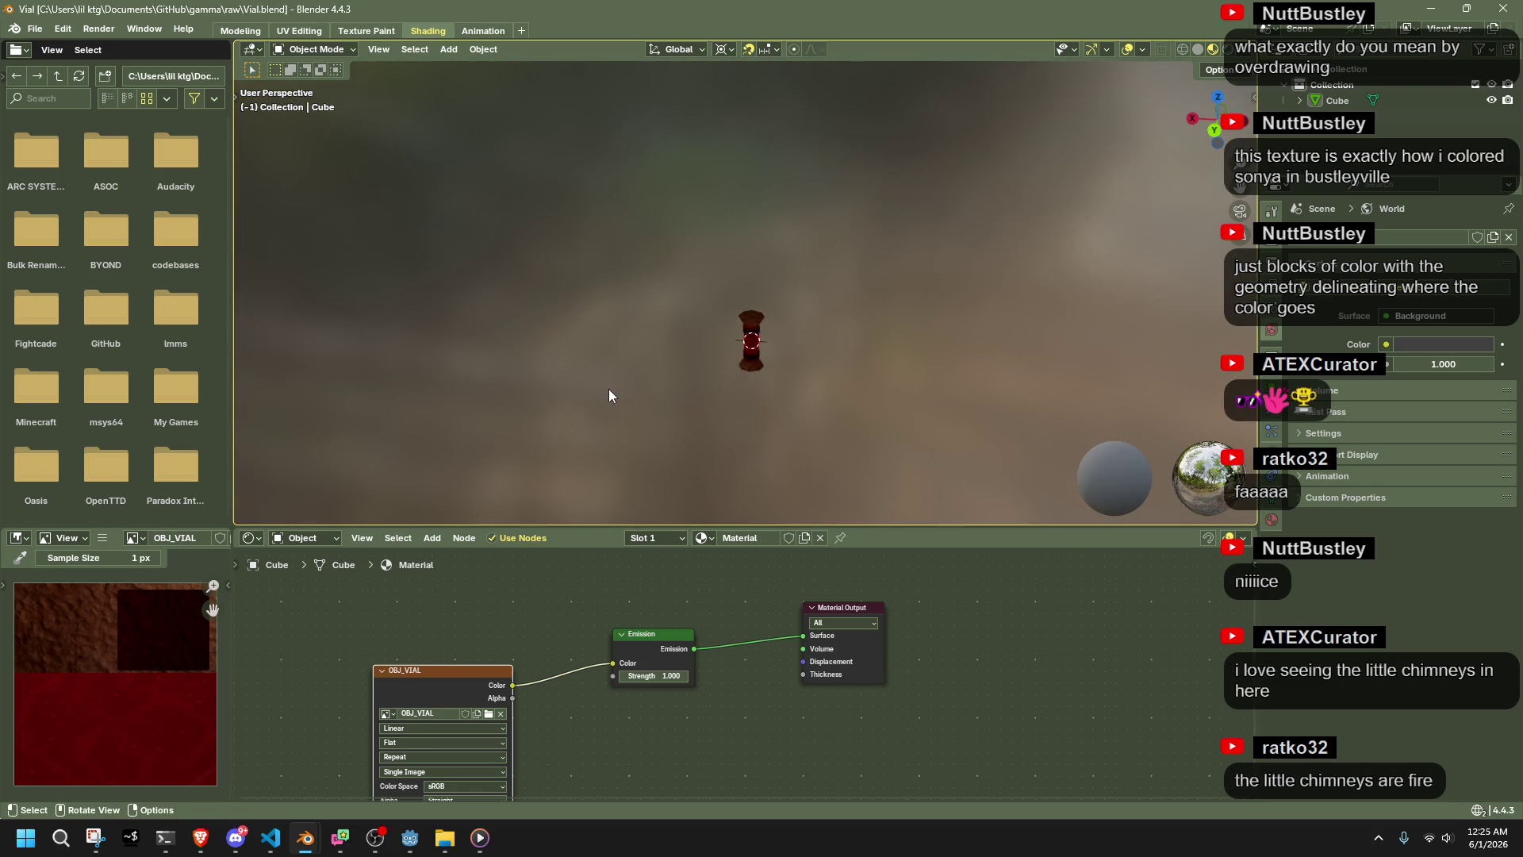
pyautogui.scroll(3, 698, 420)
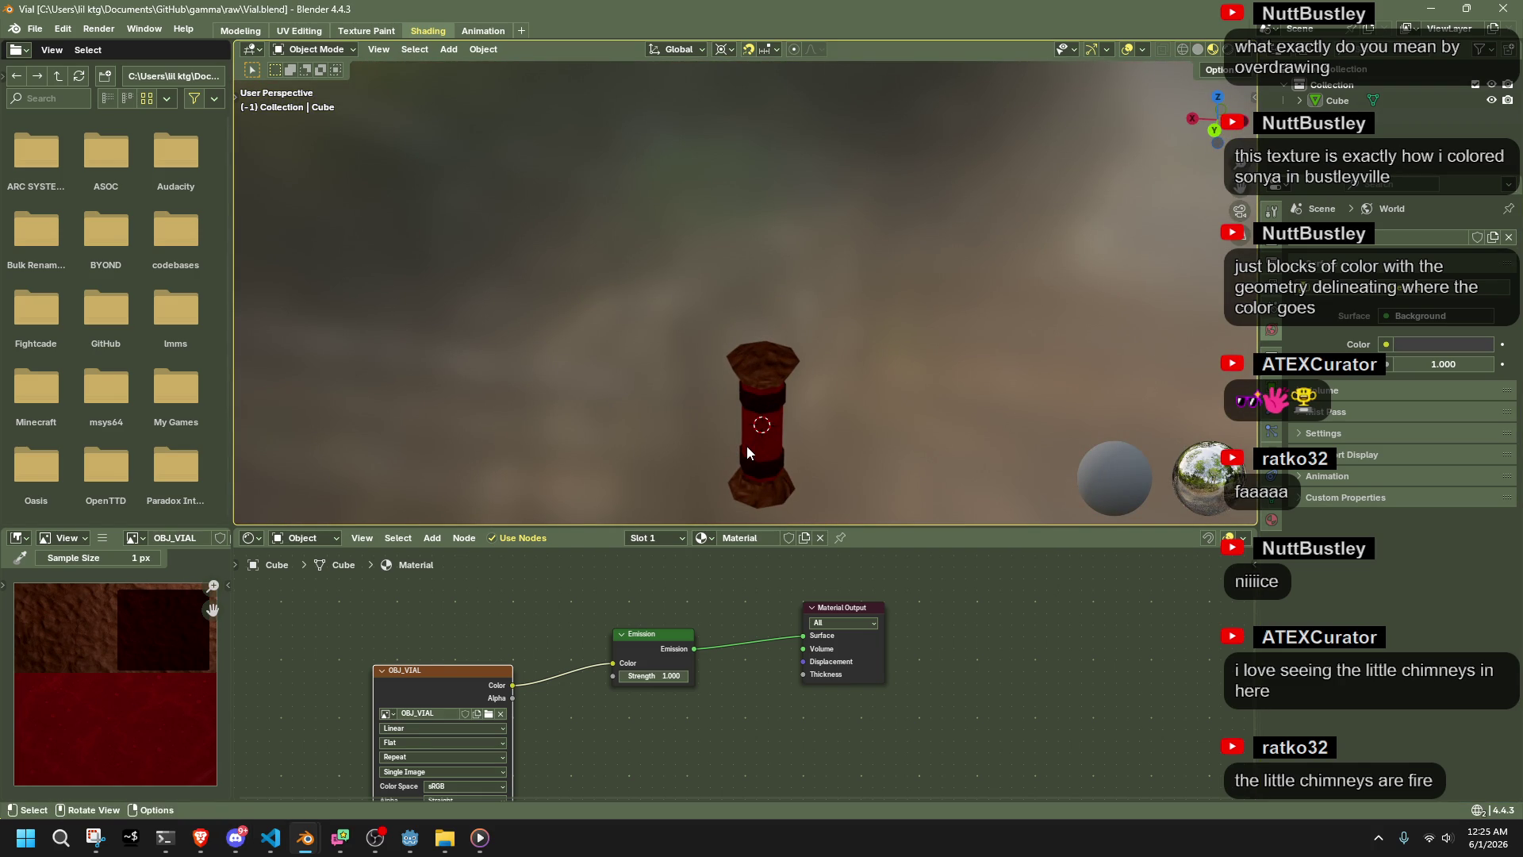
pyautogui.click(1504, 16)
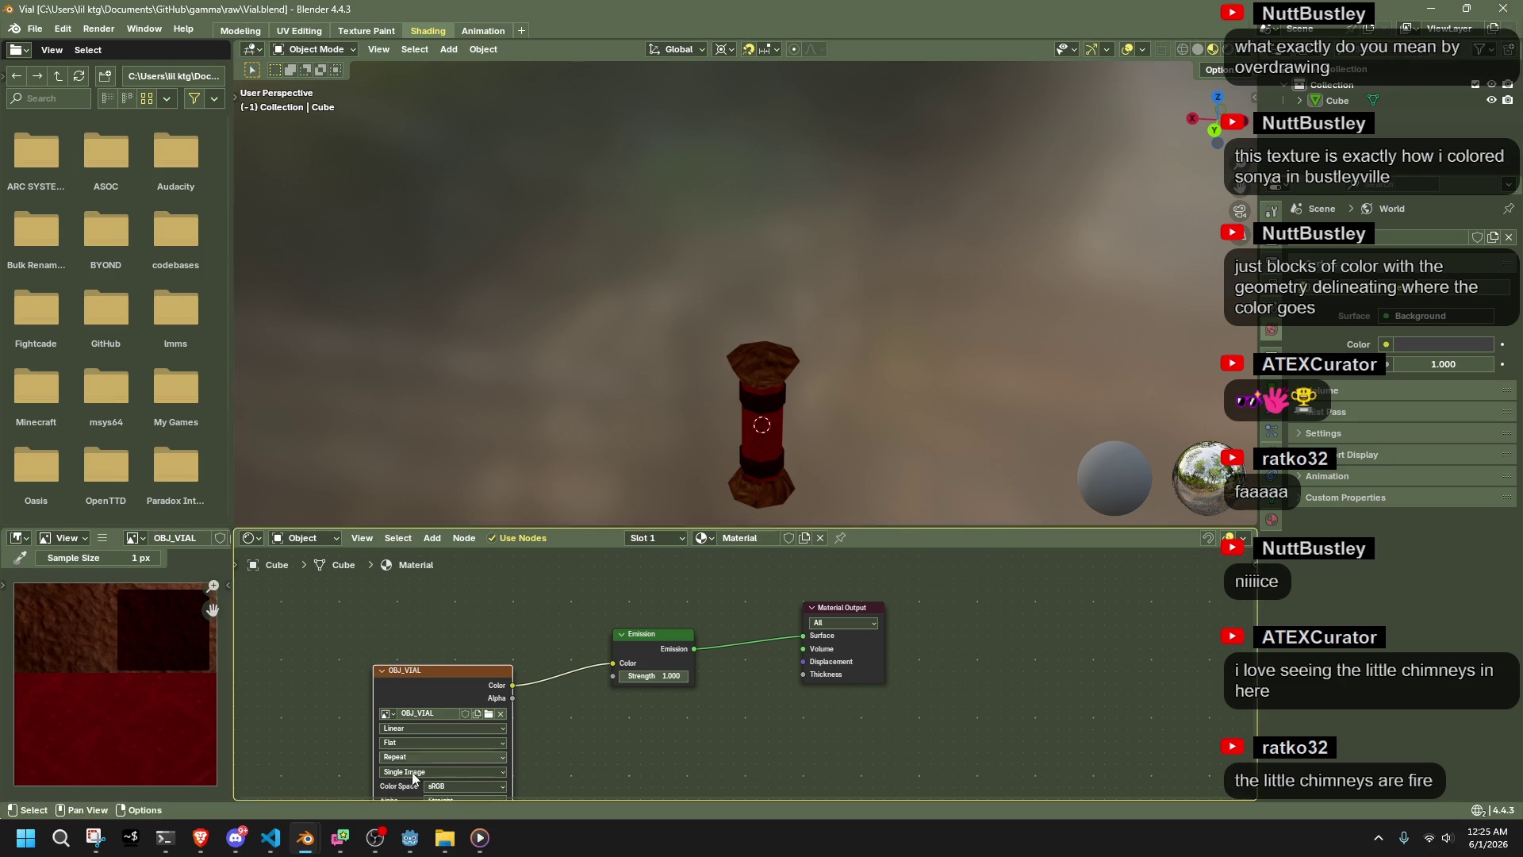
pyautogui.moveTo(305, 838)
pyautogui.click(250, 782)
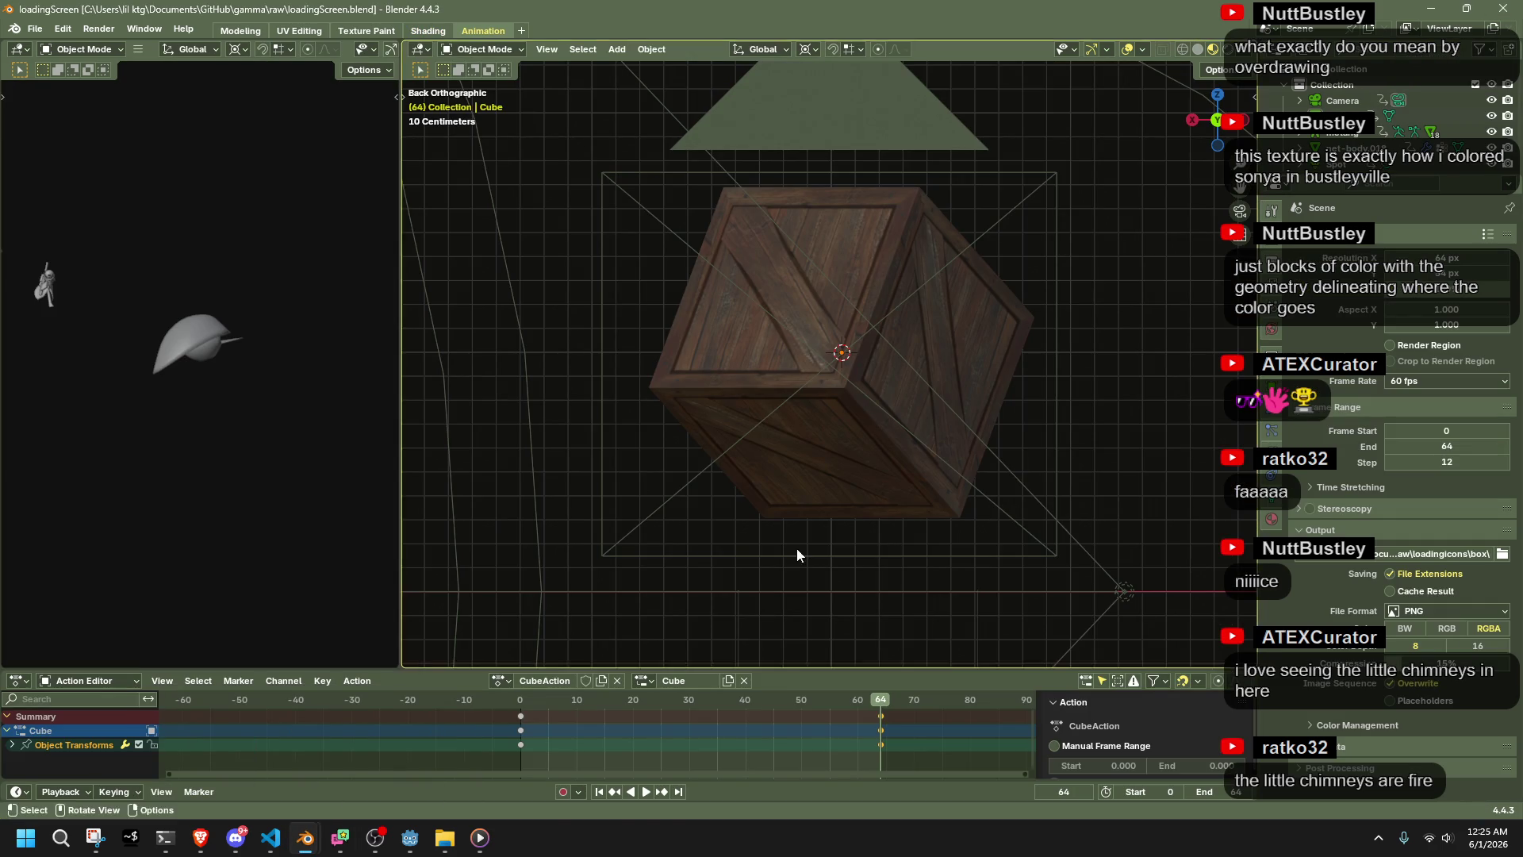
pyautogui.click(386, 782)
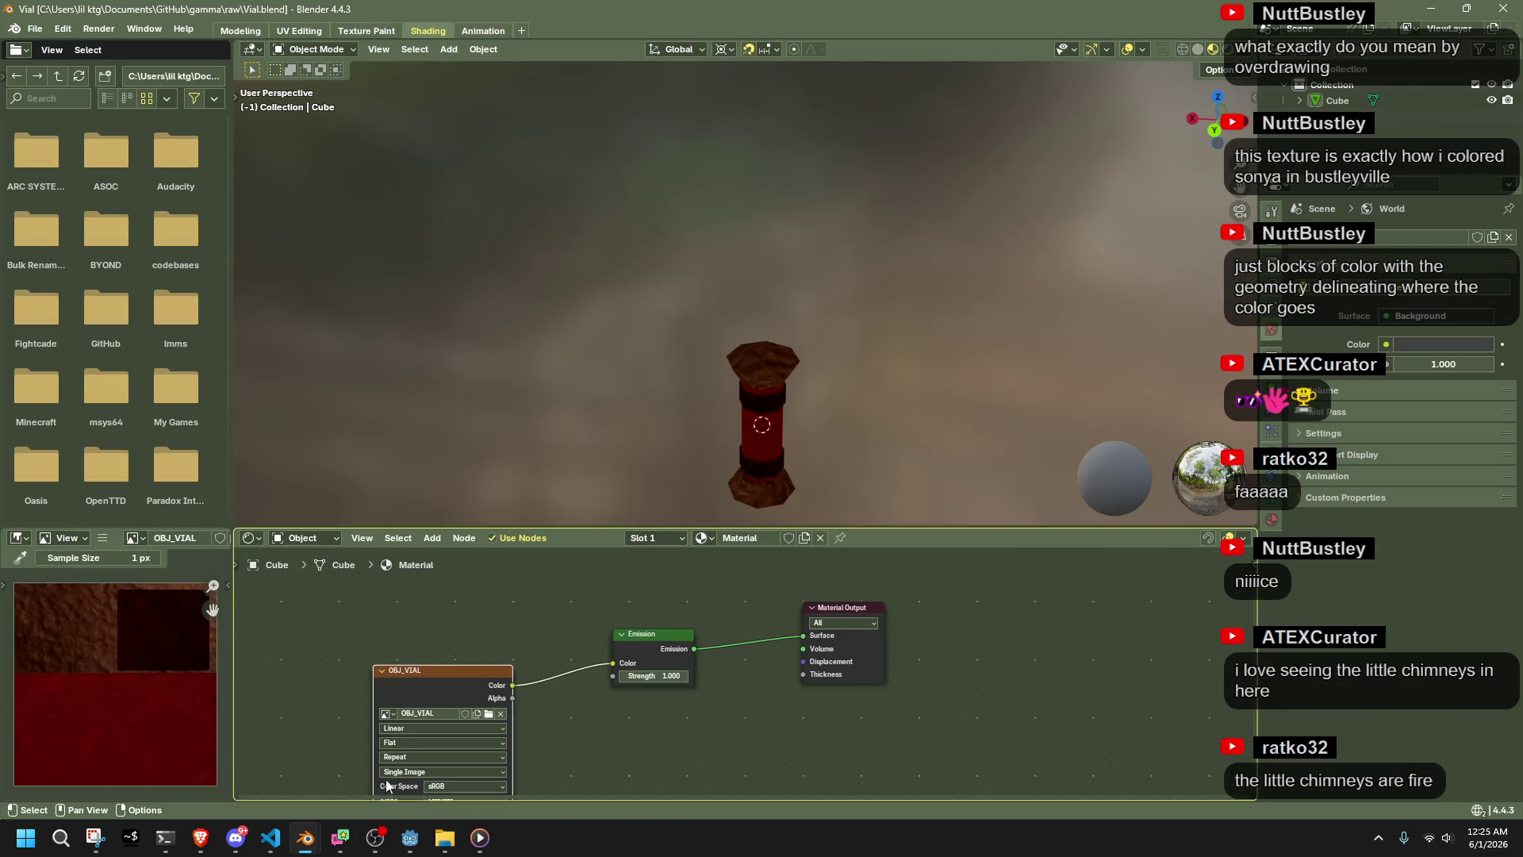
# Select the vial cube and orbit around it, then return to Rewards.cs in VS Code
pyautogui.click(746, 397)
pyautogui.moveTo(829, 434)
pyautogui.mouseDown()
pyautogui.moveTo(684, 391)
pyautogui.moveTo(759, 354)
pyautogui.moveTo(792, 363)
pyautogui.mouseUp()
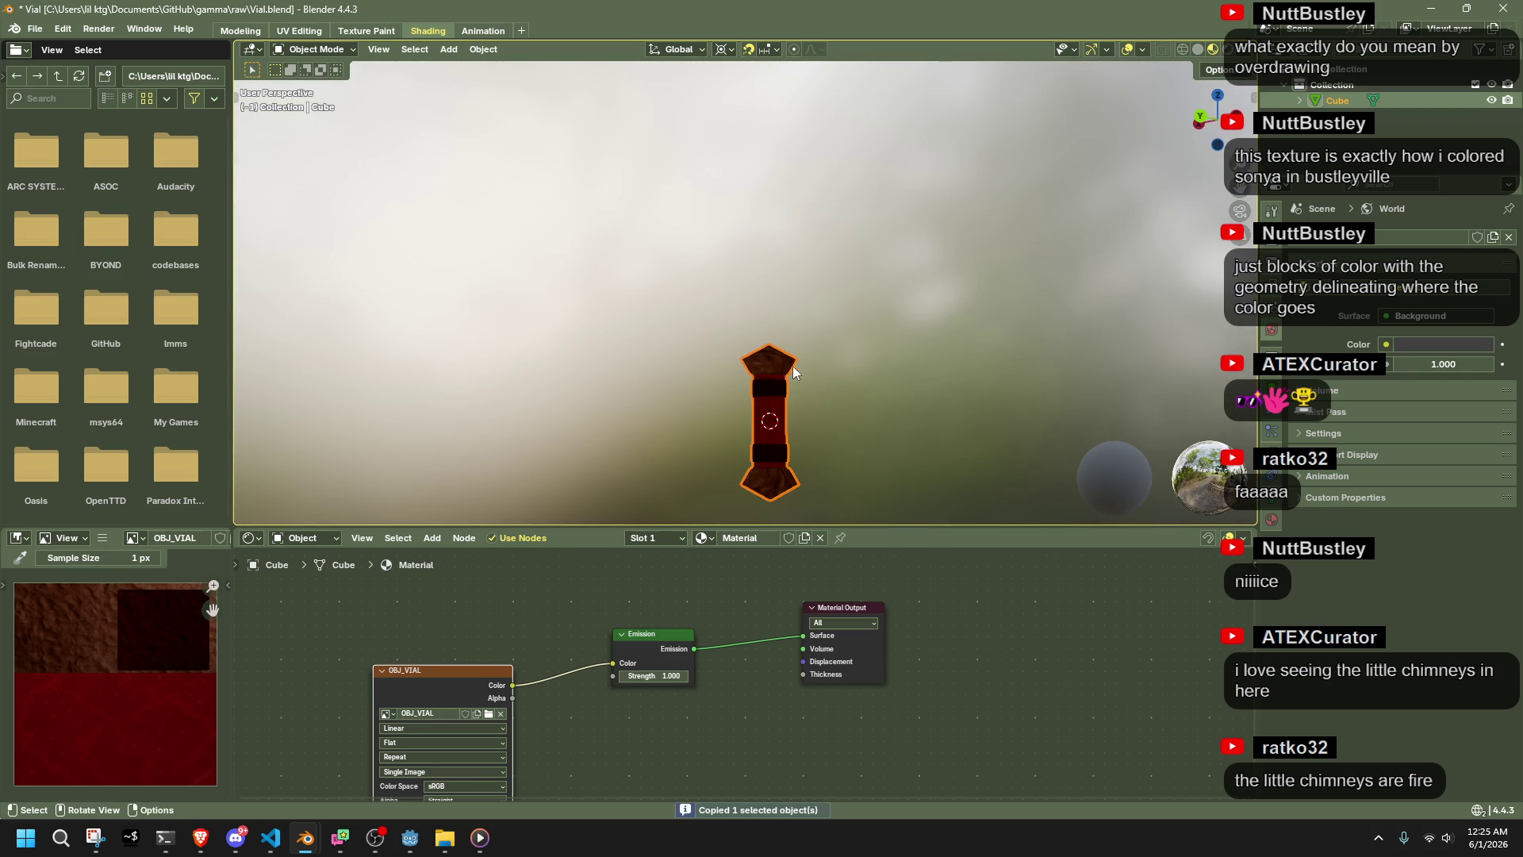
pyautogui.moveTo(306, 838)
pyautogui.click(296, 785)
pyautogui.click(296, 785)
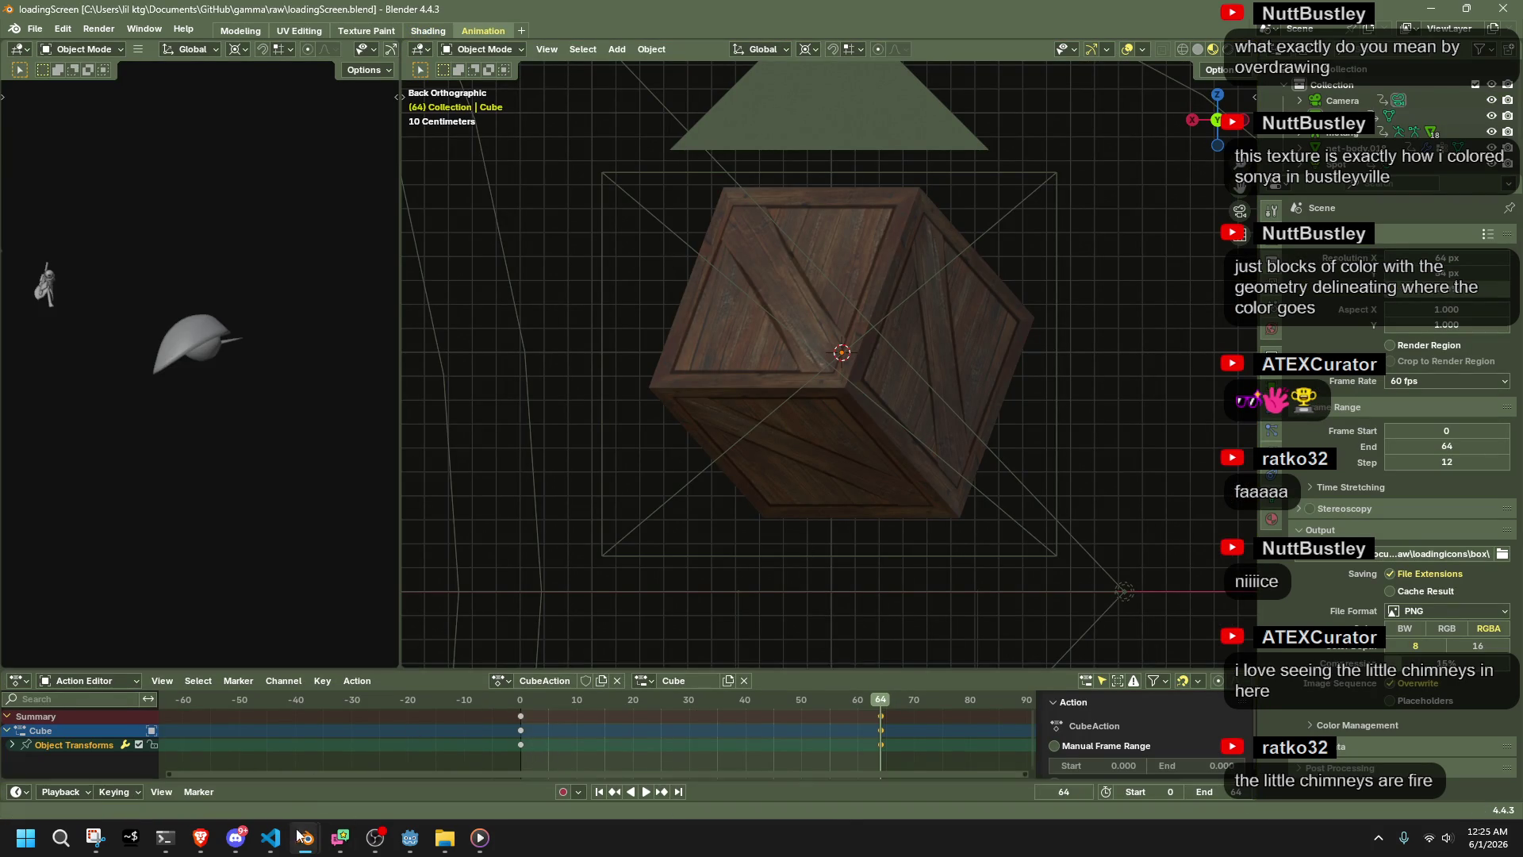
pyautogui.click(271, 837)
pyautogui.click(511, 547)
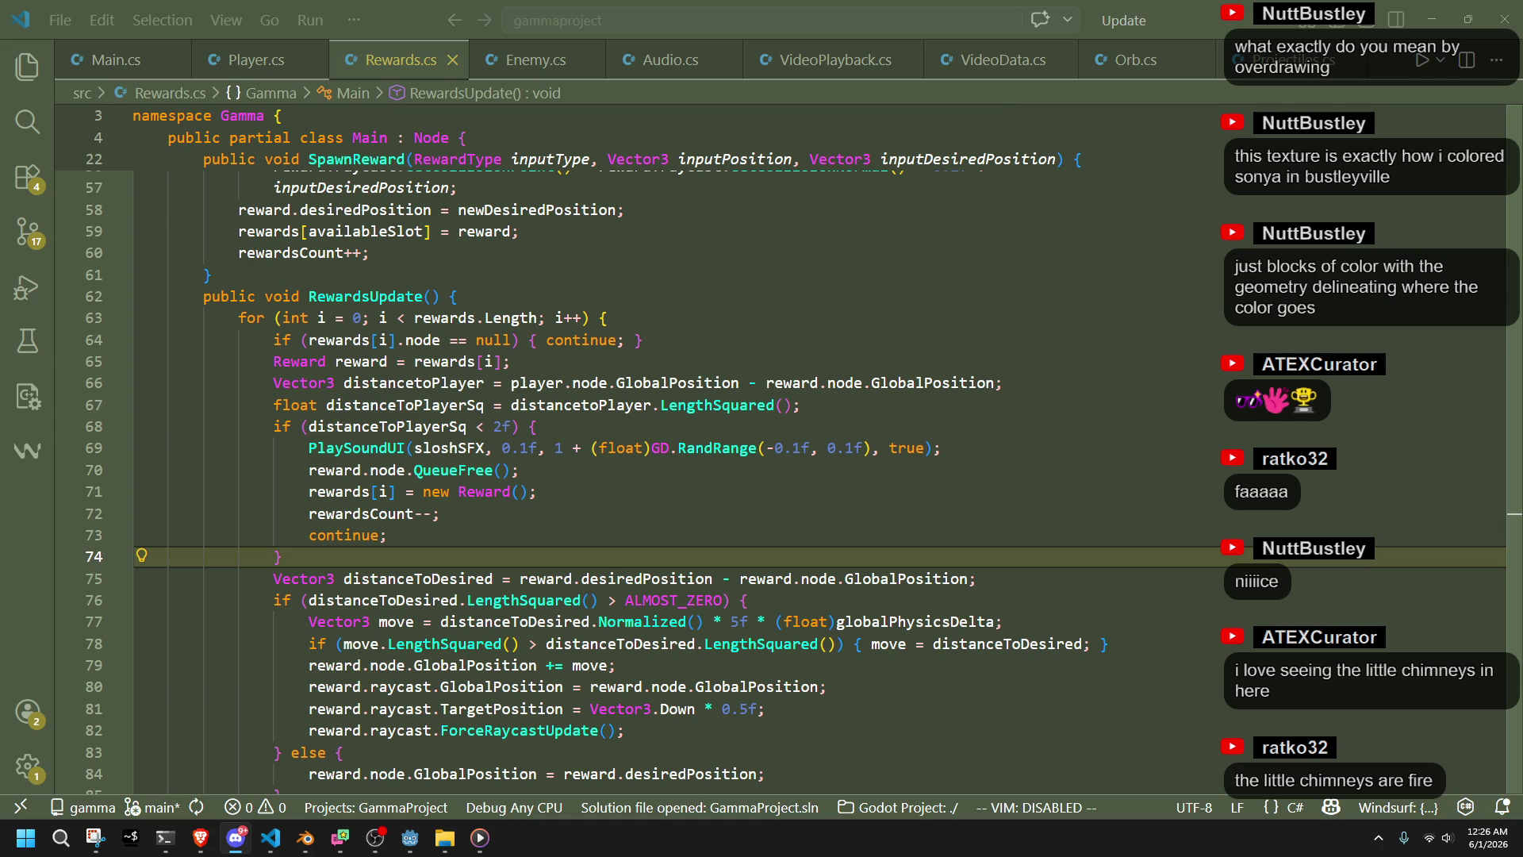
# Switch through the open tabs to Projectiles.cs and scroll to ProjectilesCreate
pyautogui.click(547, 536)
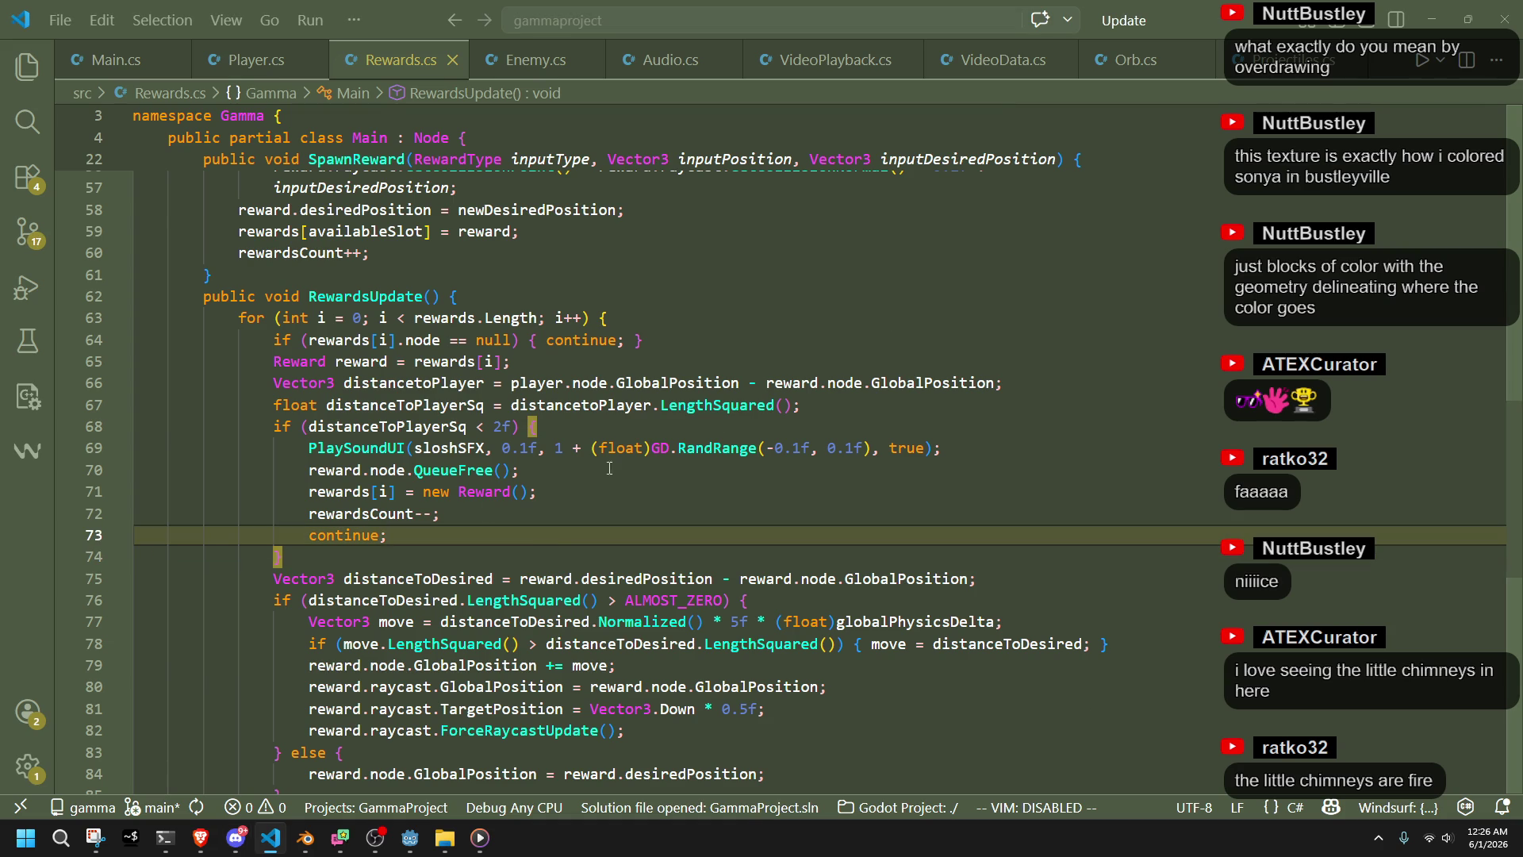
pyautogui.click(1277, 59)
pyautogui.click(1115, 61)
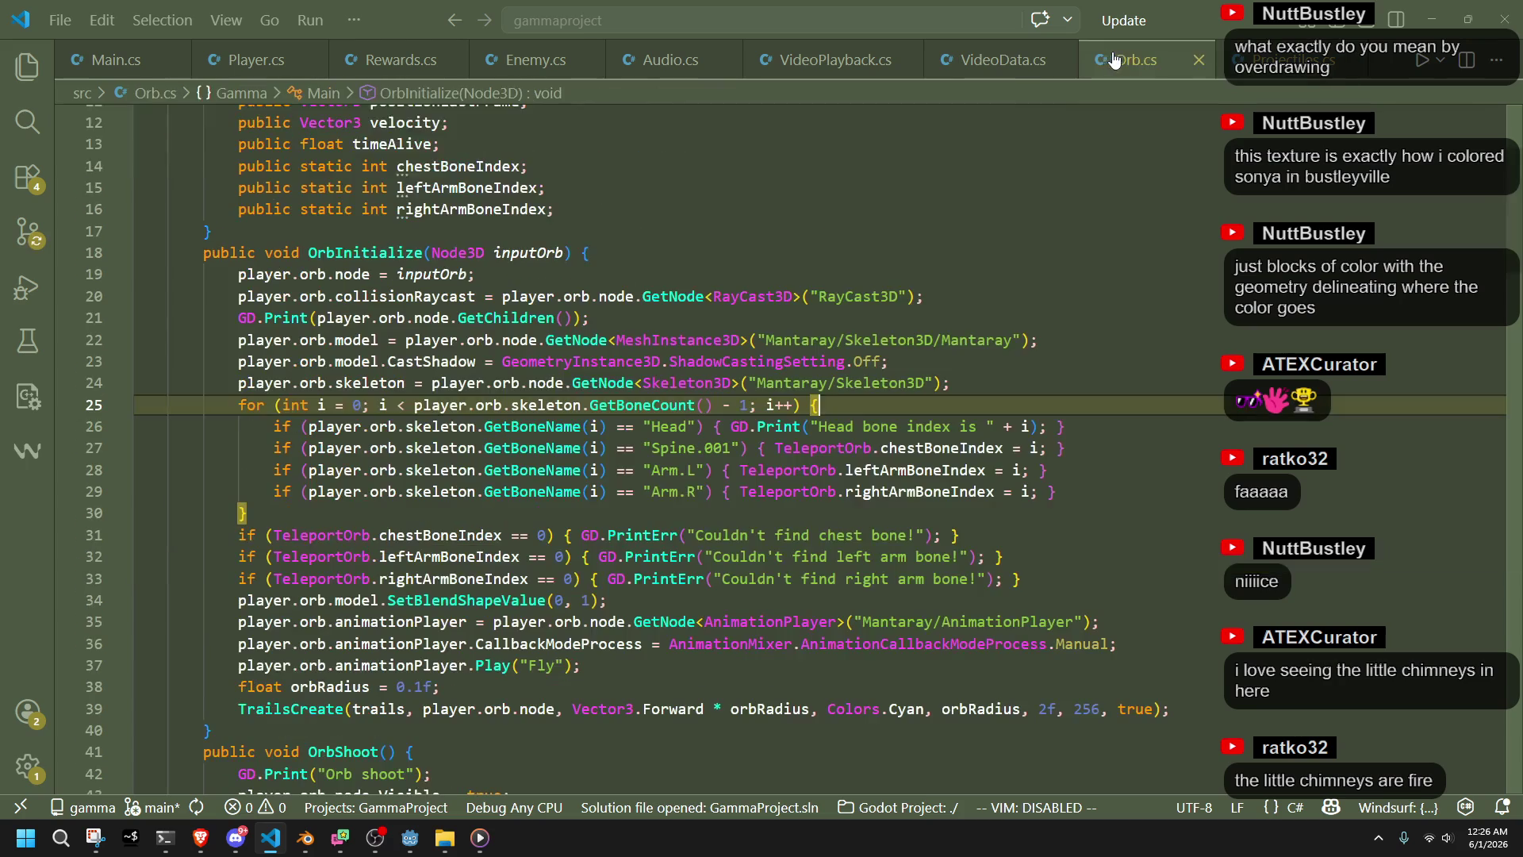
pyautogui.click(1004, 60)
pyautogui.click(833, 61)
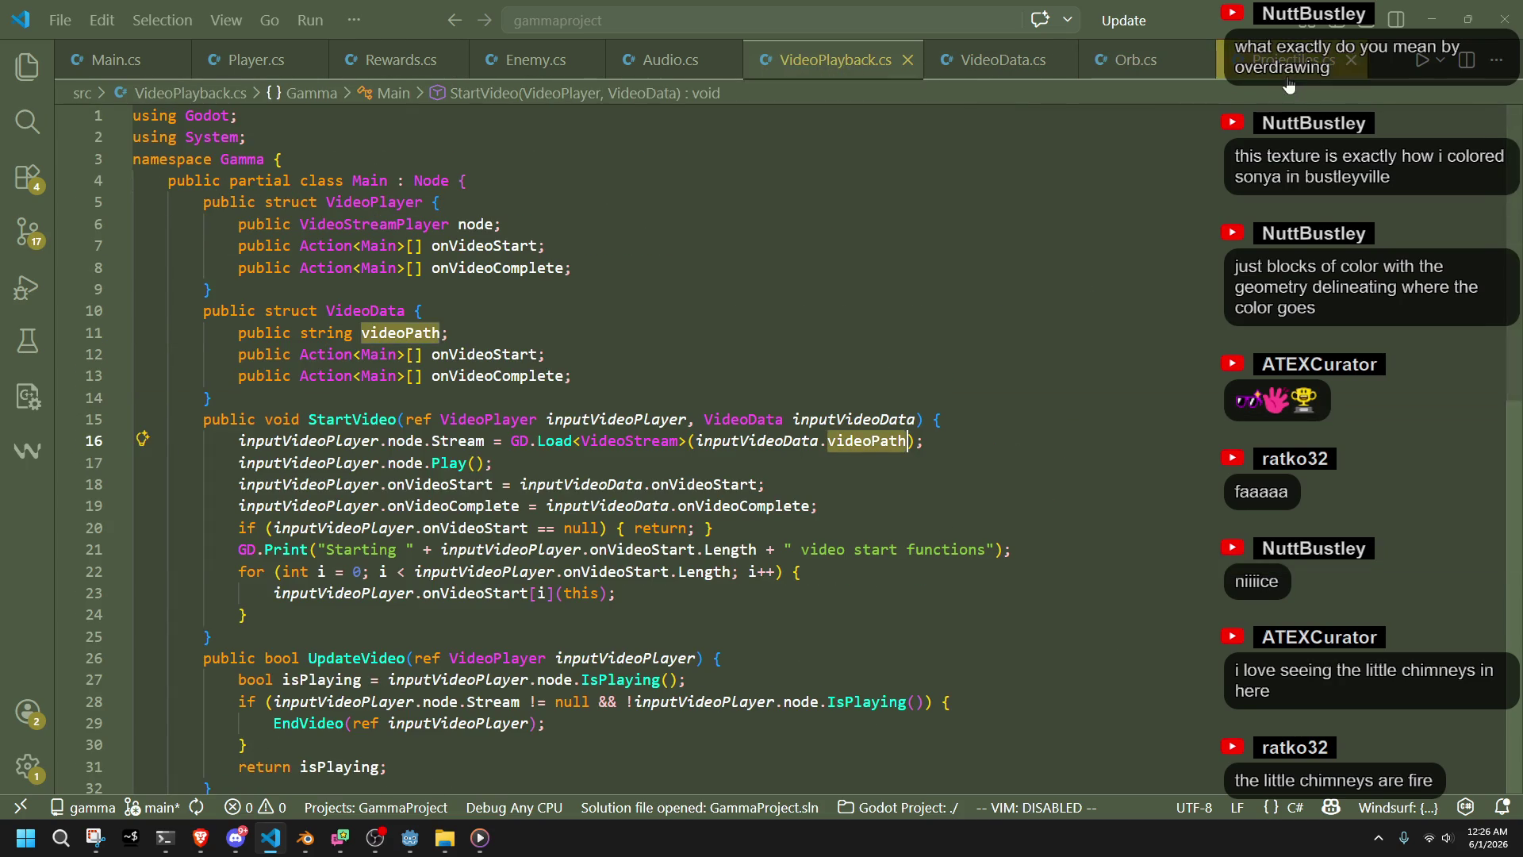
pyautogui.click(1289, 82)
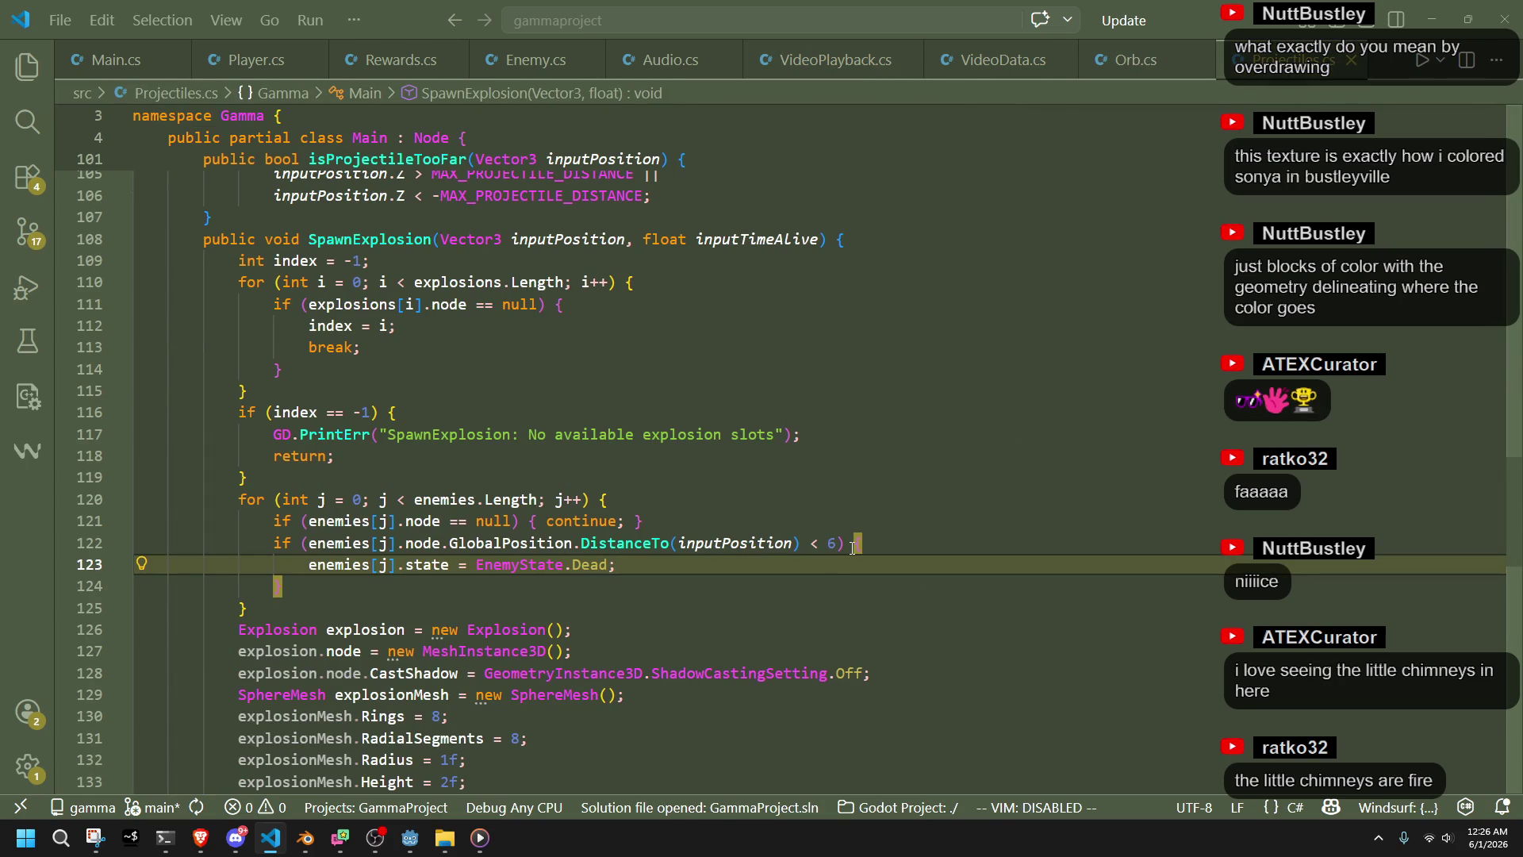
pyautogui.click(744, 626)
pyautogui.scroll(5, 744, 622)
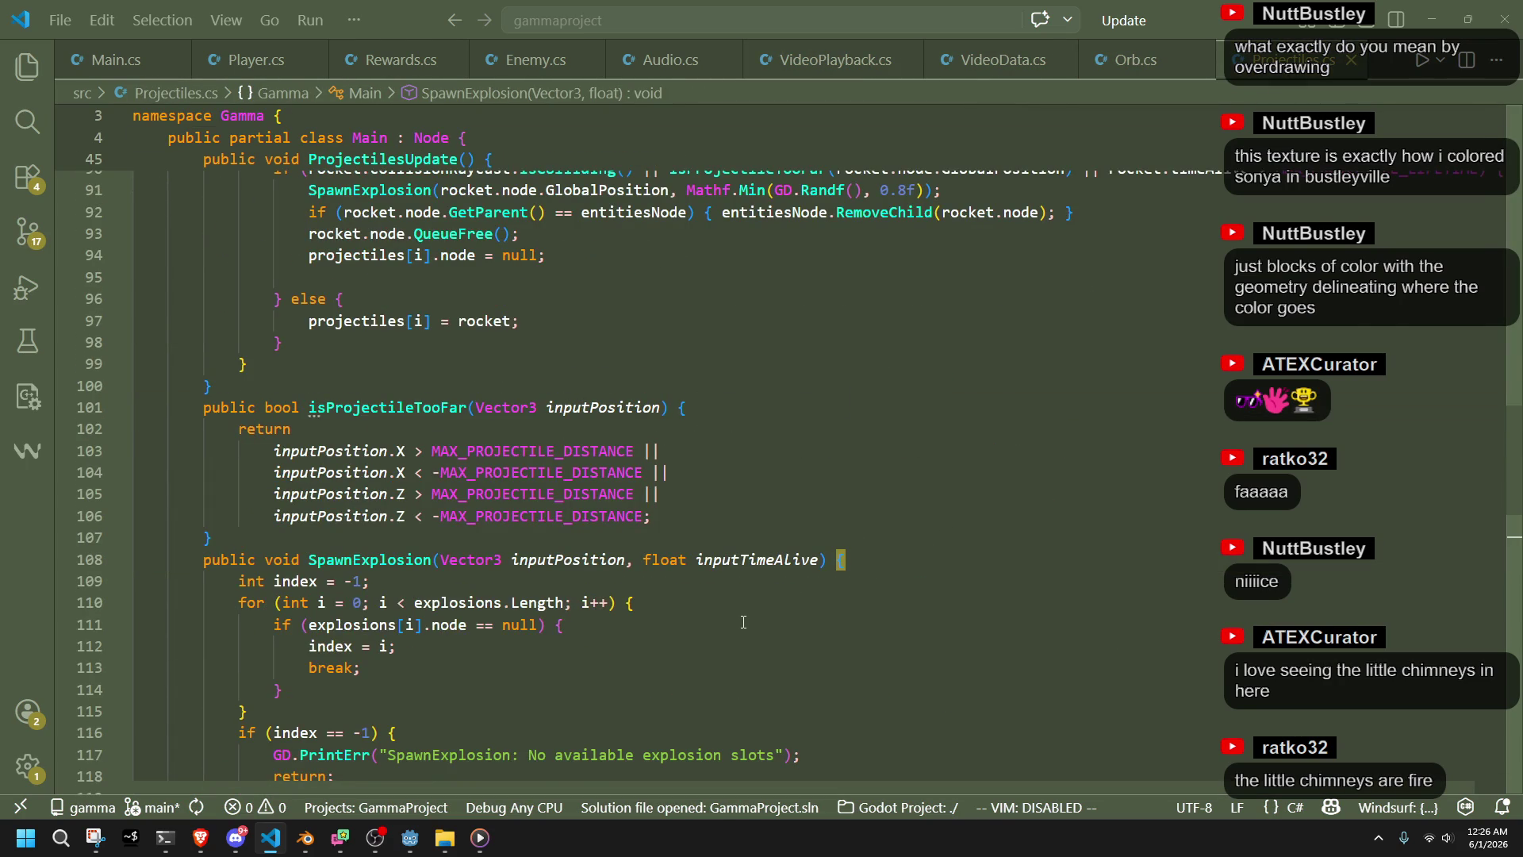
pyautogui.scroll(18, 743, 622)
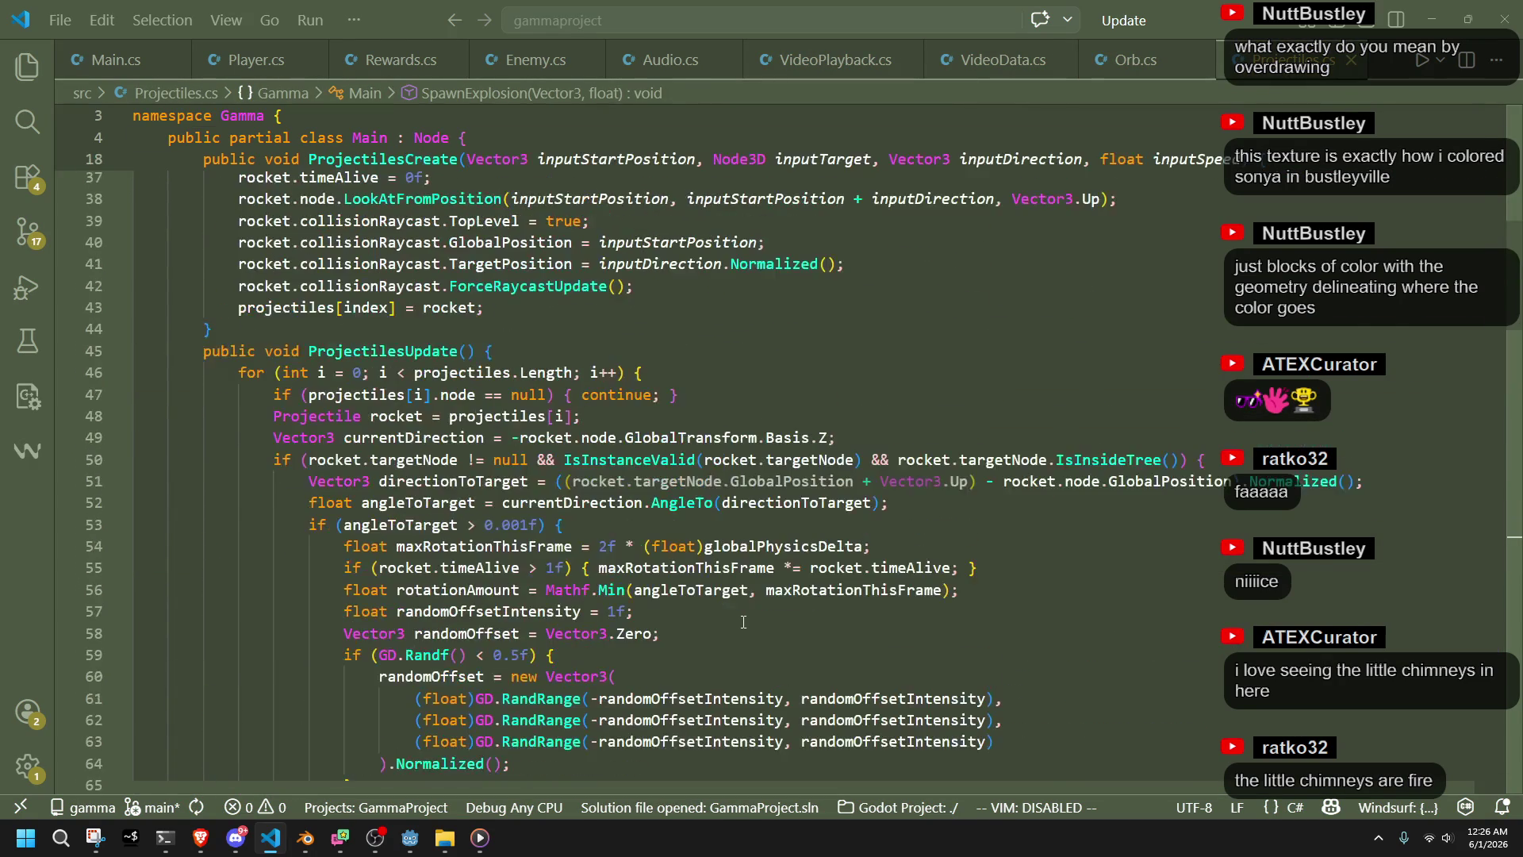
pyautogui.scroll(9, 744, 622)
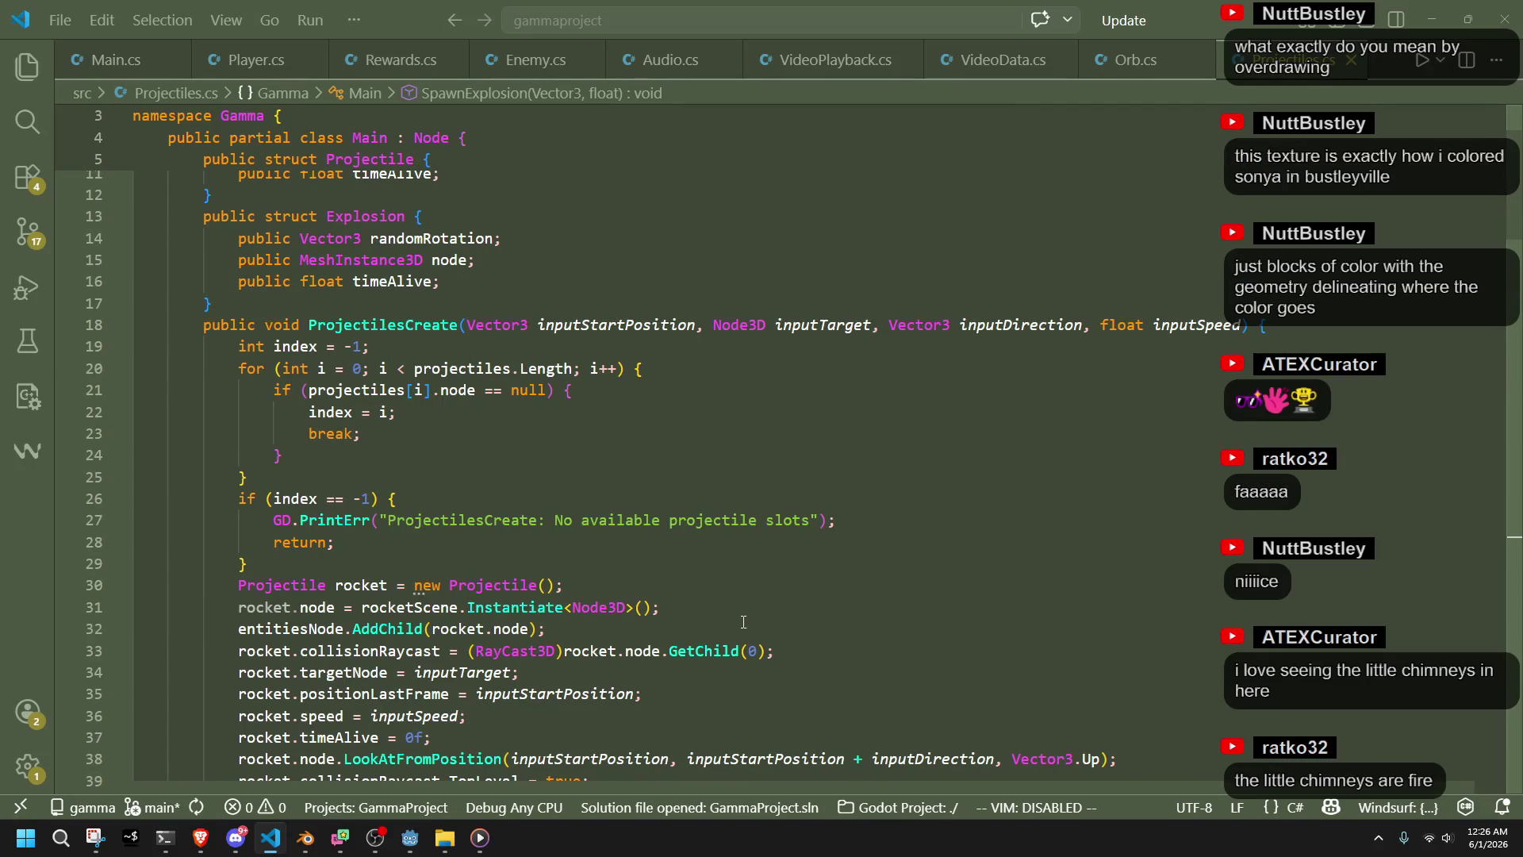
pyautogui.scroll(-2, 743, 622)
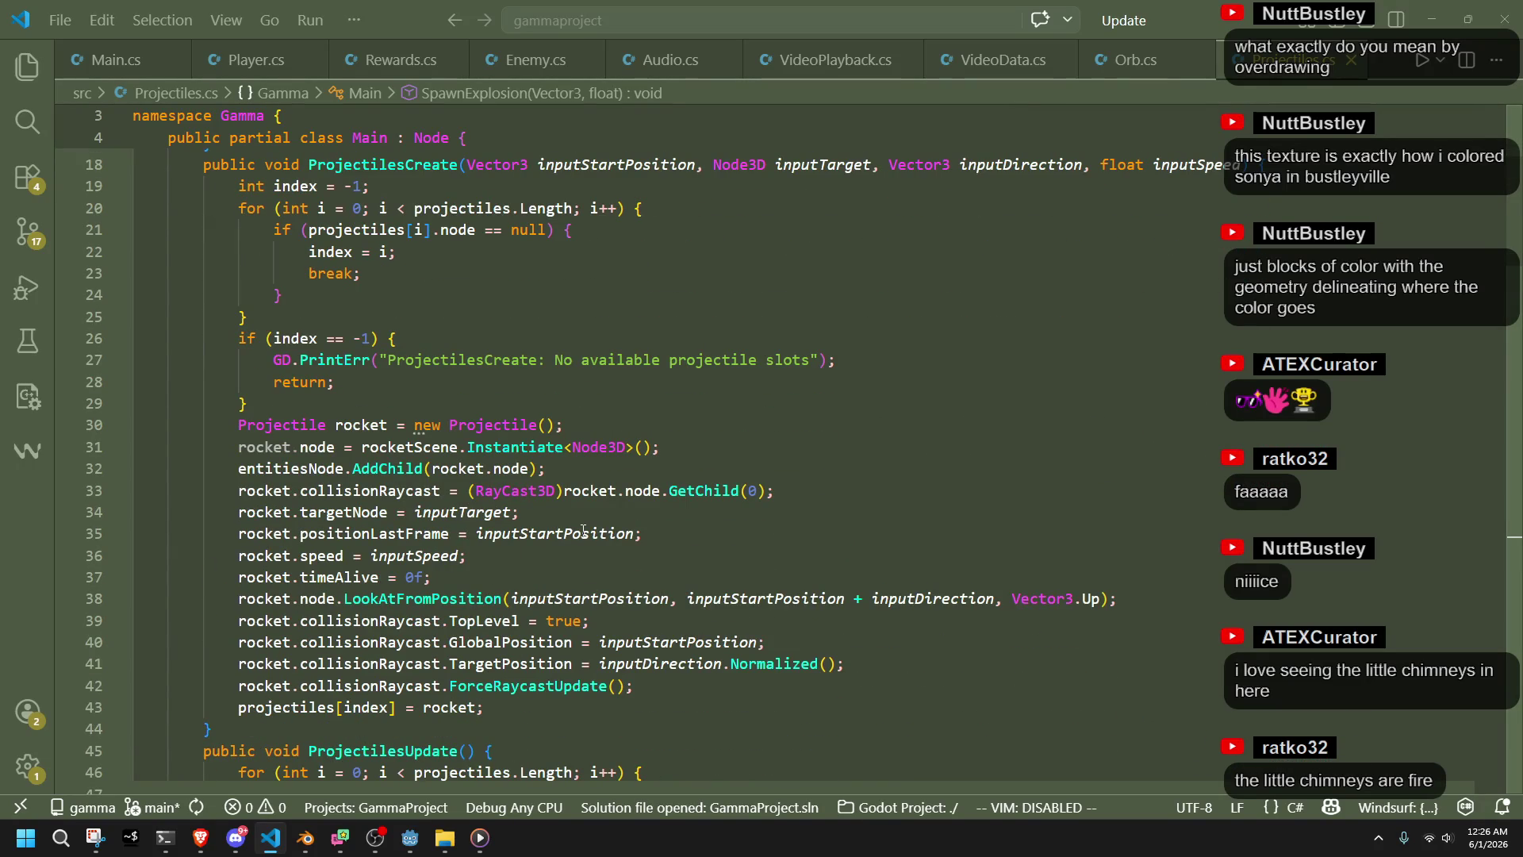
# Start a new line under the rocket's AddChild call and try typing the trail call
pyautogui.click(652, 516)
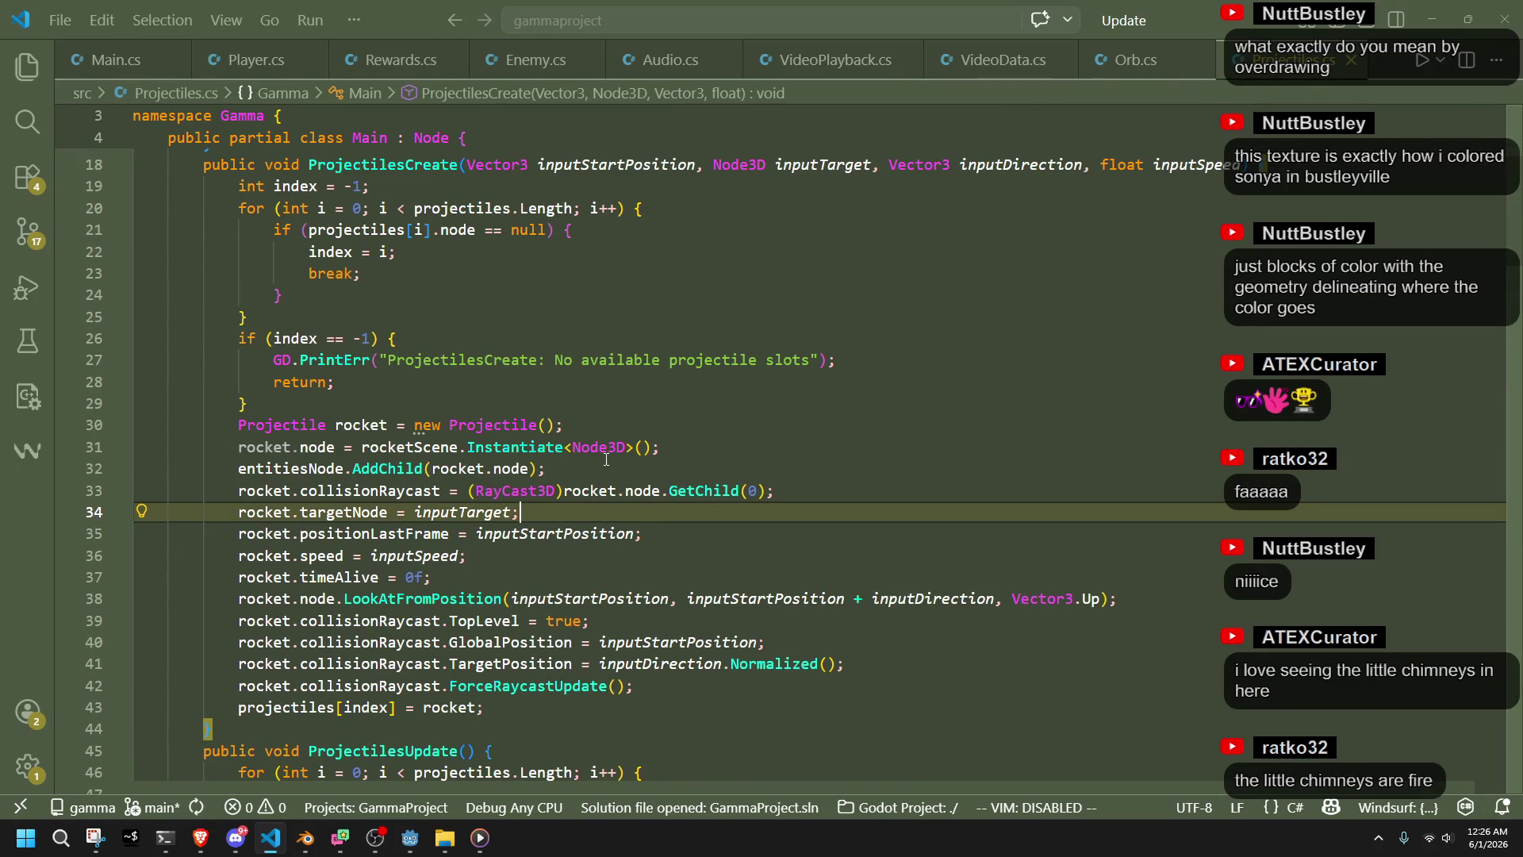
pyautogui.click(650, 474)
pyautogui.press('Return')
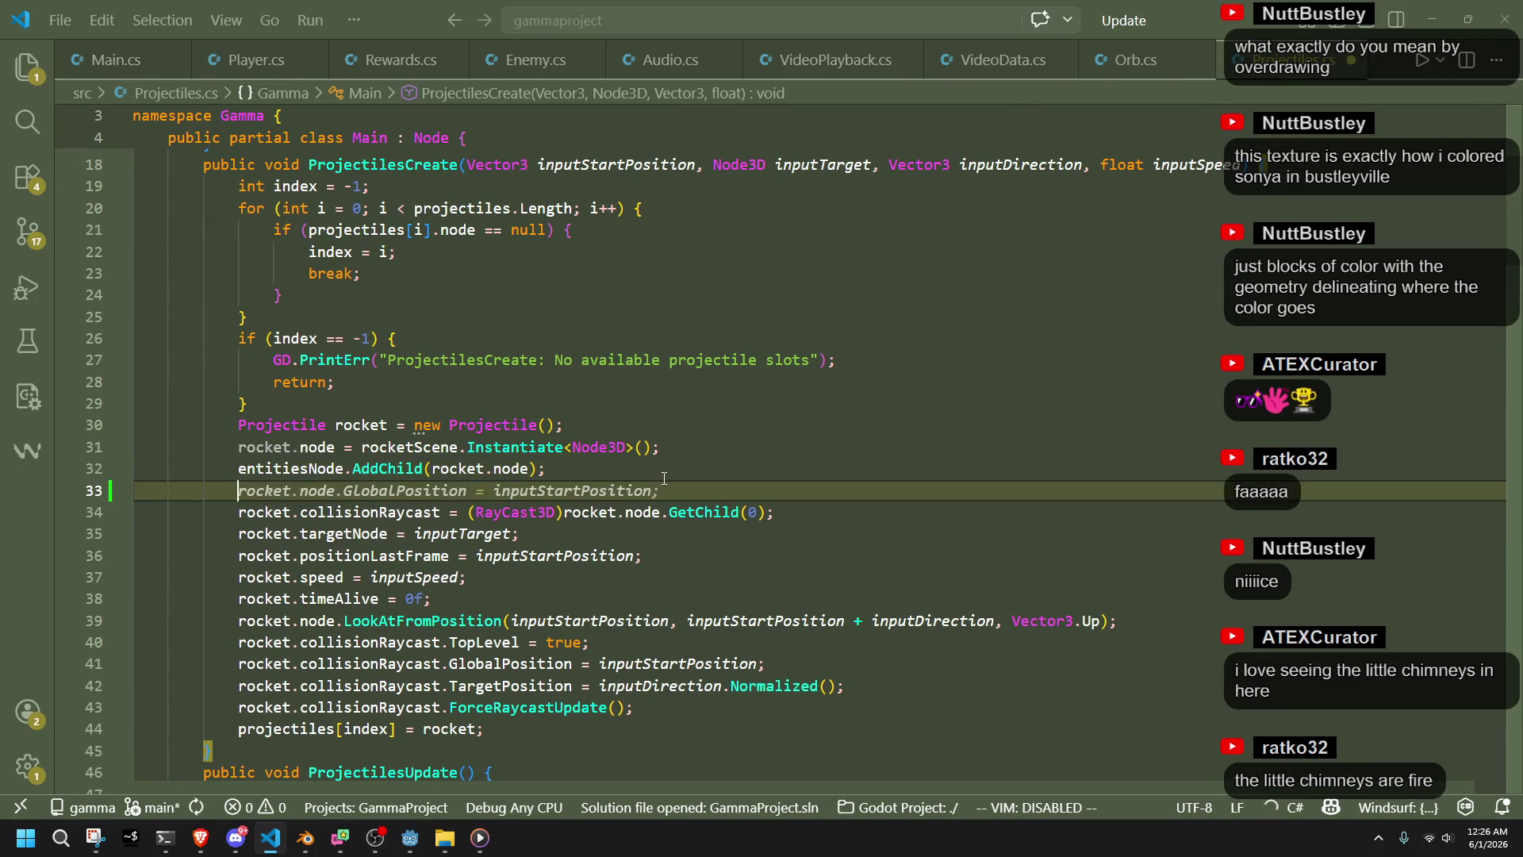
pyautogui.write('Addtr')
pyautogui.press('Escape')
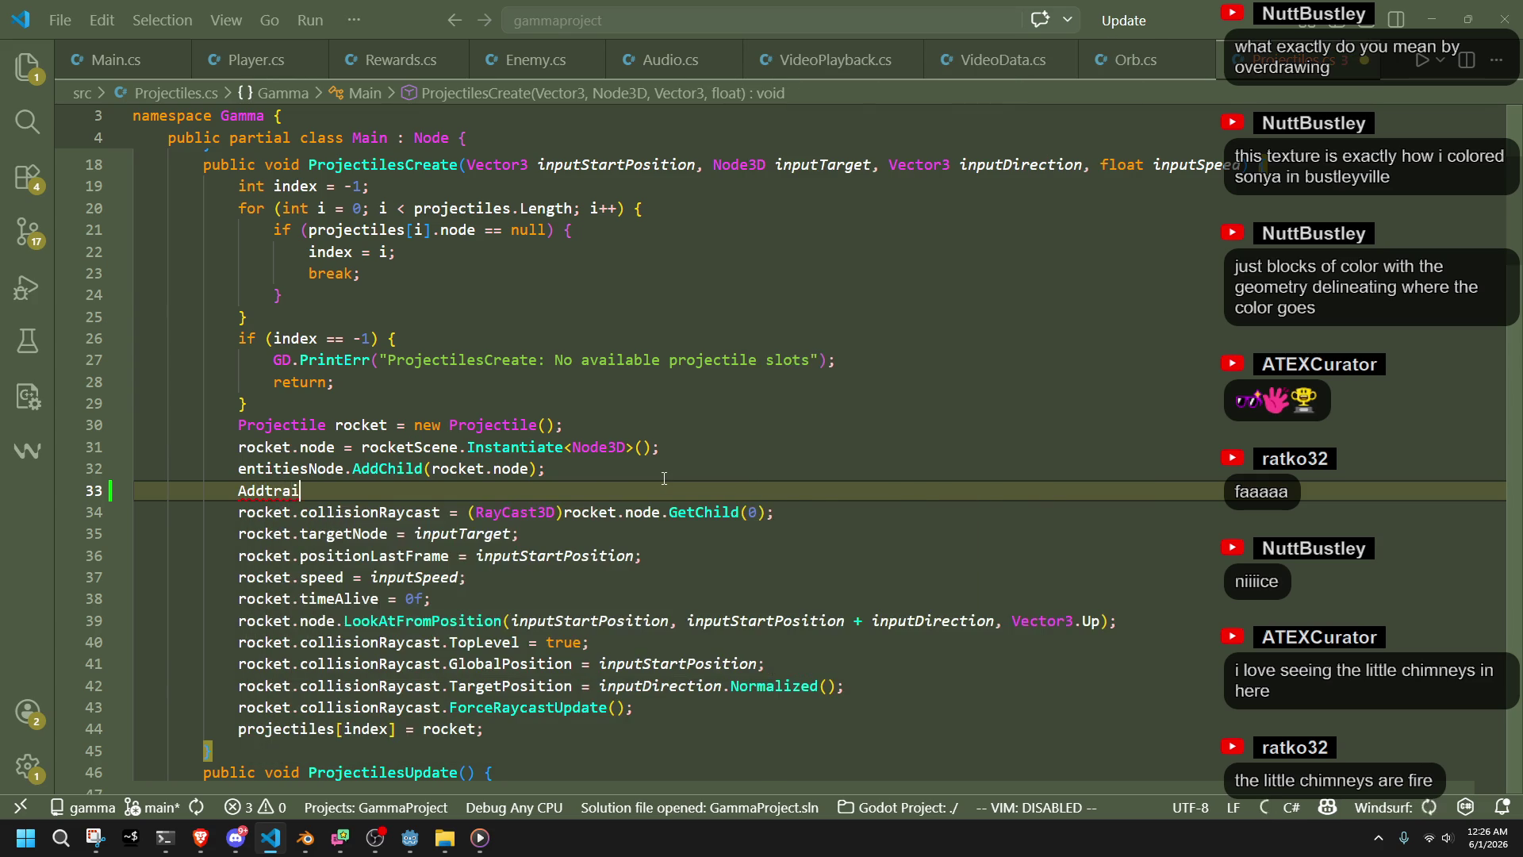
pyautogui.press('BackSpace')
pyautogui.press('BackSpace')
pyautogui.press('BackSpace')
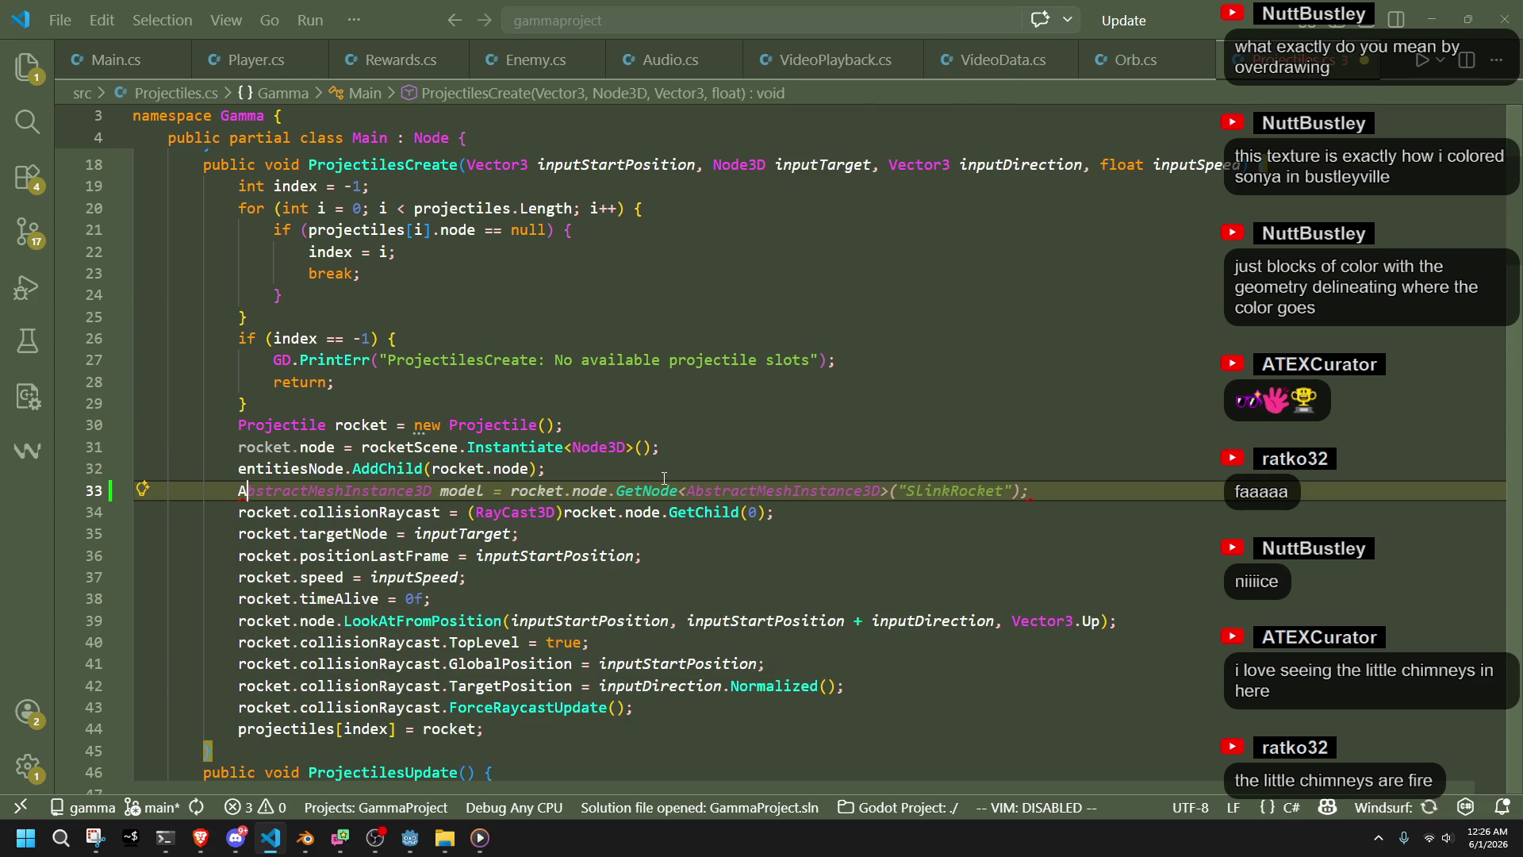
pyautogui.write('d')
pyautogui.press('Escape')
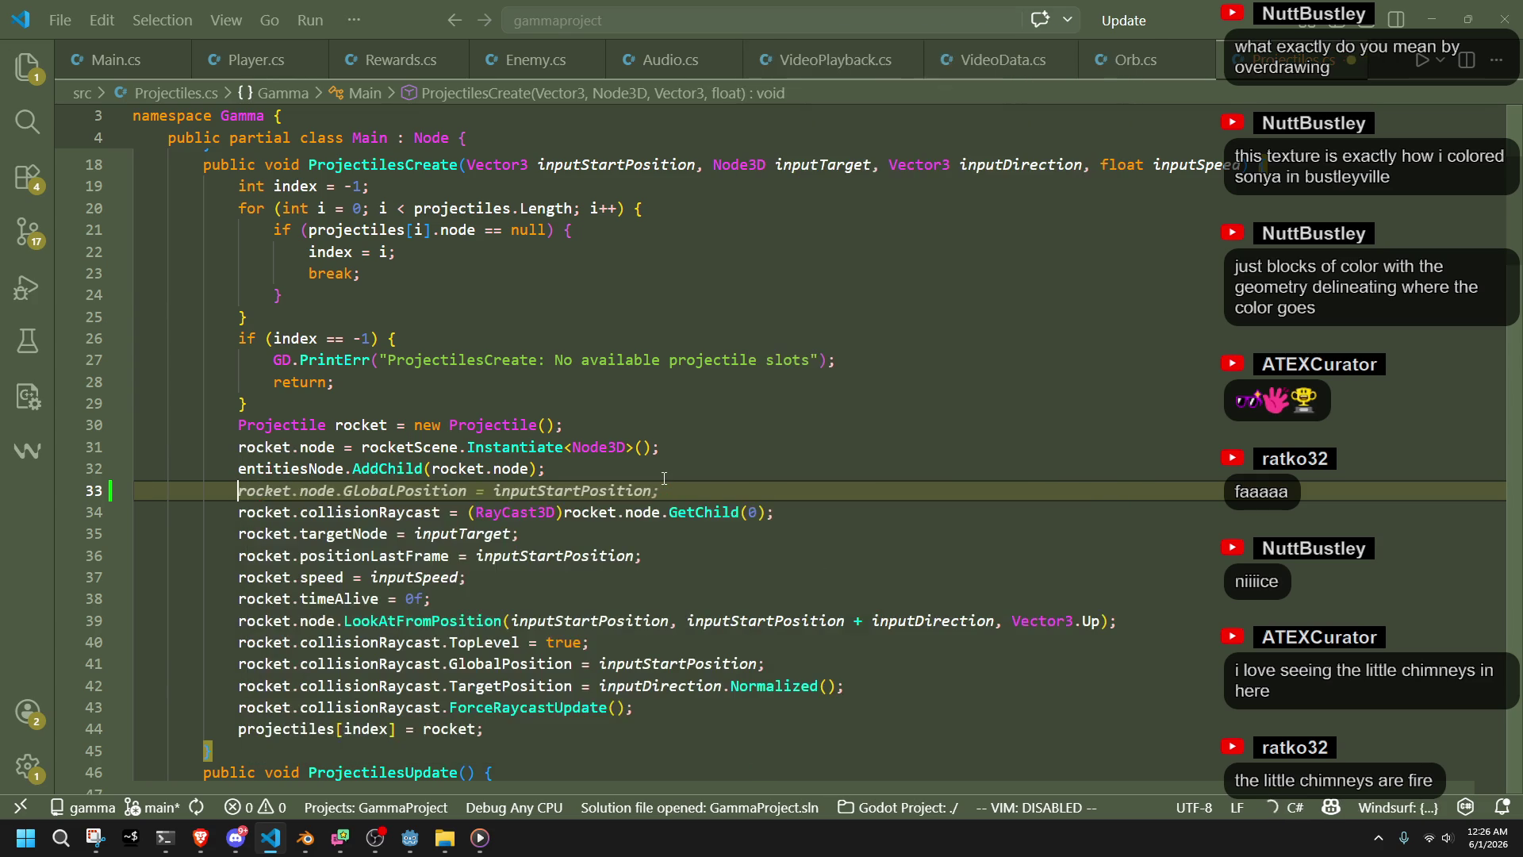
pyautogui.press('BackSpace')
pyautogui.write('ddtr')
pyautogui.press('Escape')
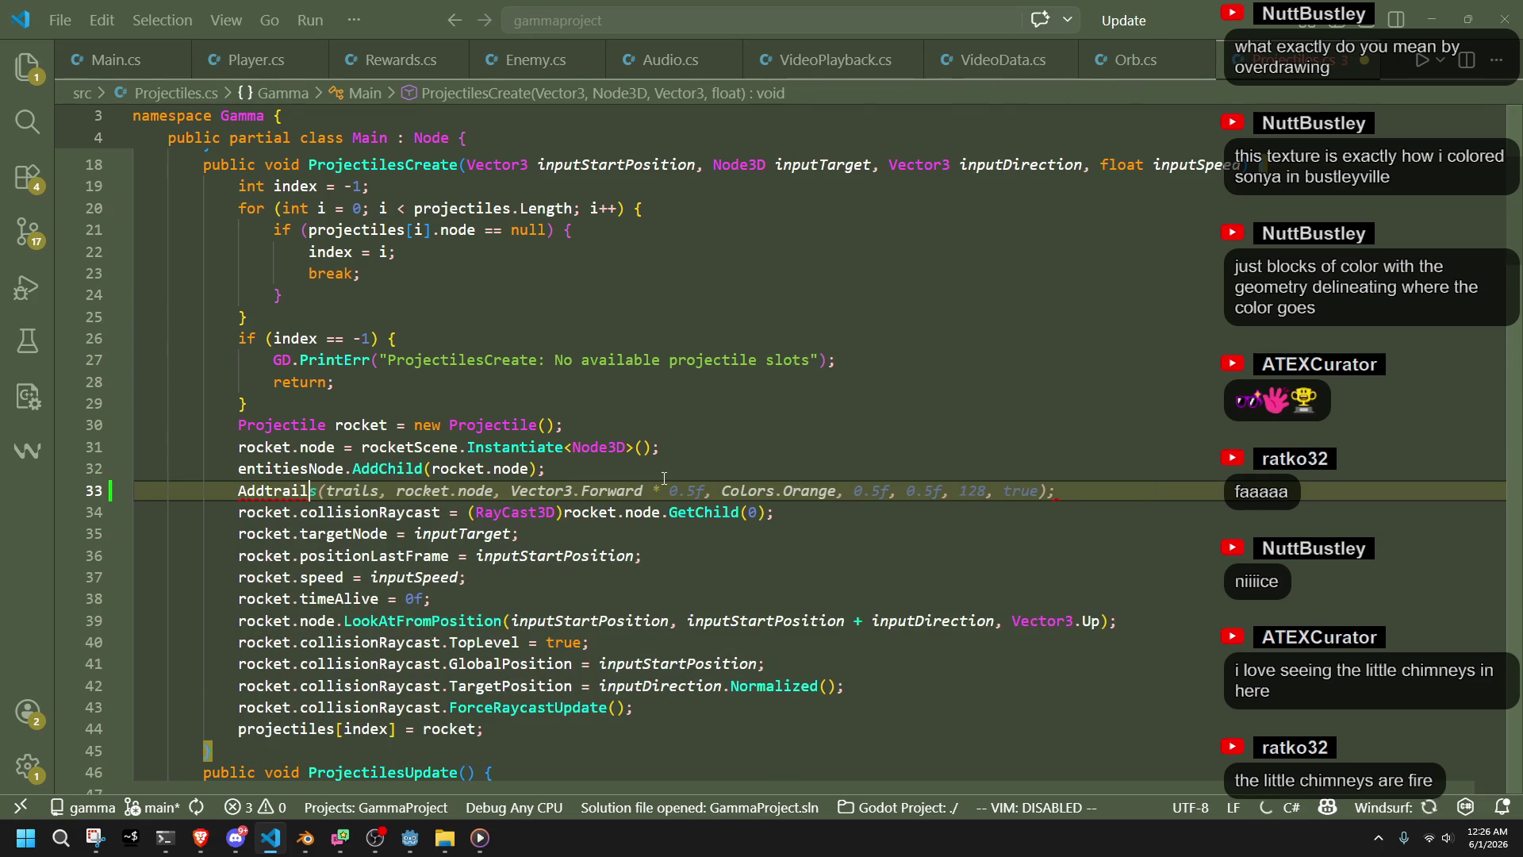
pyautogui.press('BackSpace')
pyautogui.press('BackSpace')
pyautogui.press('BackSpace')
pyautogui.press('BackSpace')
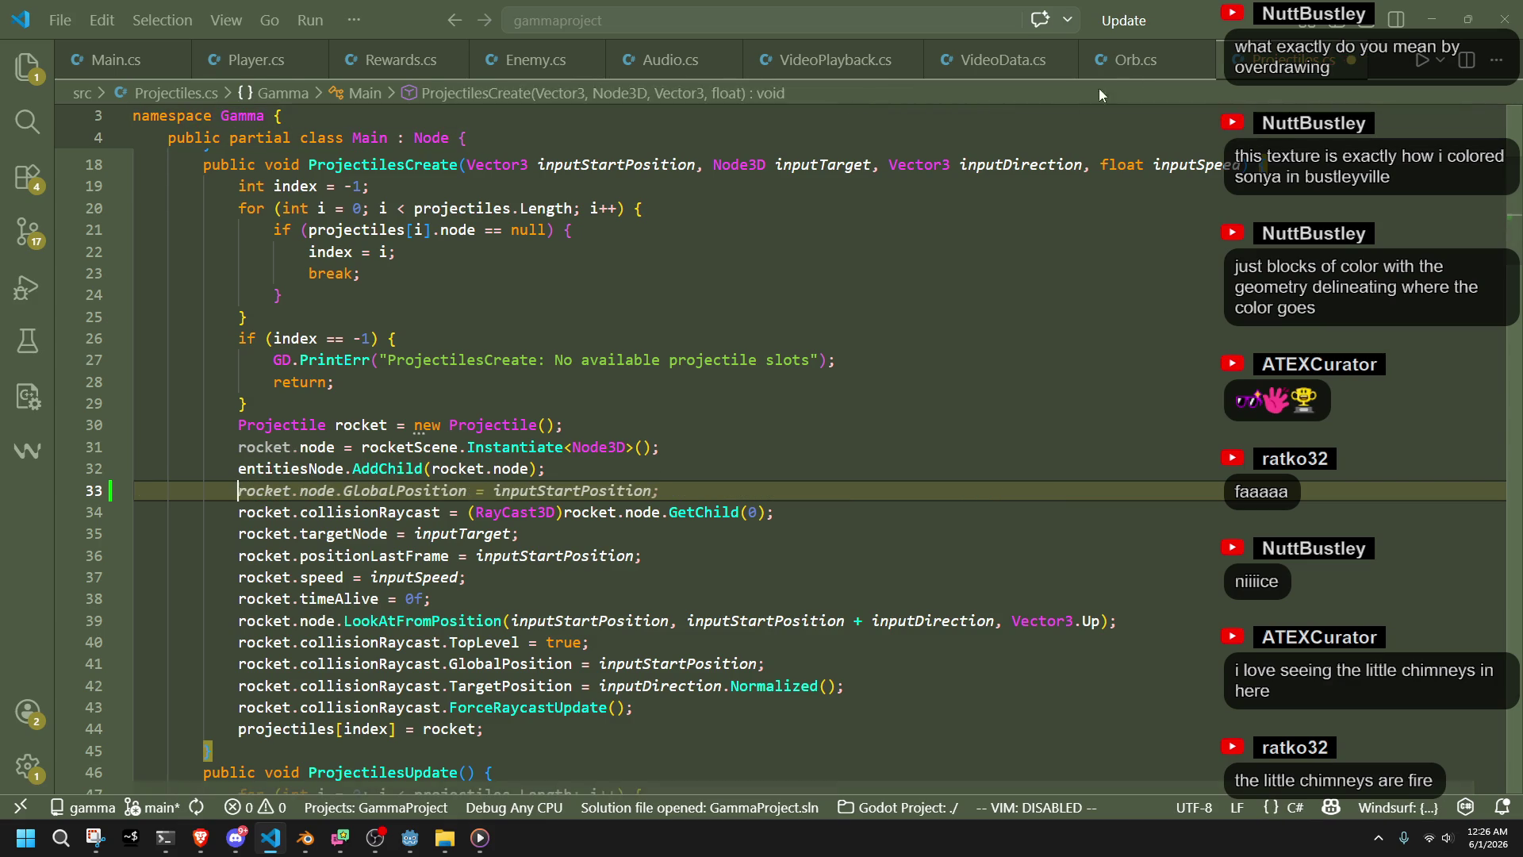
# Copy the TrailsCreate line from Orb.cs and paste it below AddChild in Projectiles.cs
pyautogui.click(1119, 60)
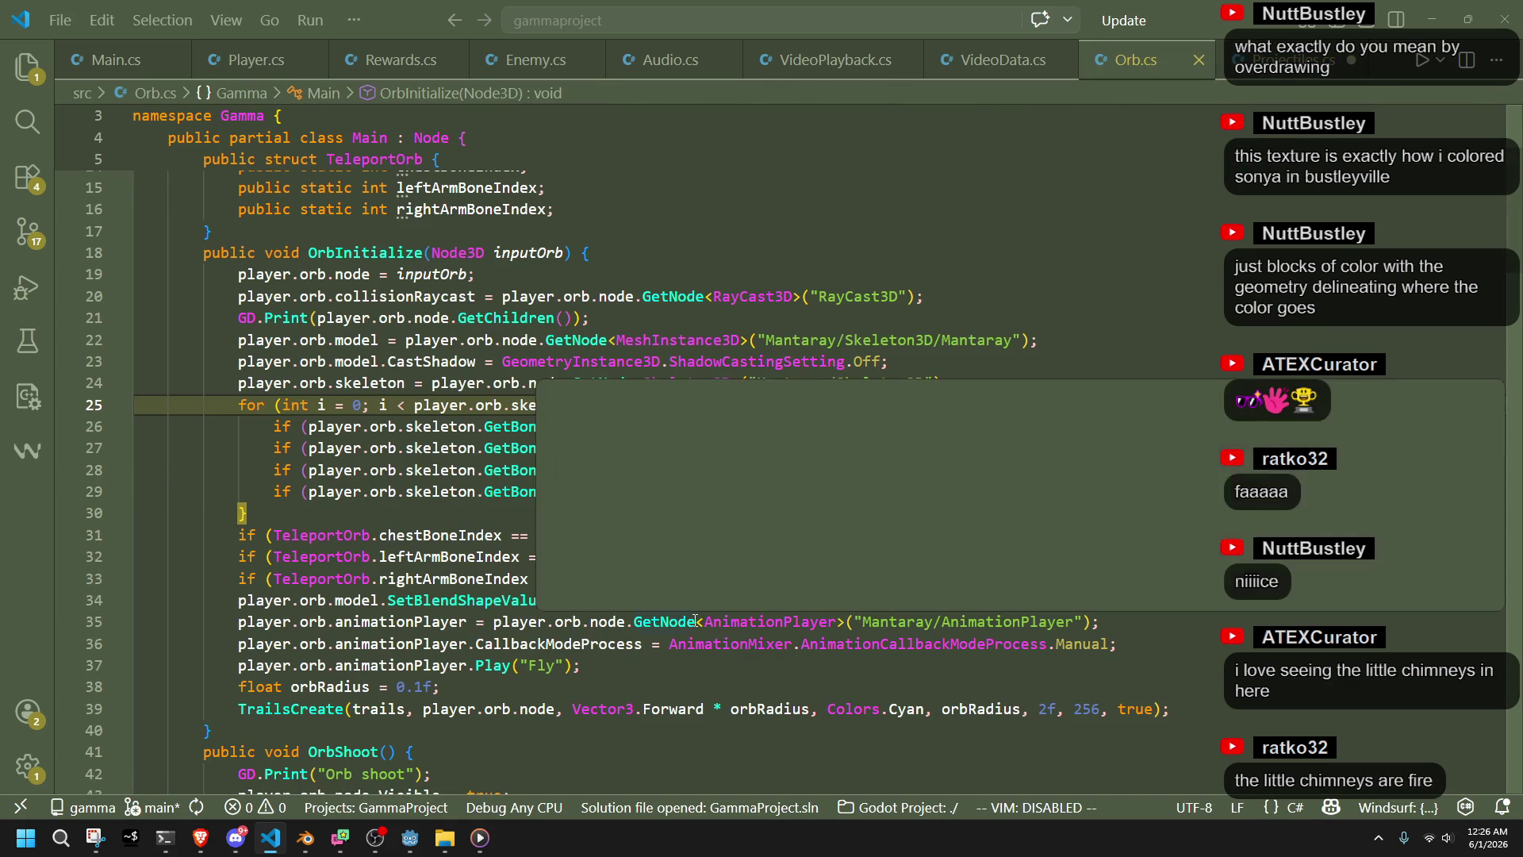
pyautogui.moveTo(1190, 710); pyautogui.dragTo(1192, 690)
pyautogui.hotkey('ctrl', 'c')
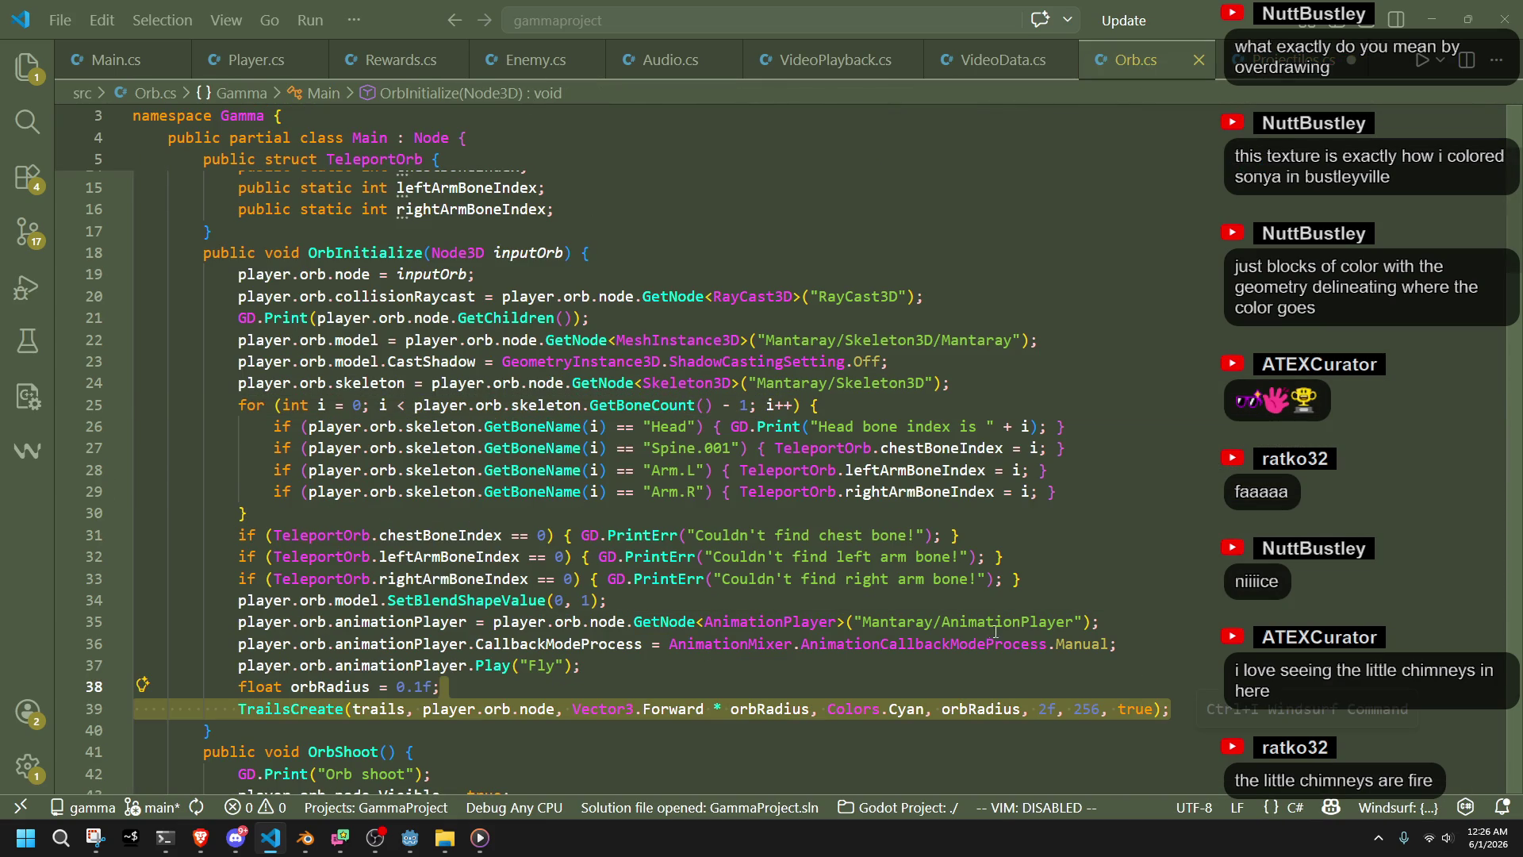
pyautogui.hotkey('ctrl', 'Tab')
pyautogui.hotkey('ctrl', 'v')
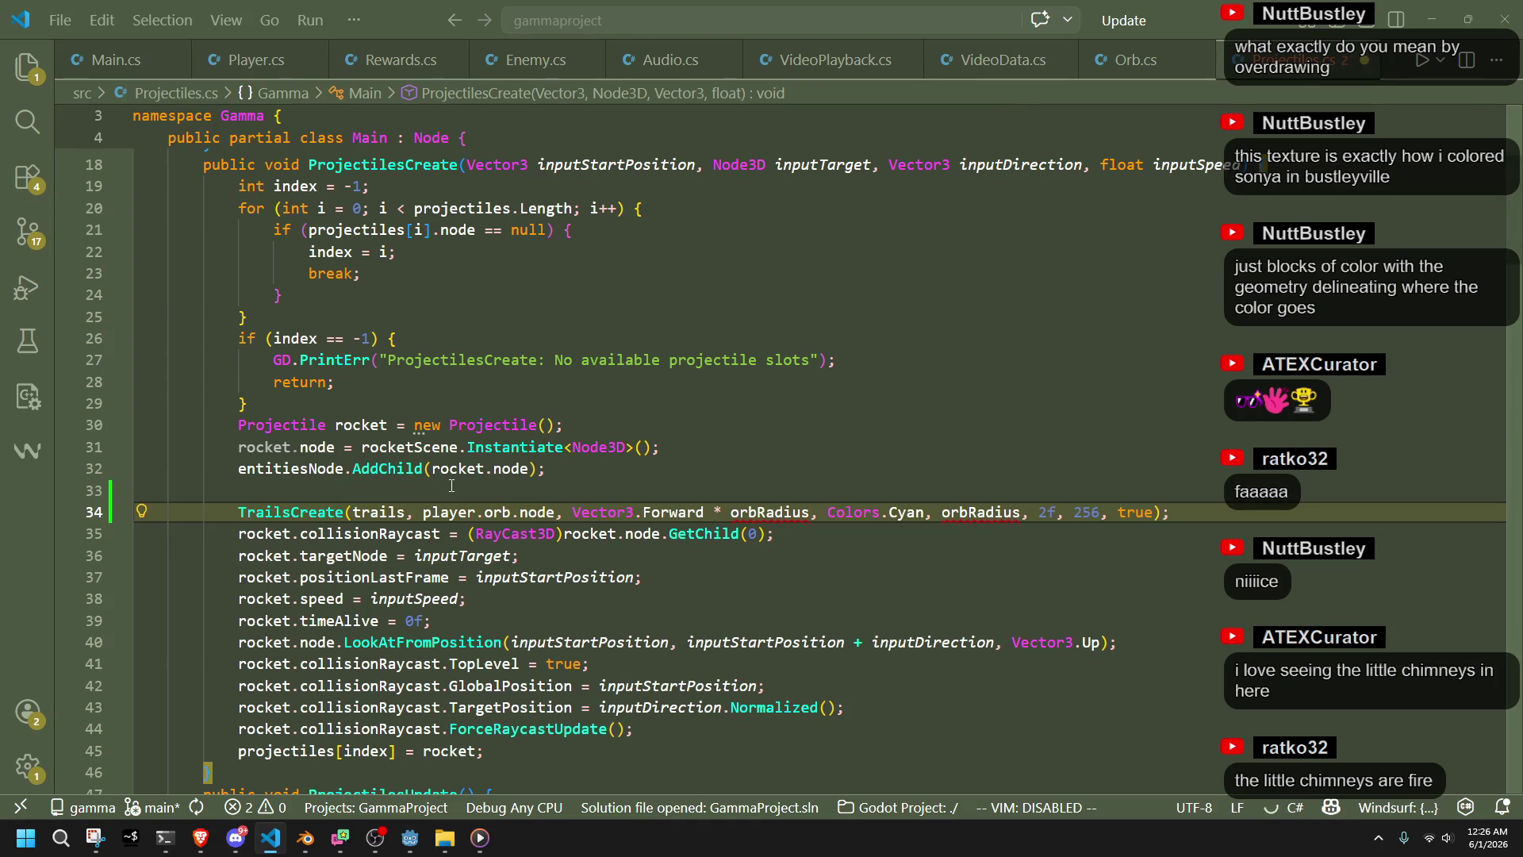
pyautogui.press('Up')
pyautogui.press('BackSpace')
pyautogui.press('Down')
pyautogui.press('Down')
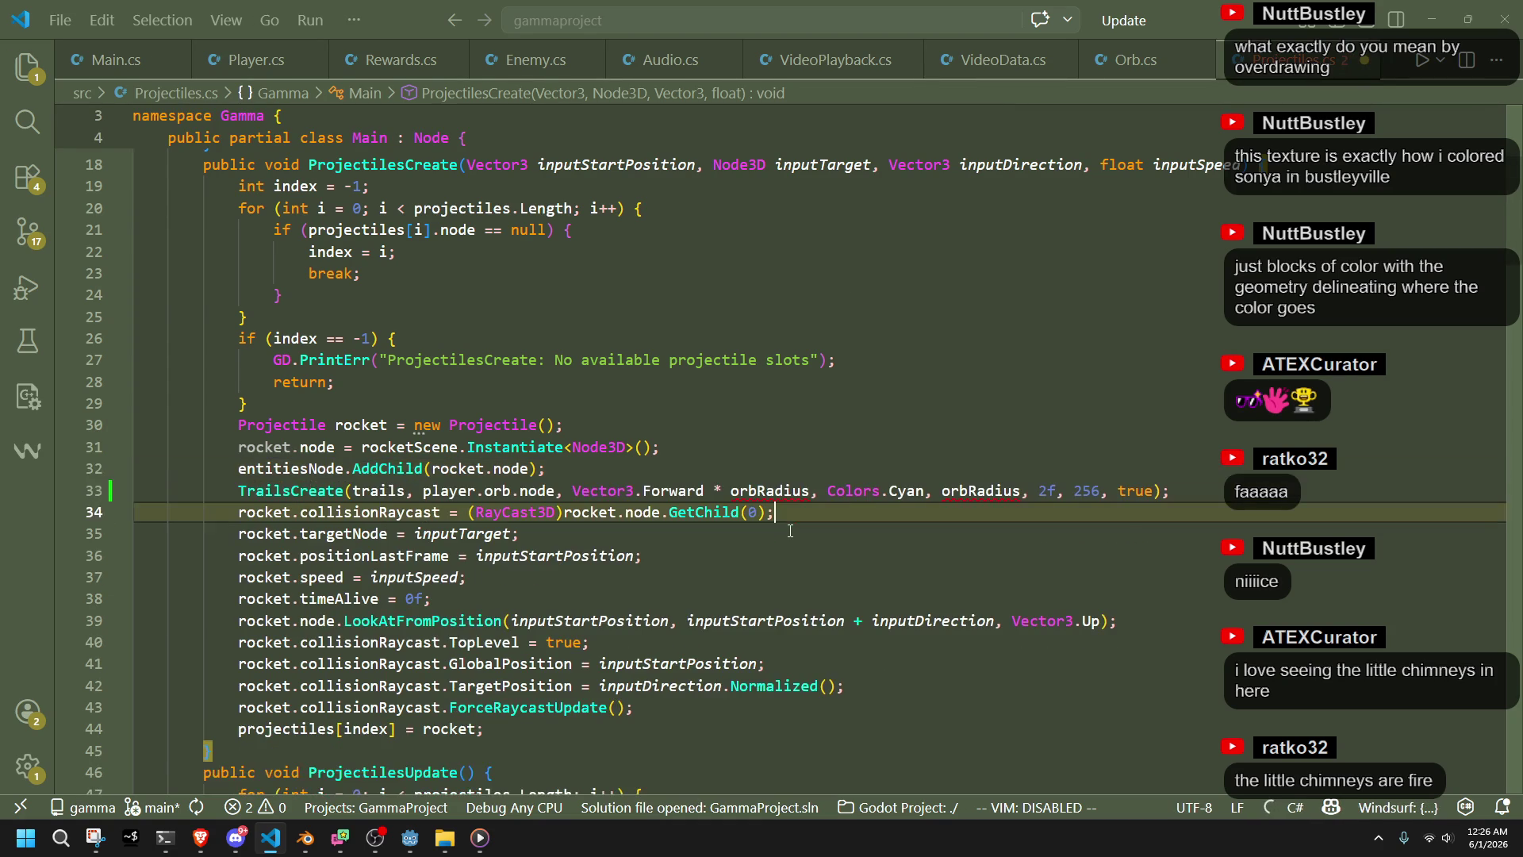
# Remove '* orbRadius', set the trail radius to 1, and save Projectiles.cs
pyautogui.click(810, 494)
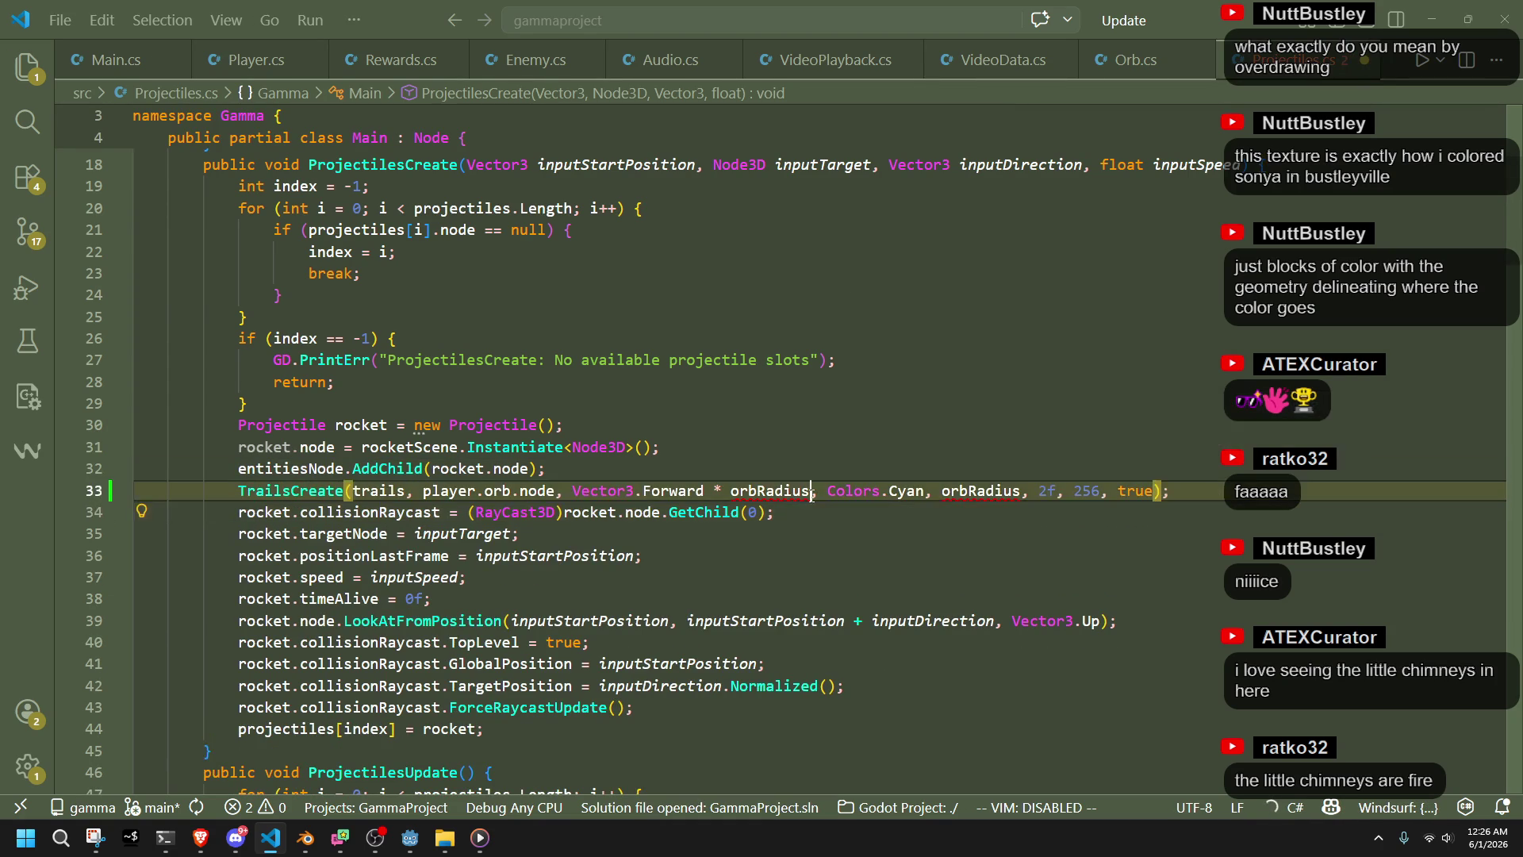
pyautogui.moveTo(808, 494); pyautogui.dragTo(705, 493)
pyautogui.press('BackSpace')
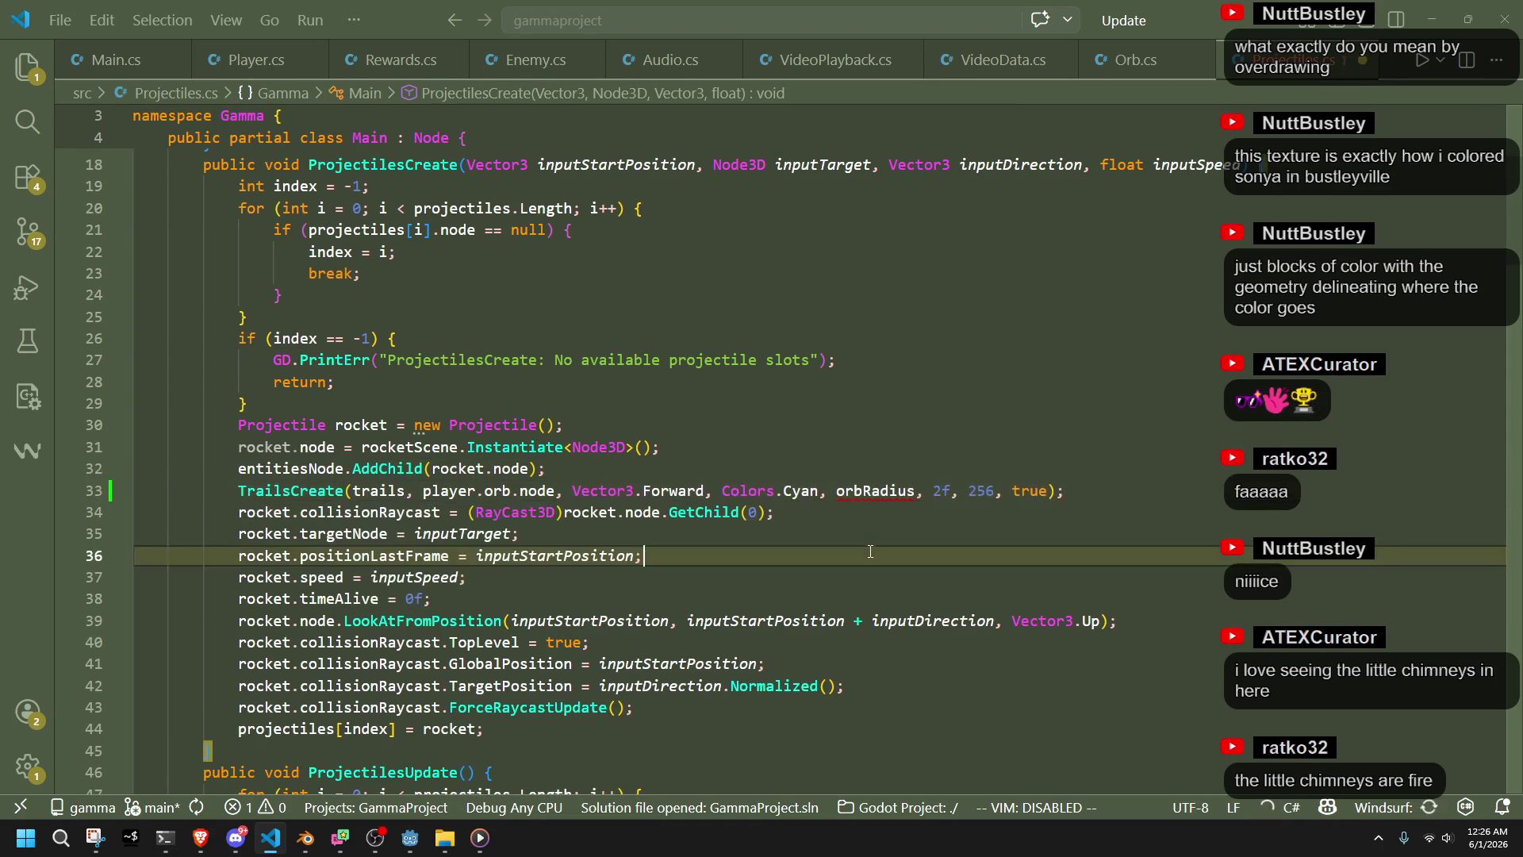
pyautogui.doubleClick(876, 494)
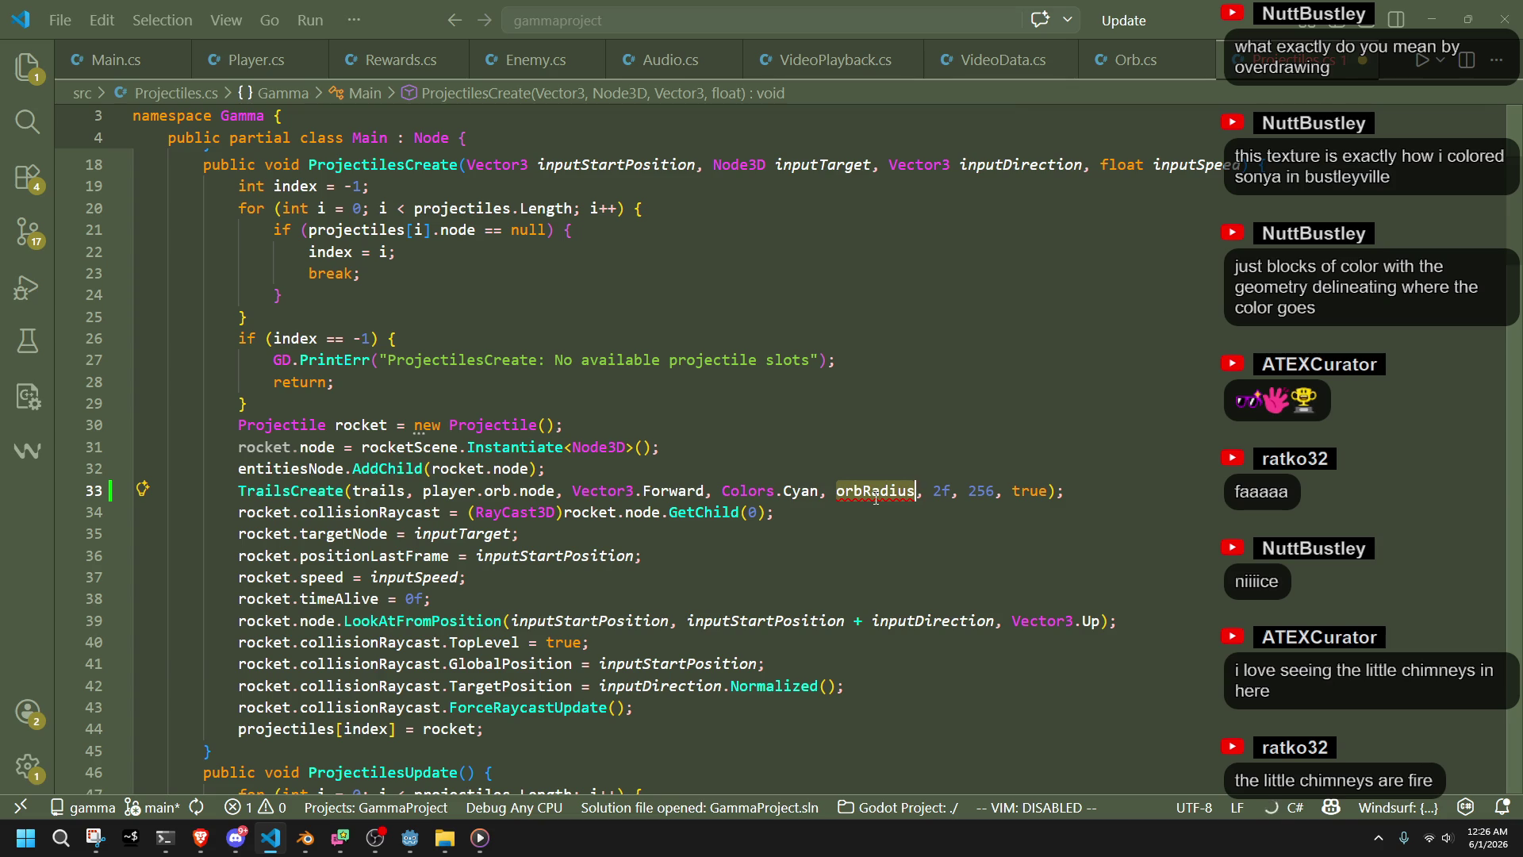
pyautogui.write('1')
pyautogui.click(982, 587)
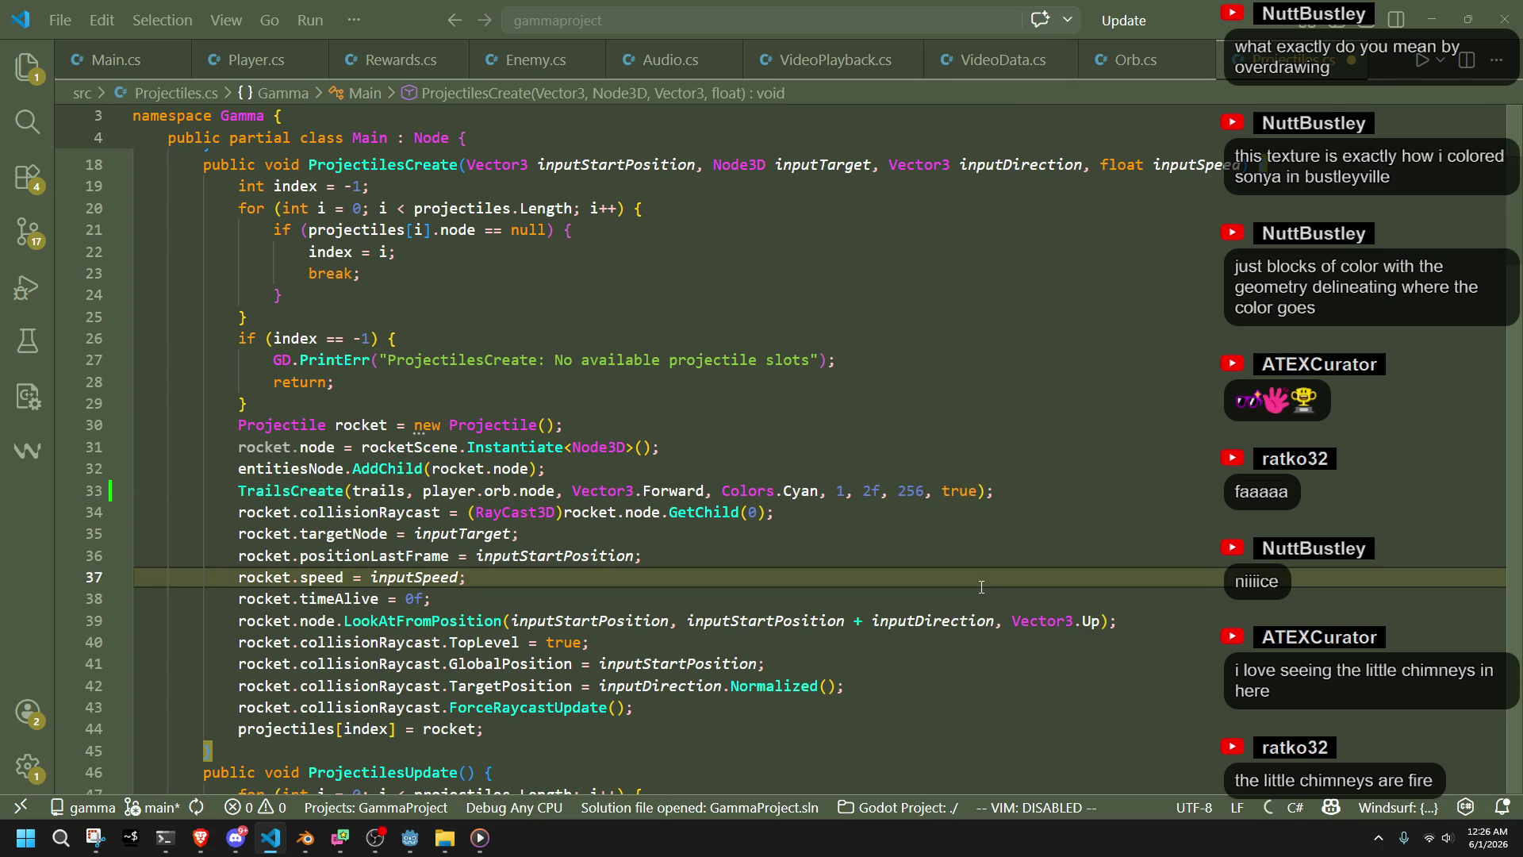
pyautogui.hotkey('ctrl', 's')
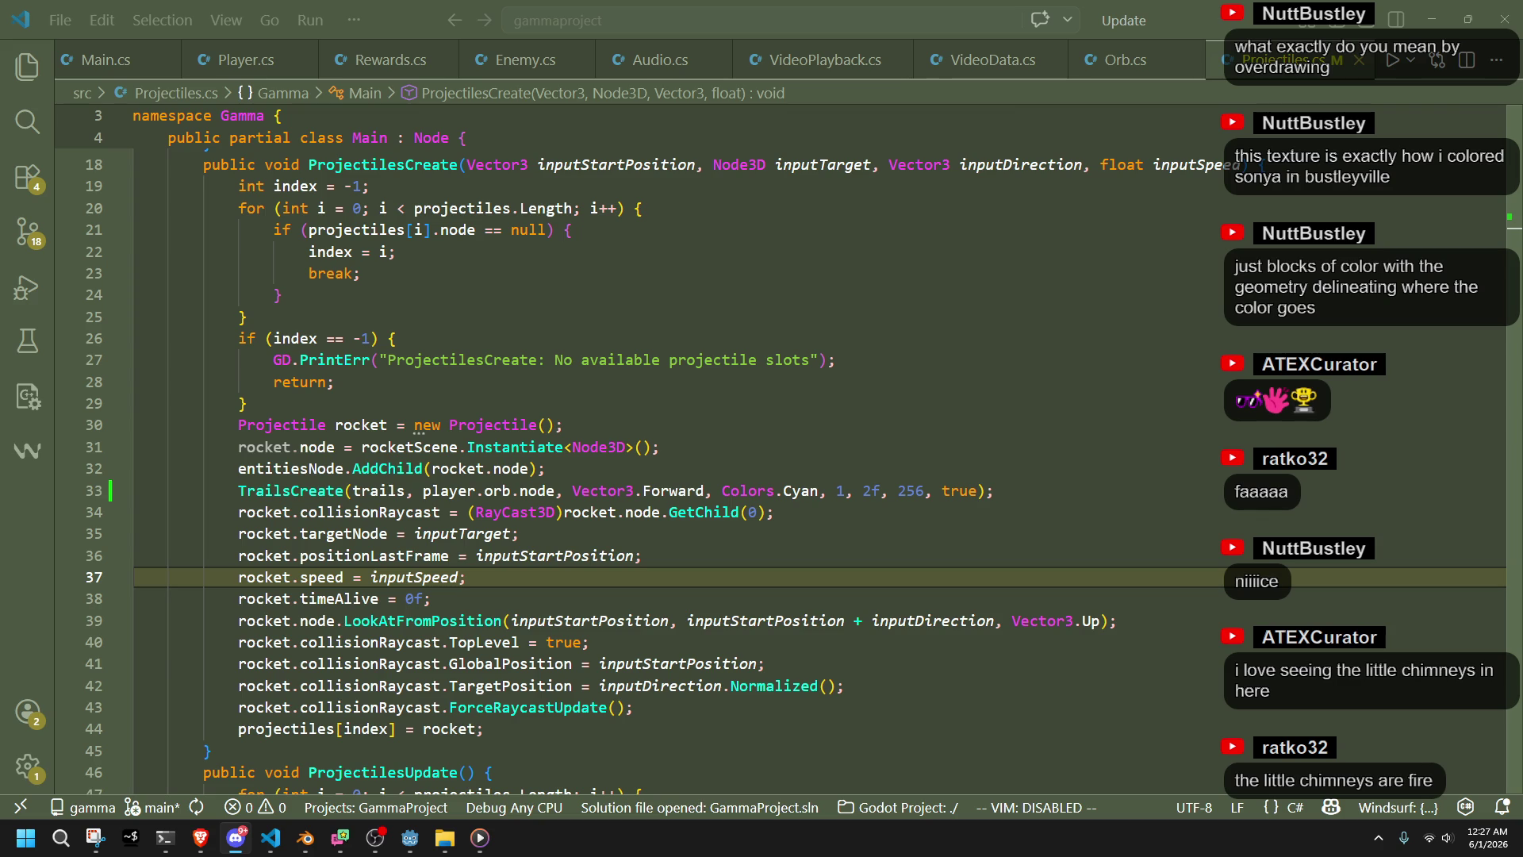
# Change the trail colour from Colors.Cyan to Colors.Orange and save
pyautogui.press('Up')
pyautogui.press('Up')
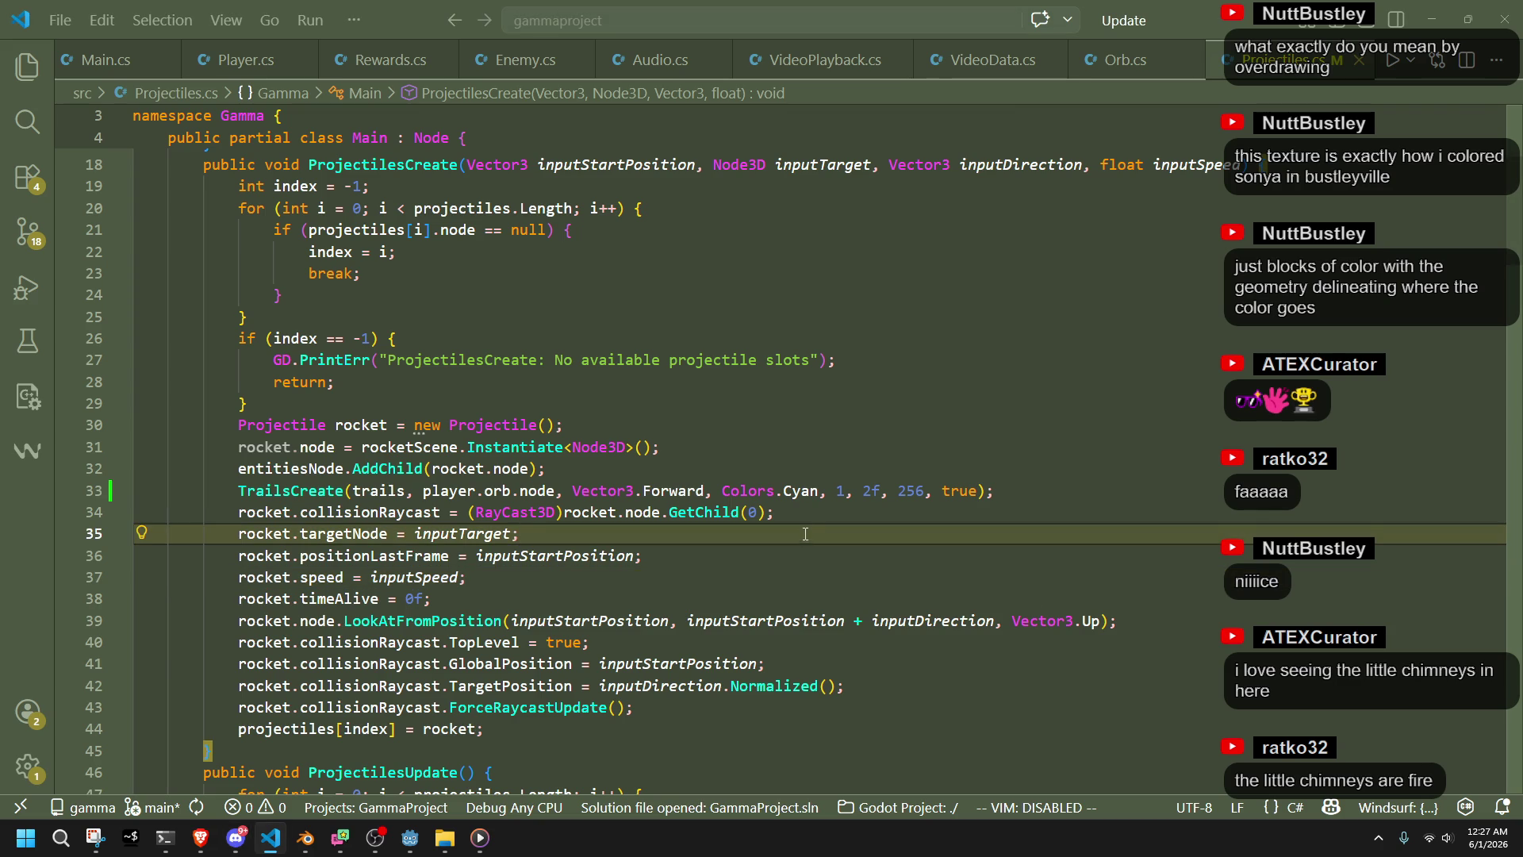
pyautogui.click(793, 512)
pyautogui.doubleClick(798, 492)
pyautogui.write('Red')
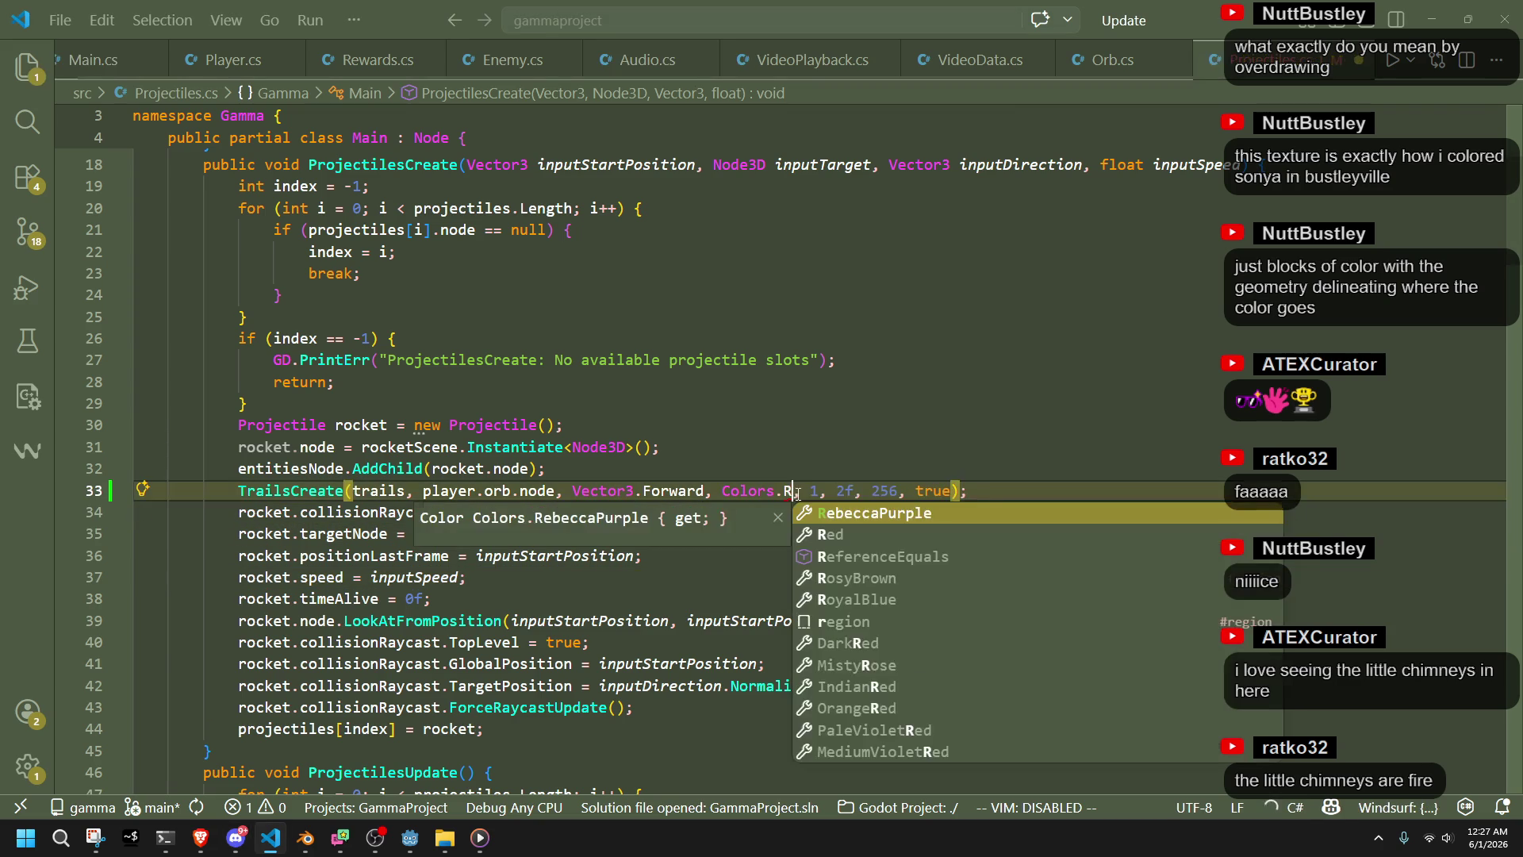
pyautogui.press('BackSpace')
pyautogui.press('BackSpace')
pyautogui.press('BackSpace')
pyautogui.write('Orang')
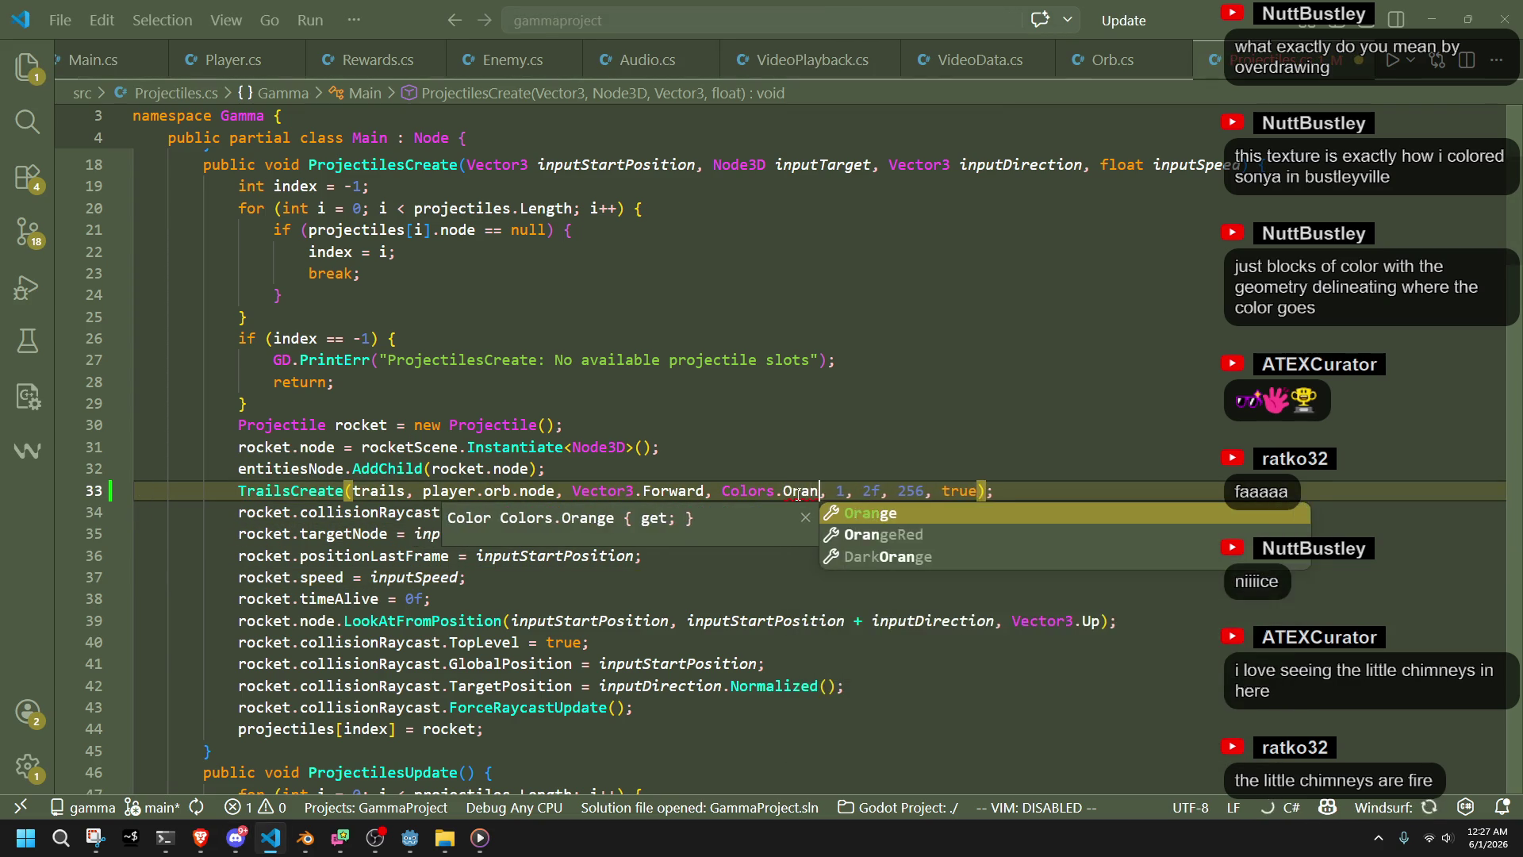
pyautogui.press('Tab')
pyautogui.hotkey('ctrl', 's')
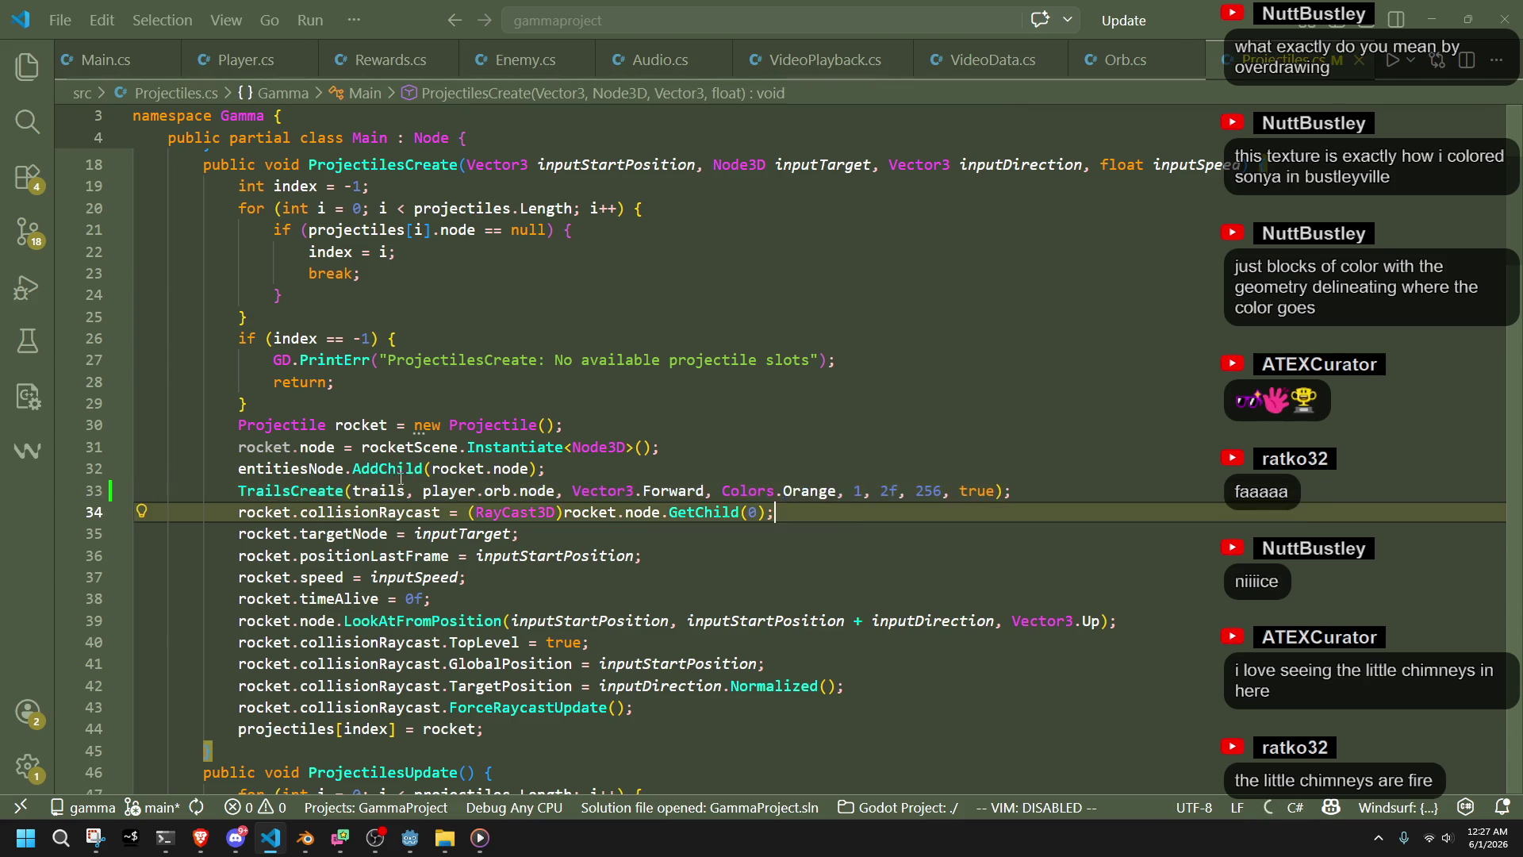
pyautogui.click(302, 490)
pyautogui.doubleClick(302, 490)
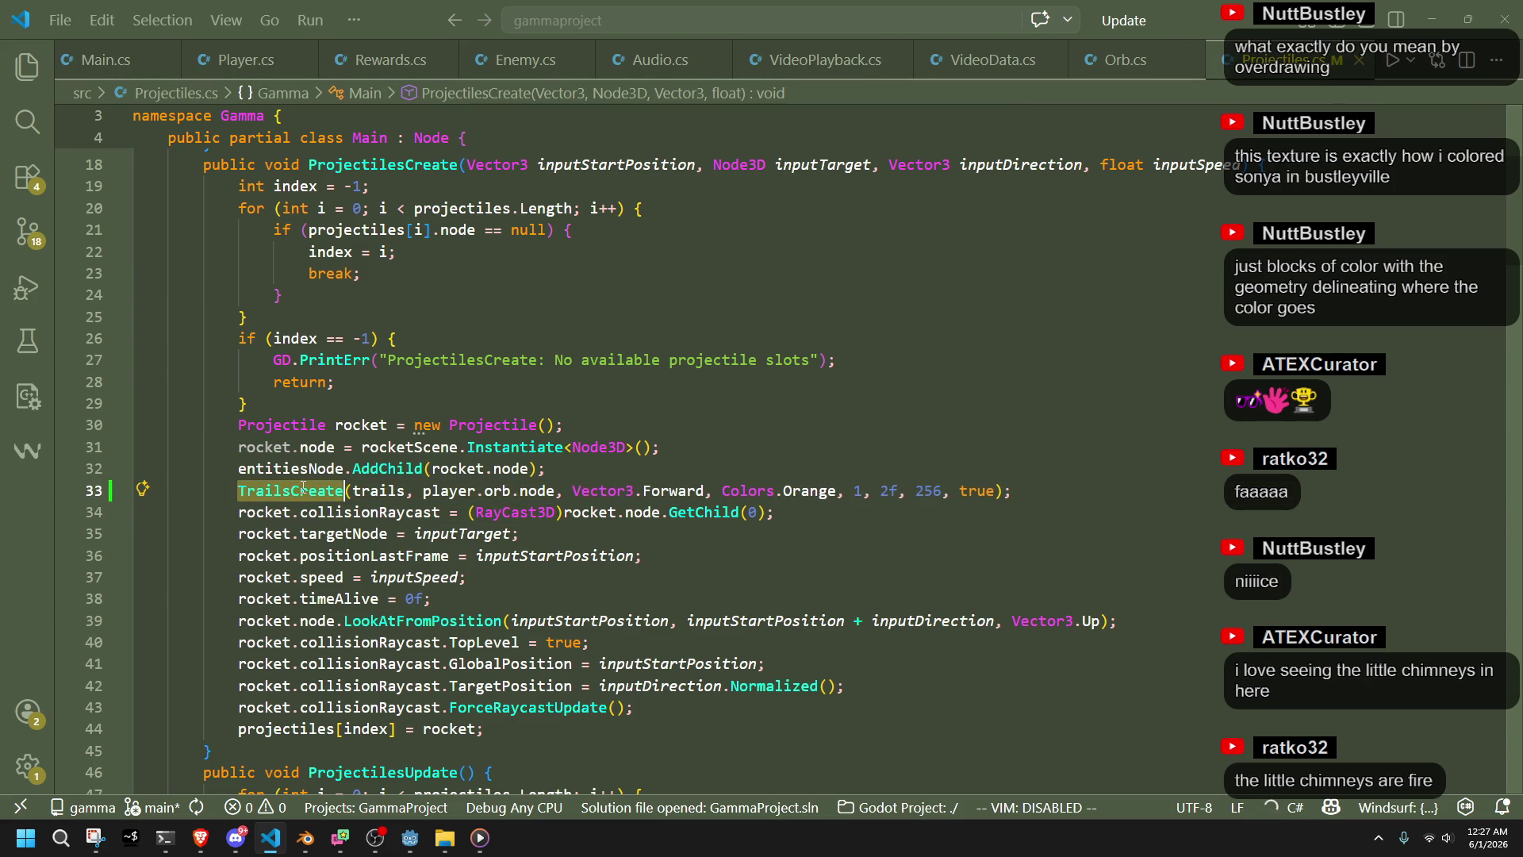
# Scroll down Projectiles.cs past isProjectileTooFar and SpawnExplosion toward UpdateExplosions
pyautogui.click(602, 603)
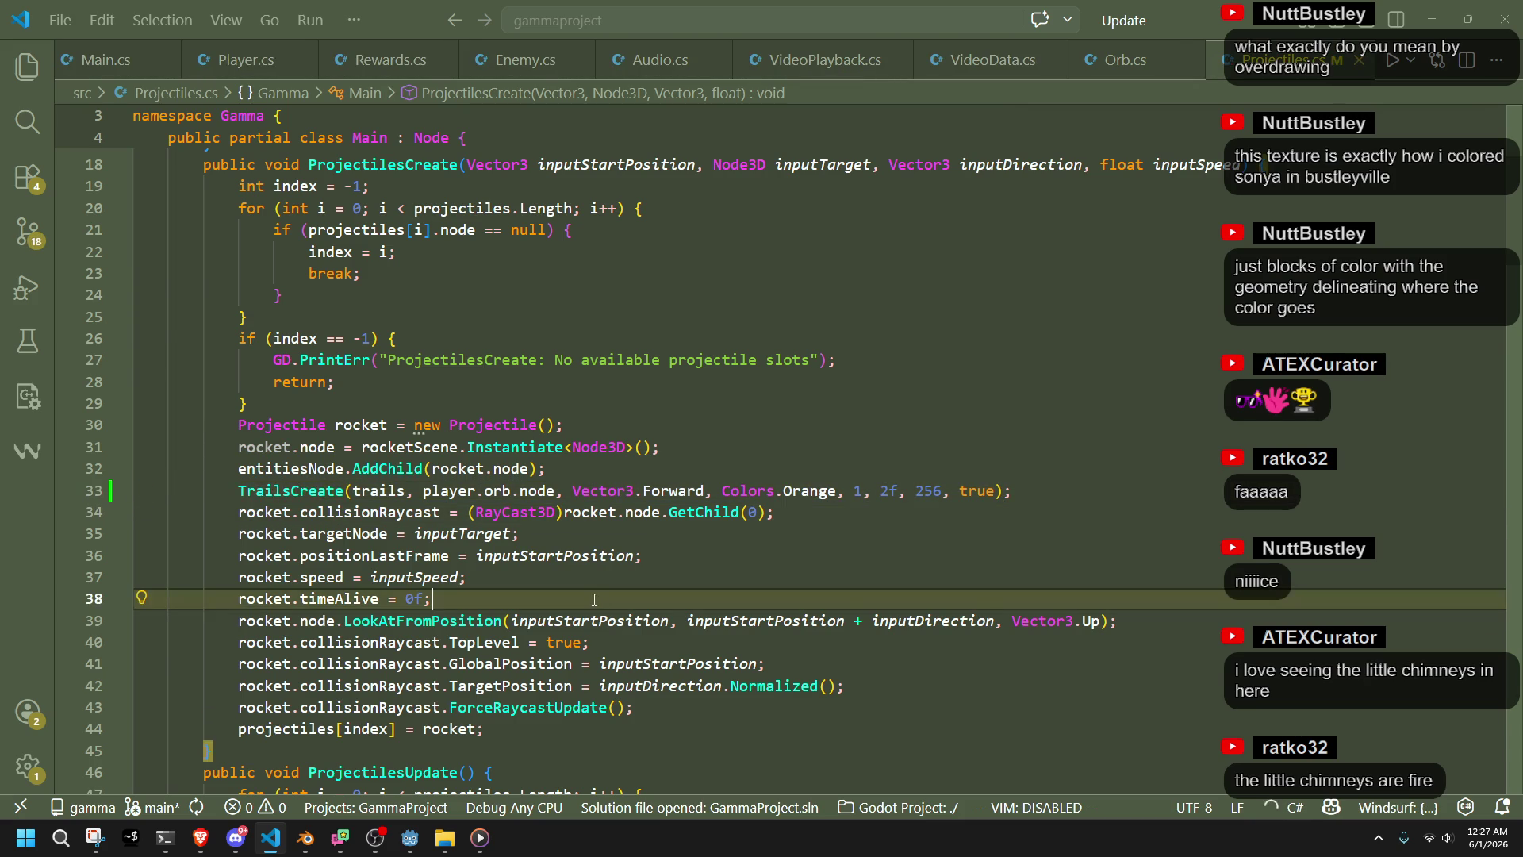
pyautogui.scroll(-20, 599, 601)
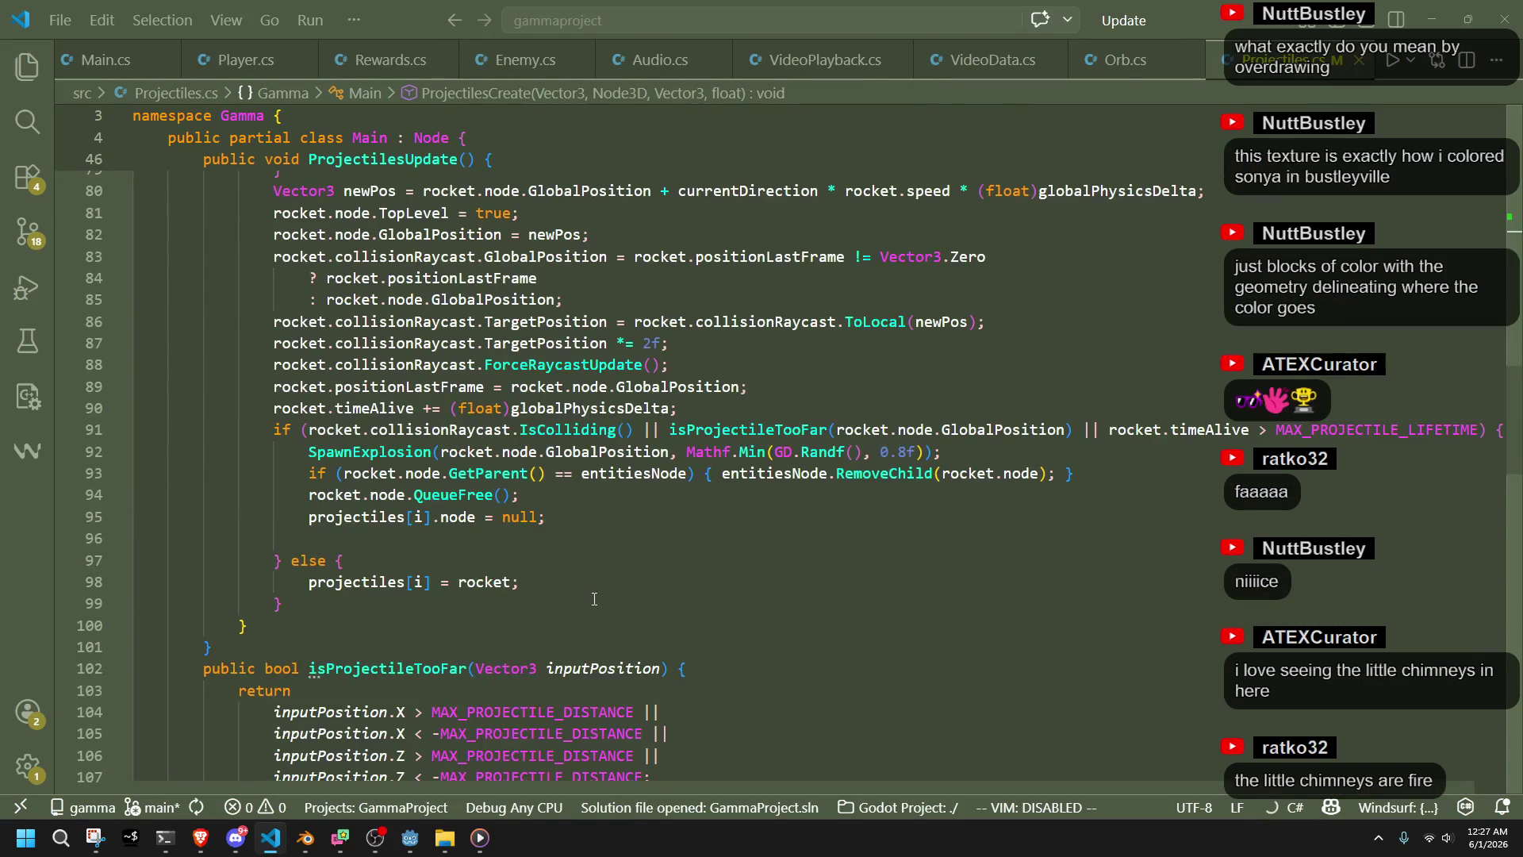
pyautogui.scroll(-5, 594, 599)
pyautogui.doubleClick(412, 351)
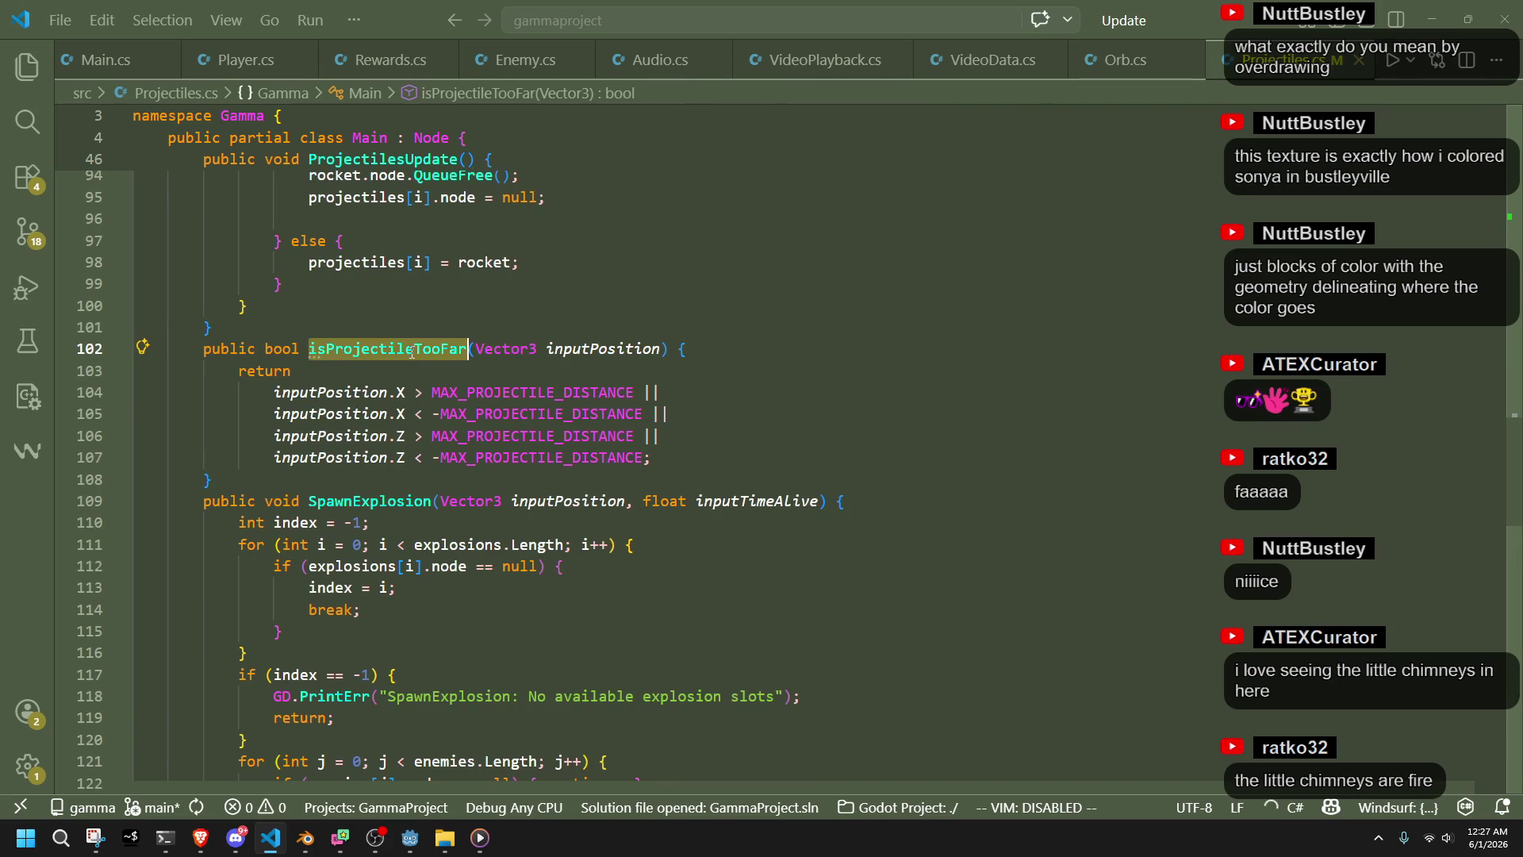
pyautogui.doubleClick(379, 503)
pyautogui.scroll(-18, 379, 502)
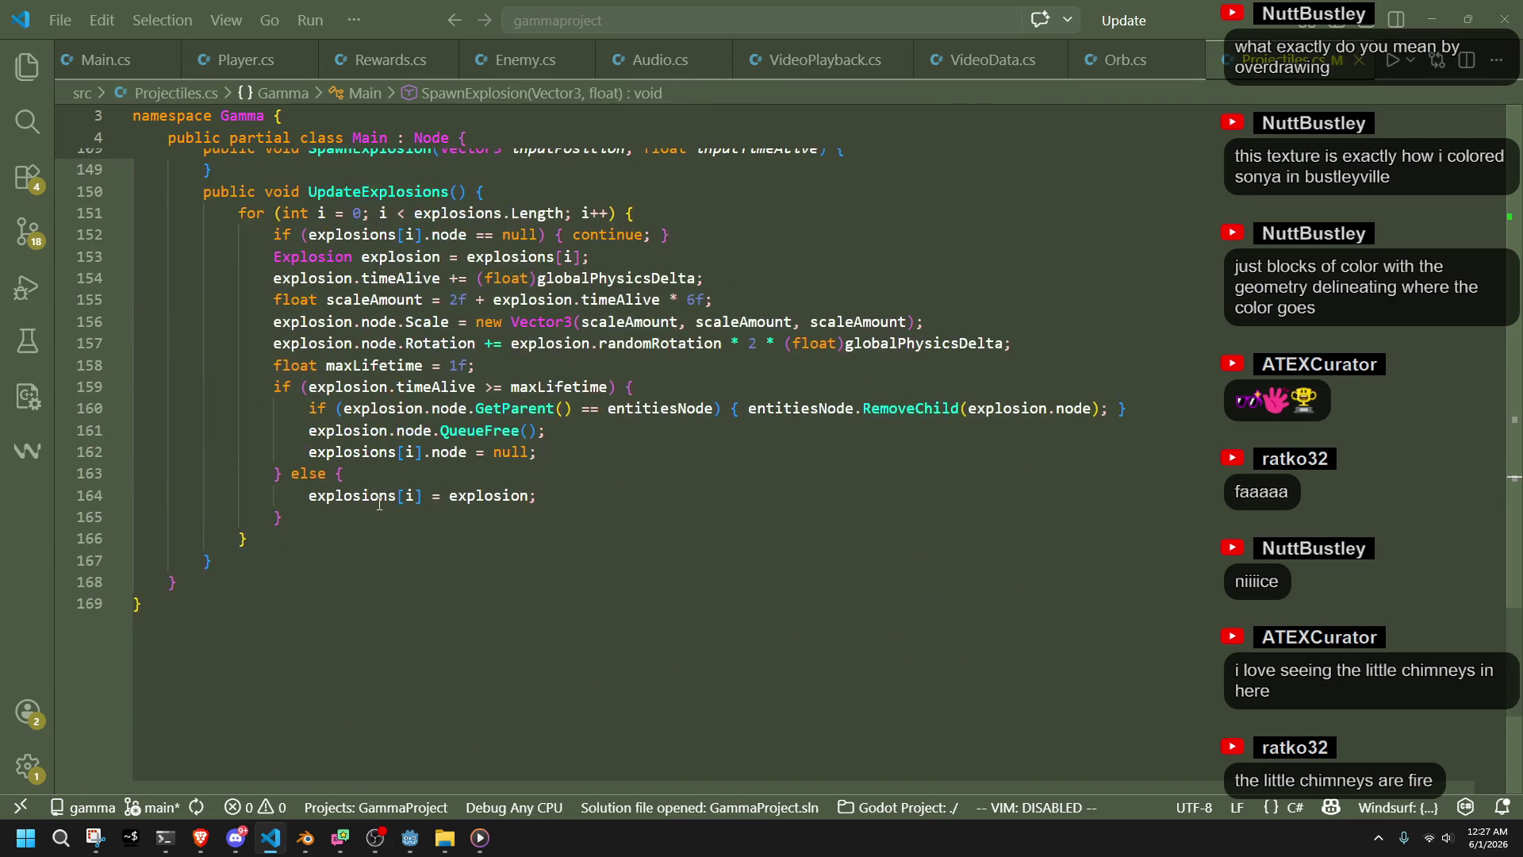
# Add a '//remove trail' comment on a new line after the RemoveChild call
pyautogui.click(396, 517)
pyautogui.click(492, 474)
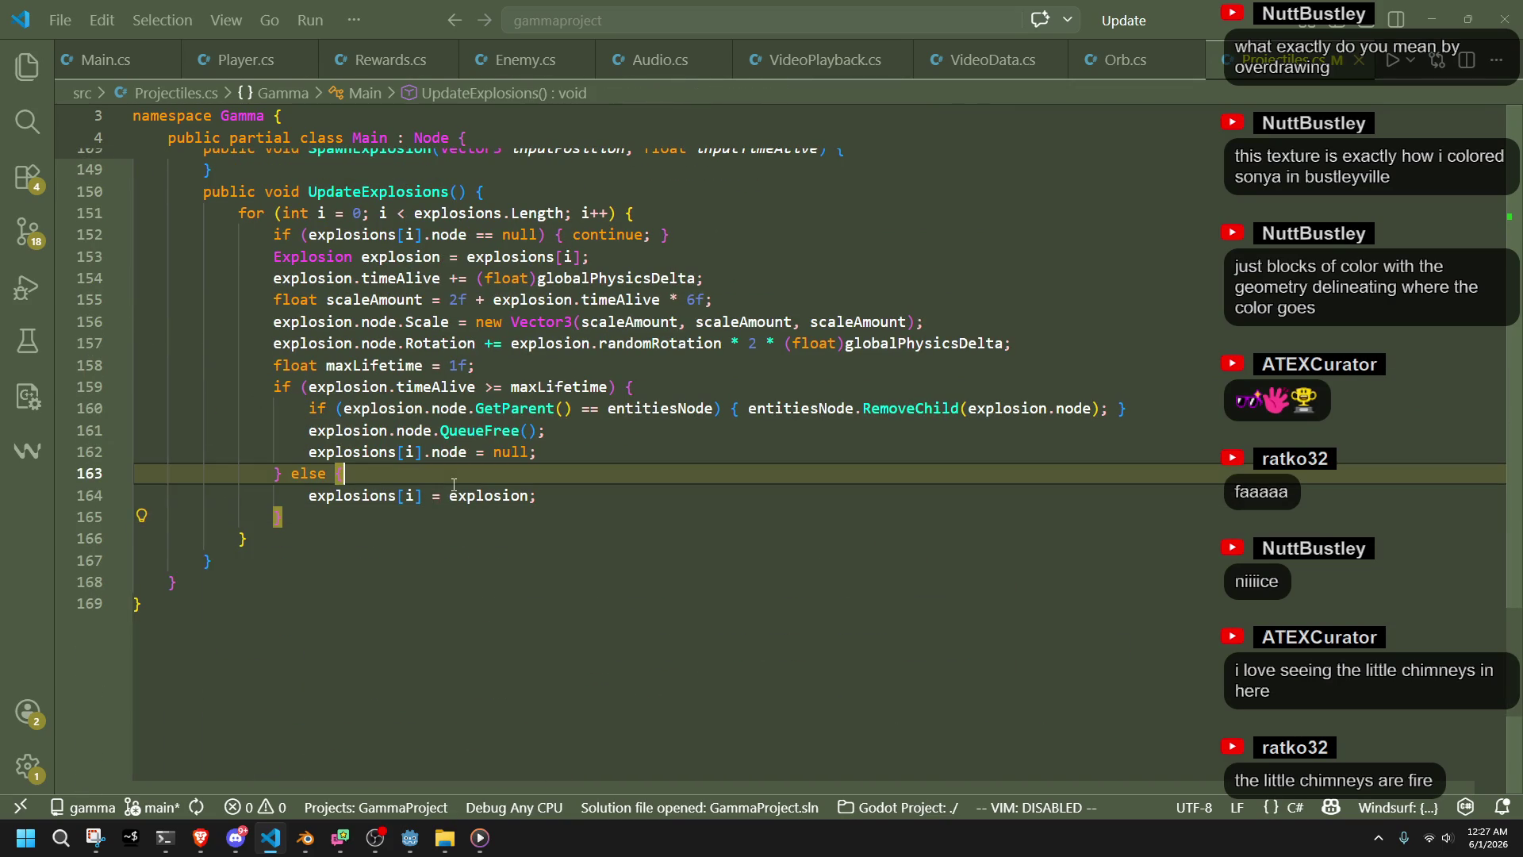
pyautogui.click(643, 452)
pyautogui.click(661, 429)
pyautogui.click(1158, 415)
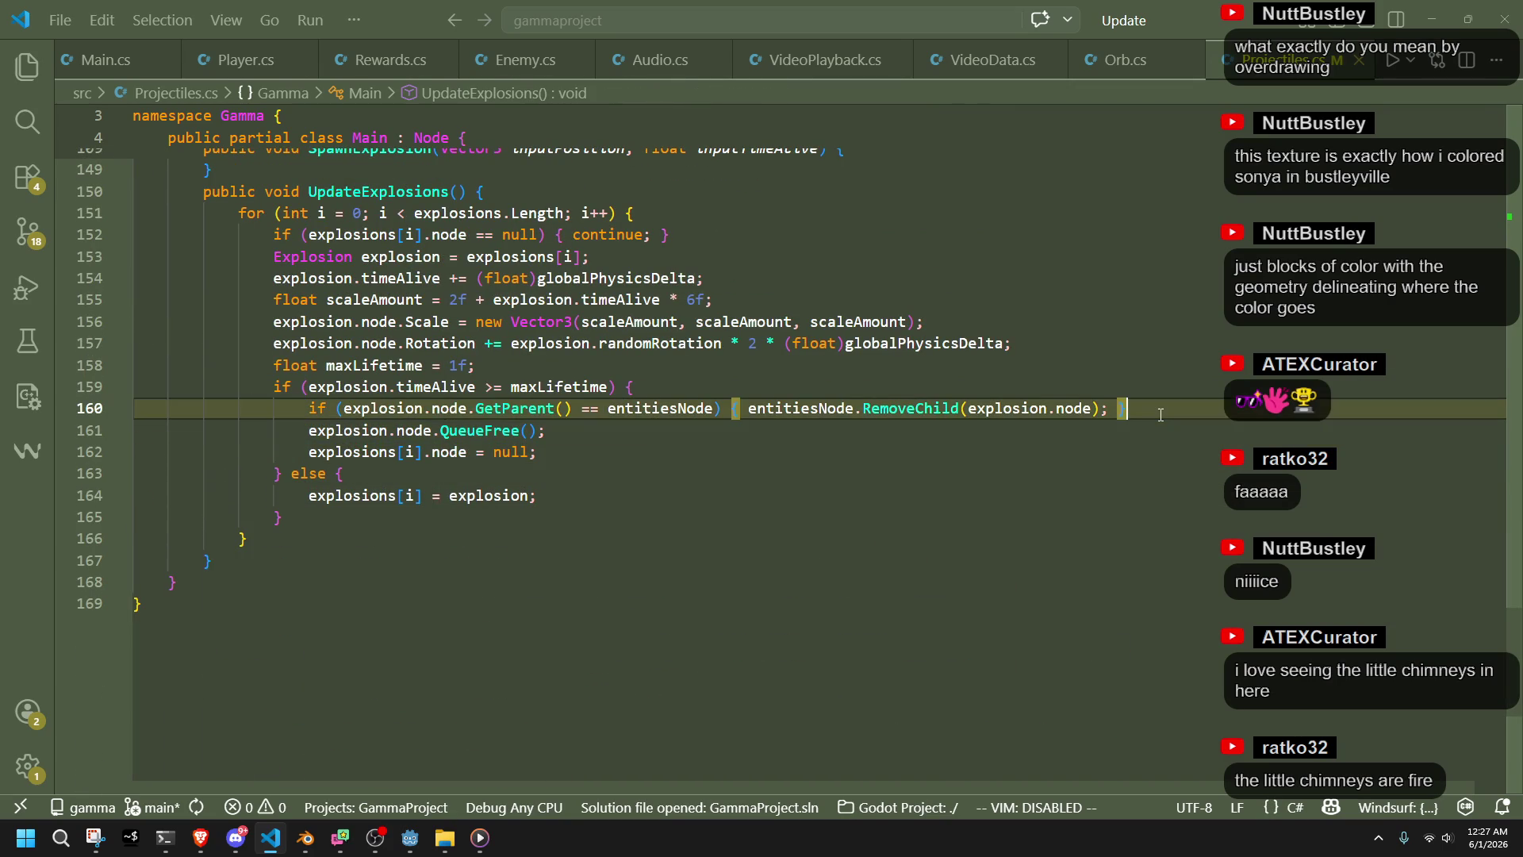
pyautogui.press('Return')
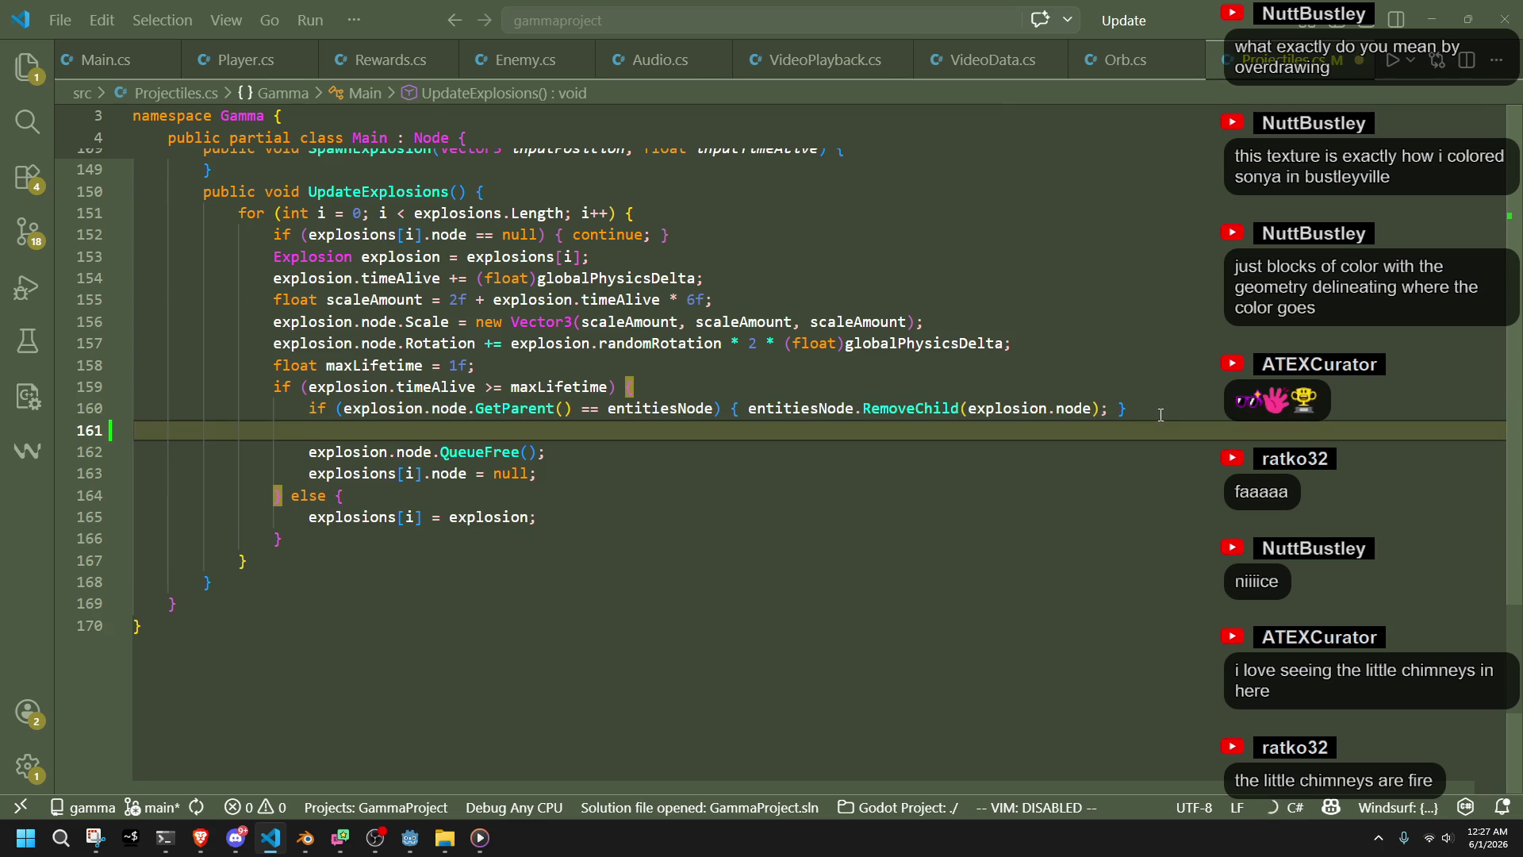
pyautogui.write('//remove trail')
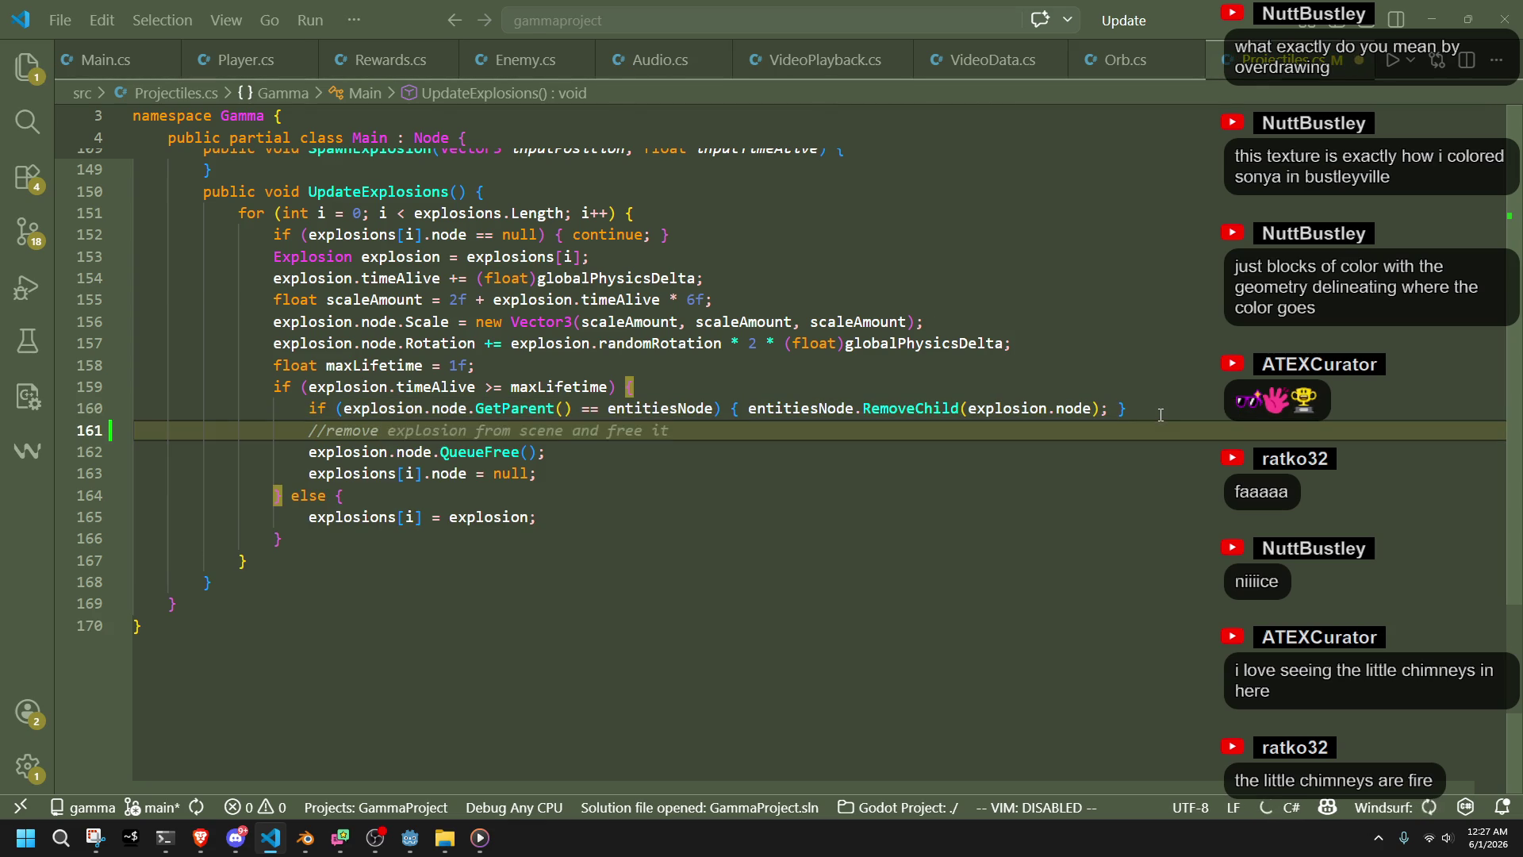
pyautogui.press('Return')
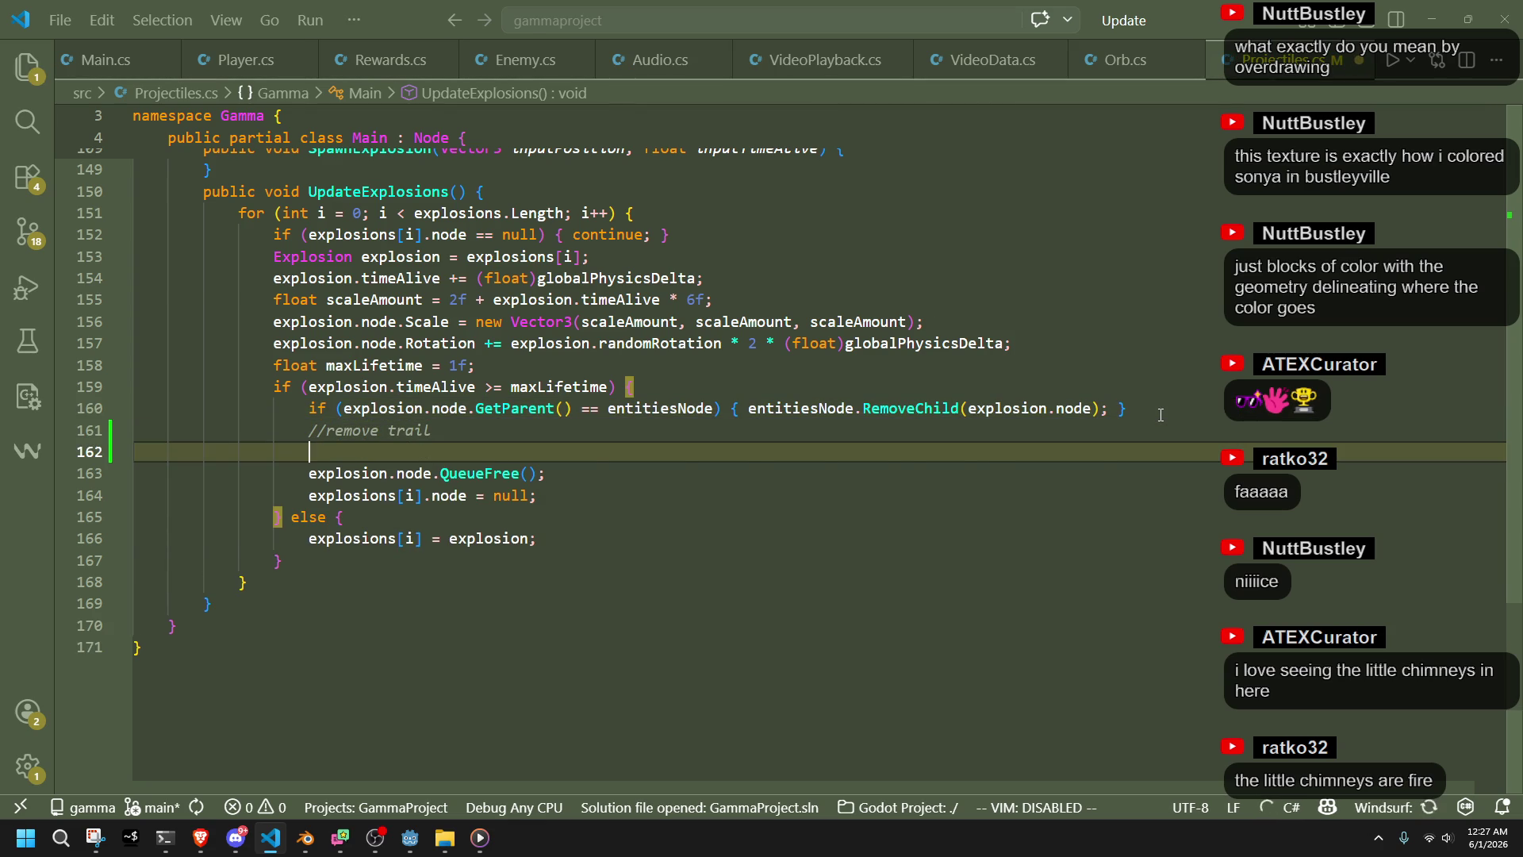
pyautogui.press('BackSpace')
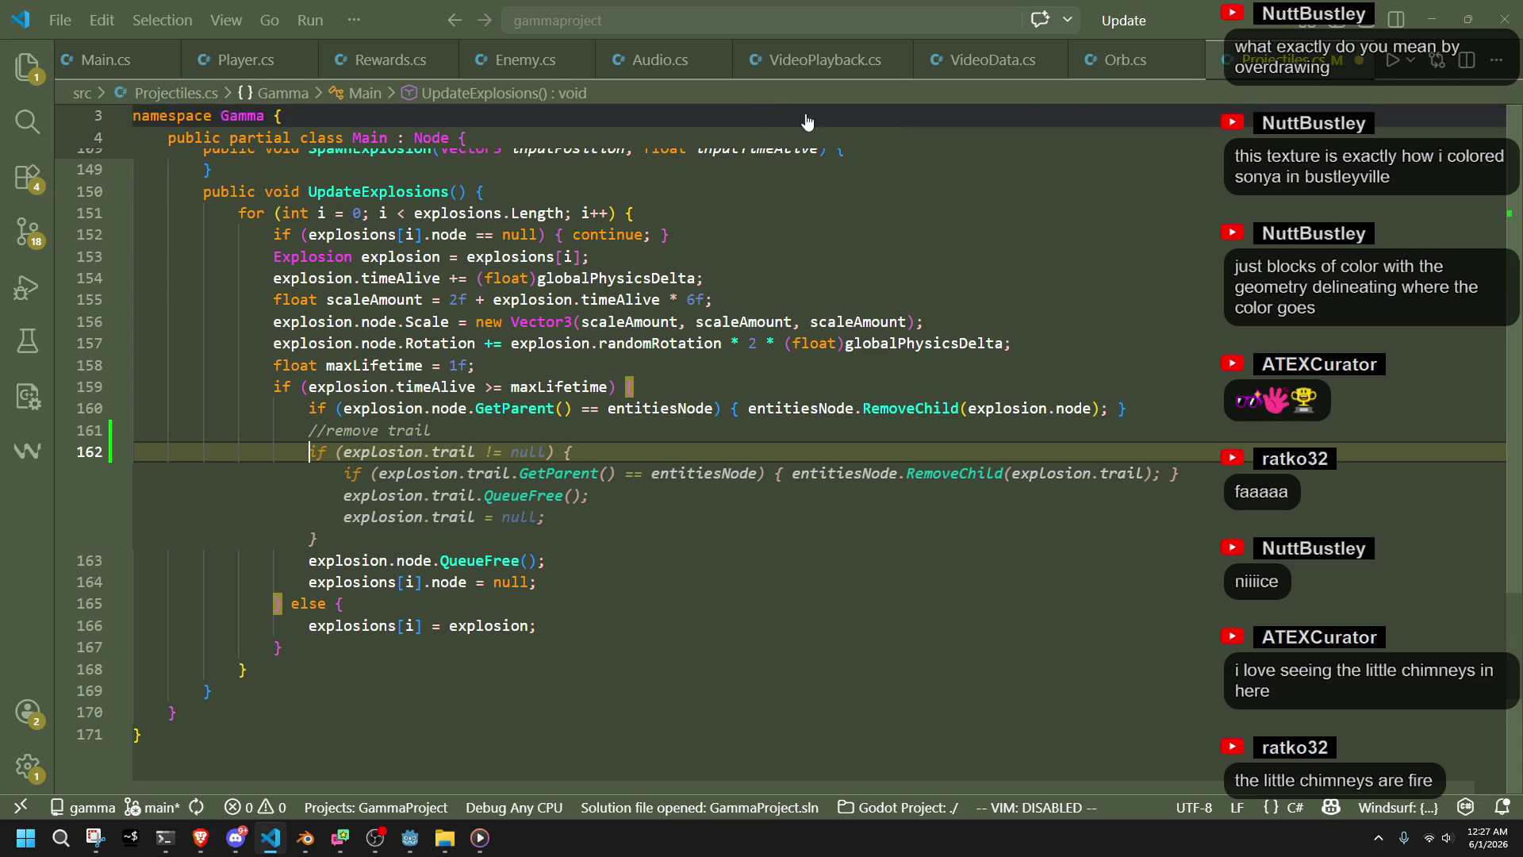
# Close the Orb.cs file, returning to Projectiles.cs
pyautogui.hotkey('ctrl', 'pageup')
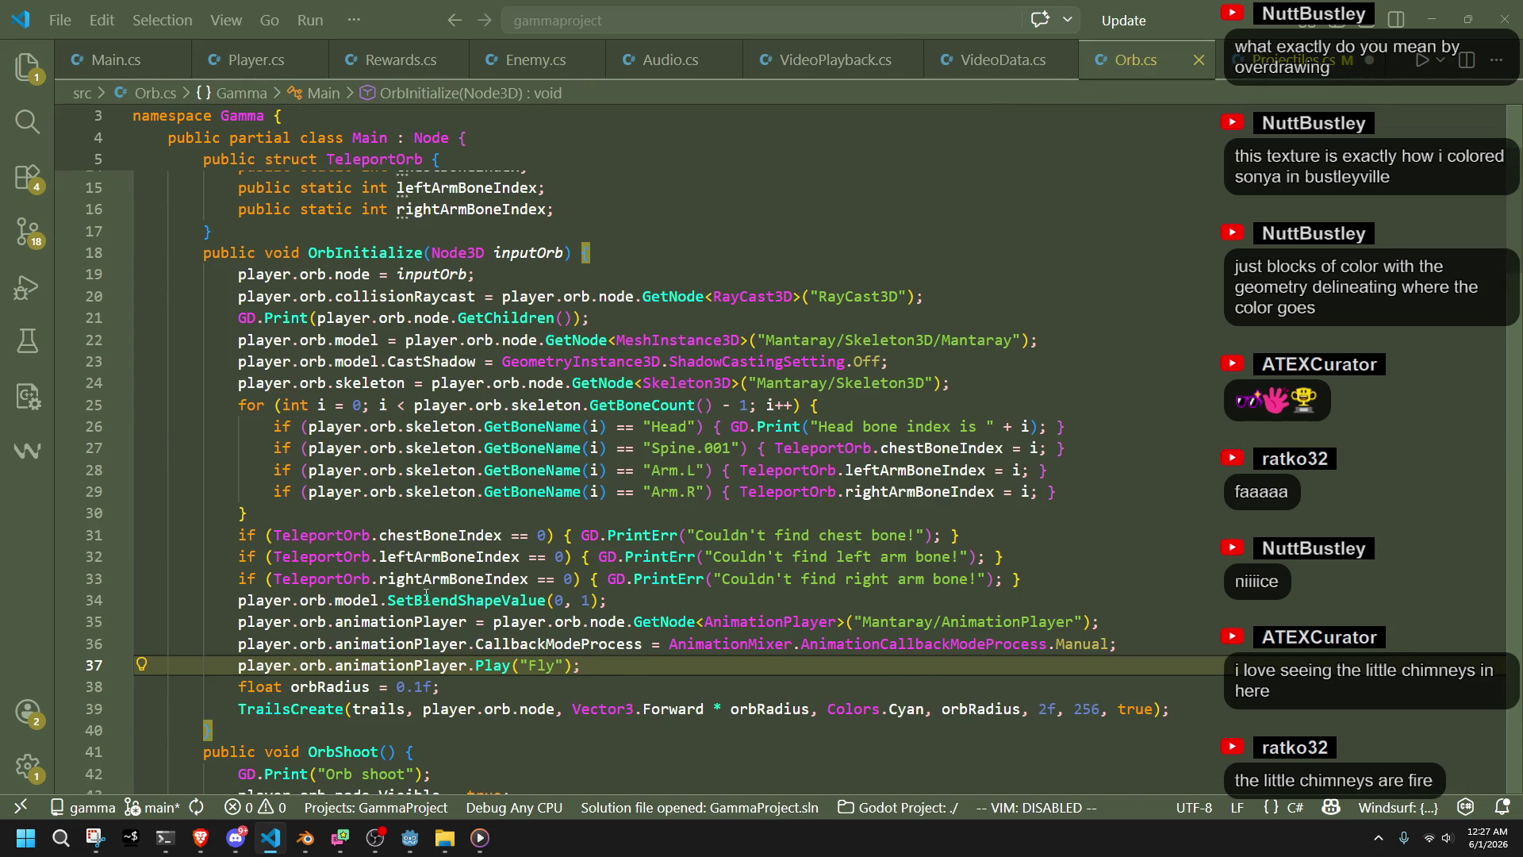
pyautogui.scroll(-5, 426, 595)
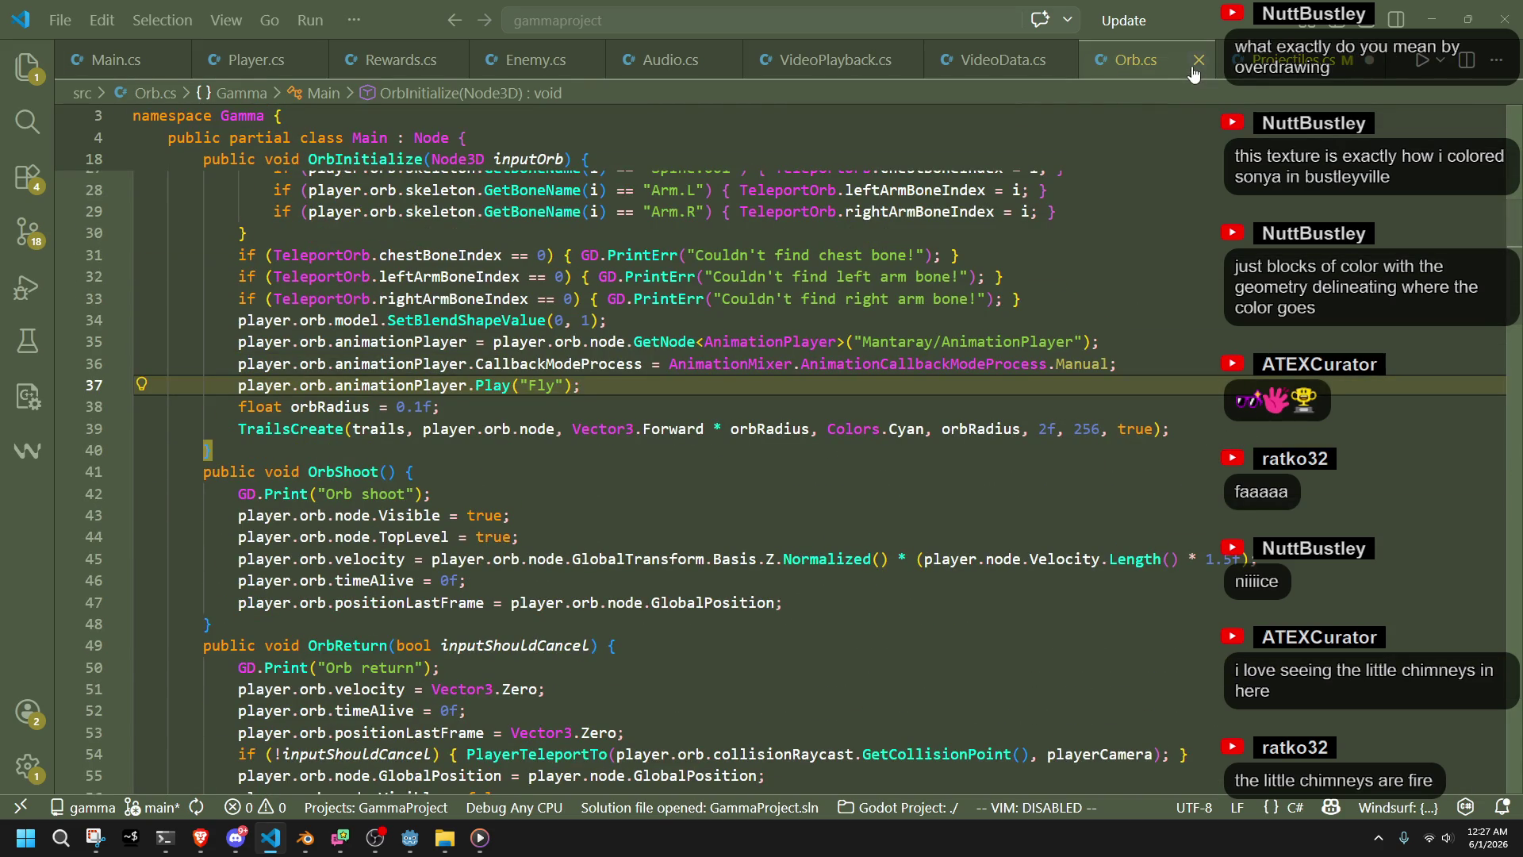
pyautogui.click(1199, 60)
pyautogui.click(1063, 505)
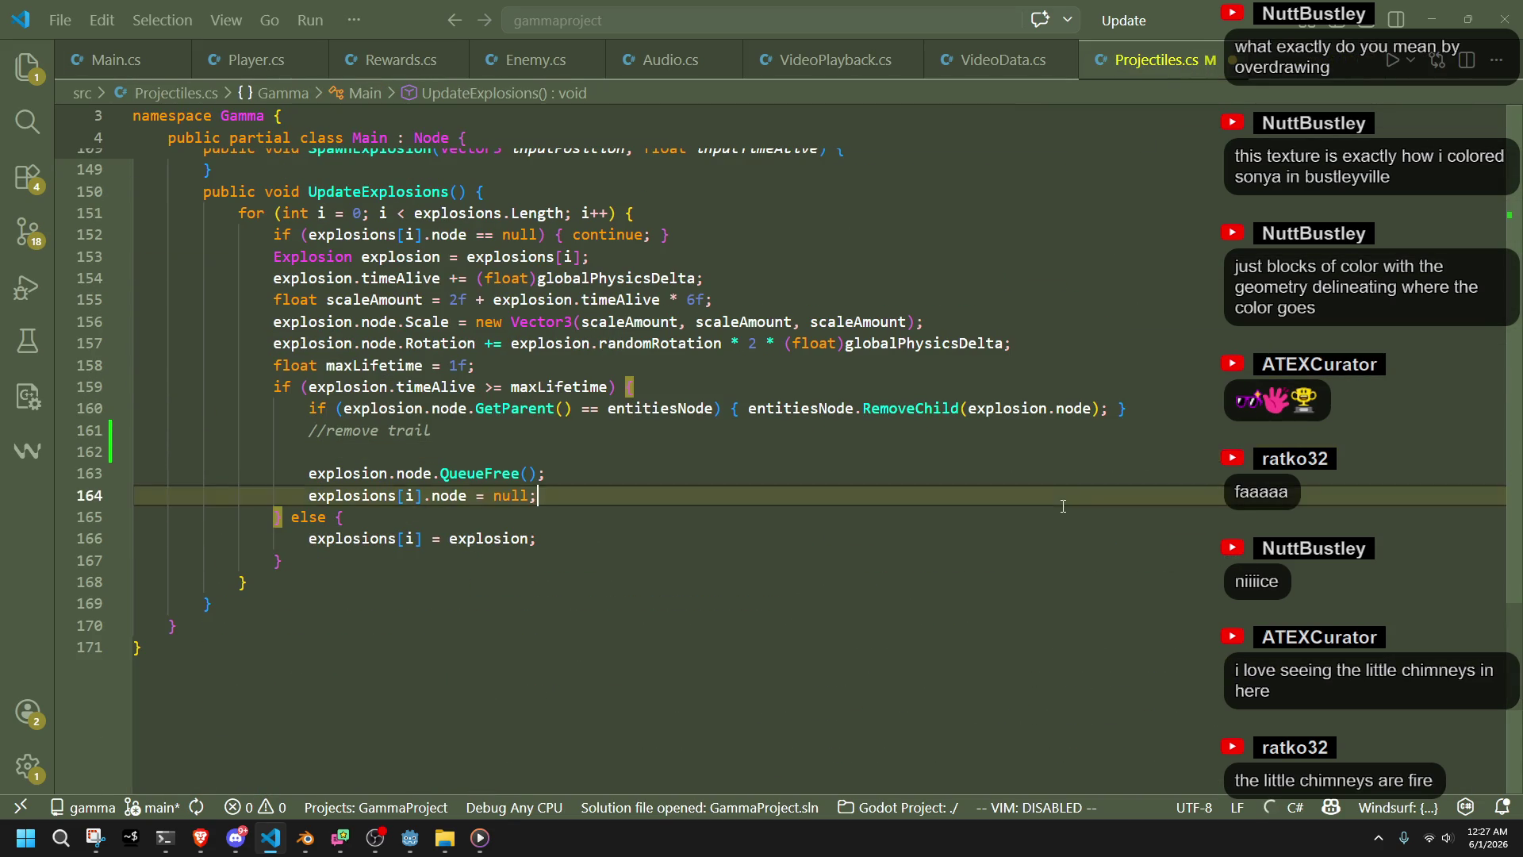
# Scroll Godot's FileSystem dock through the .cs scripts, orbit the vial model, then return to VS Code
pyautogui.click(412, 846)
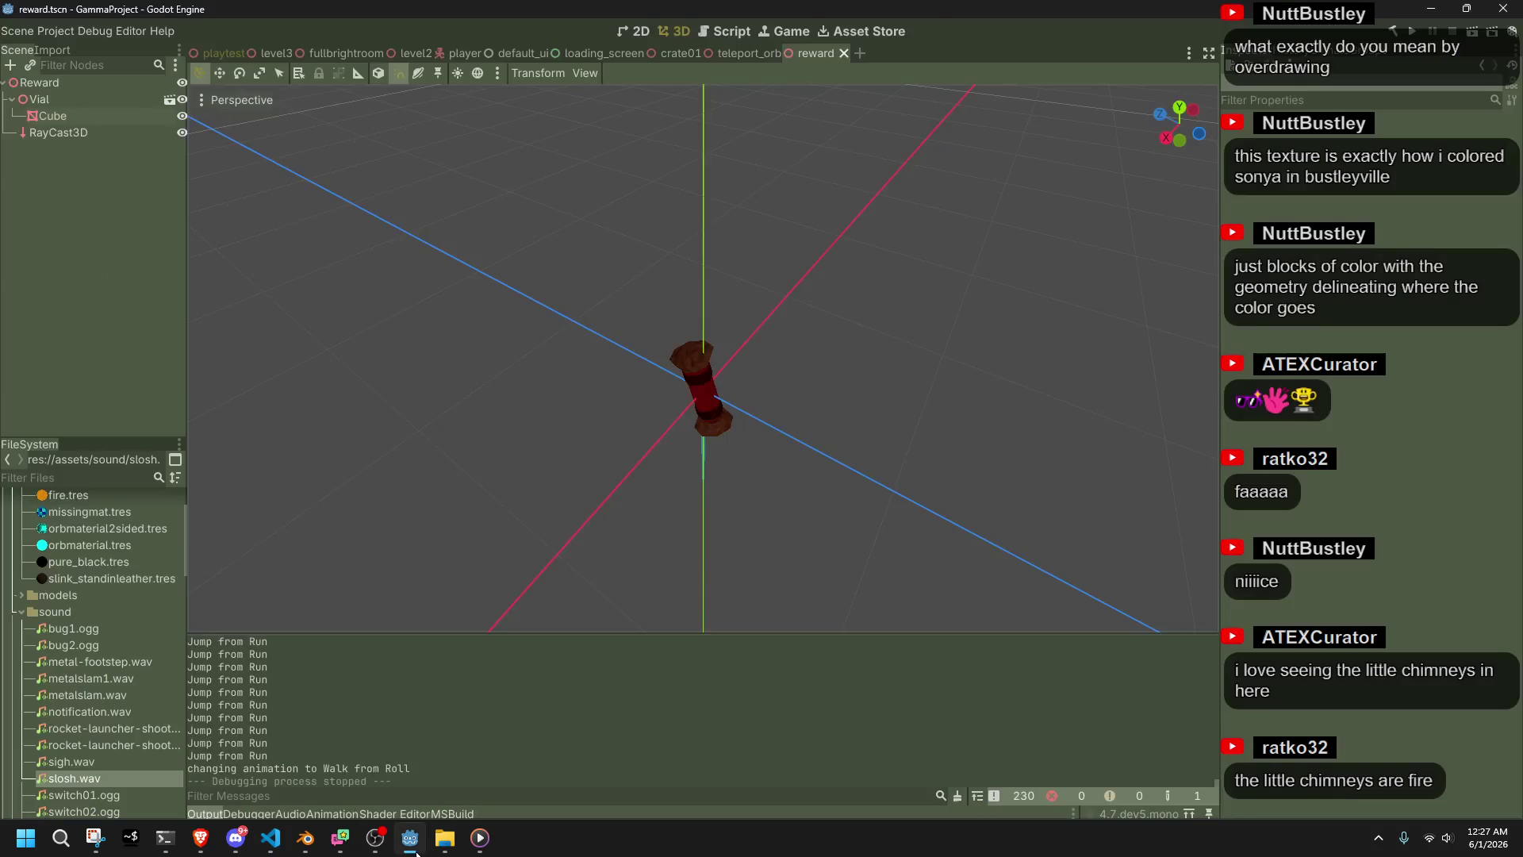
pyautogui.scroll(-15, 168, 711)
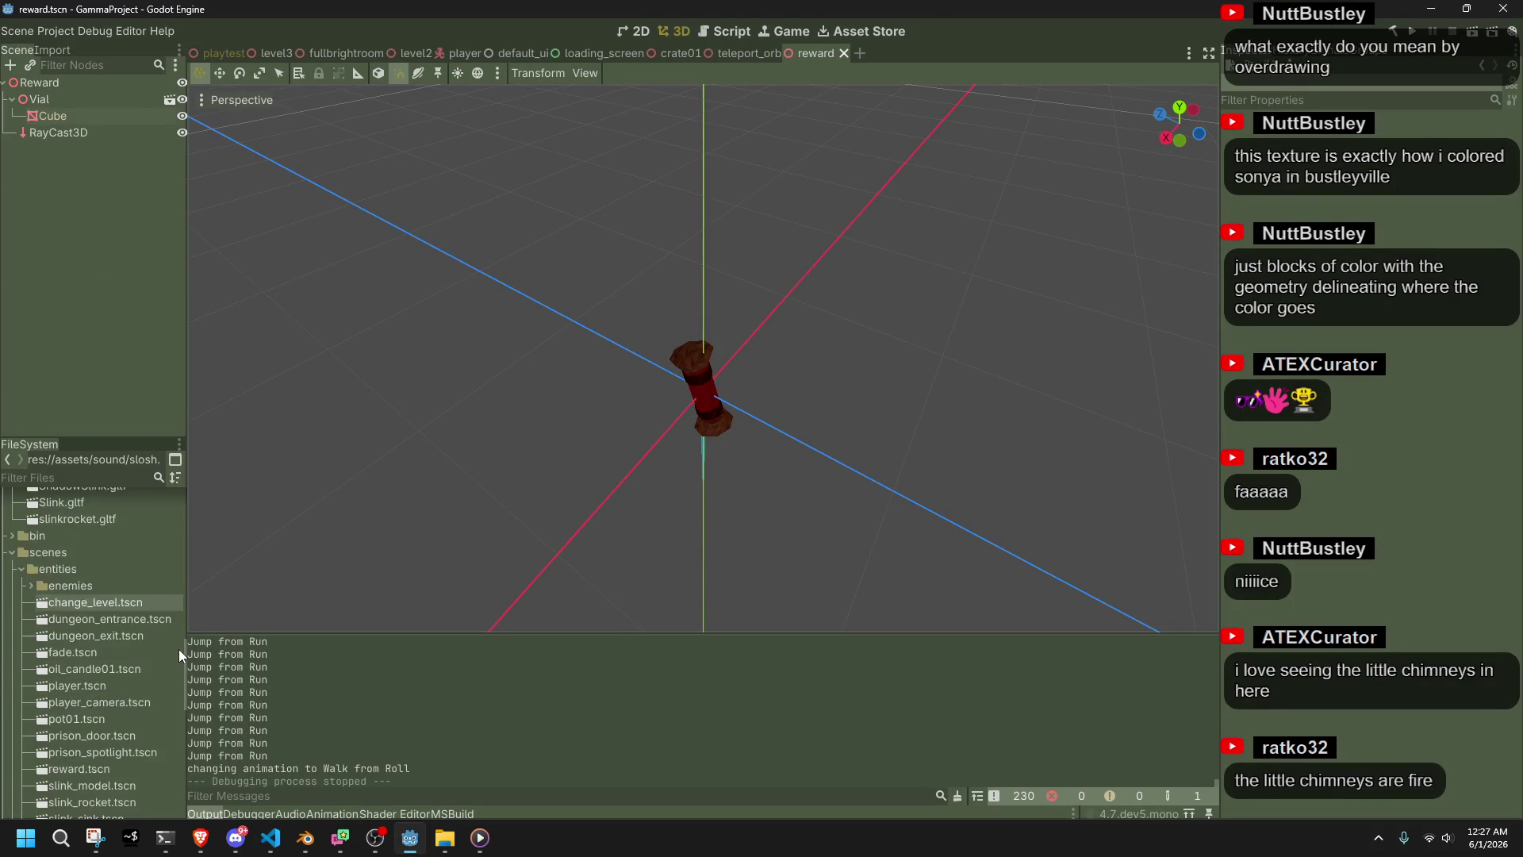
pyautogui.scroll(-10, 179, 649)
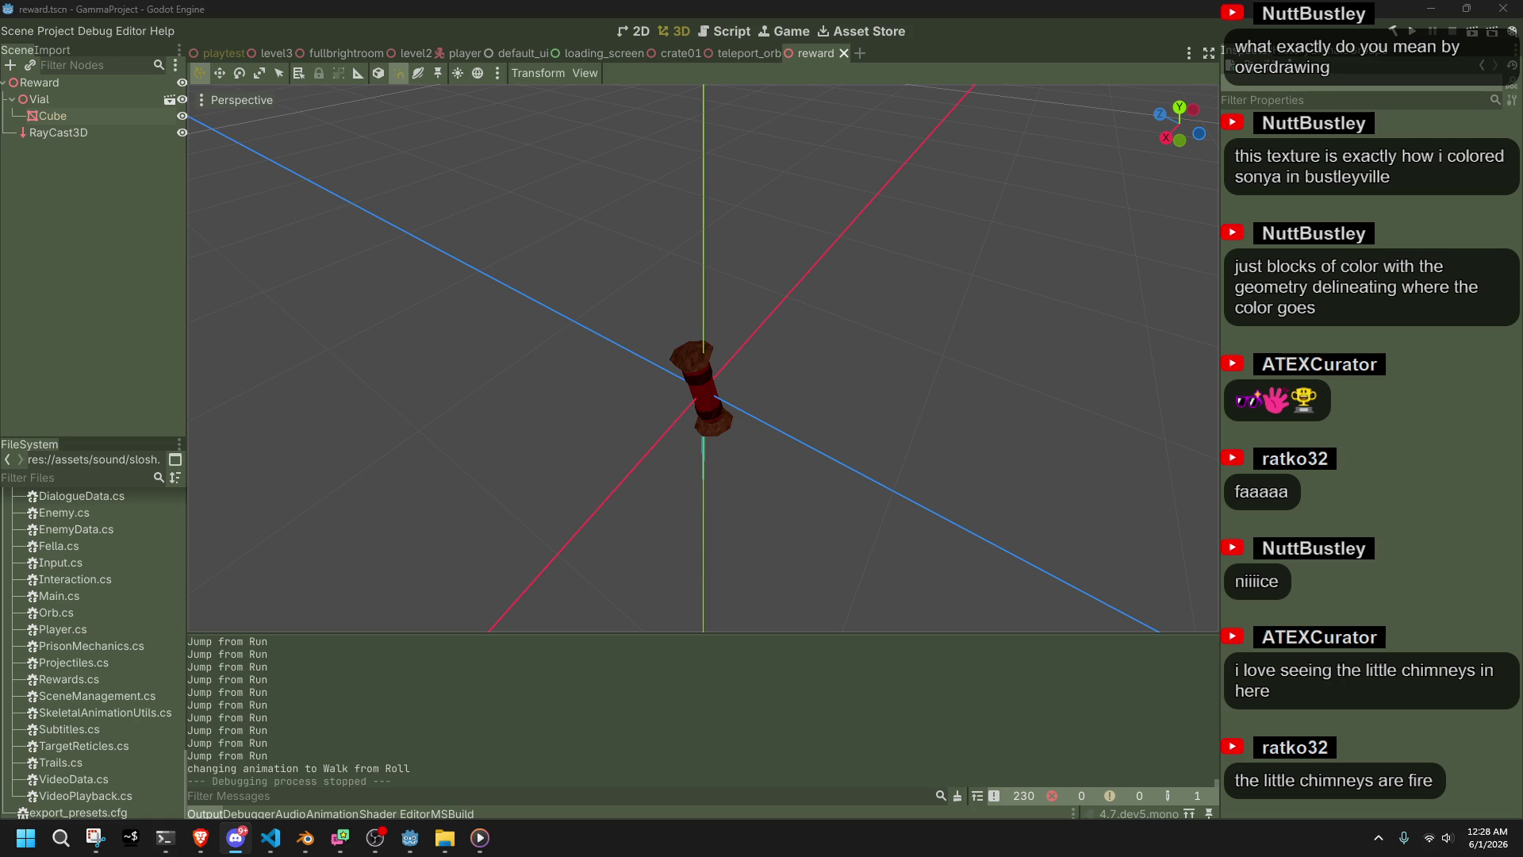
pyautogui.moveTo(937, 488)
pyautogui.mouseDown()
pyautogui.moveTo(655, 445)
pyautogui.moveTo(665, 577)
pyautogui.mouseUp()
pyautogui.click(270, 838)
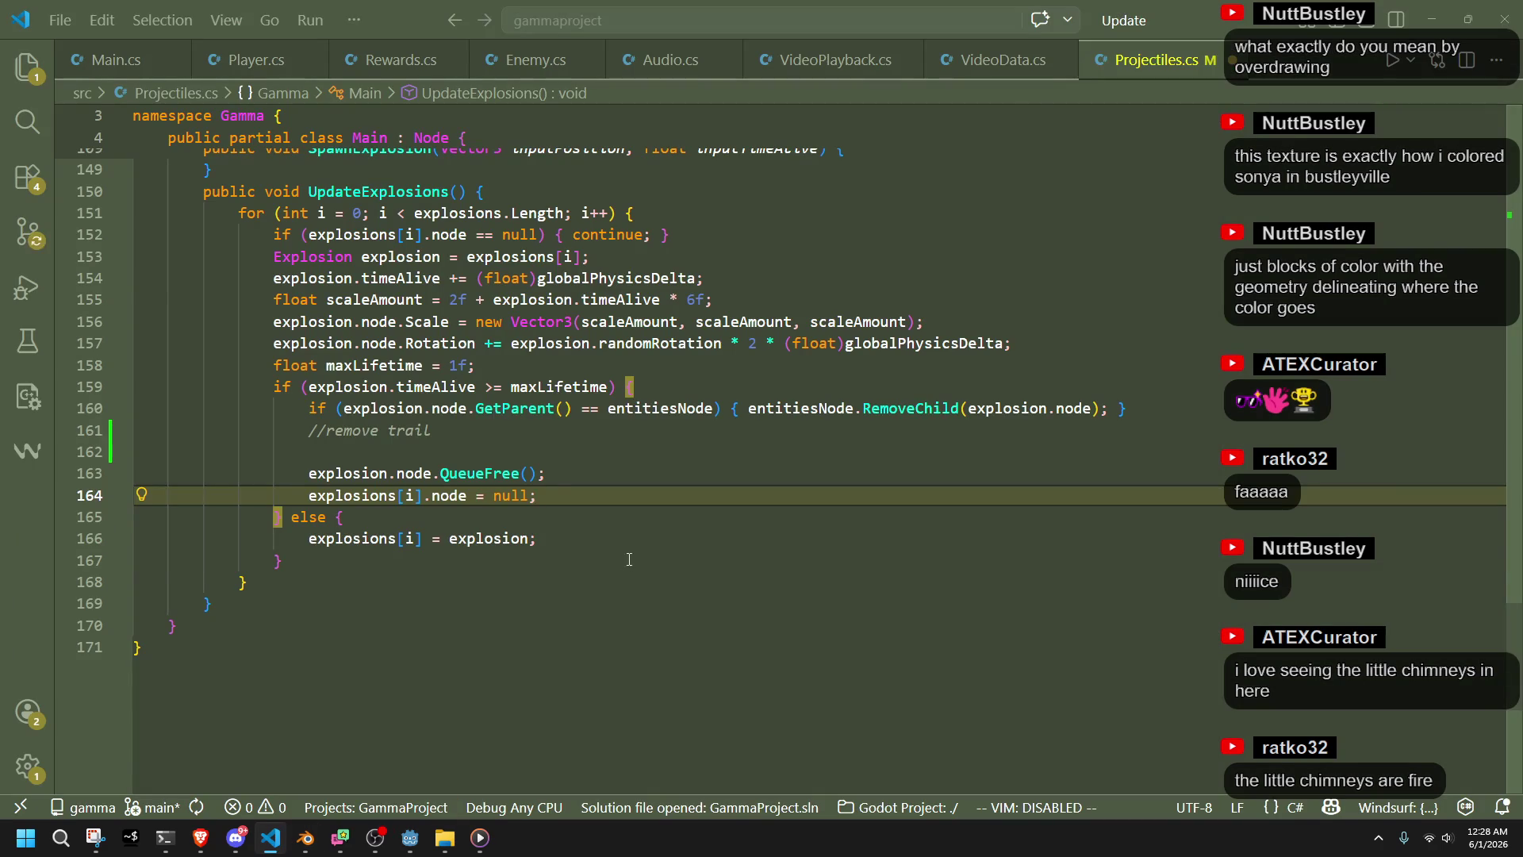
# Open Trails.cs in the code editor from Godot's FileSystem dock
pyautogui.click(448, 561)
pyautogui.click(447, 456)
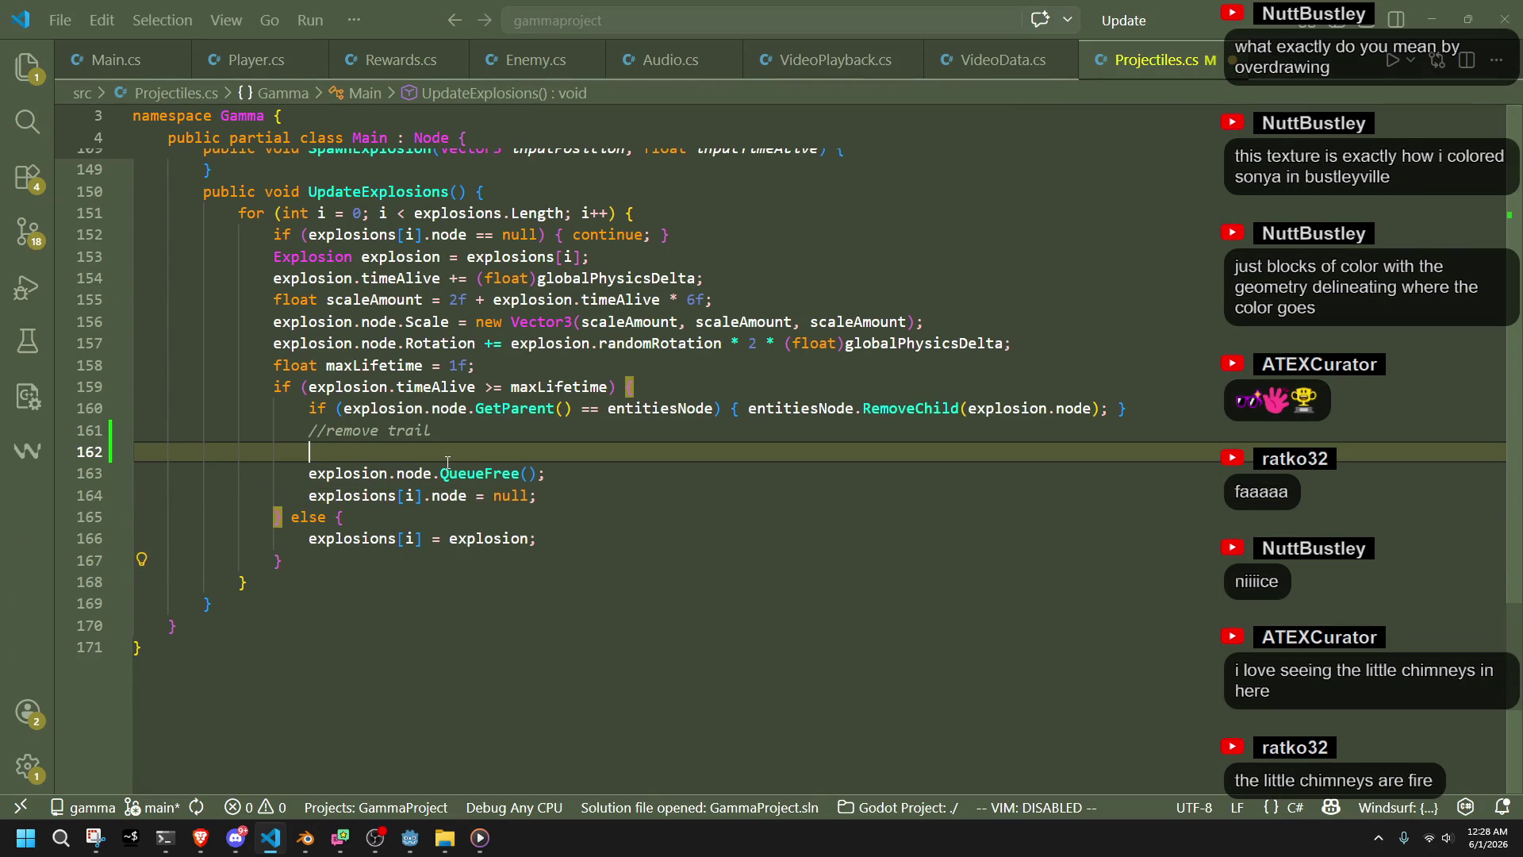
pyautogui.click(410, 837)
pyautogui.doubleClick(86, 763)
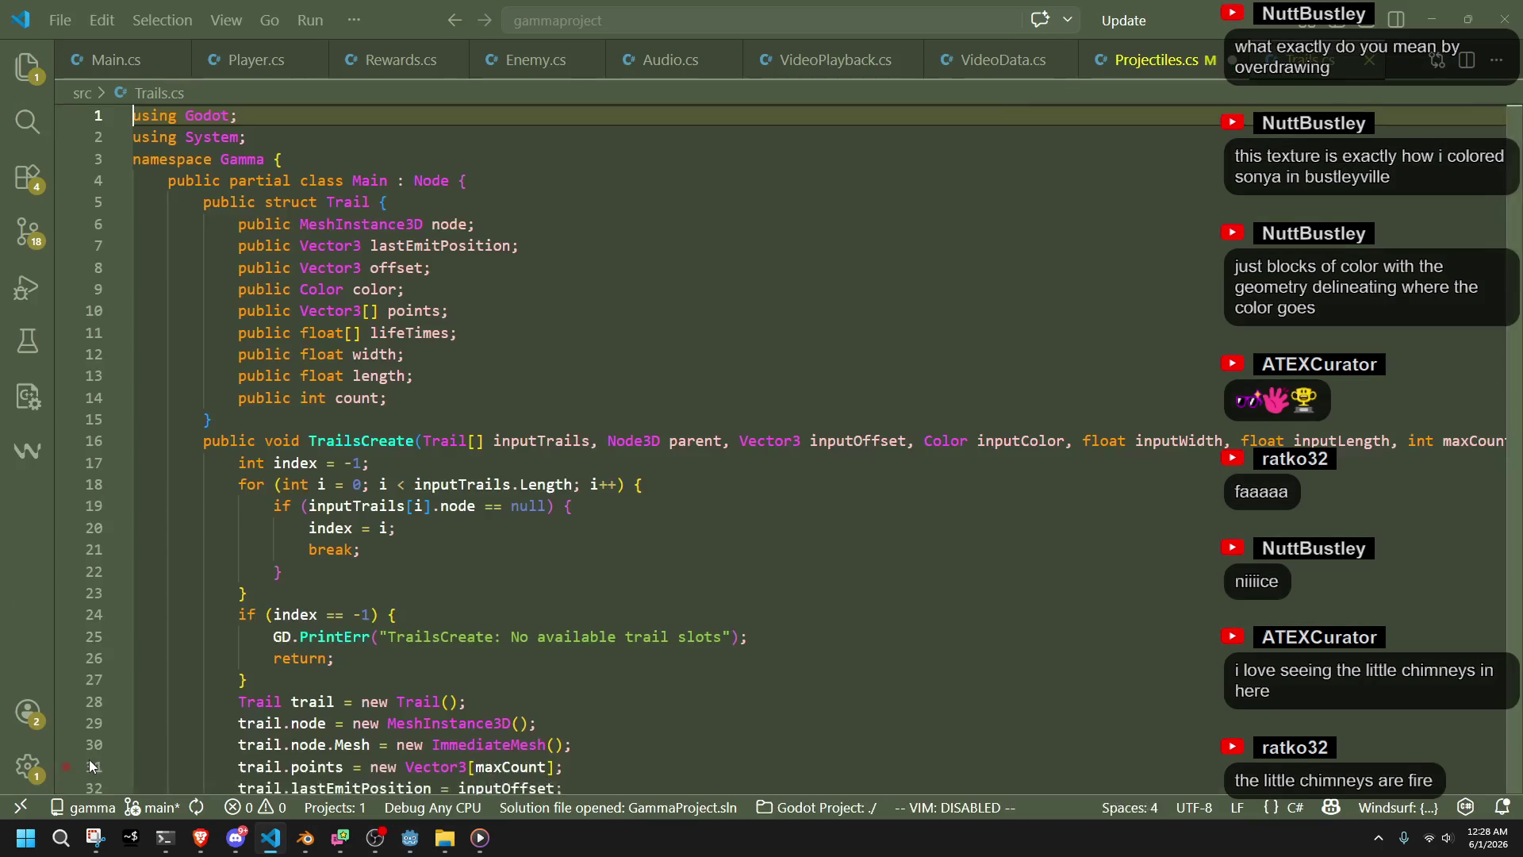
# Read through Trails.cs, including the free-slot search loop, width assignment and TrailUpdate
pyautogui.scroll(-15, 448, 547)
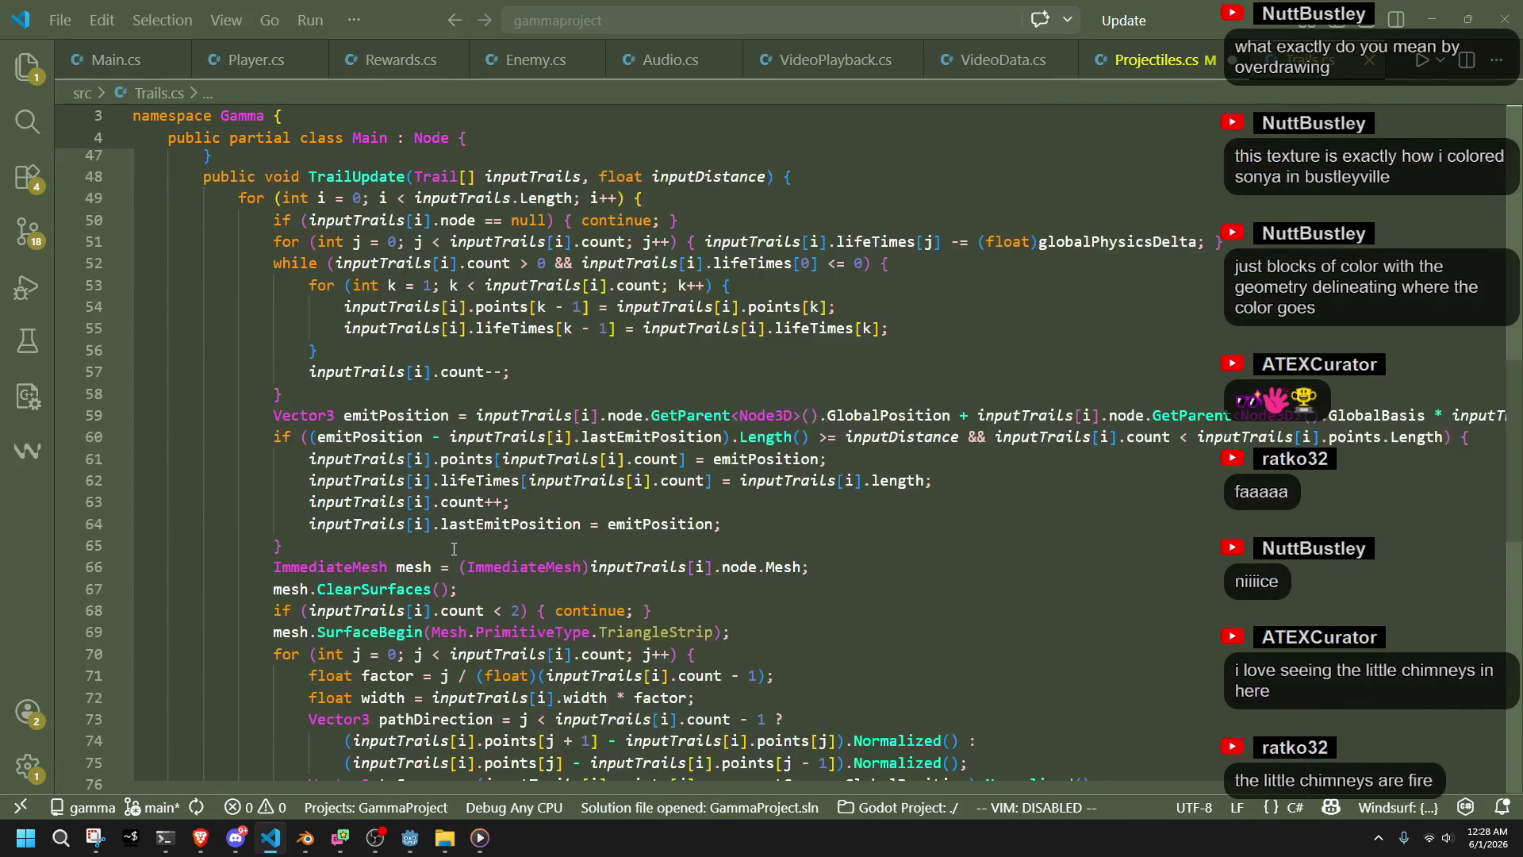
pyautogui.scroll(20, 401, 656)
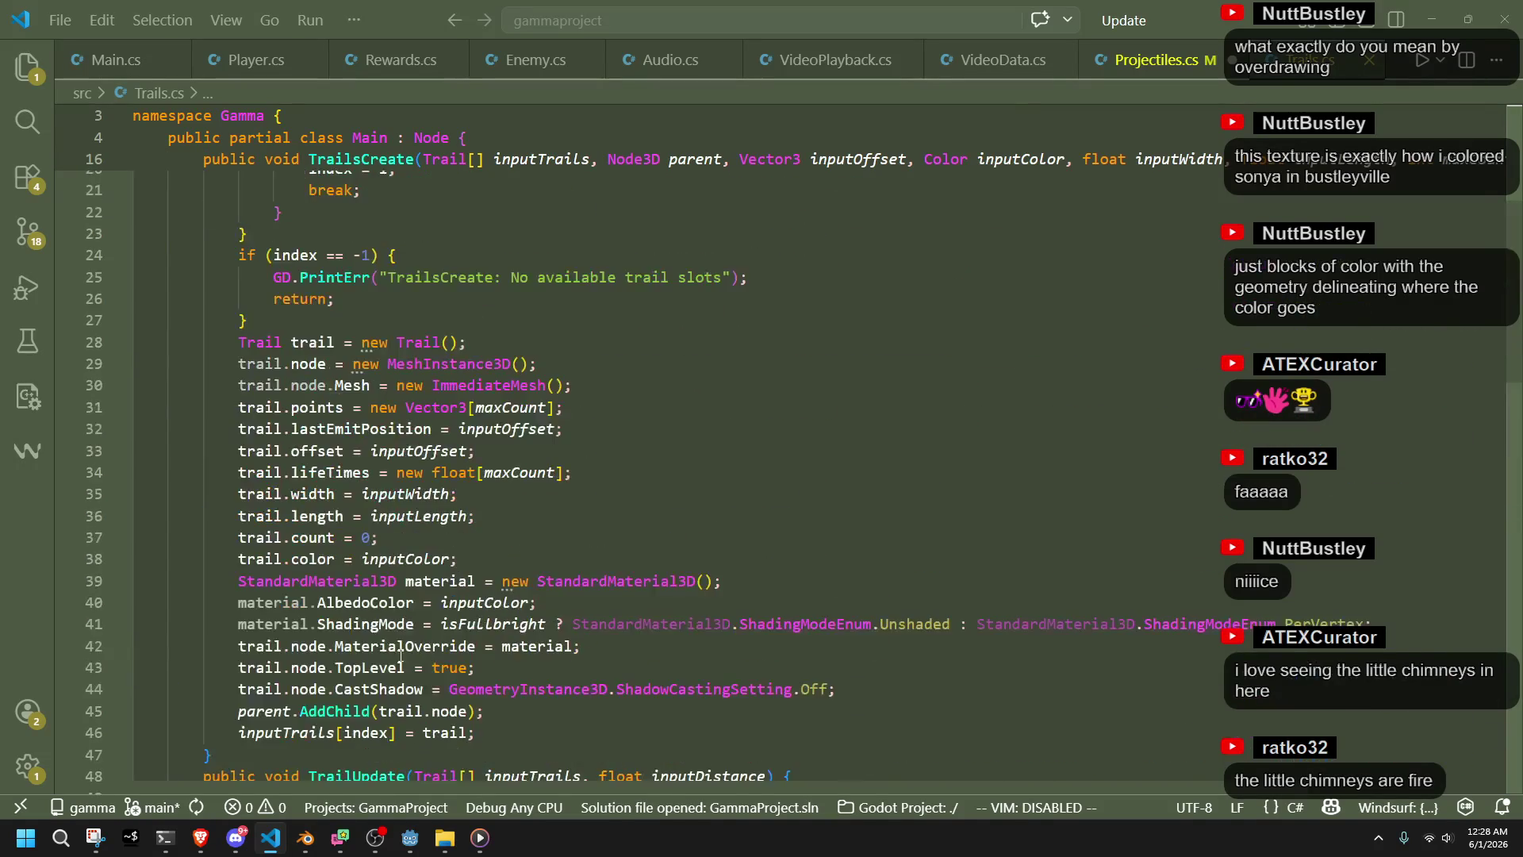
pyautogui.click(841, 529)
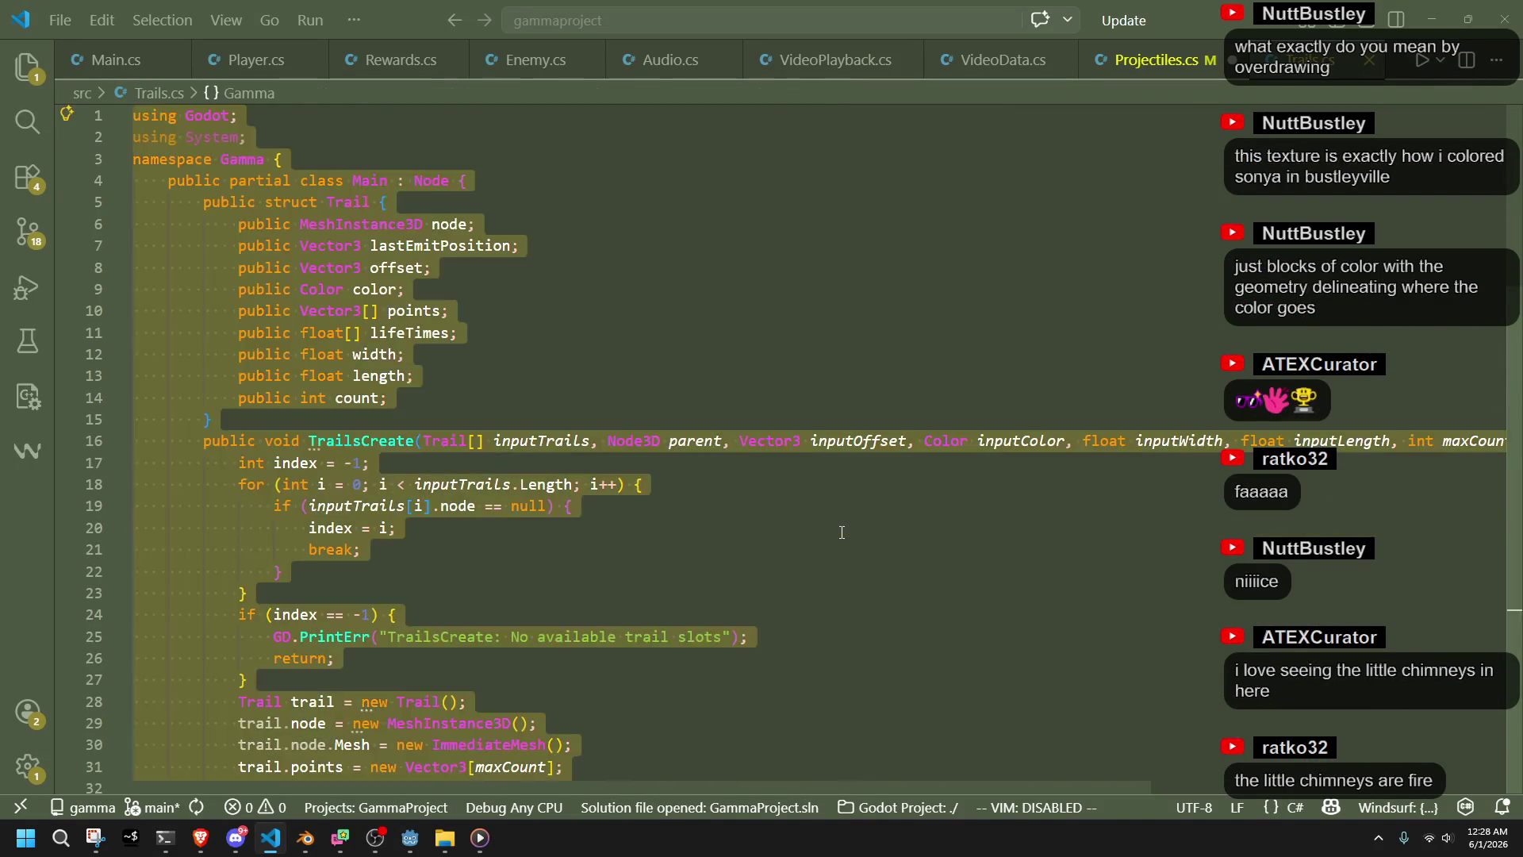
pyautogui.scroll(-4, 842, 533)
pyautogui.scroll(-4, 842, 532)
pyautogui.scroll(5, 842, 533)
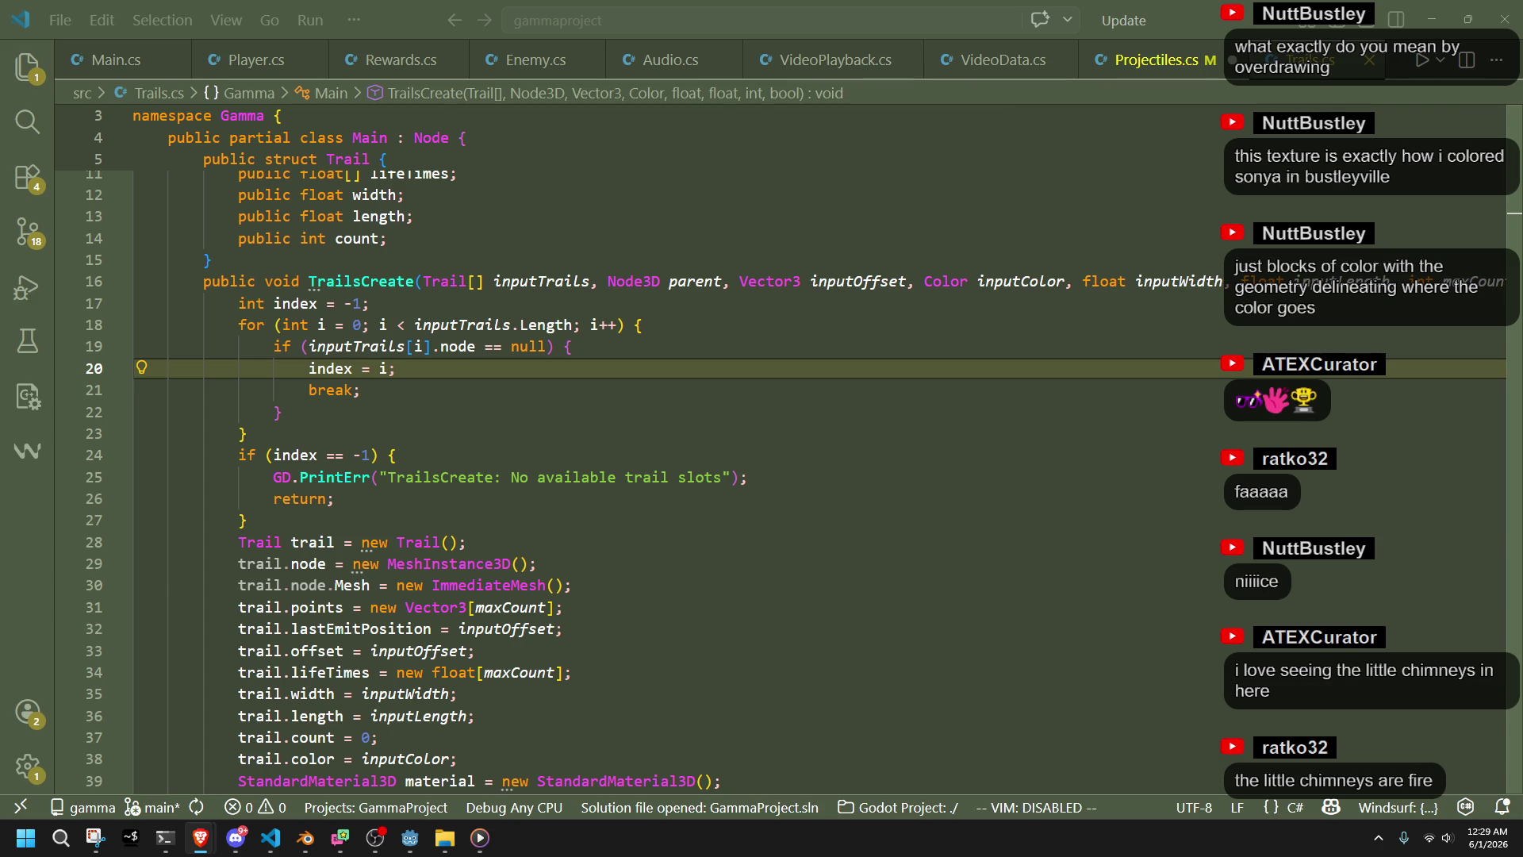
pyautogui.click(1346, 703)
pyautogui.scroll(-5, 1031, 658)
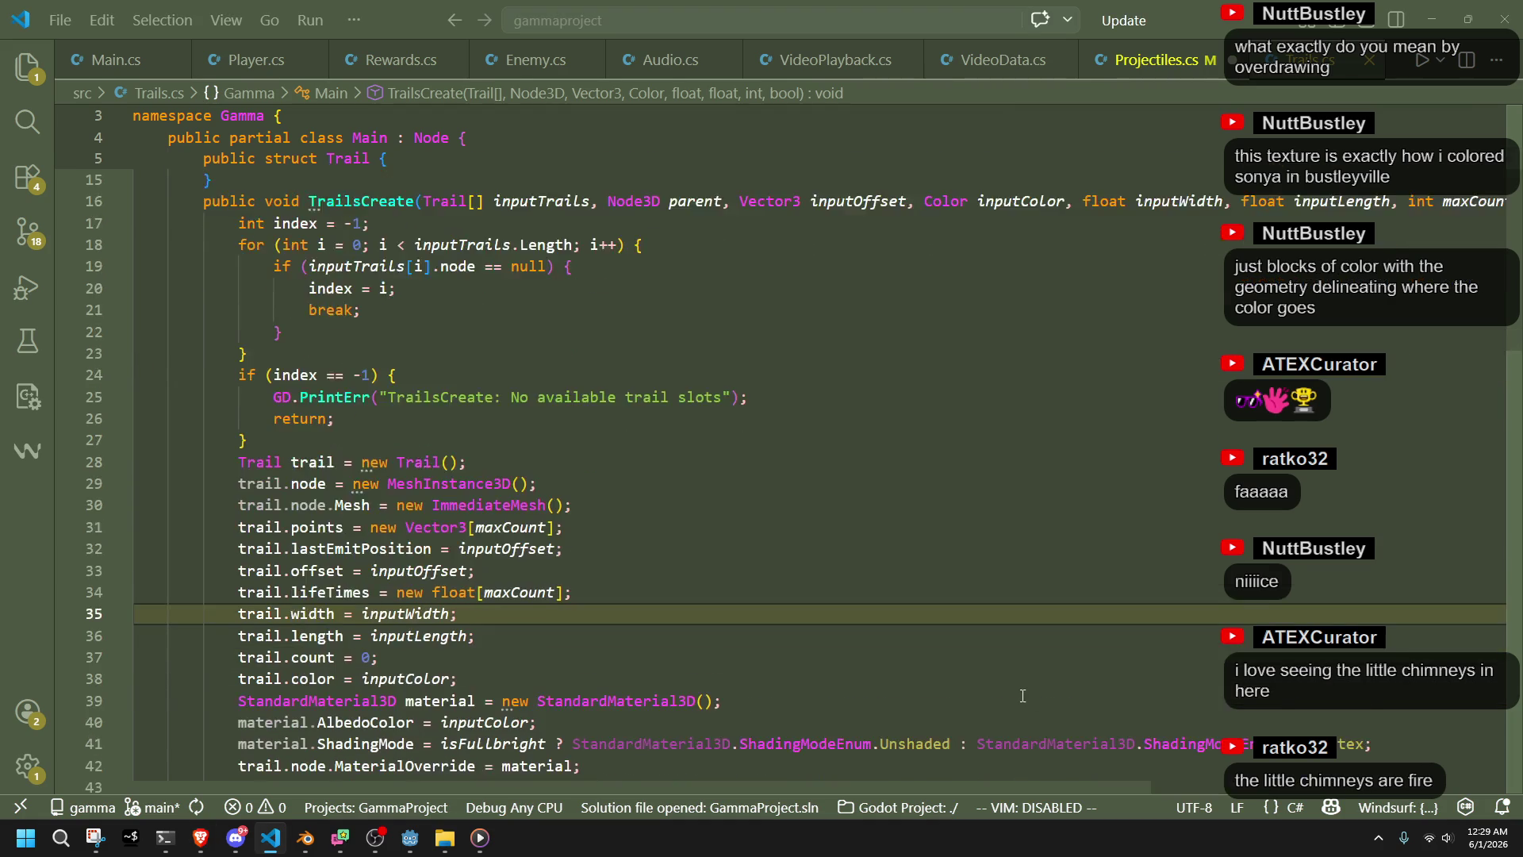
pyautogui.scroll(-10, 950, 638)
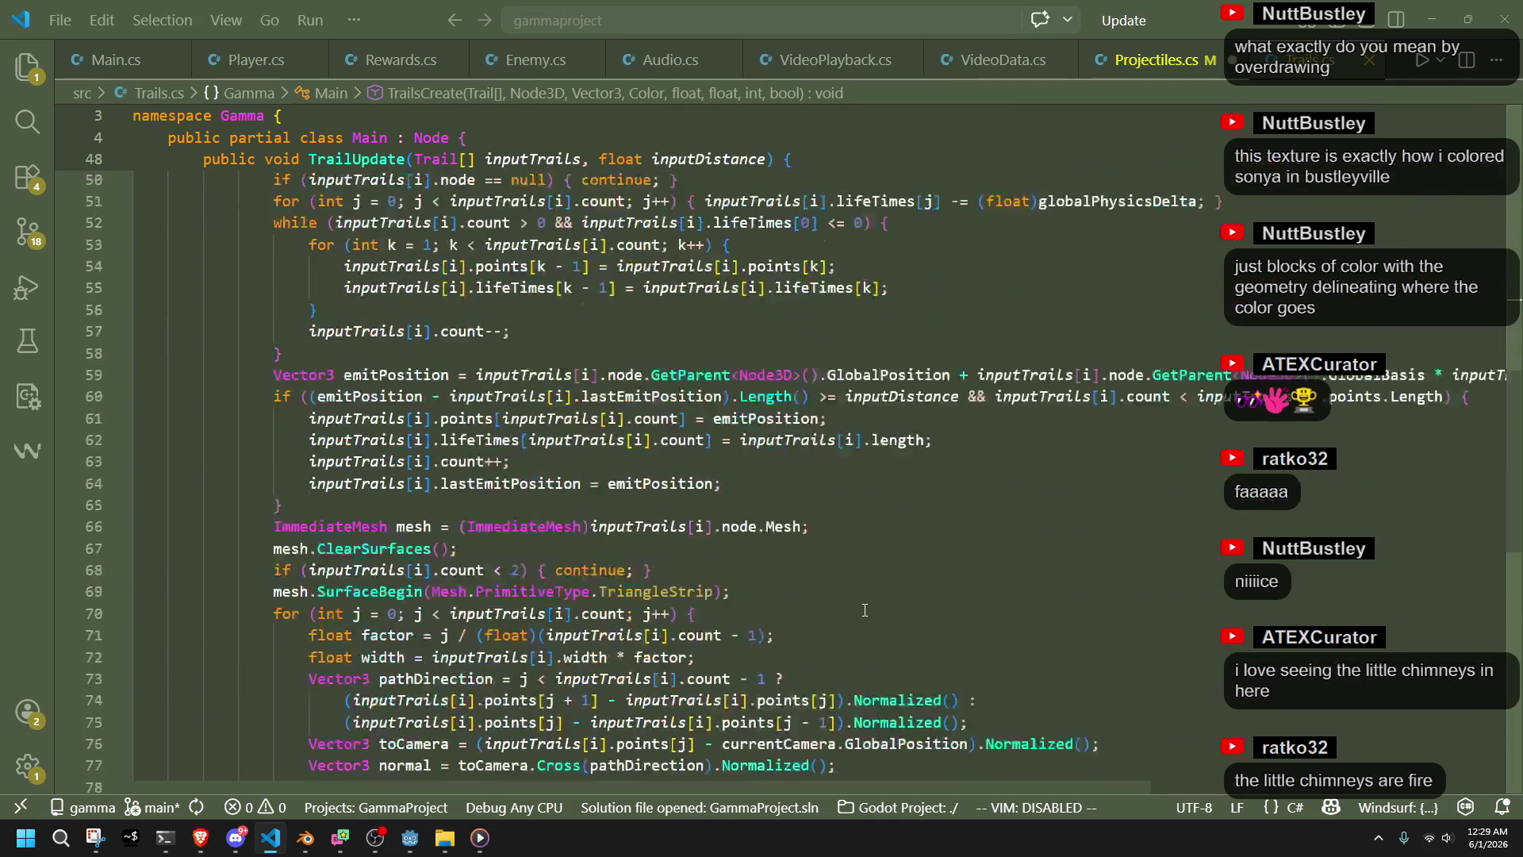
pyautogui.click(431, 530)
pyautogui.scroll(15, 432, 530)
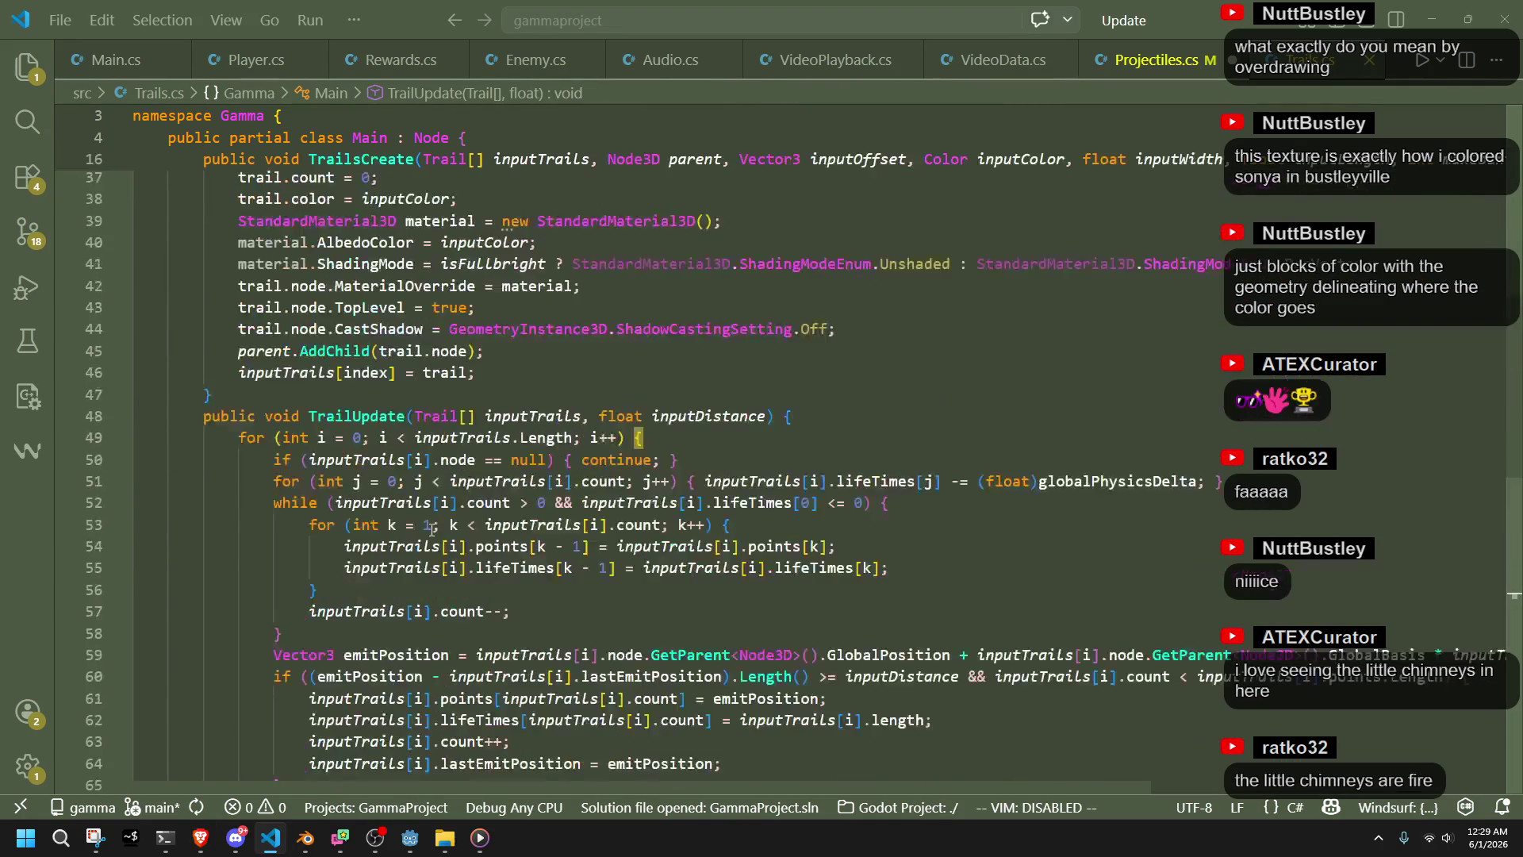
pyautogui.scroll(-7, 432, 530)
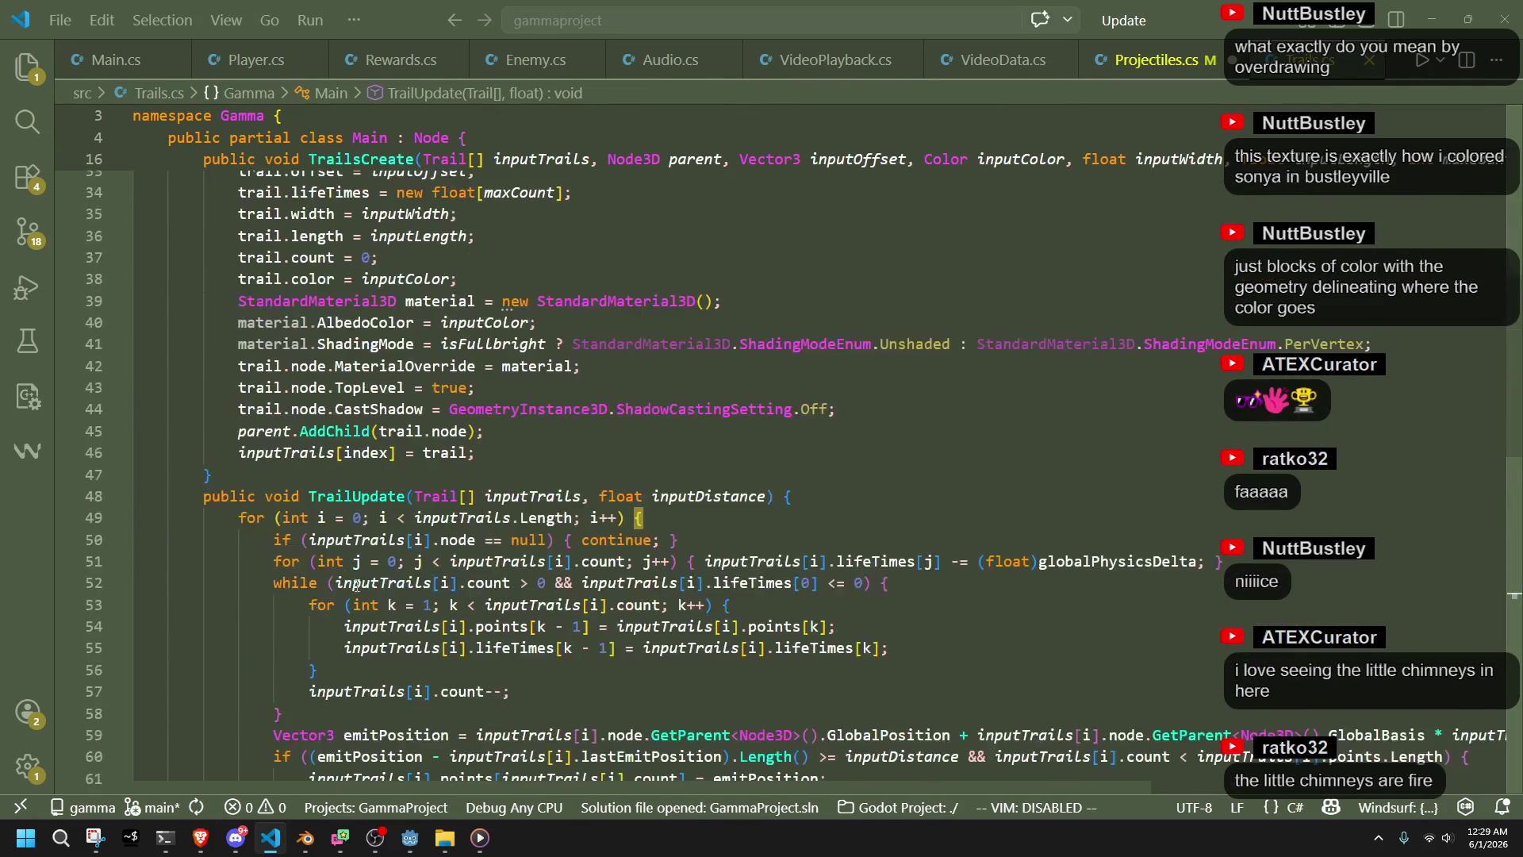
# After TrailsCreate, type 'public void' and accept the suggested TrailsRemove method with its bounds check
pyautogui.click(257, 474)
pyautogui.press('Return')
pyautogui.write('public void')
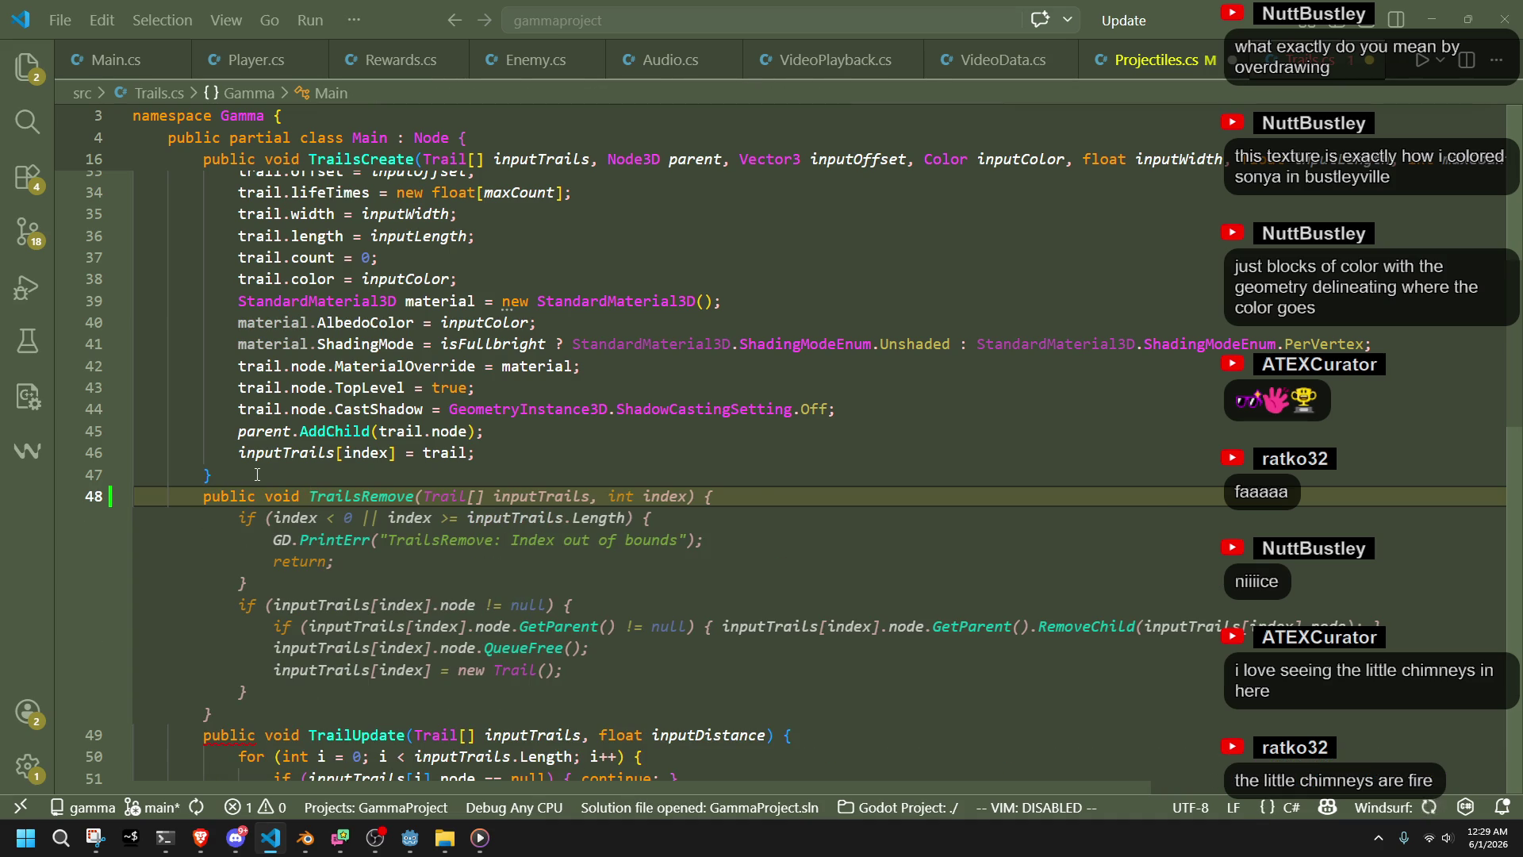
pyautogui.press('Tab')
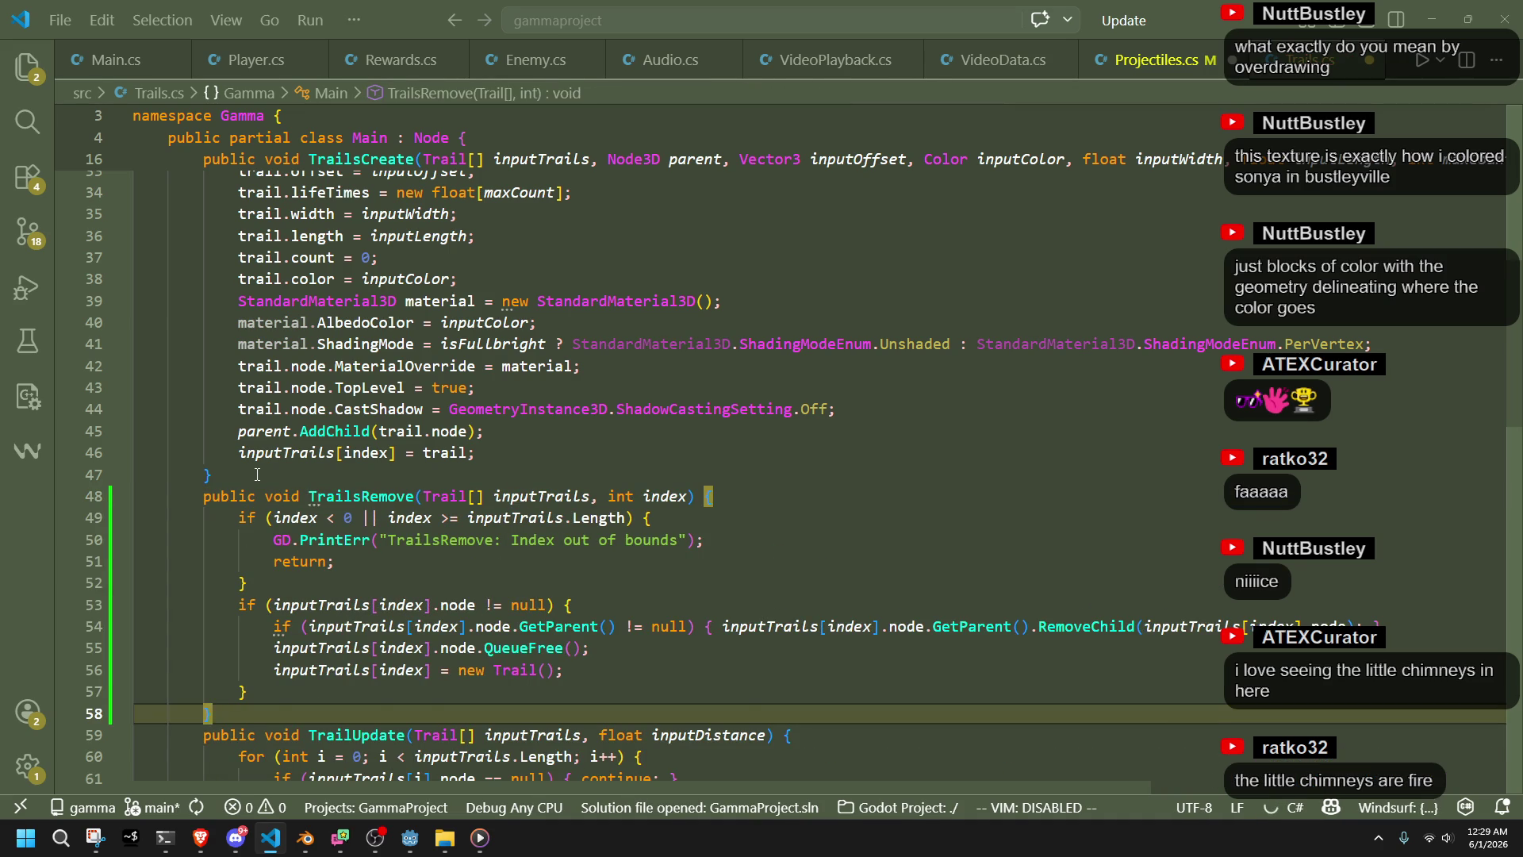
pyautogui.click(349, 561)
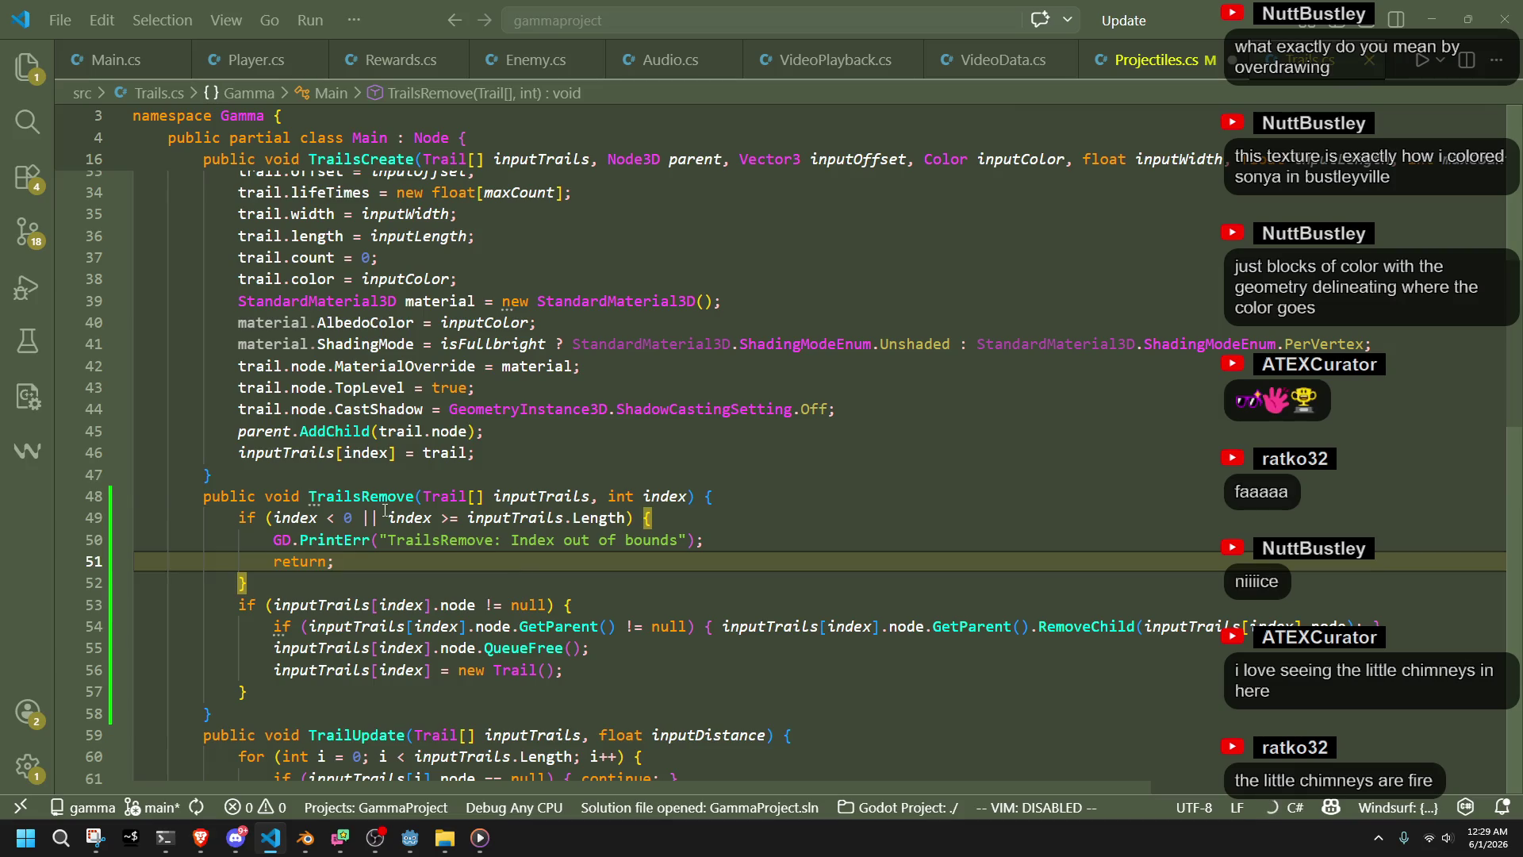
pyautogui.doubleClick(357, 497)
pyautogui.click(247, 583)
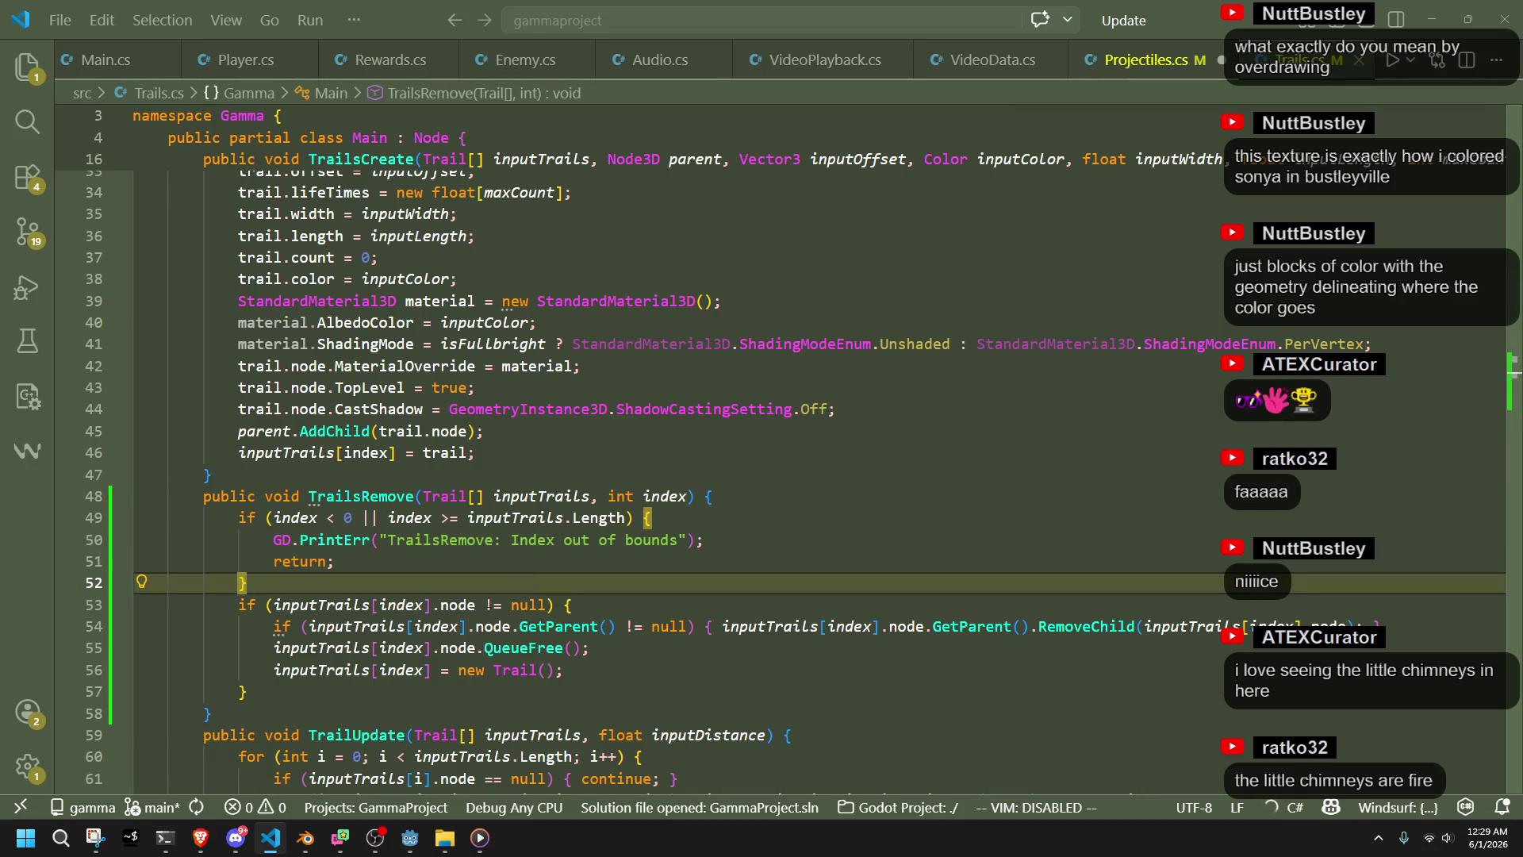
pyautogui.hotkey('alt', 'Tab')
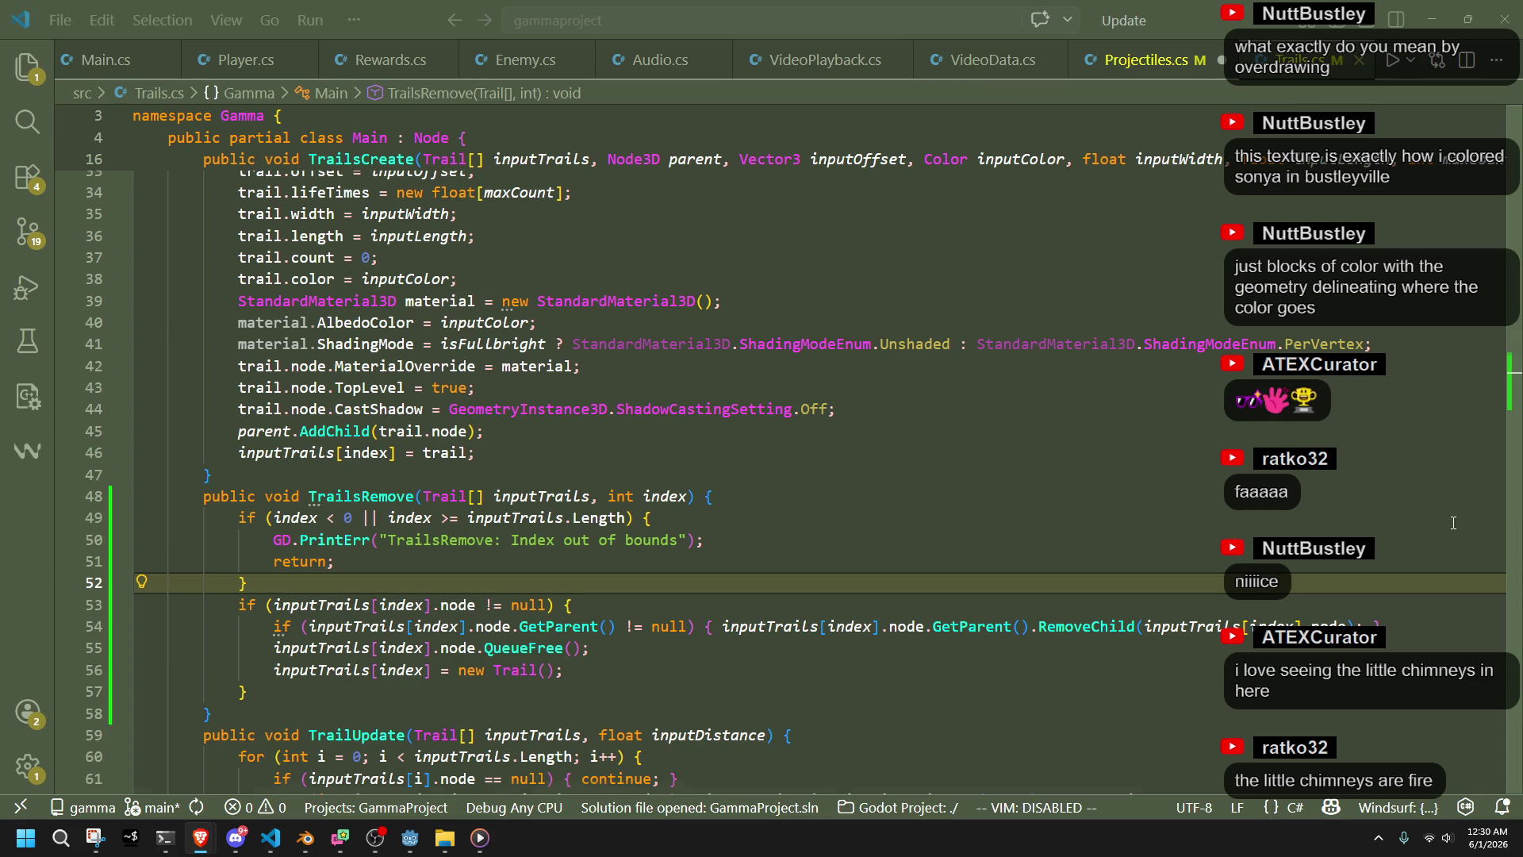
# Return to Projectiles.cs and scroll to the top, to the end of the Projectile struct
pyautogui.click(1142, 60)
pyautogui.press('Up')
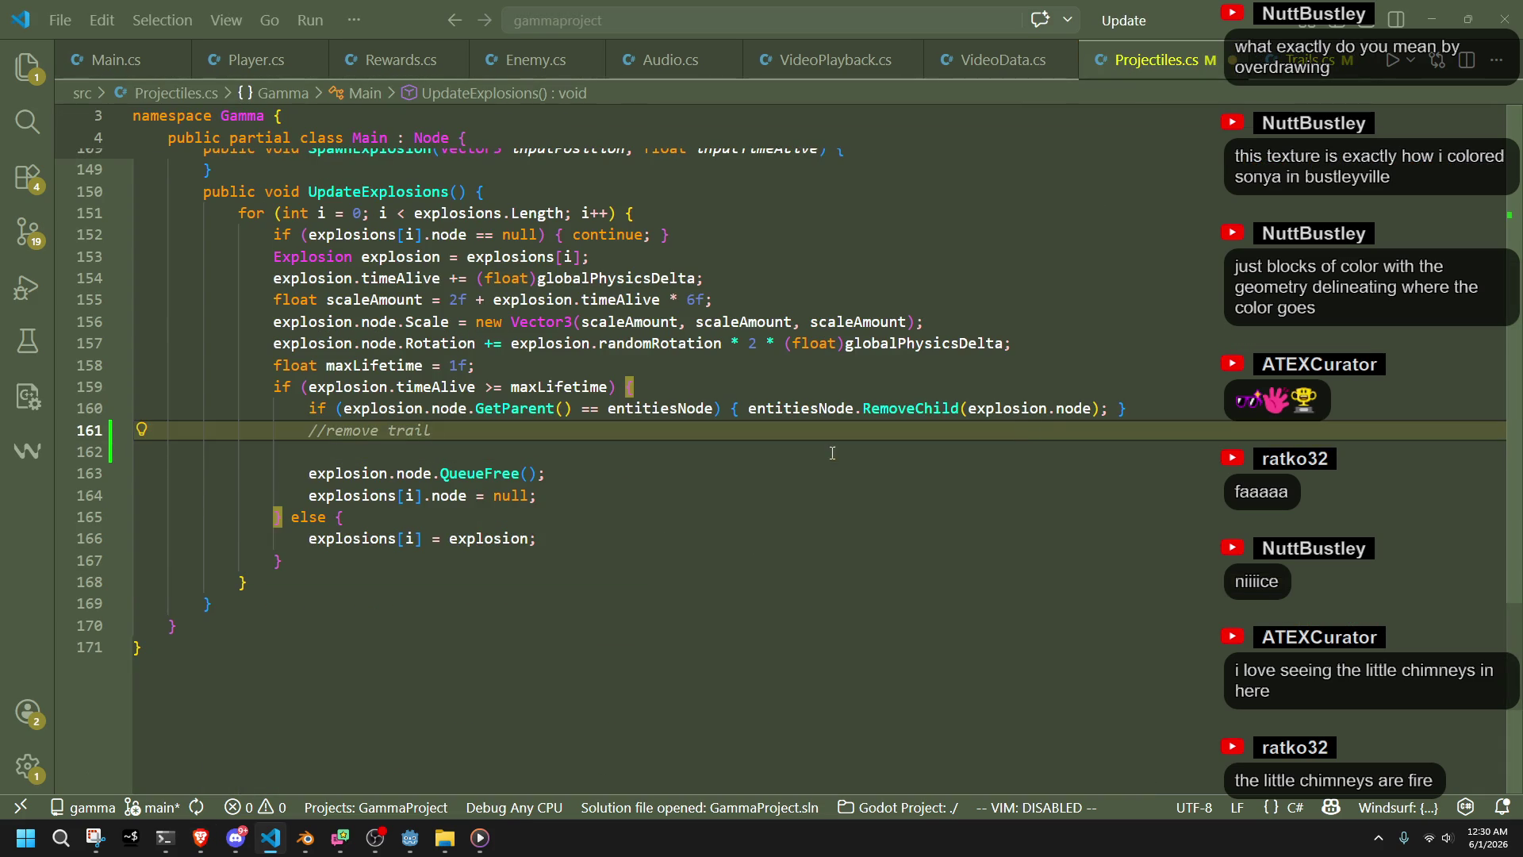
pyautogui.press('Down')
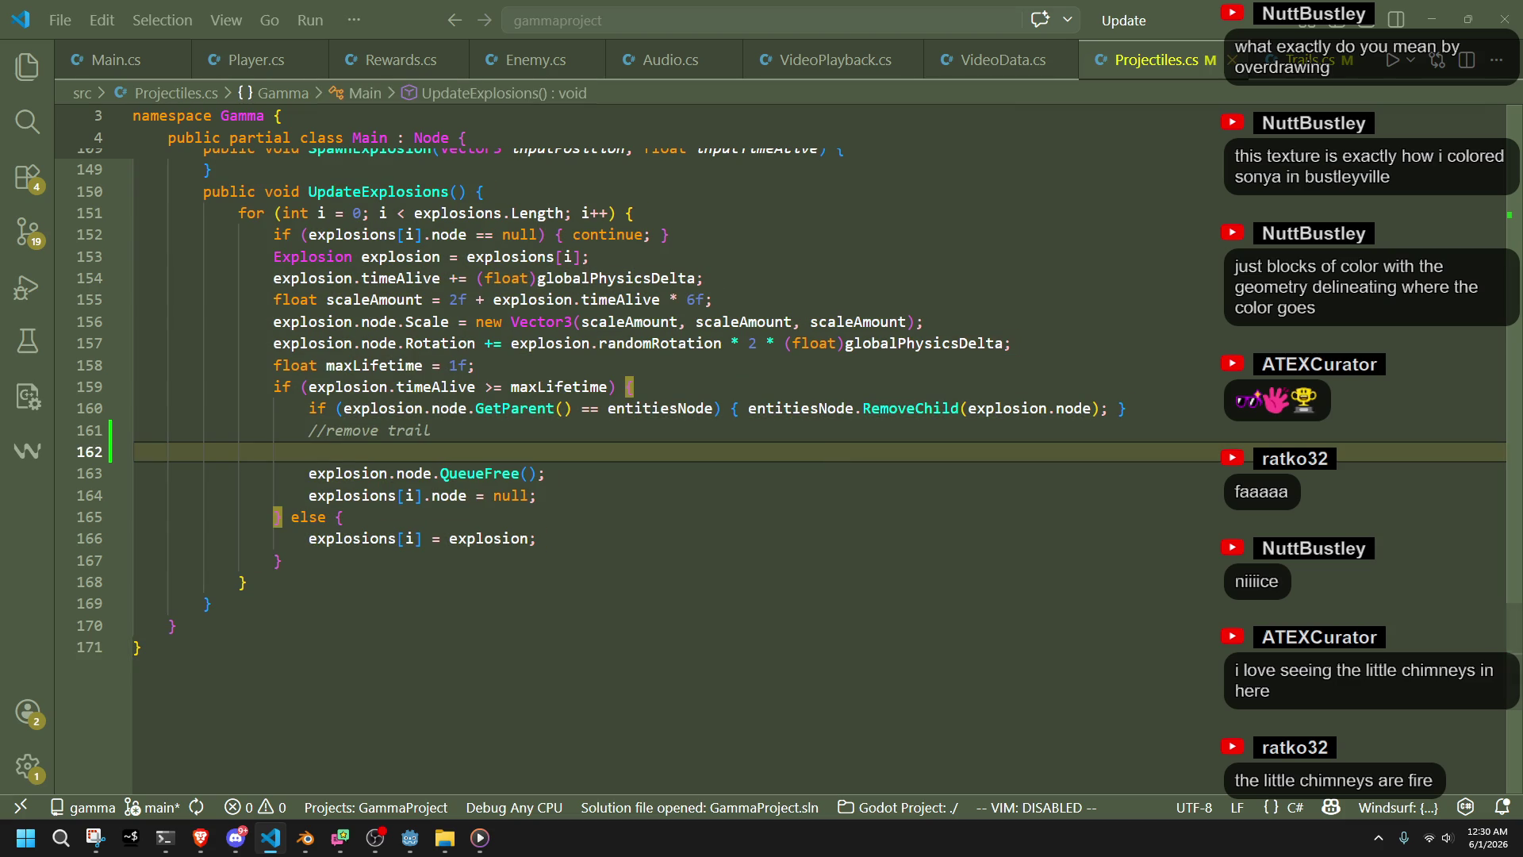
pyautogui.hotkey('alt', 'Tab')
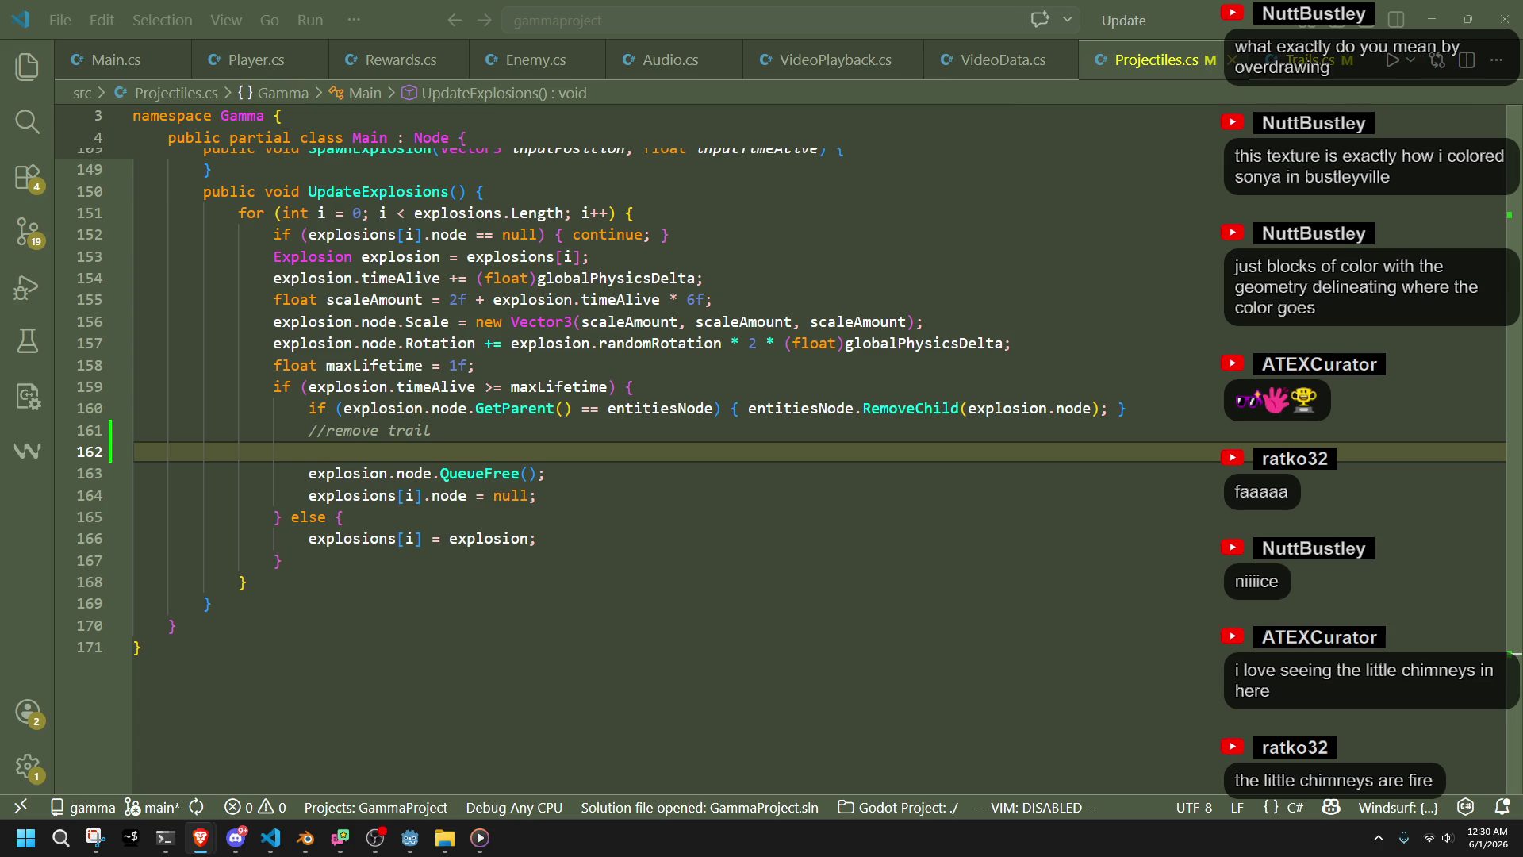
pyautogui.click(1444, 515)
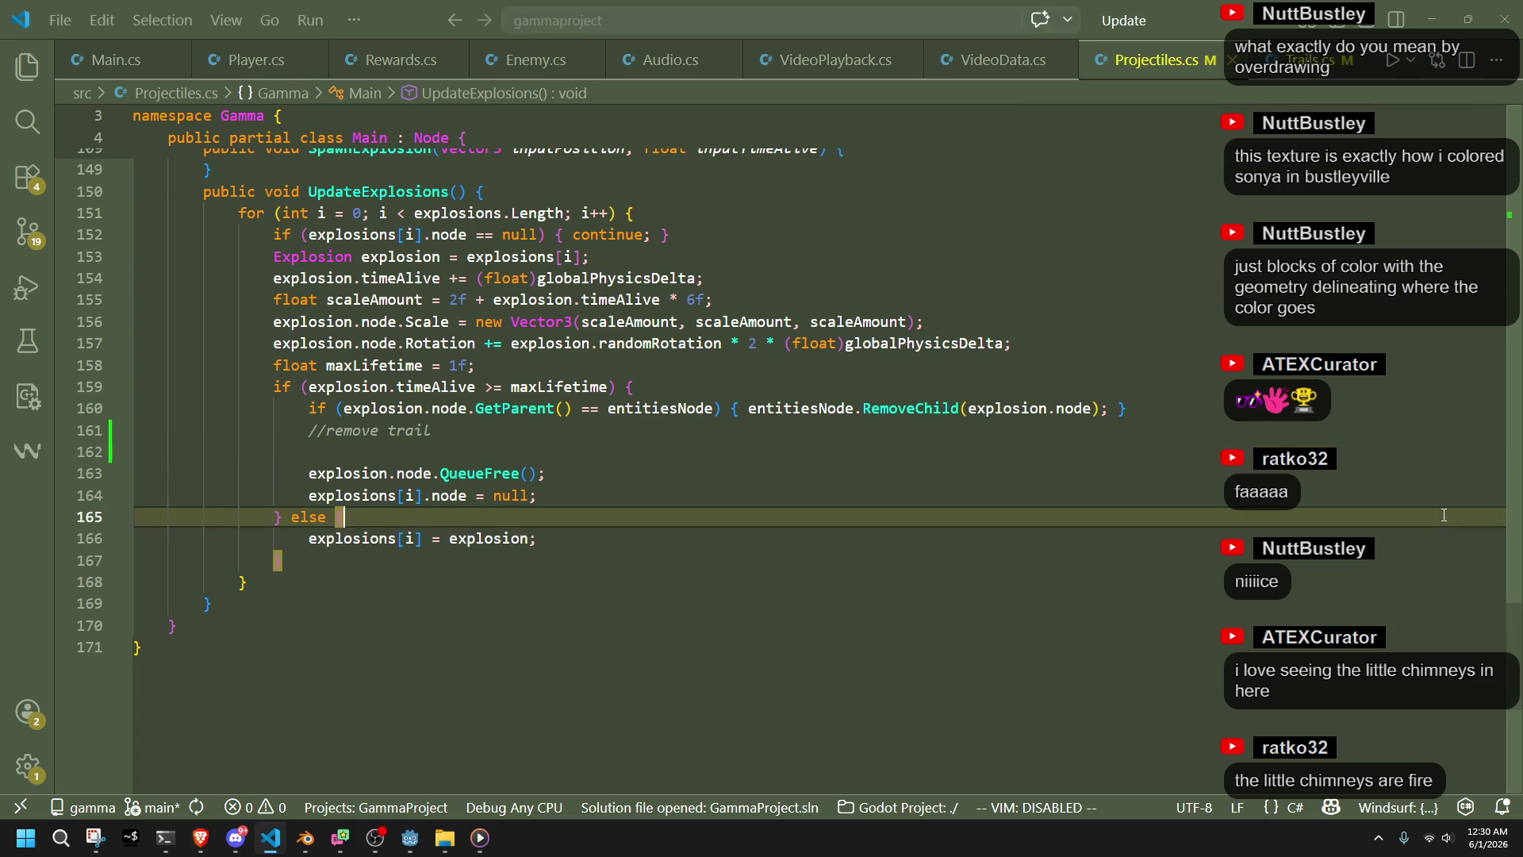
pyautogui.moveTo(1514, 670); pyautogui.dragTo(1499, 151)
pyautogui.click(555, 354)
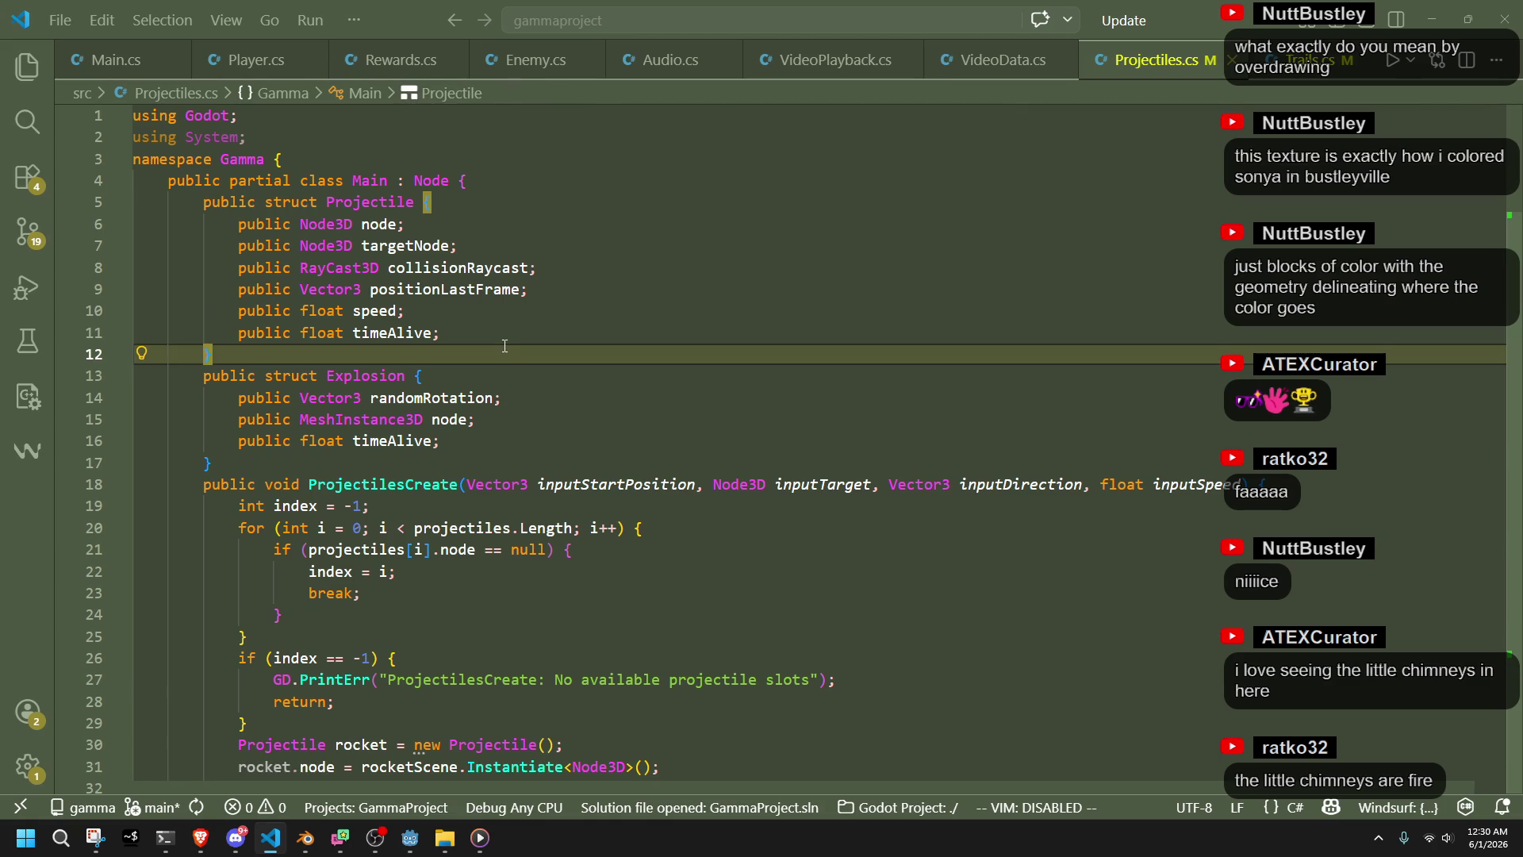
# Add a 'public int trailIndex;' field after timeAlive in the Projectile struct
pyautogui.click(502, 333)
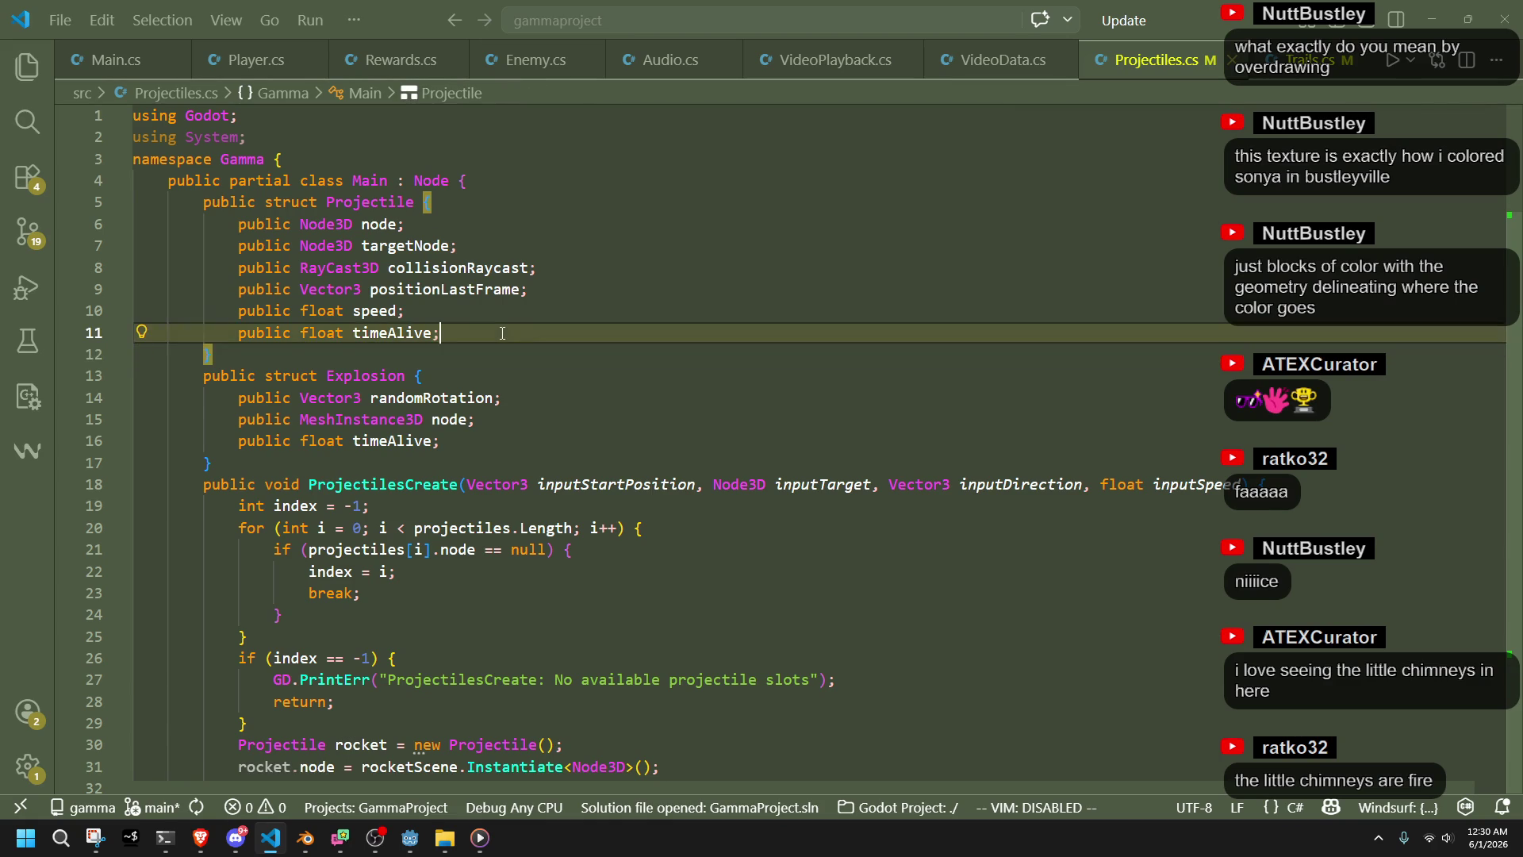
pyautogui.press('Return')
pyautogui.write('public int')
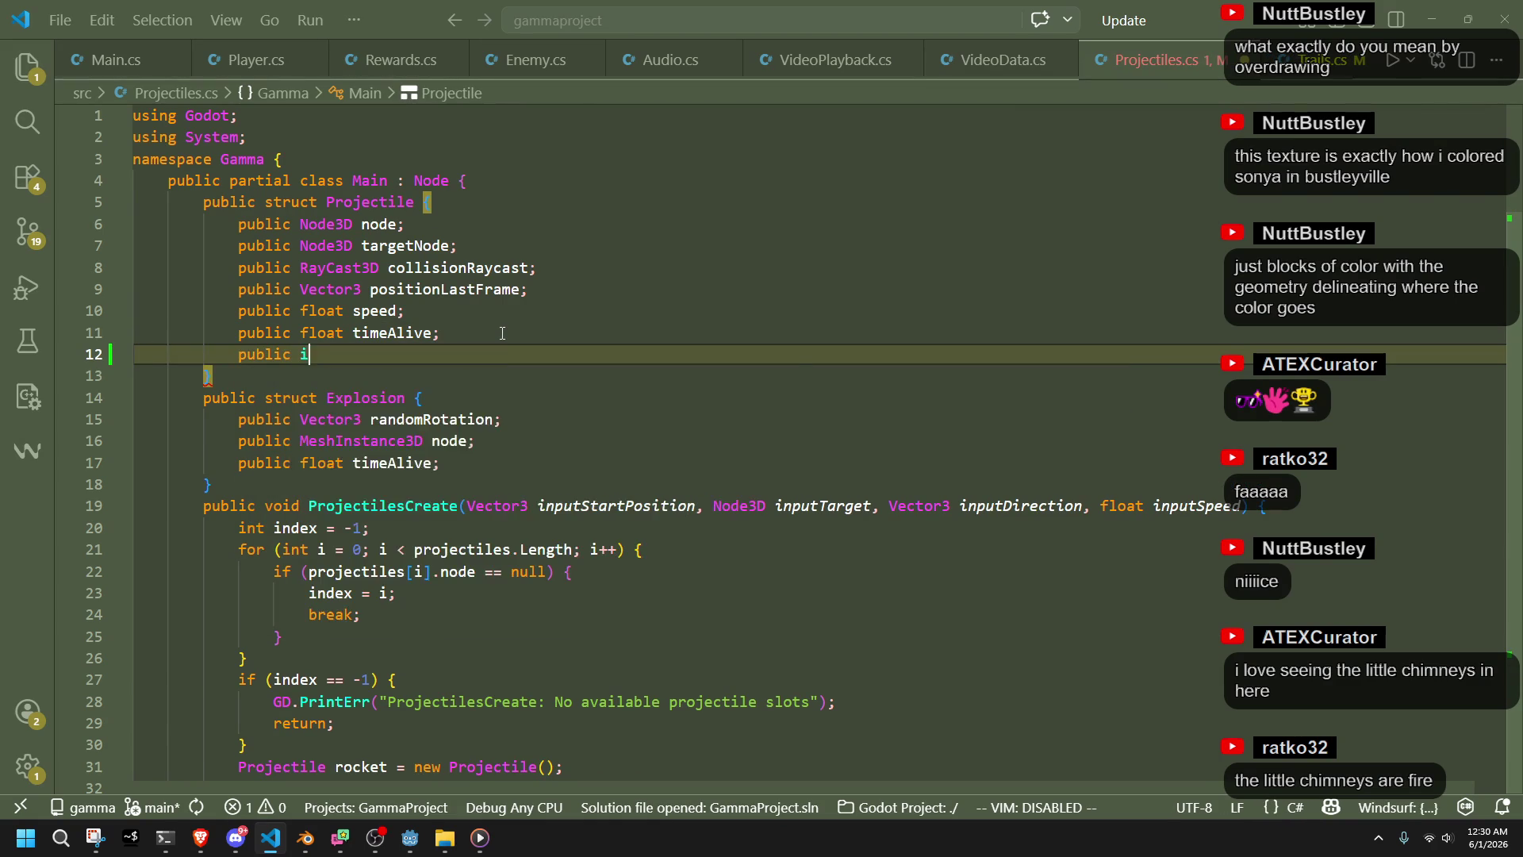
pyautogui.press('Tab')
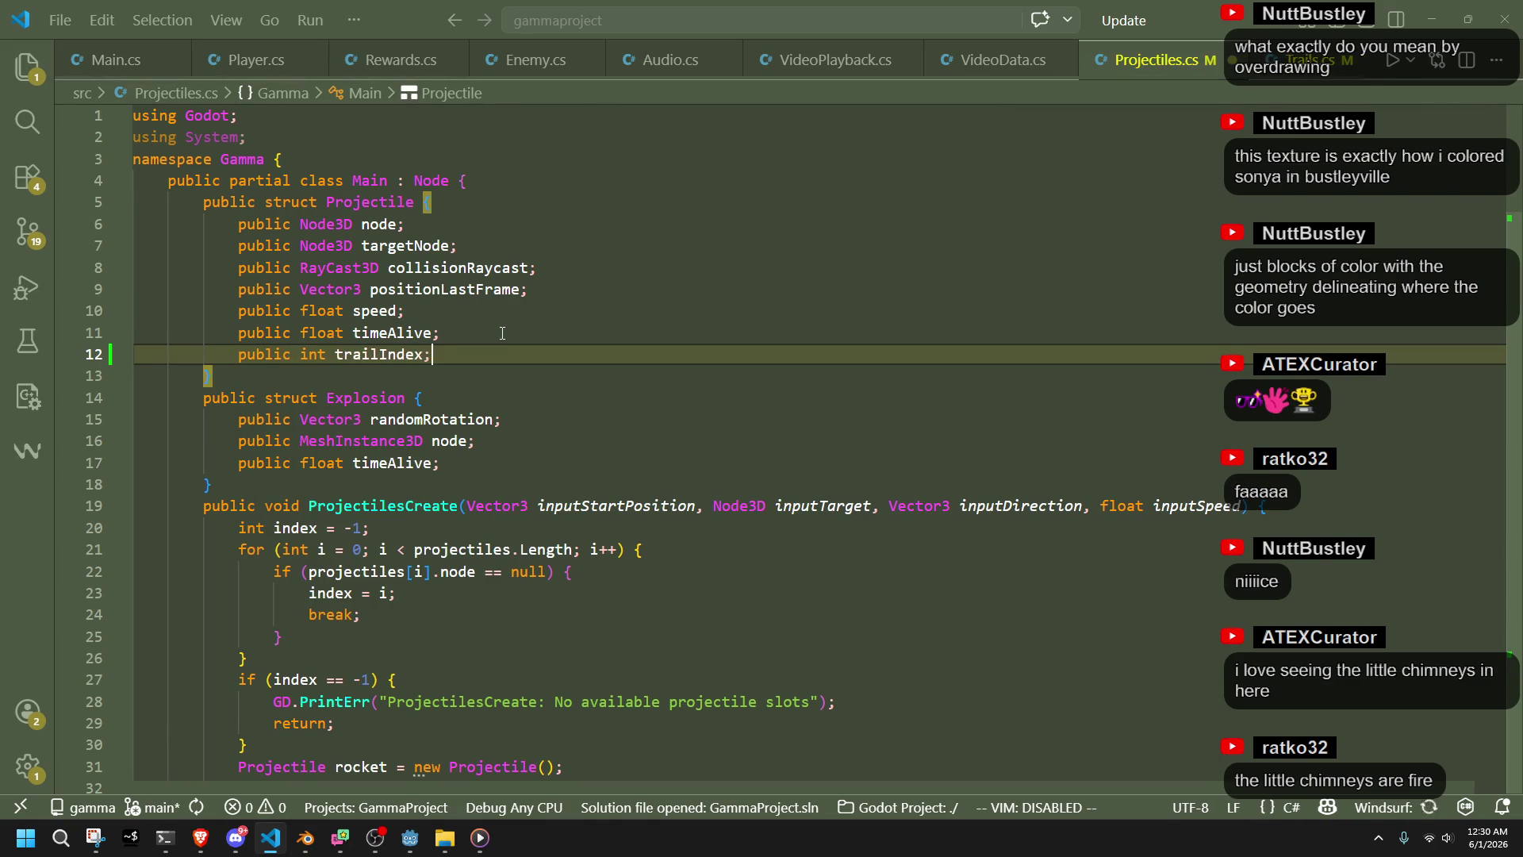
pyautogui.click(878, 428)
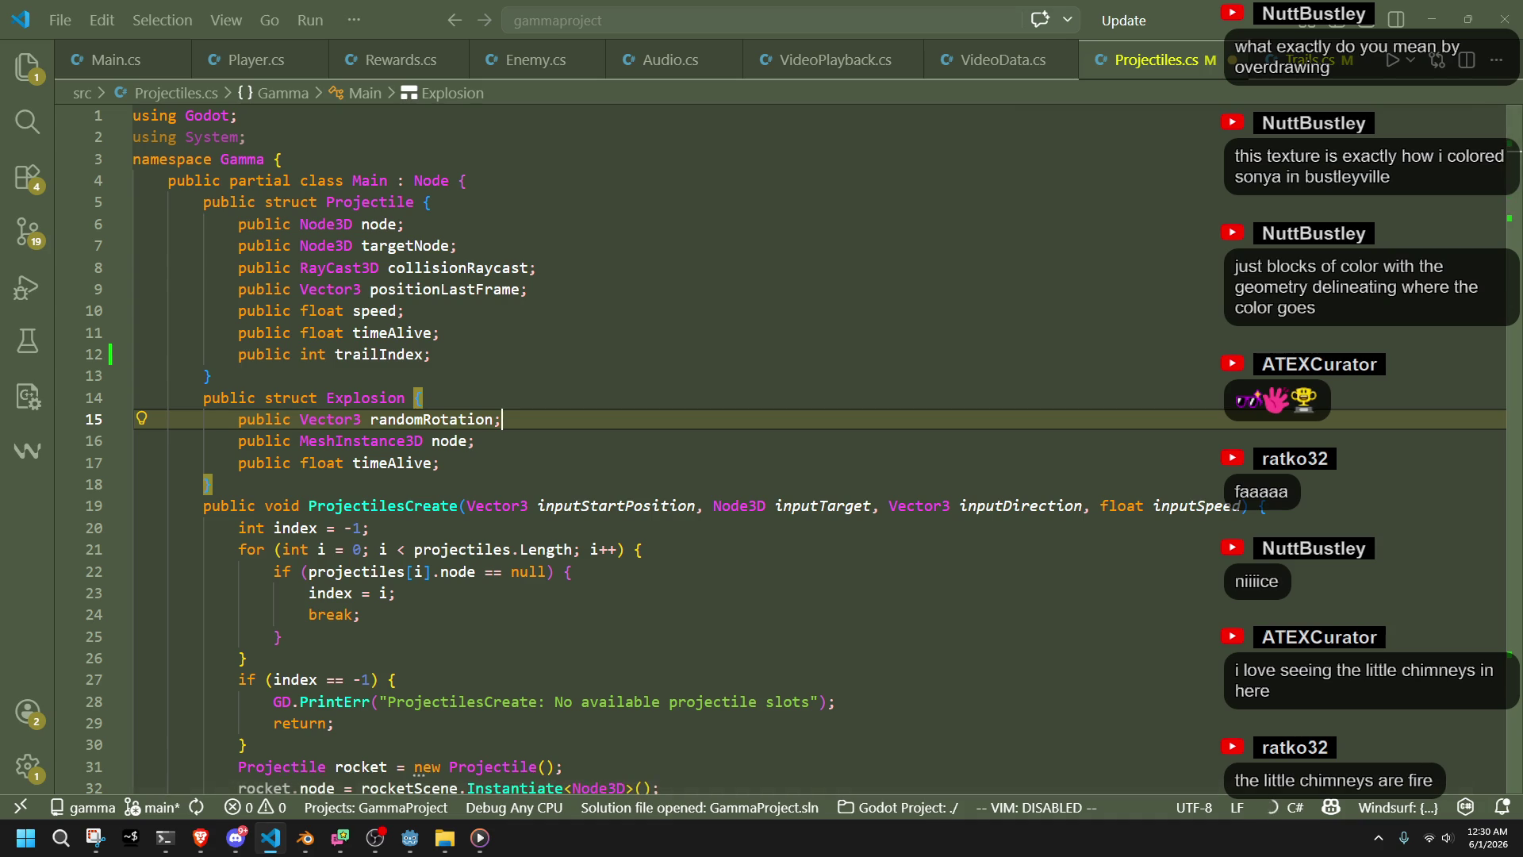
pyautogui.click(1114, 461)
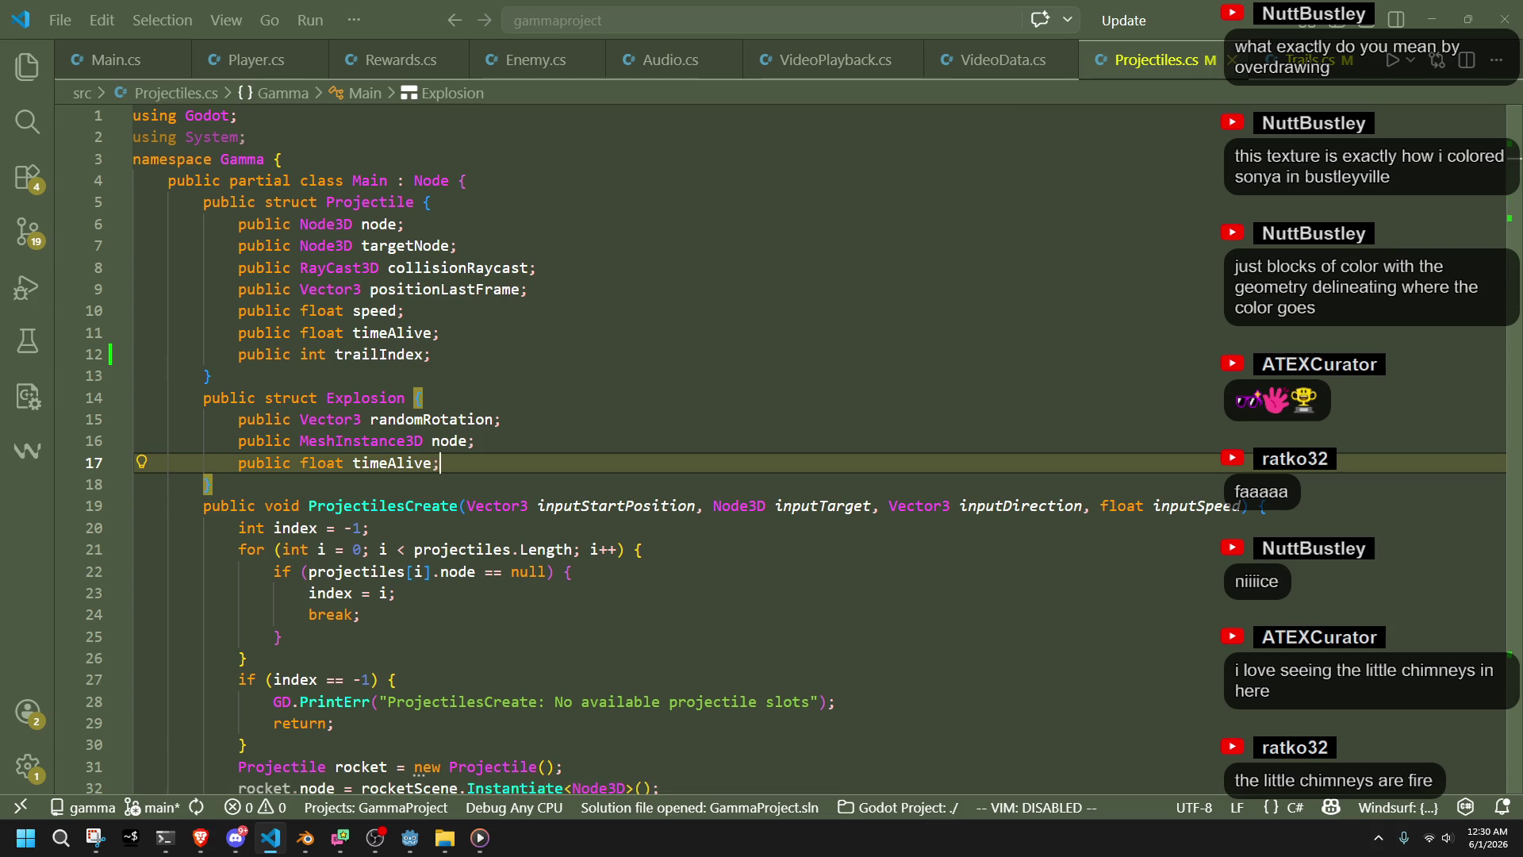
pyautogui.scroll(-1, 1090, 519)
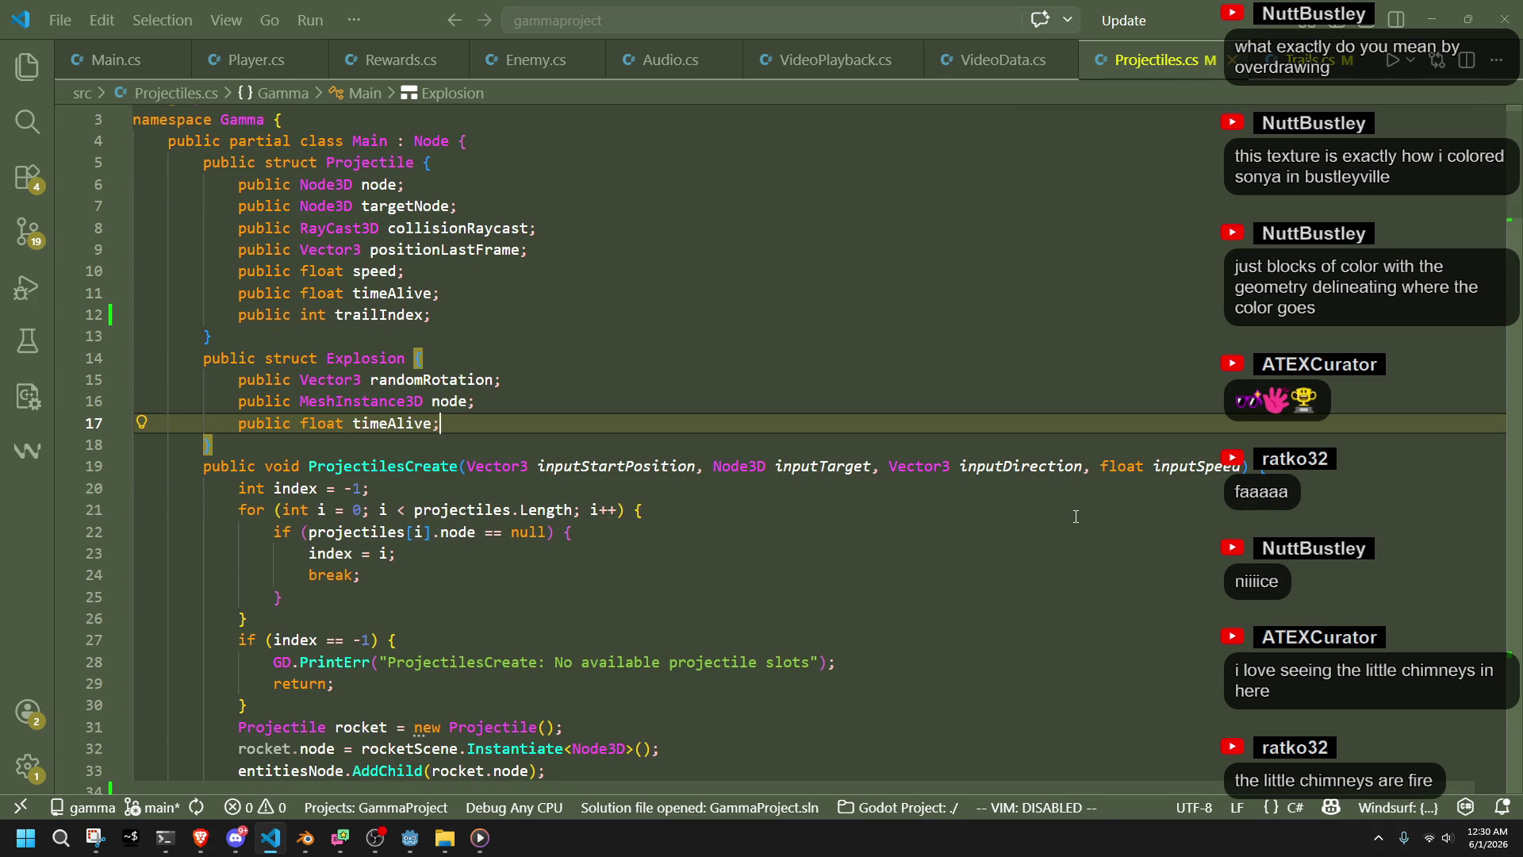
pyautogui.scroll(-7, 1076, 516)
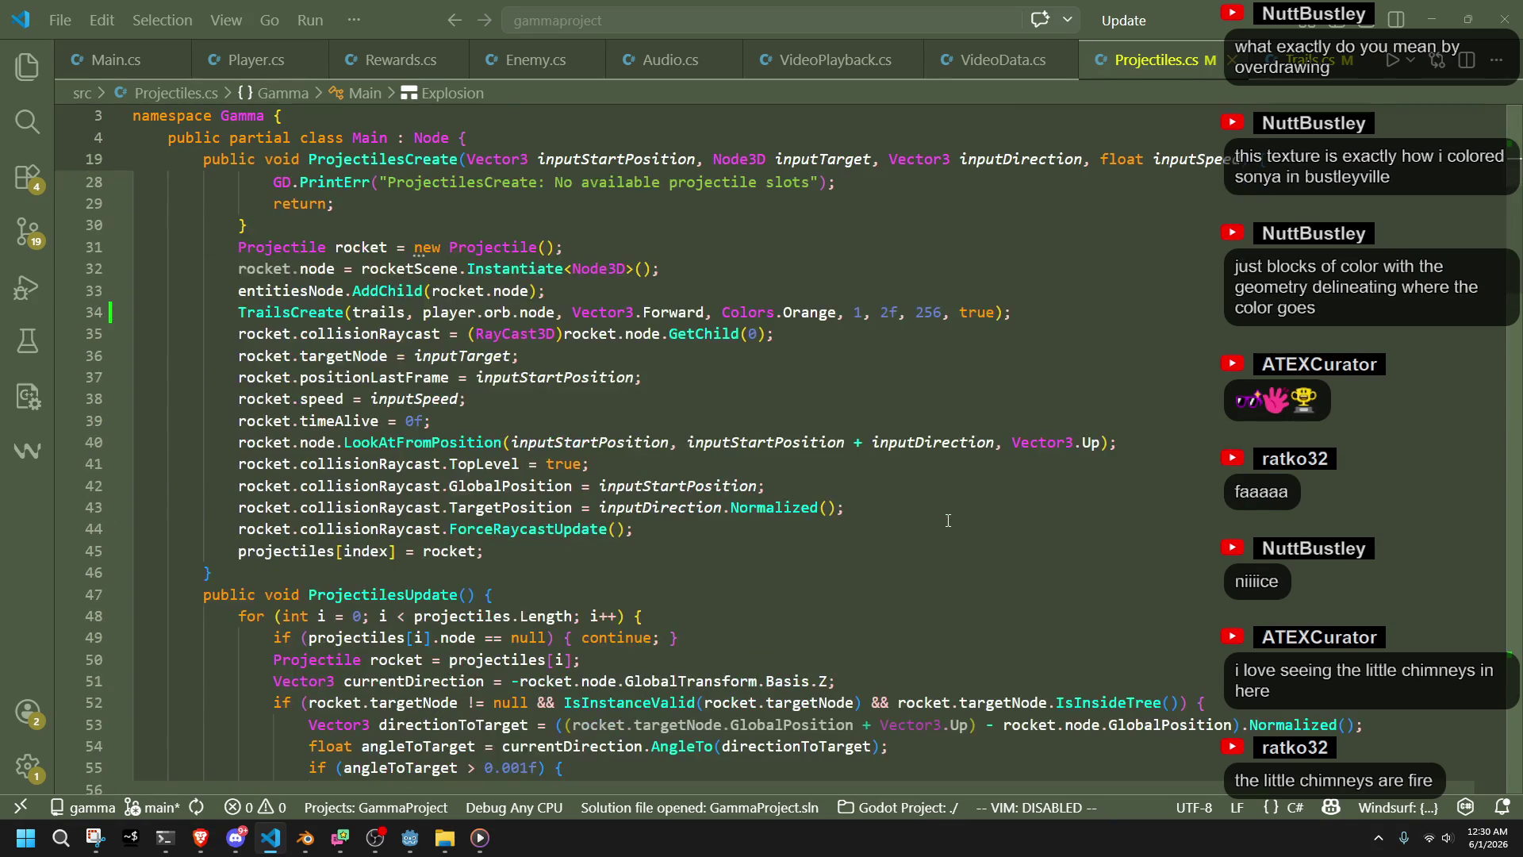
# After TrailsCreate, set rocket.trailIndex via a loop that finds the trail parented to the rocket
pyautogui.scroll(1, 860, 461)
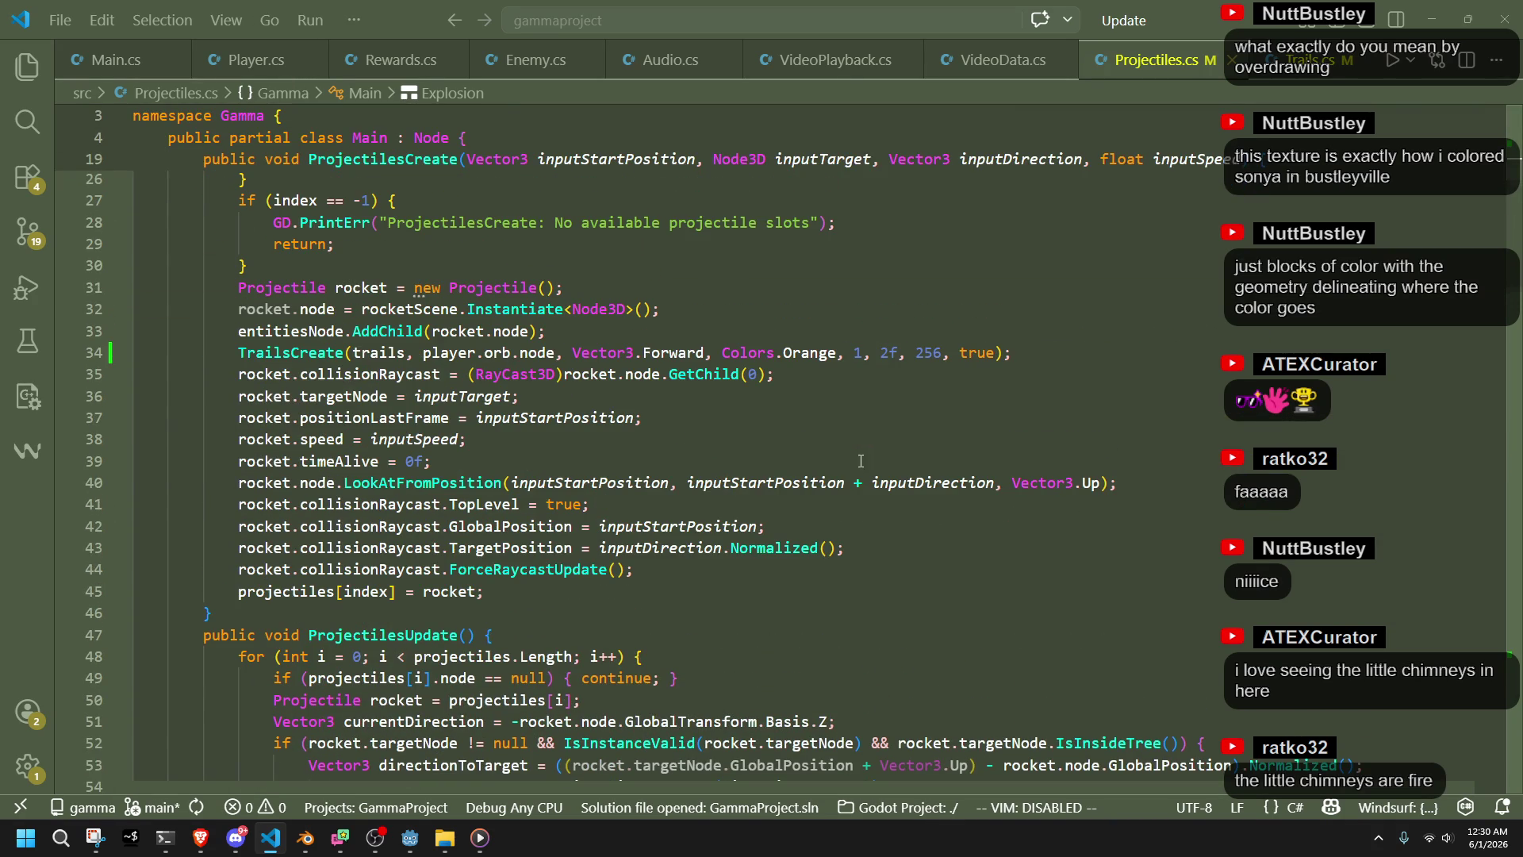
pyautogui.click(1069, 359)
pyautogui.press('Return')
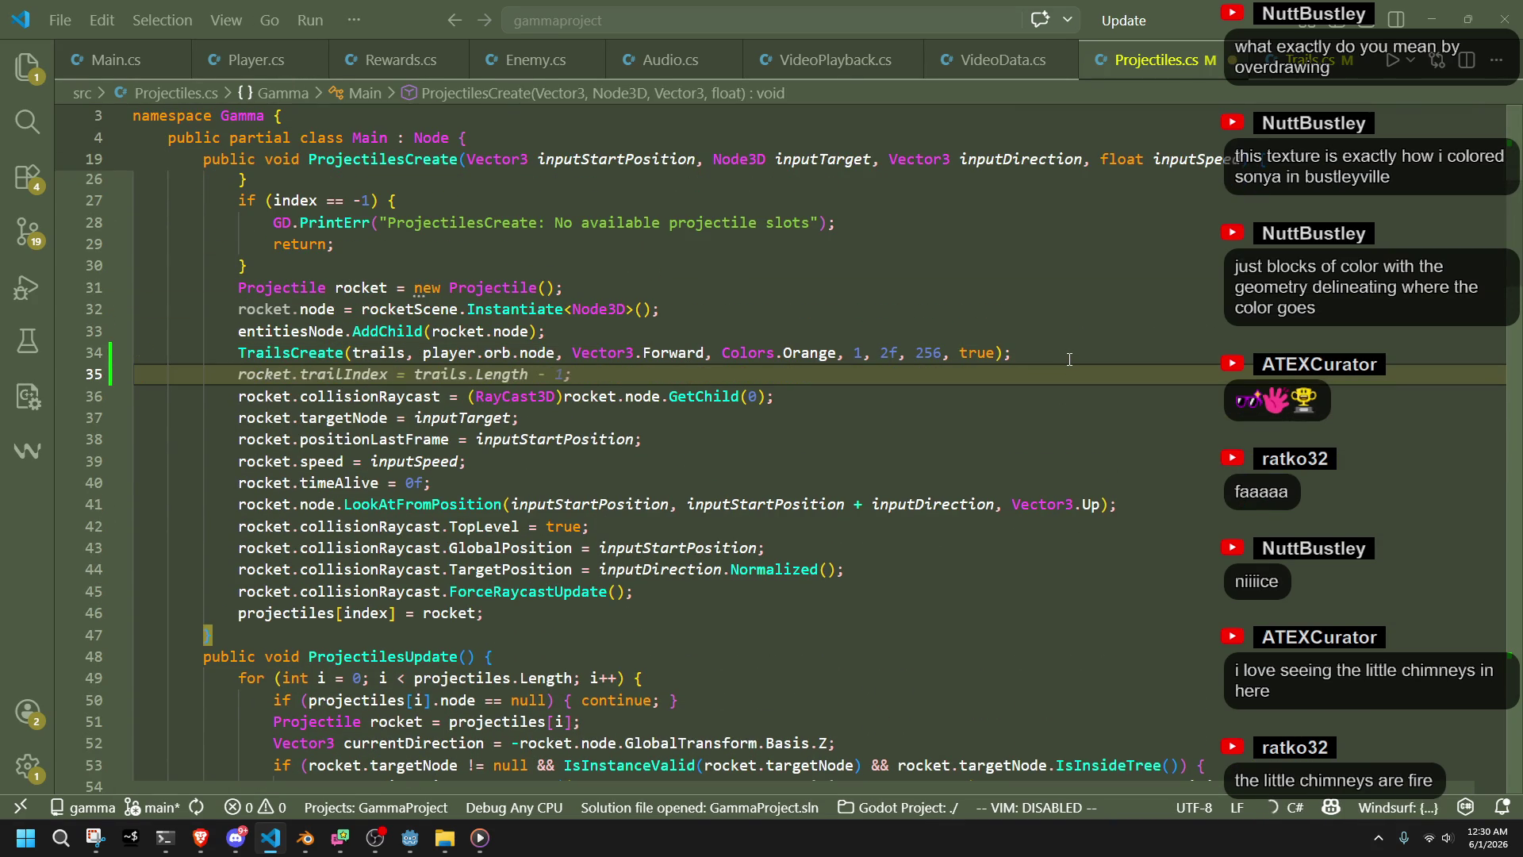
pyautogui.press('Tab')
pyautogui.press('Return')
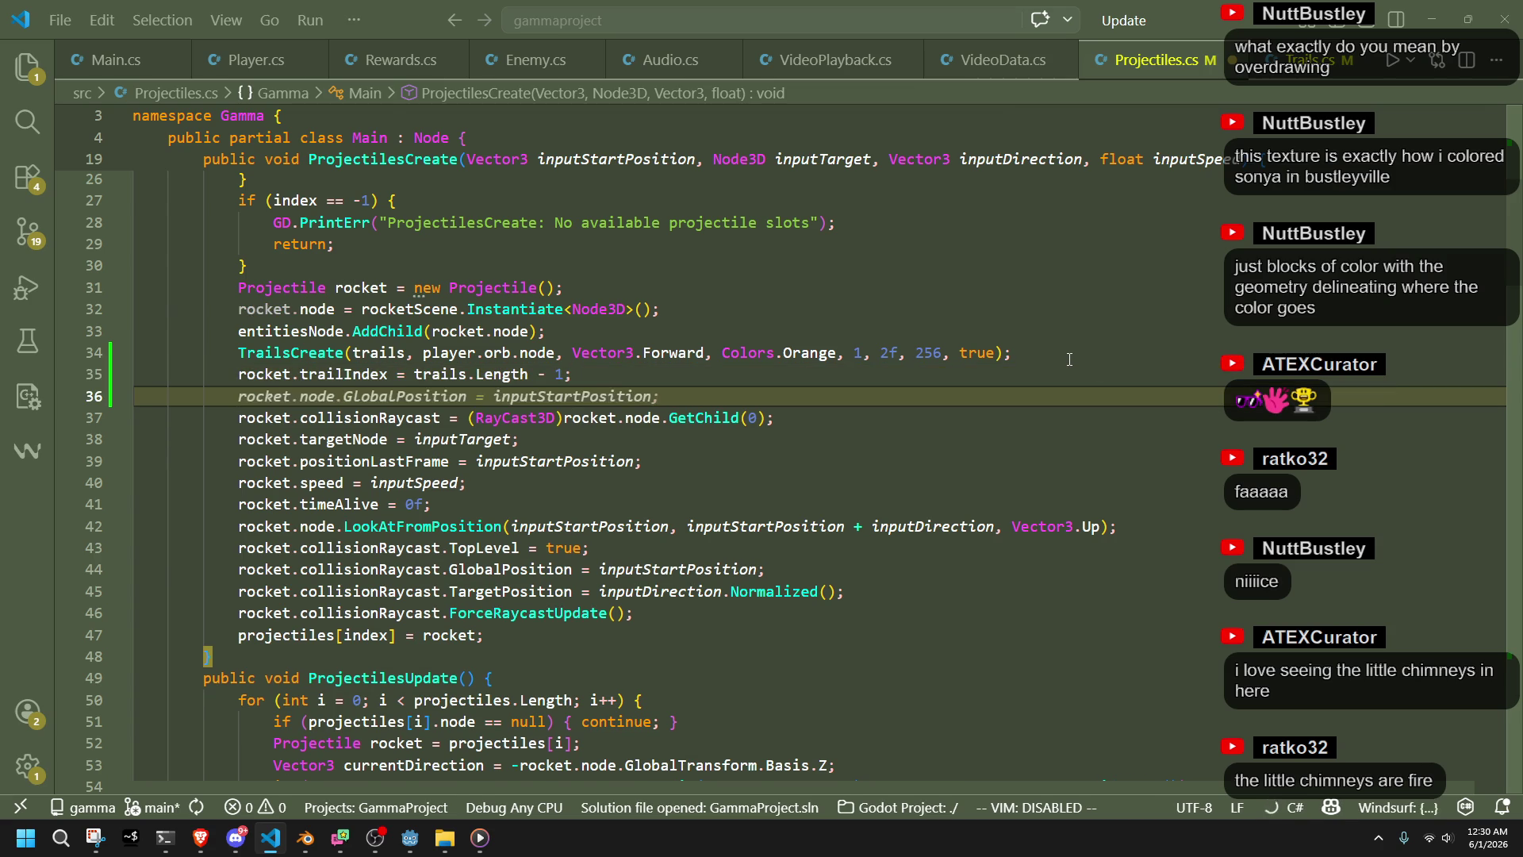
pyautogui.press('Escape')
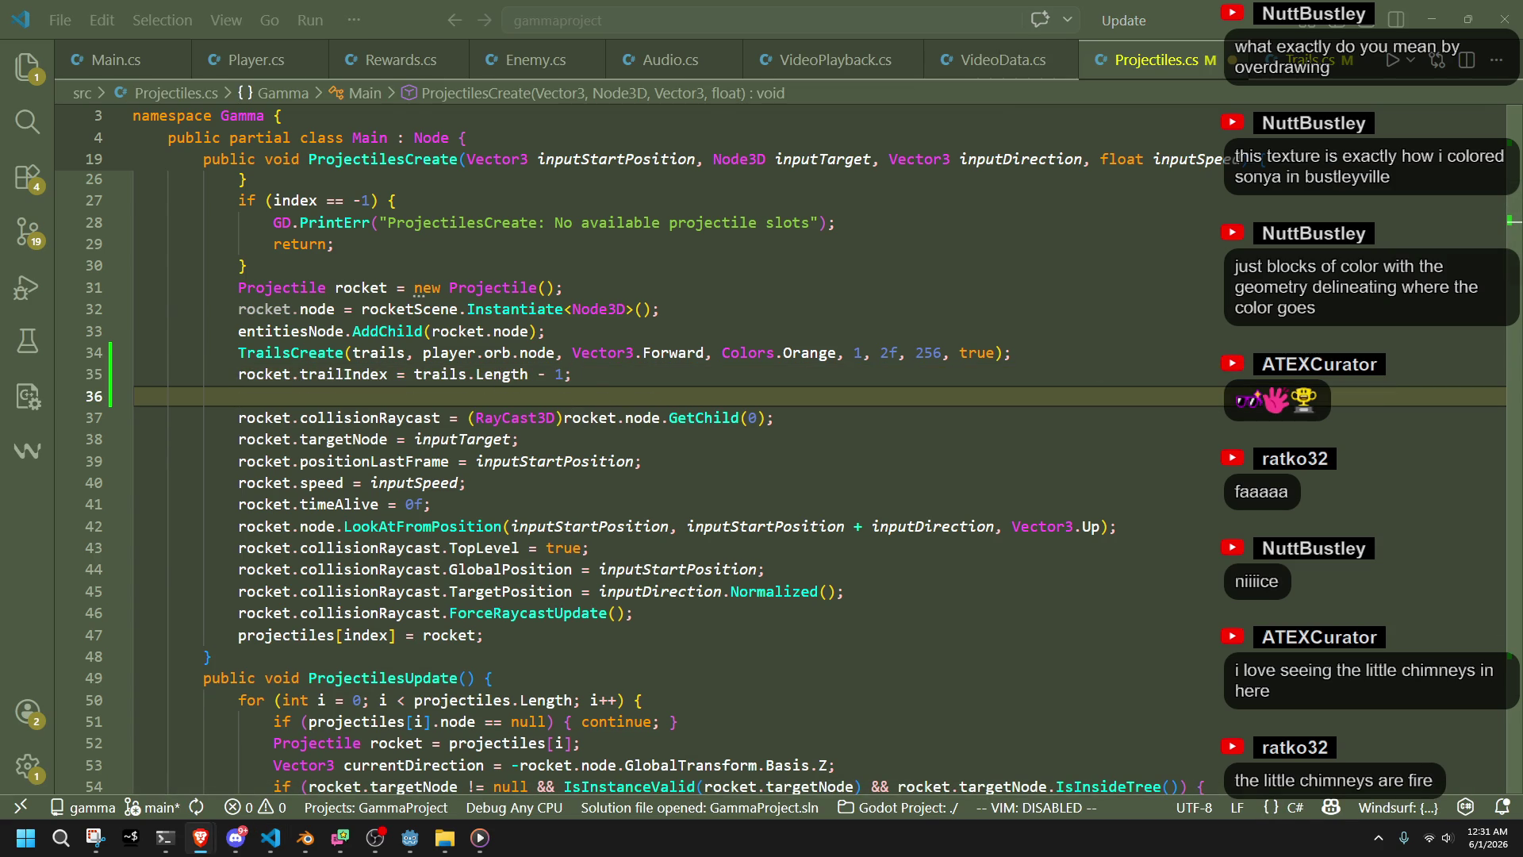
pyautogui.write('for (int j = 0; j < trails.Length; j++) {     if (trails[j].node != null && trails[j].node.GetParent() == rocket.node) {         rocket.trailIndex = j;         break;     } }')
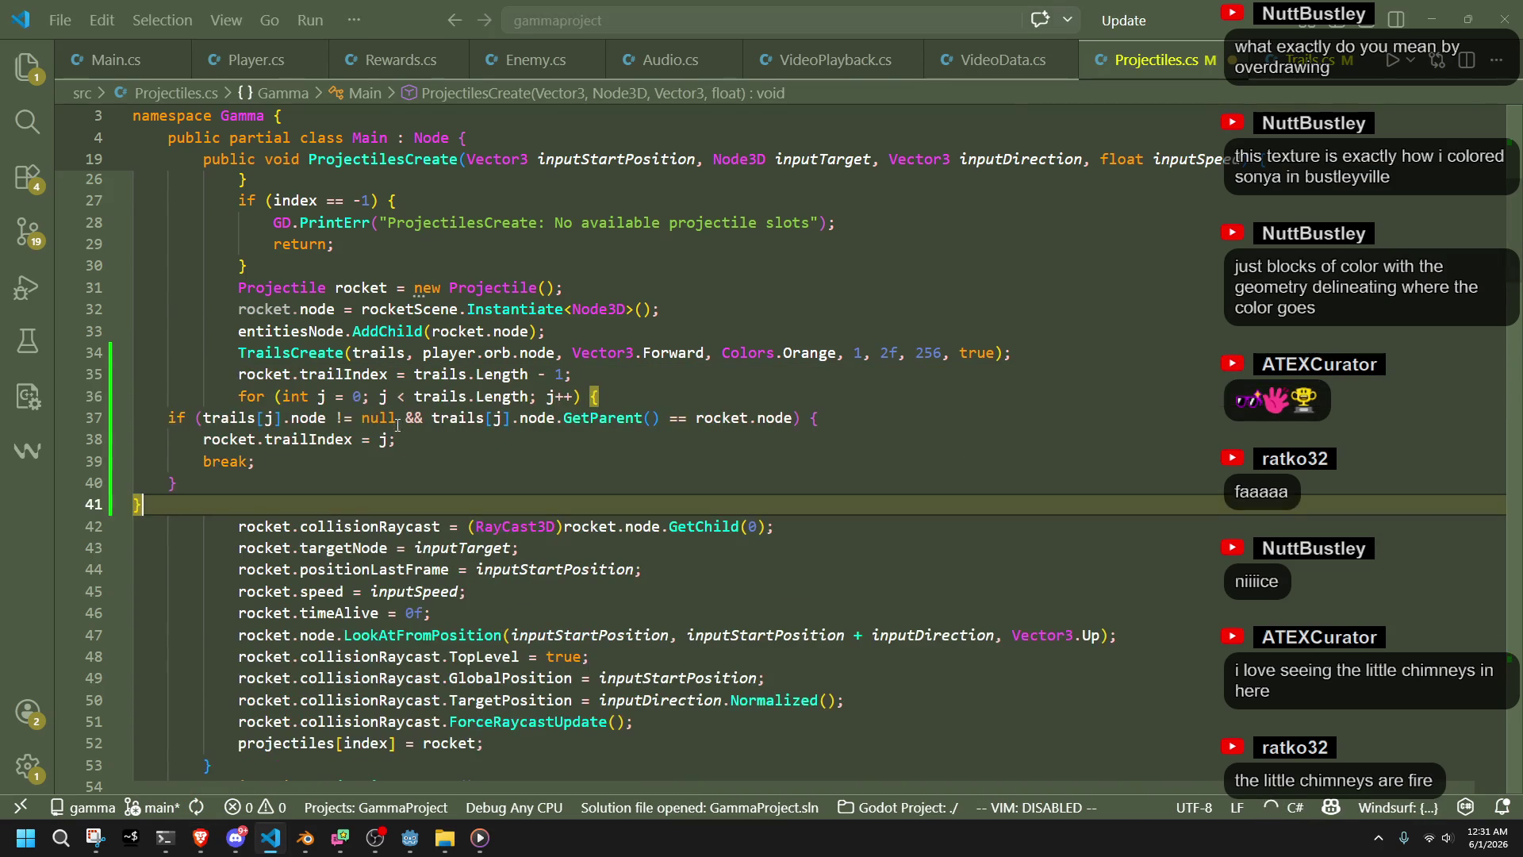
pyautogui.moveTo(143, 505); pyautogui.dragTo(114, 426)
pyautogui.press('Tab')
pyautogui.press('Tab')
pyautogui.press('Tab')
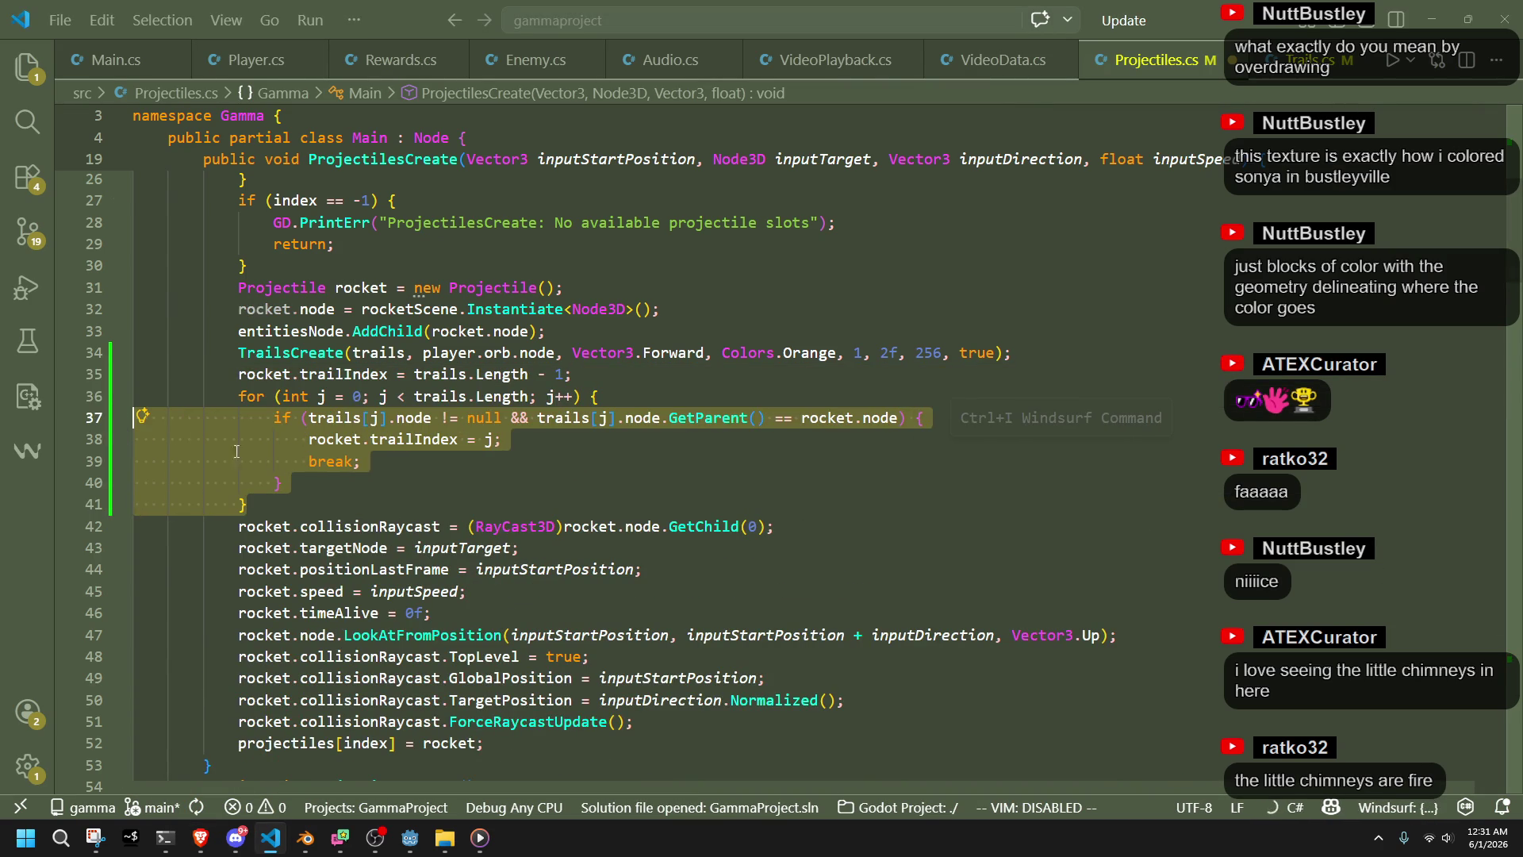
pyautogui.click(618, 482)
pyautogui.click(626, 463)
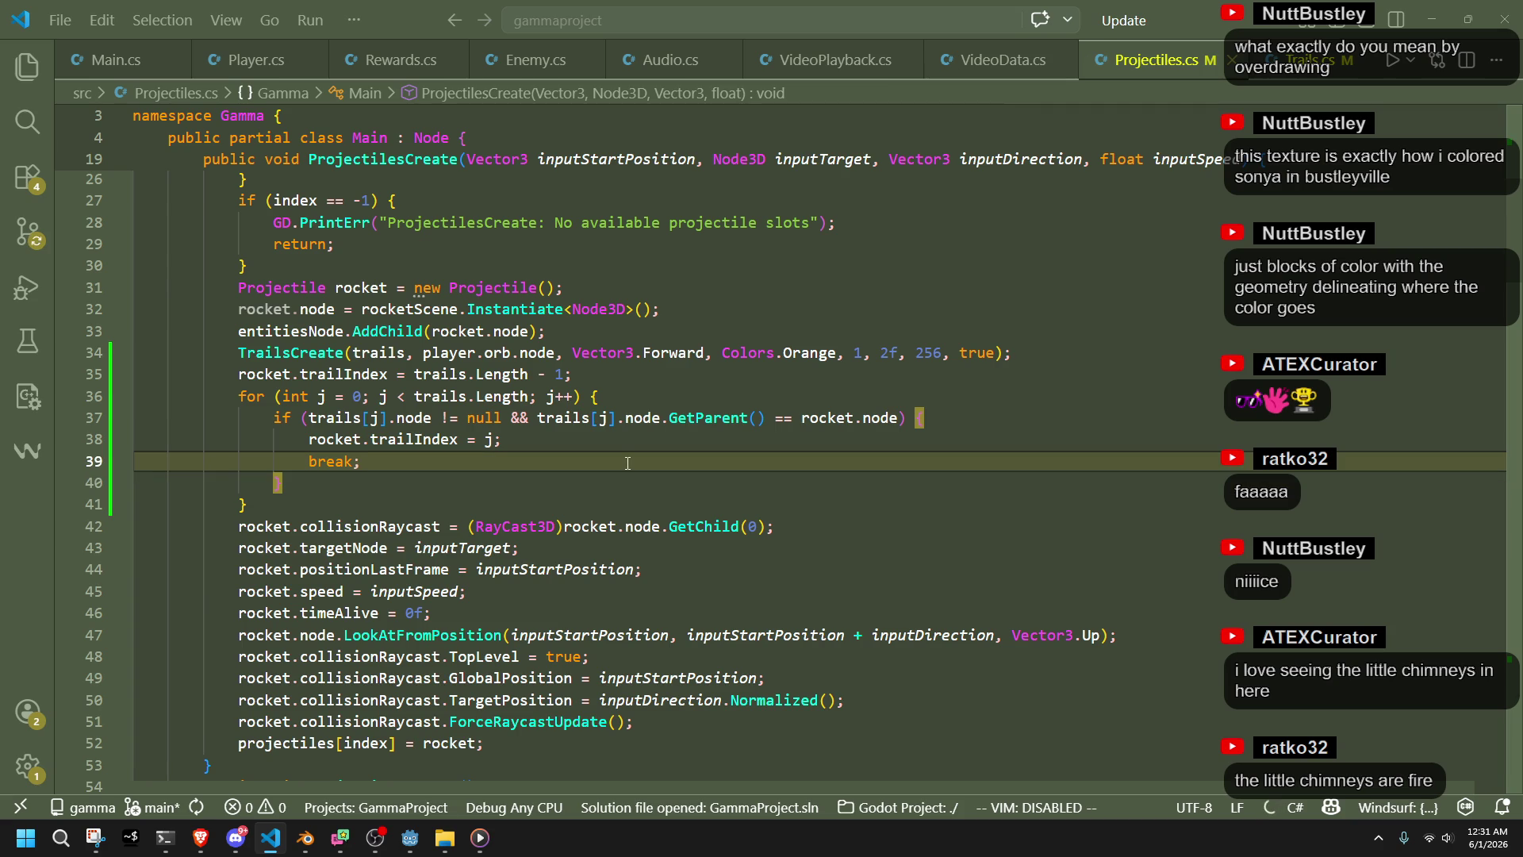
pyautogui.hotkey('alt', 'Tab')
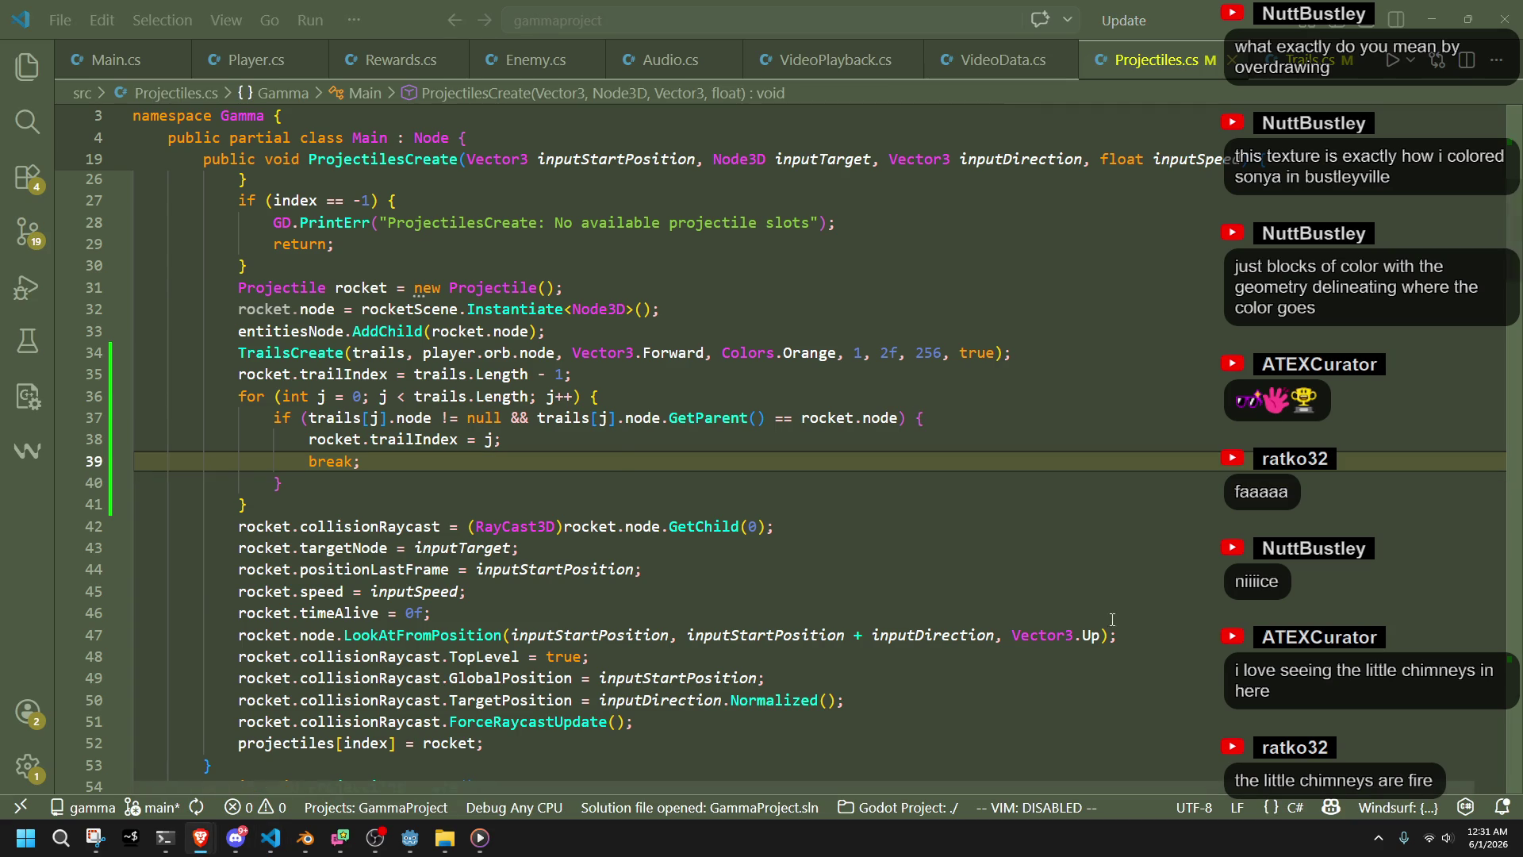
pyautogui.scroll(-6, 1079, 623)
# Insert a TrailsRemove call for destroyed rockets whose trailIndex isn't -1, then run the project in Godot
pyautogui.scroll(-13, 1079, 622)
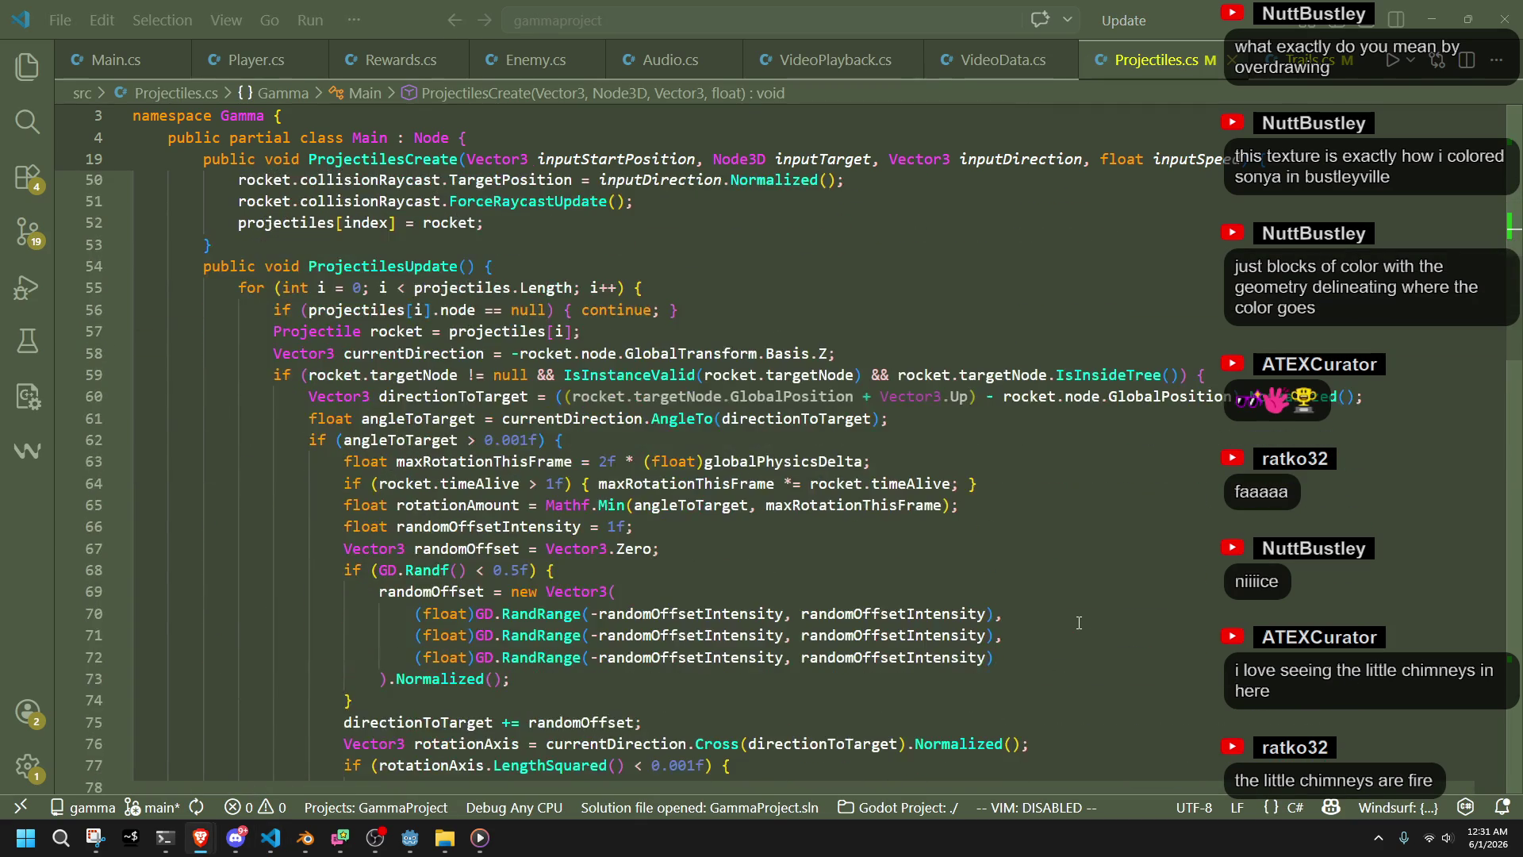
pyautogui.scroll(-2, 1079, 622)
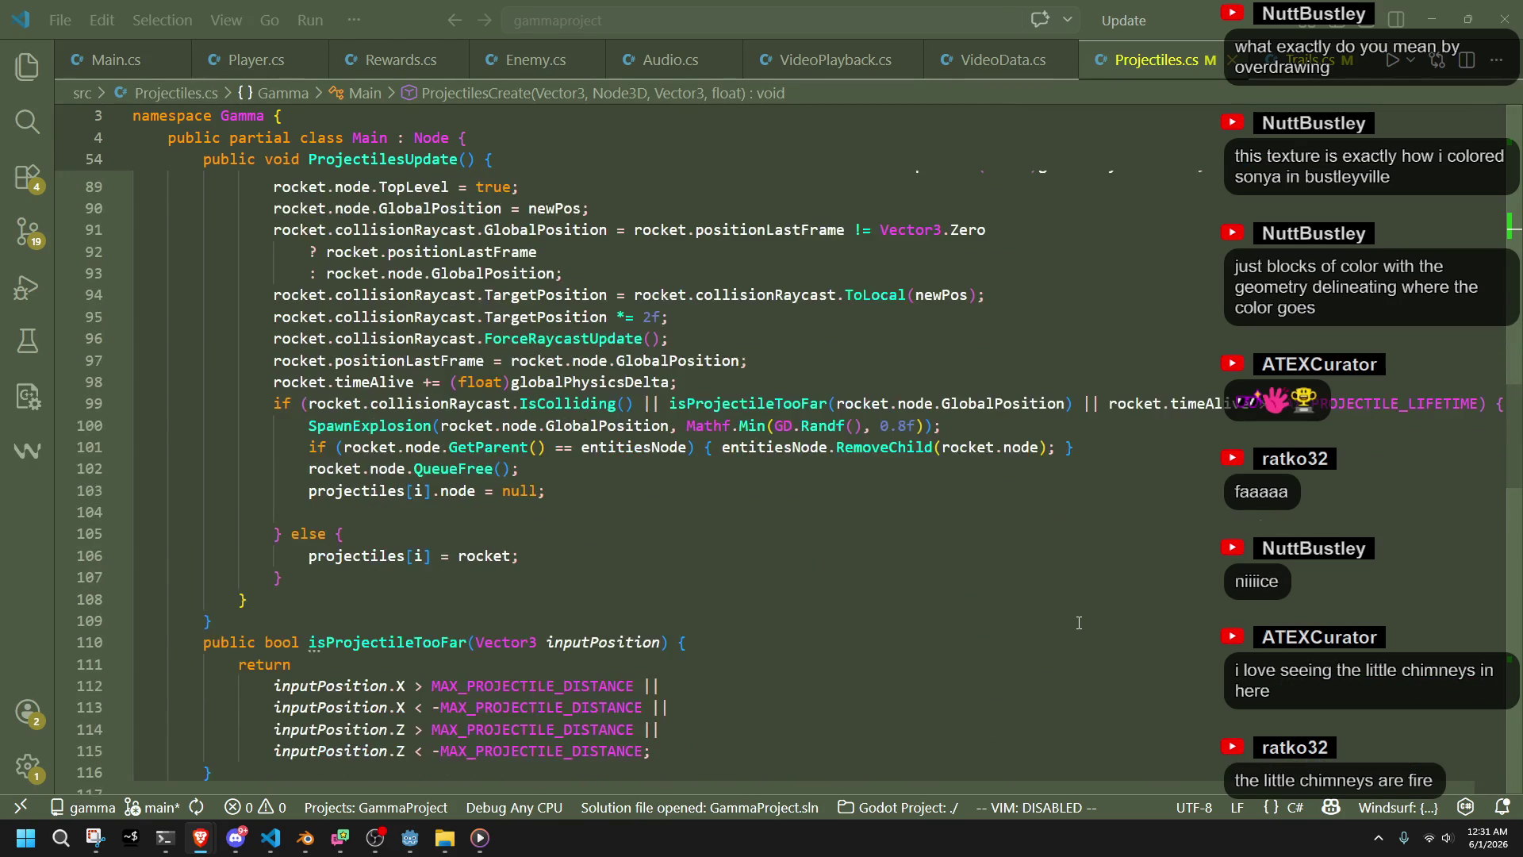
pyautogui.click(694, 536)
pyautogui.click(659, 511)
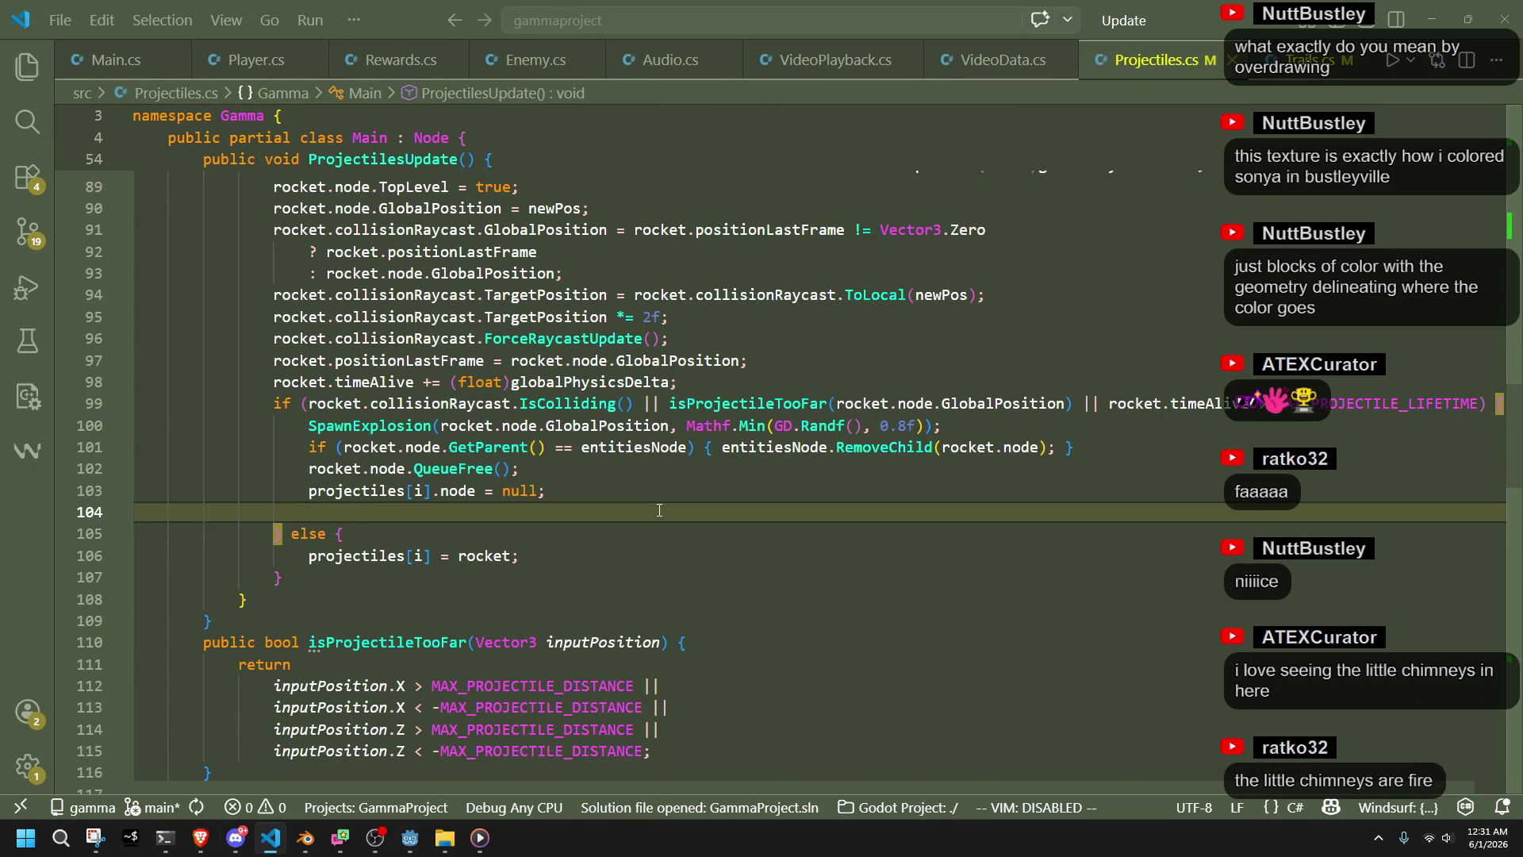
pyautogui.press('BackSpace')
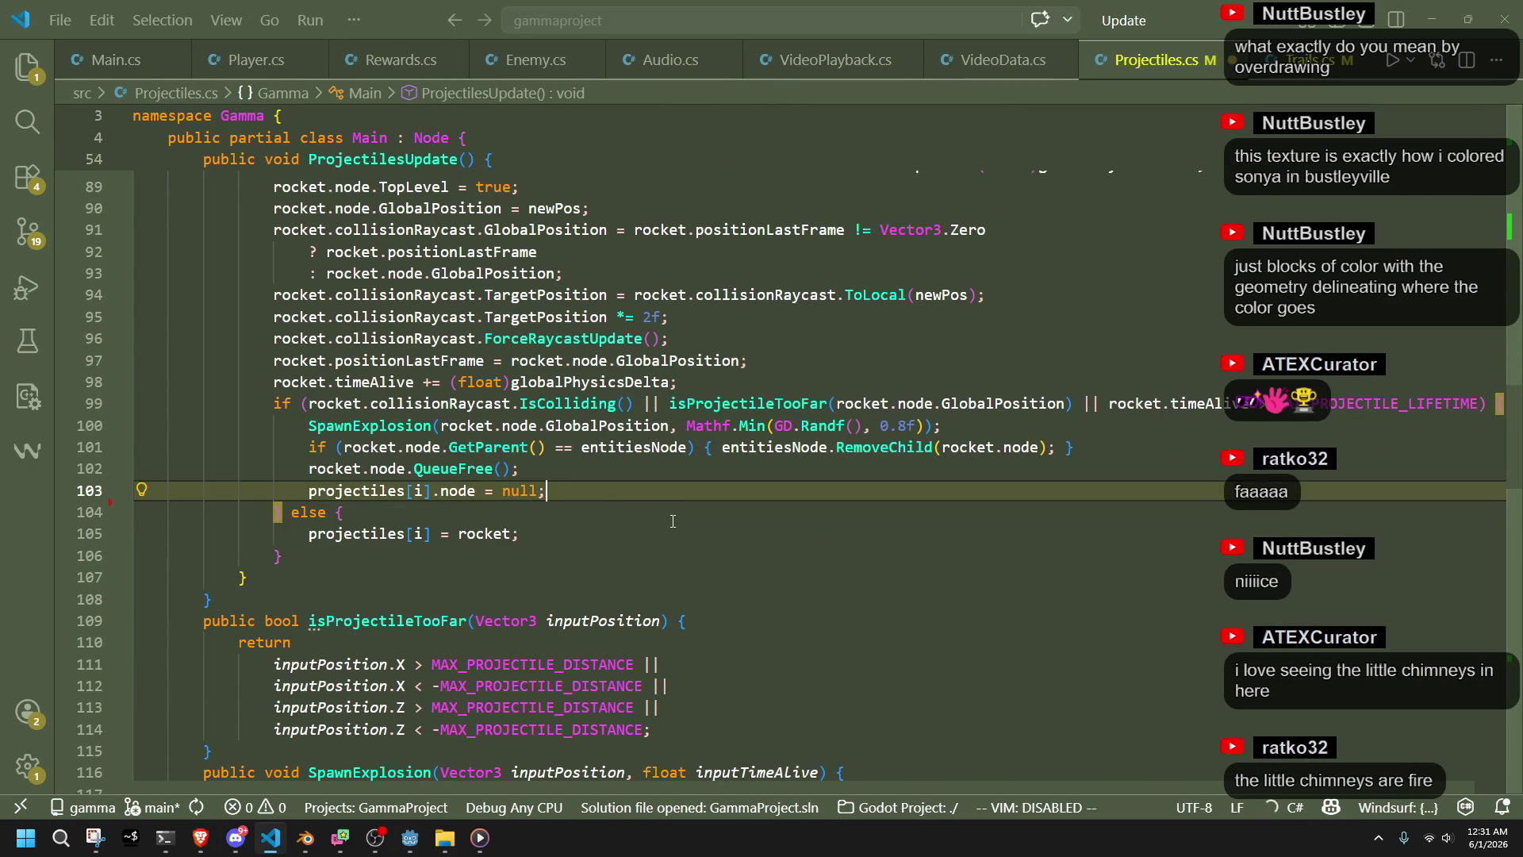
pyautogui.scroll(-10, 673, 521)
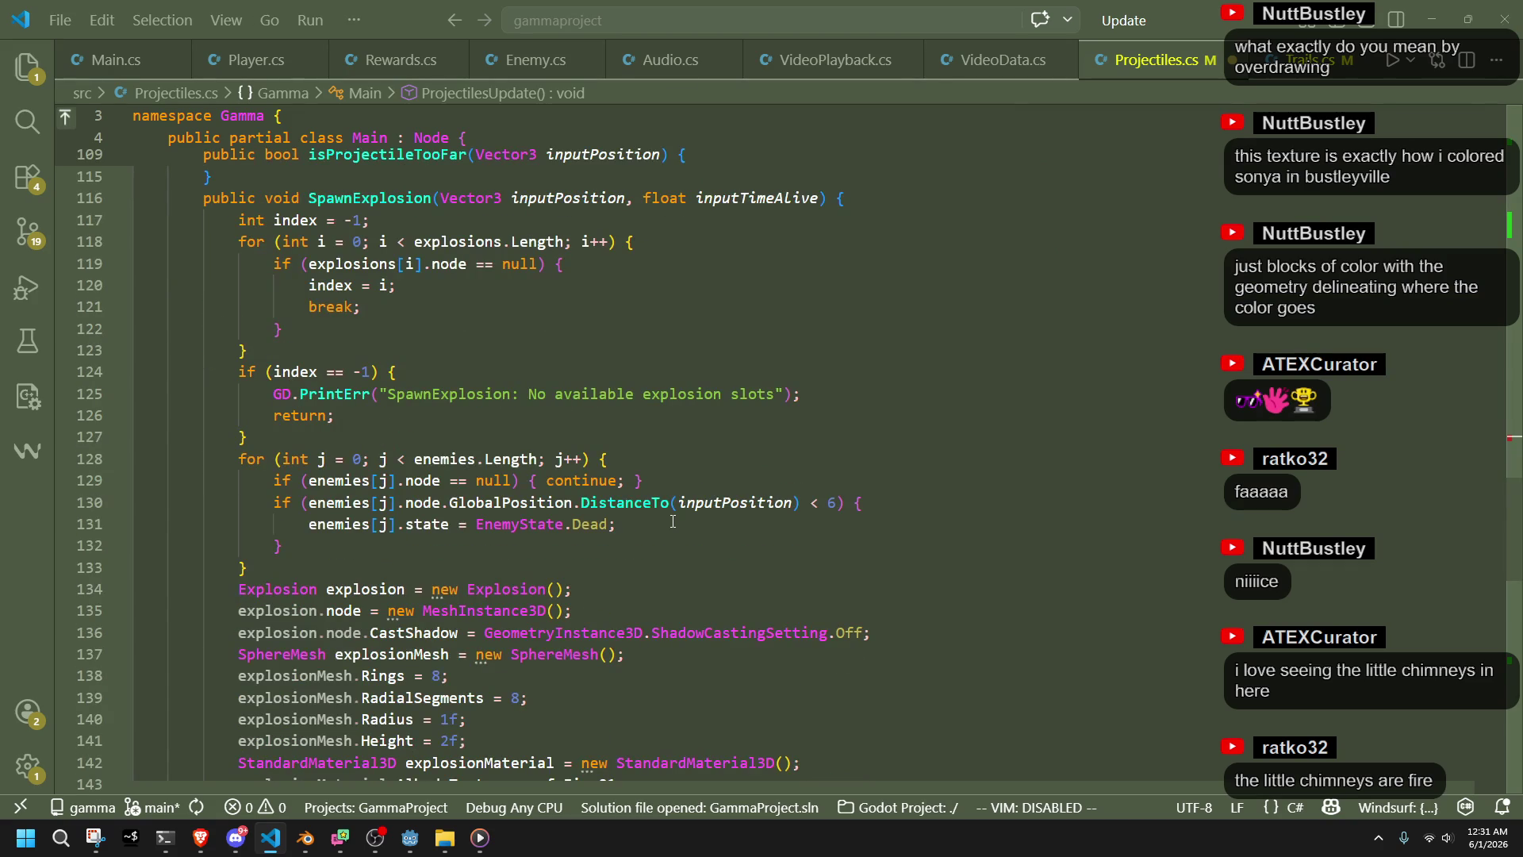
pyautogui.scroll(7, 673, 521)
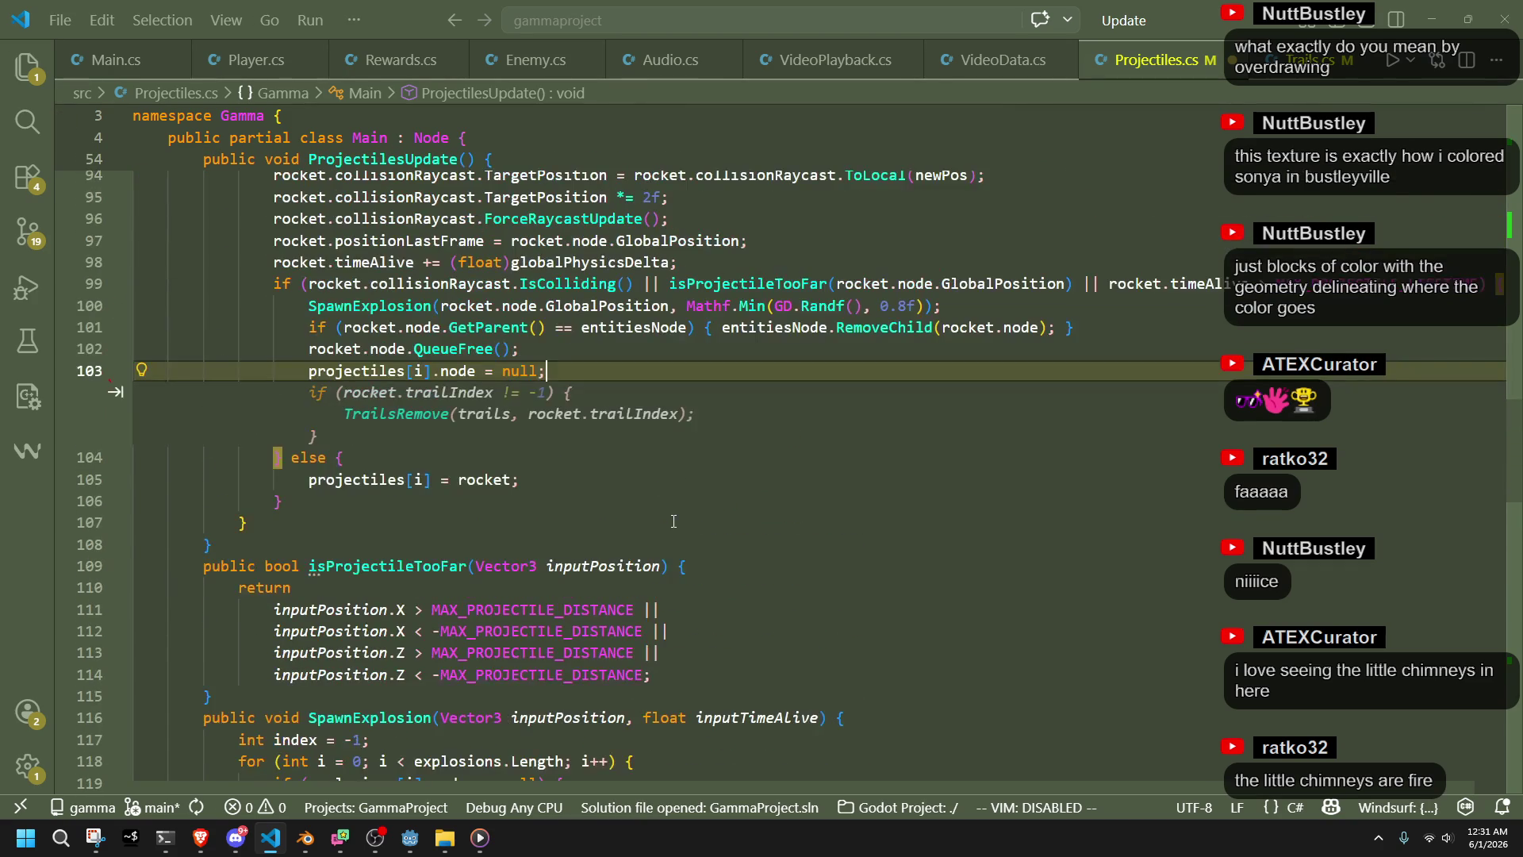
pyautogui.press('Tab')
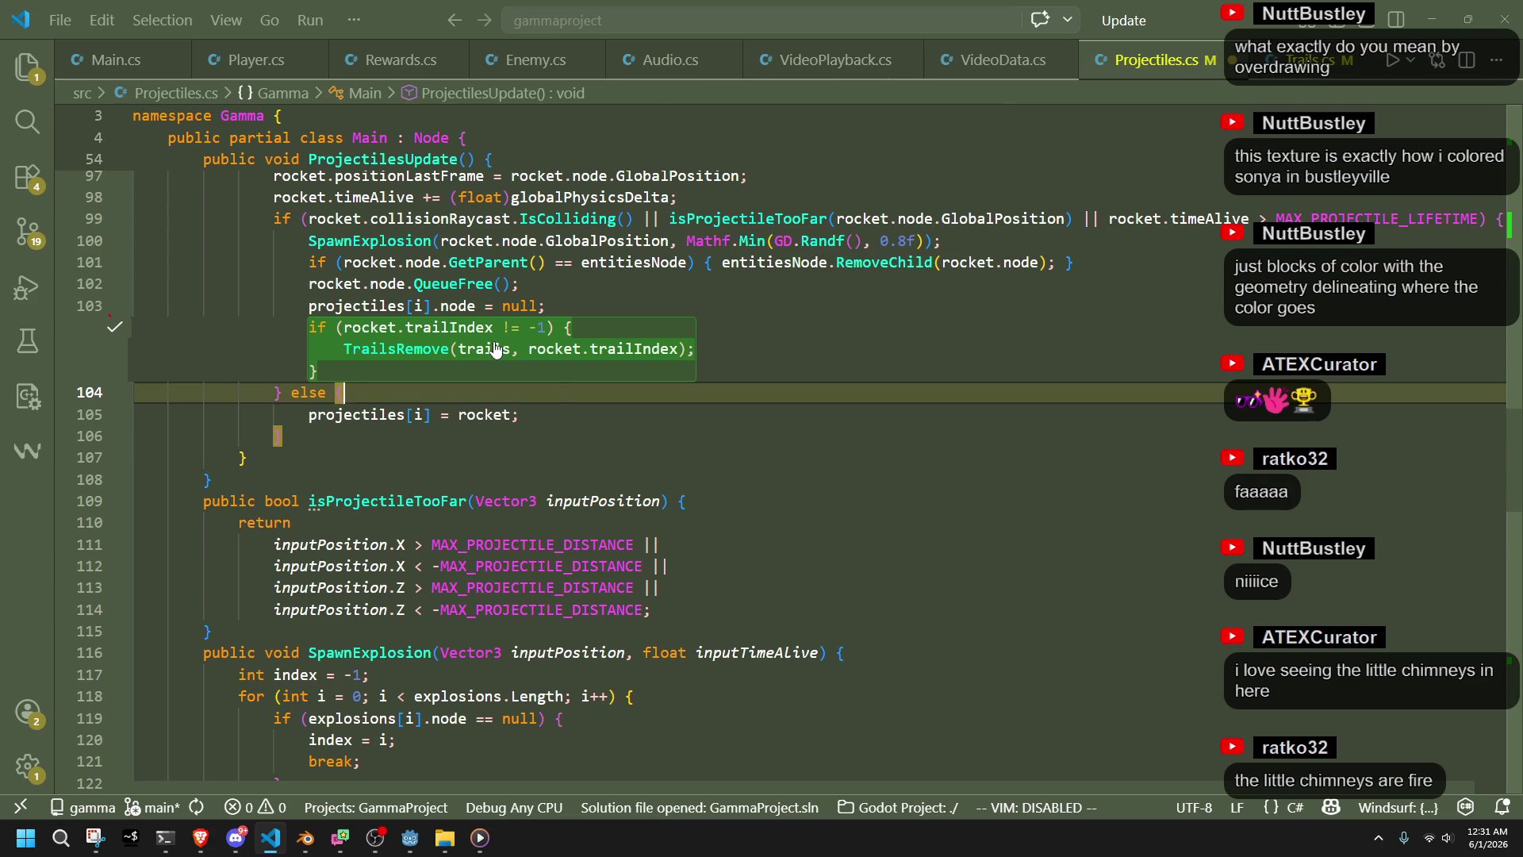
pyautogui.press('Tab')
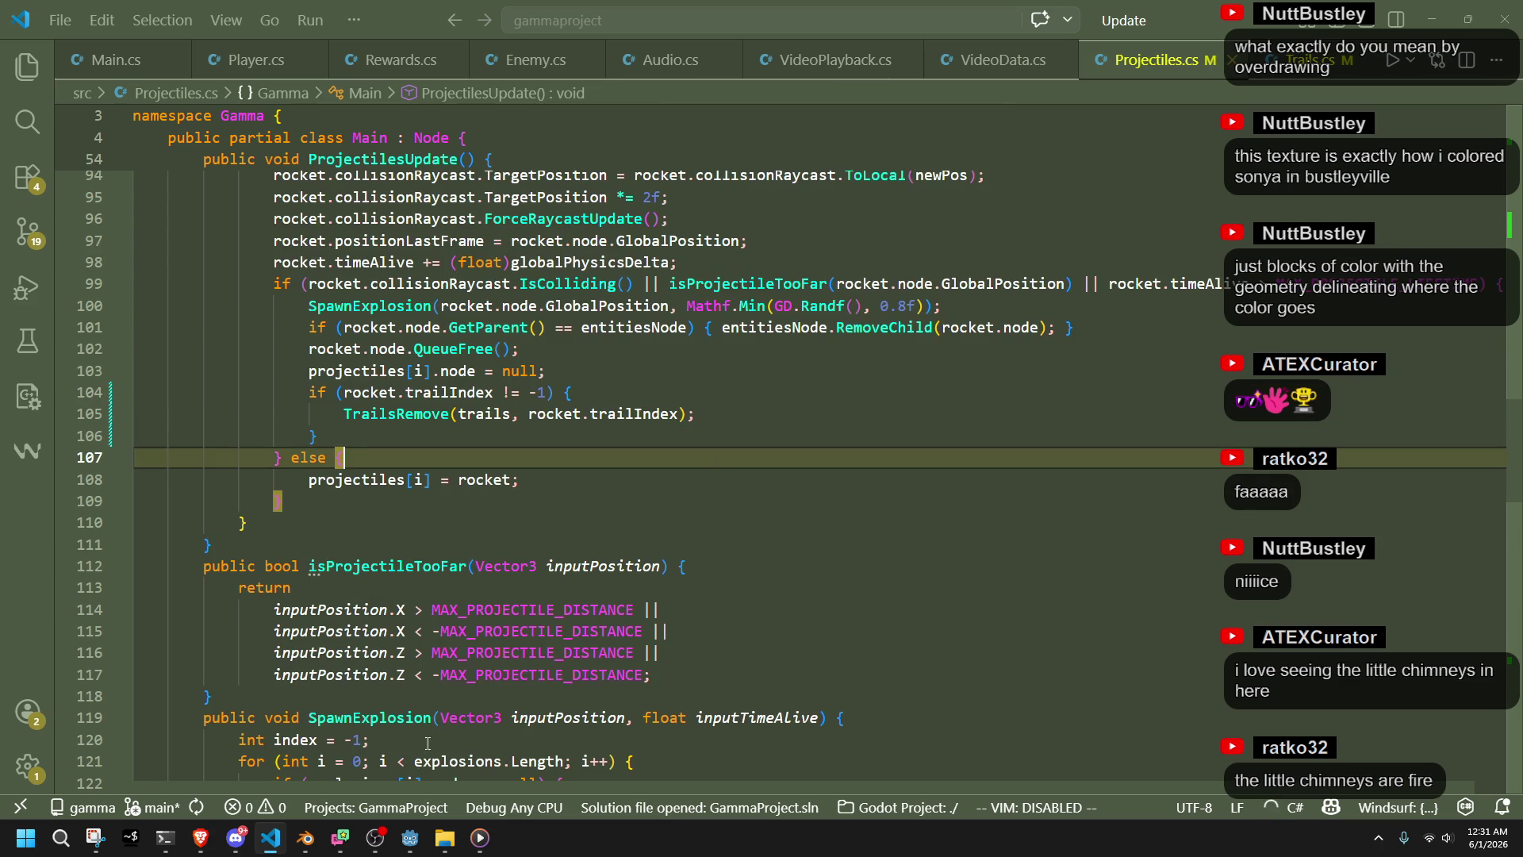
pyautogui.hotkey('alt', 'Tab')
pyautogui.click(1418, 38)
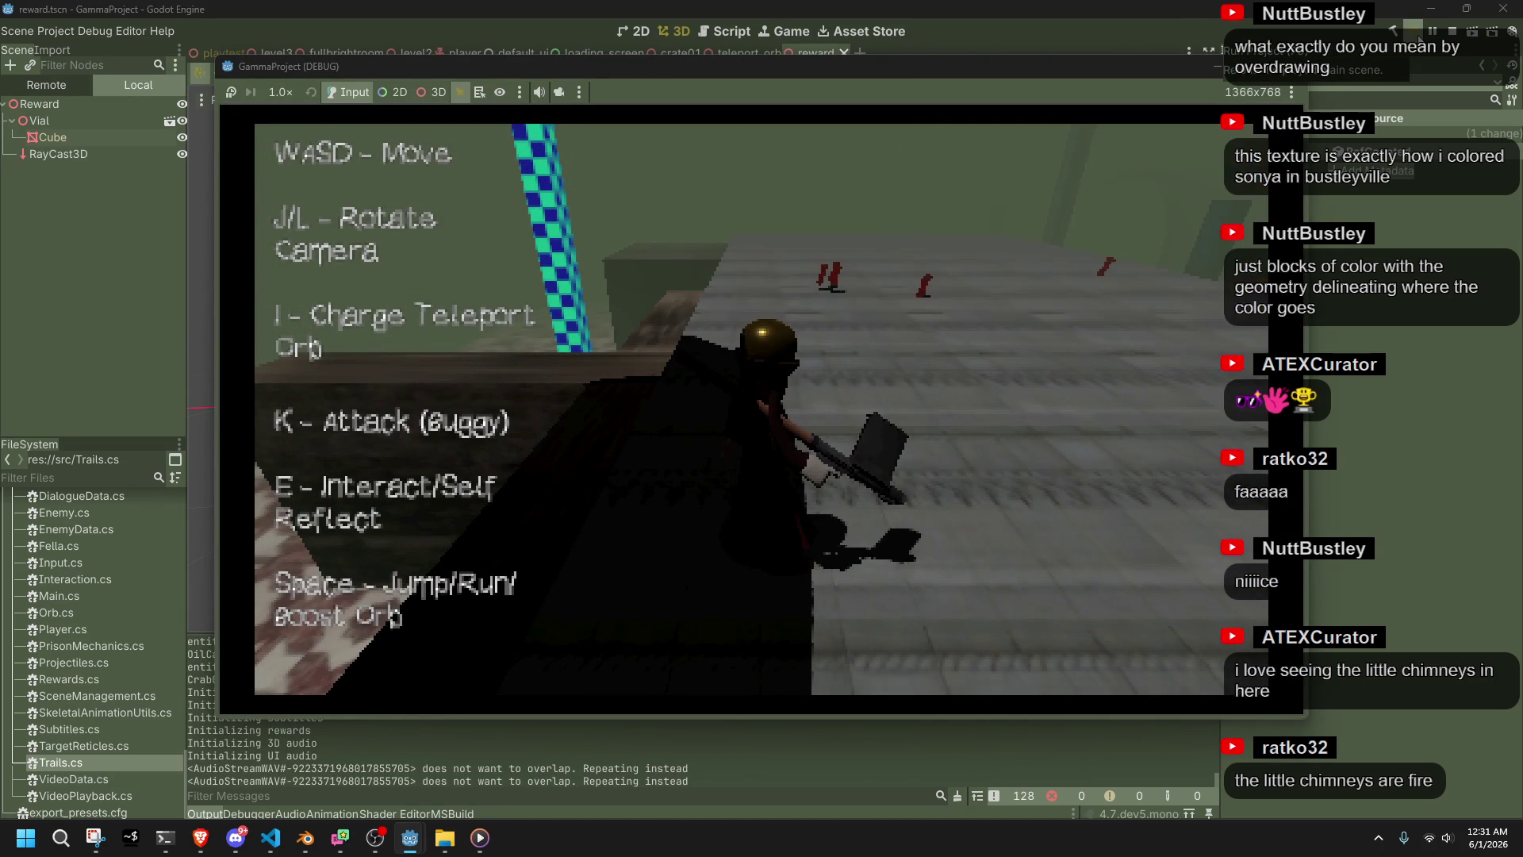
# Stop the running game and switch back to Projectiles.cs in VS Code
pyautogui.click(1414, 31)
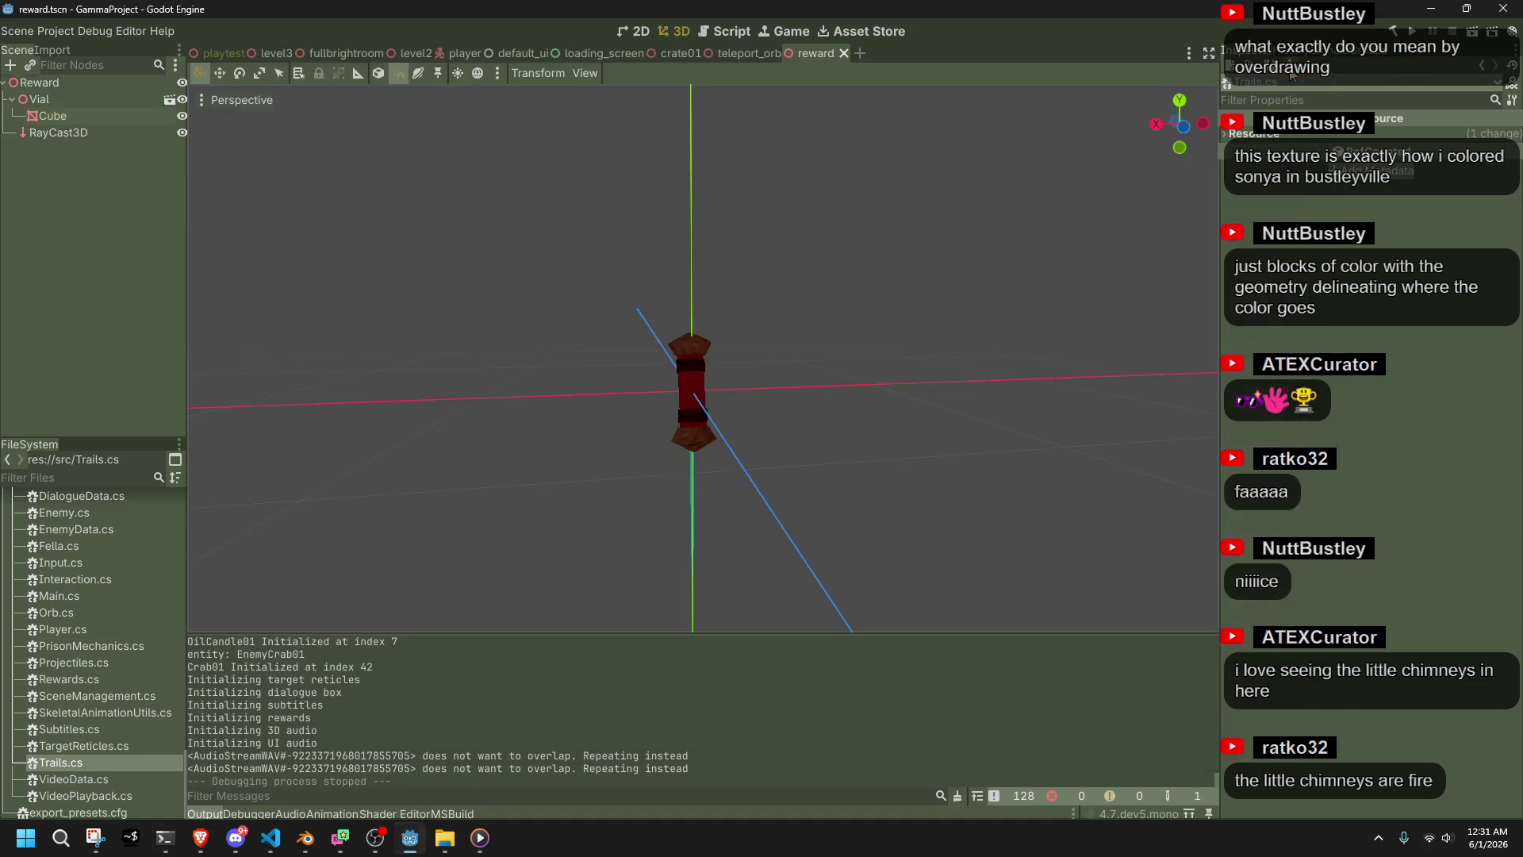
pyautogui.click(271, 838)
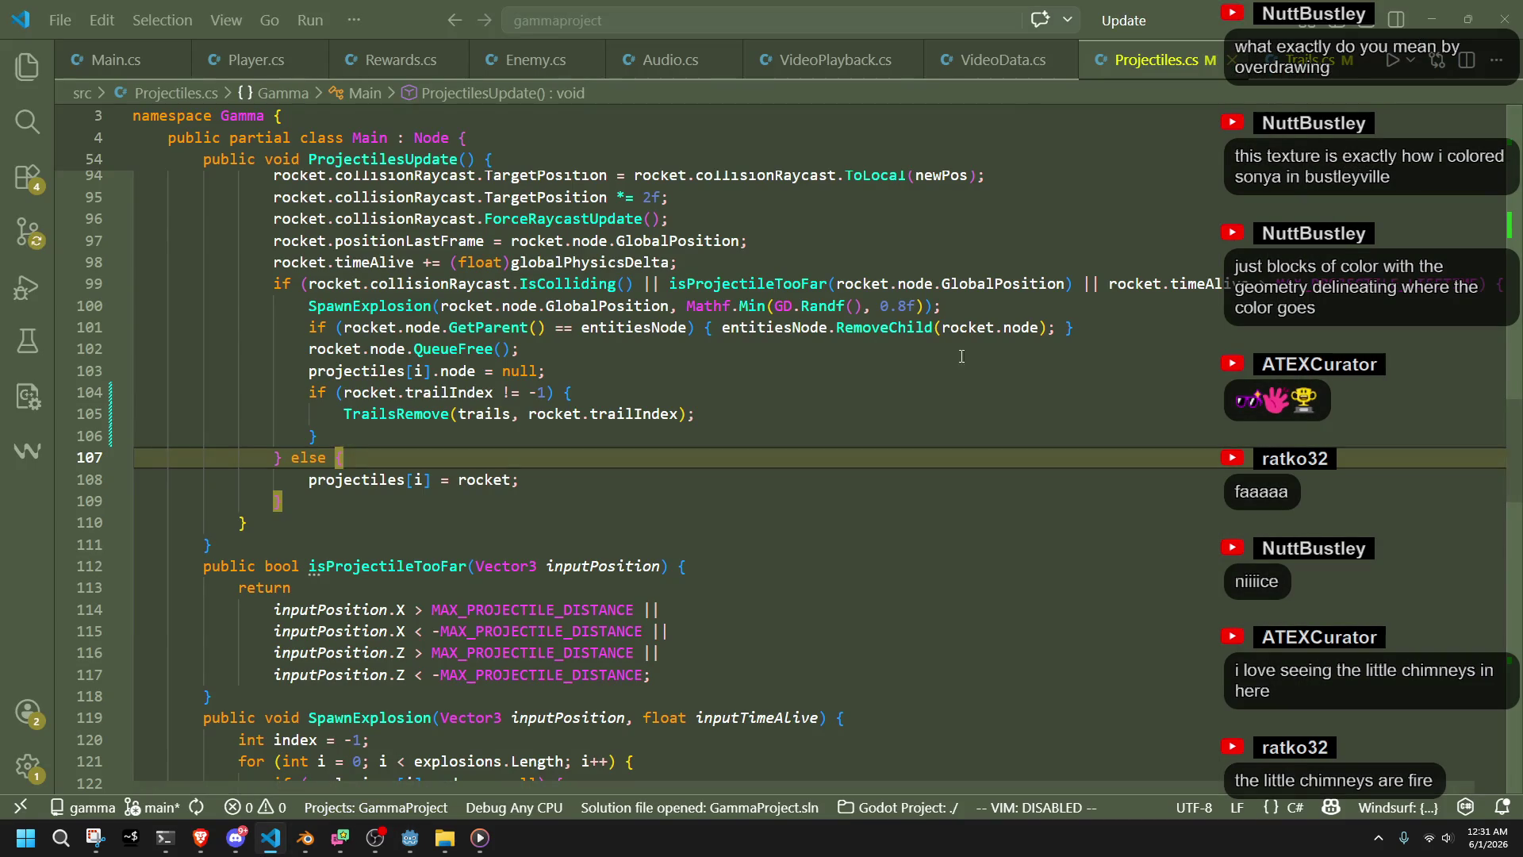
# Search Projectiles.cs for 'trails' to find the TrailsCreate call in ProjectilesCreate
pyautogui.click(1075, 396)
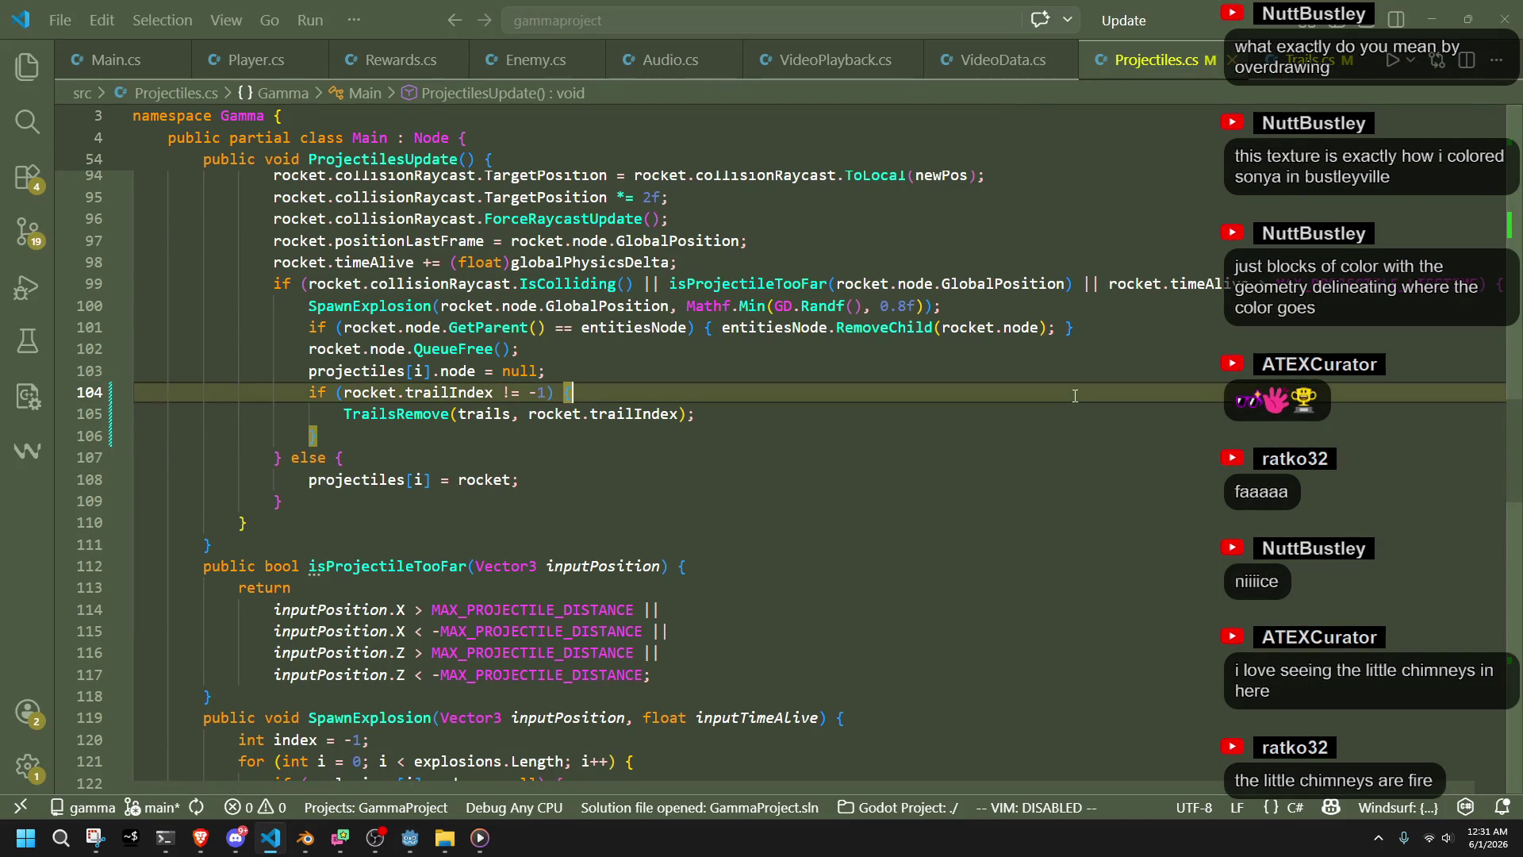
pyautogui.scroll(5, 696, 483)
pyautogui.click(696, 482)
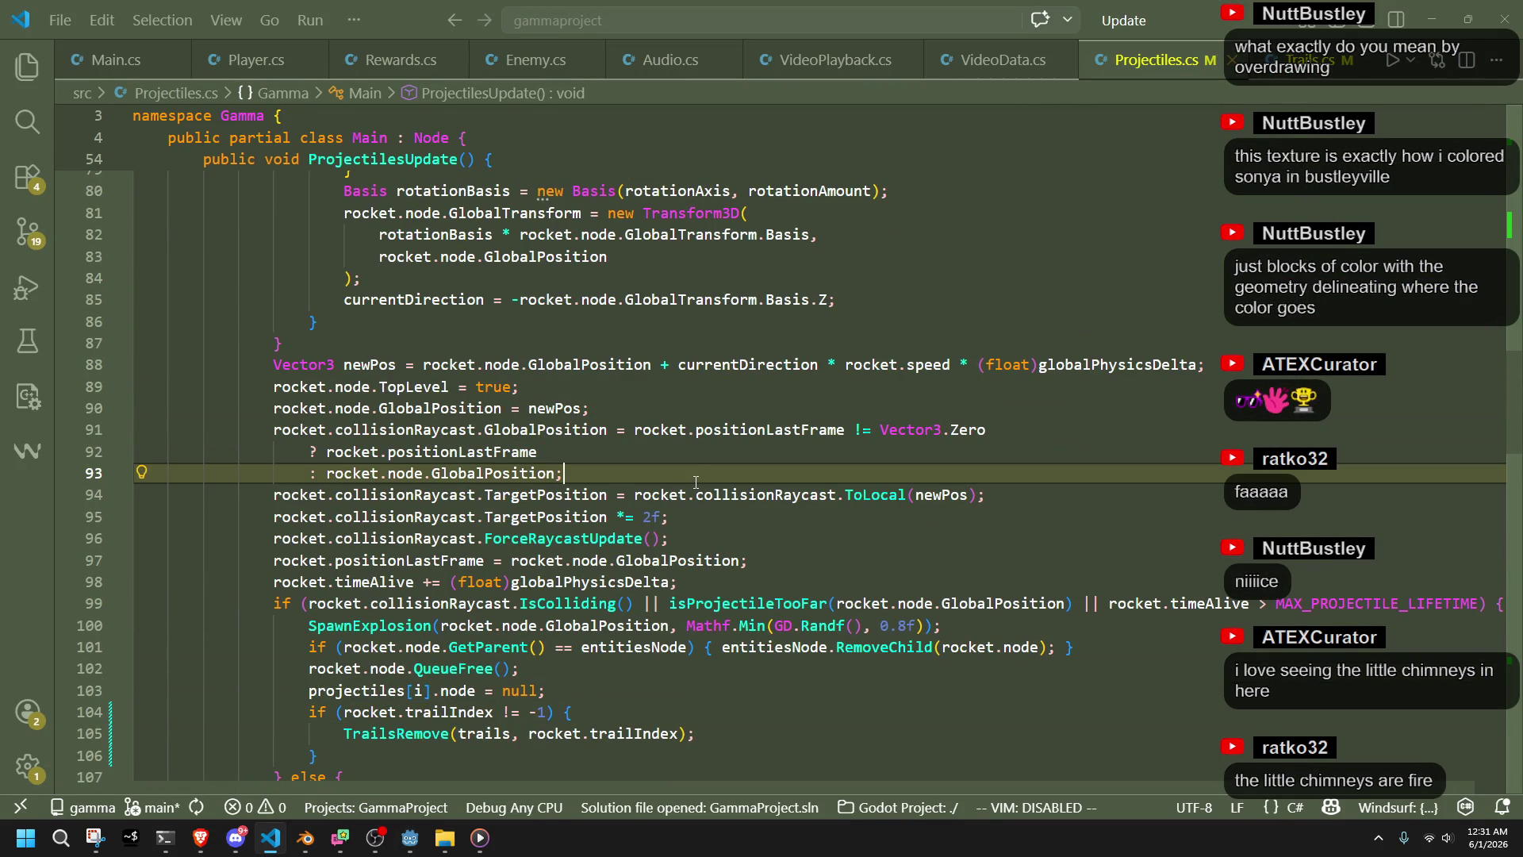
pyautogui.hotkey('ctrl', 'f')
pyautogui.write('trails')
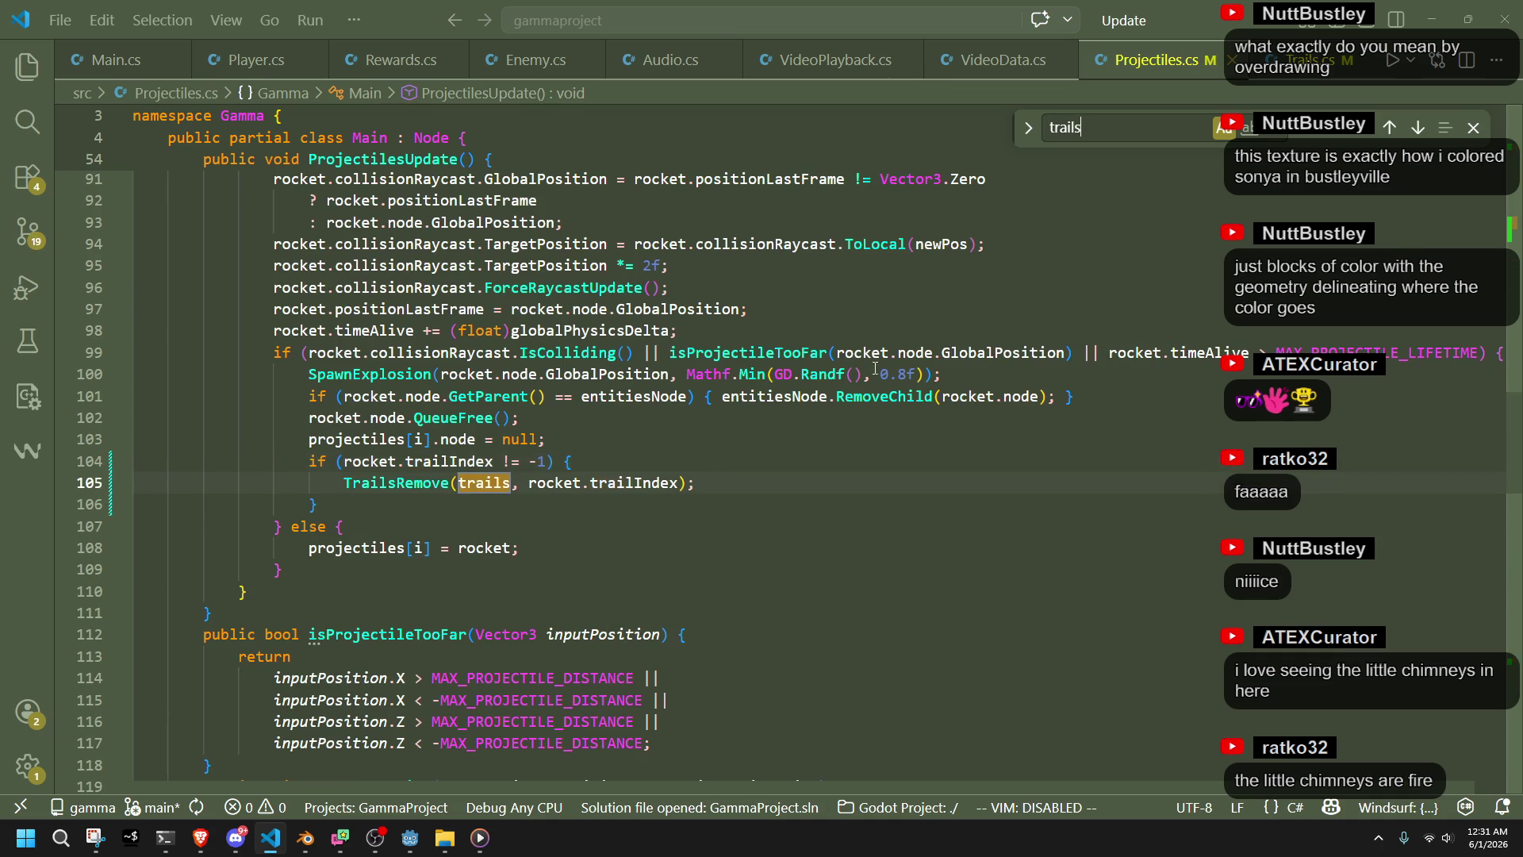
pyautogui.click(1391, 128)
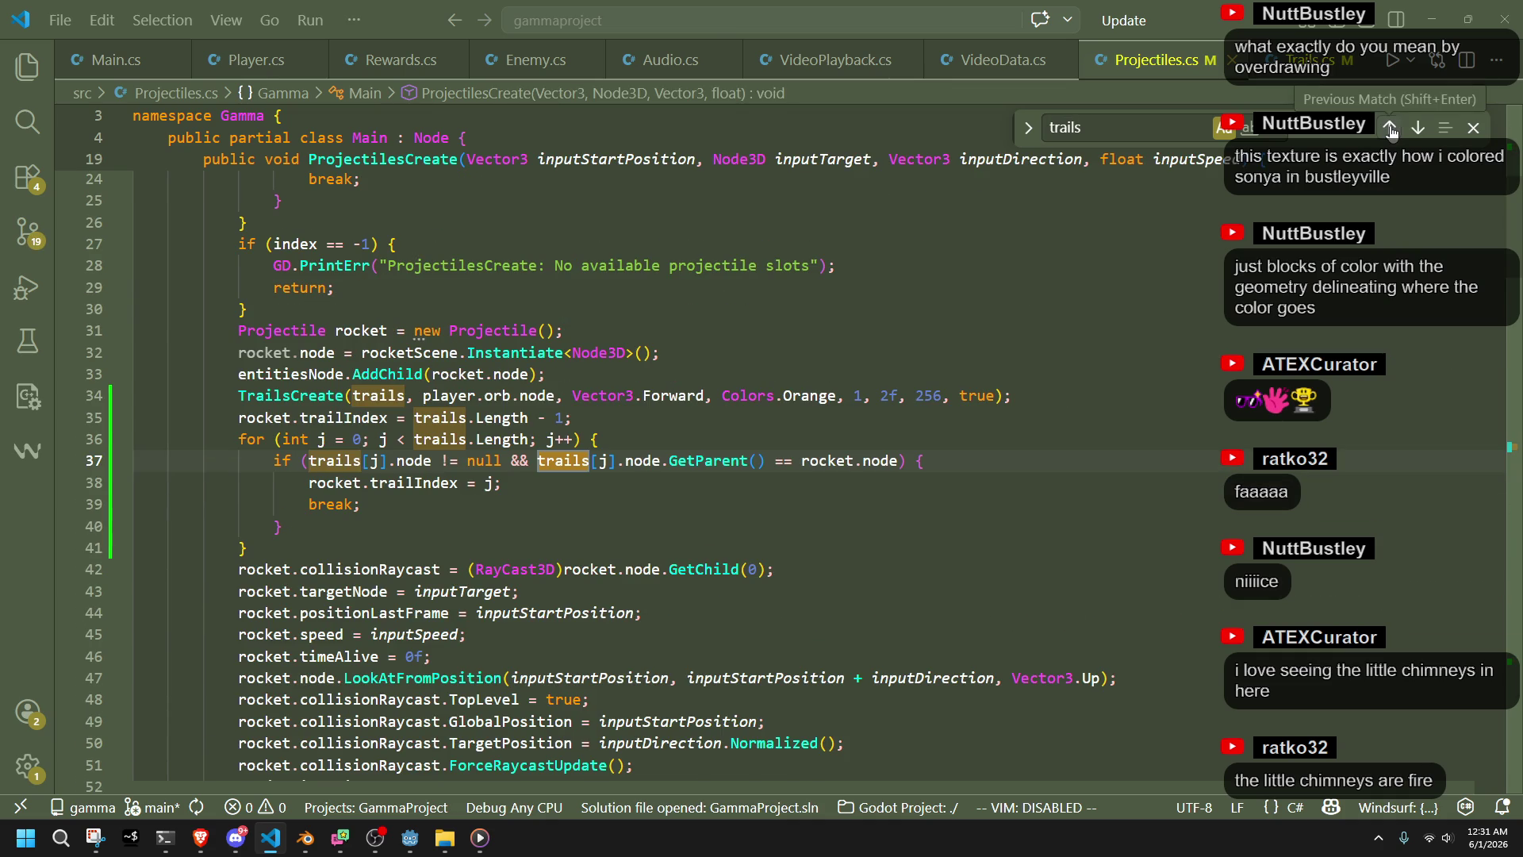
pyautogui.click(1391, 128)
pyautogui.click(1391, 128)
pyautogui.click(1390, 129)
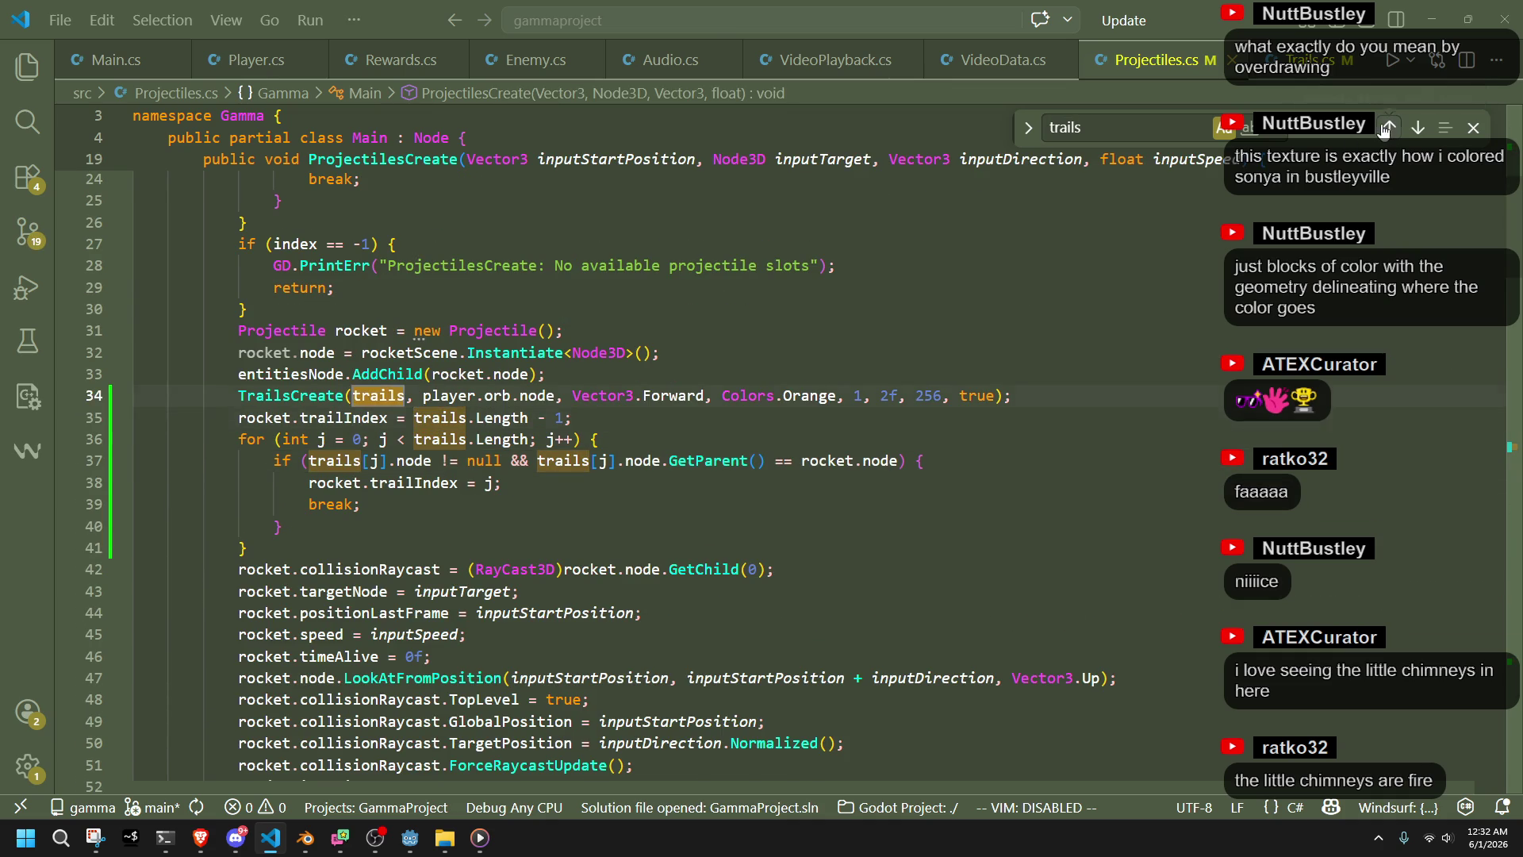
# Replace the trail parent player.orb.node with rocket.node
pyautogui.click(726, 436)
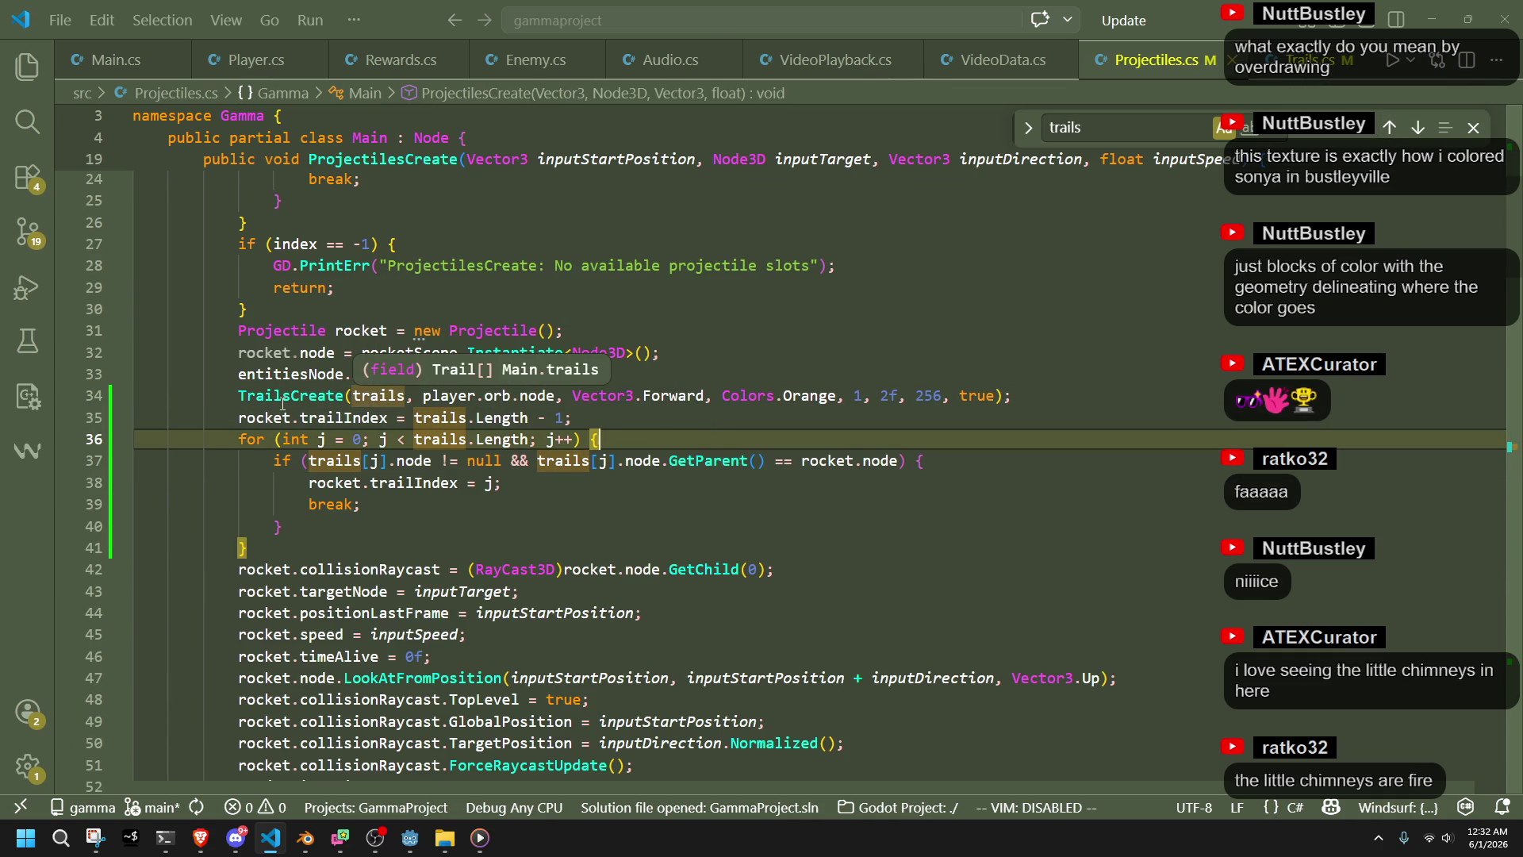
pyautogui.moveTo(278, 404)
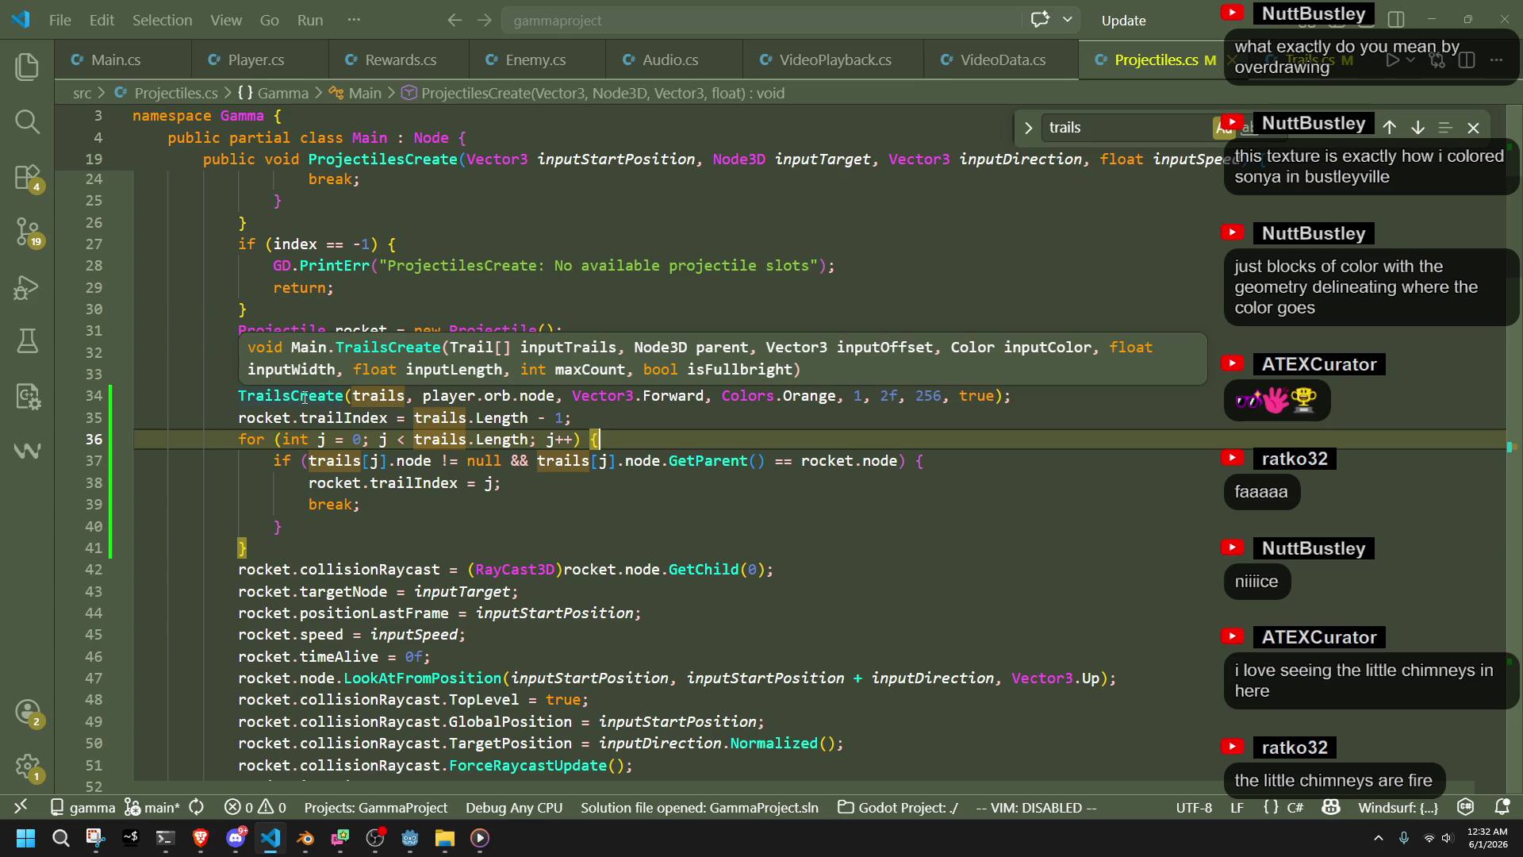
pyautogui.moveTo(568, 394); pyautogui.dragTo(425, 395)
pyautogui.press('BackSpace')
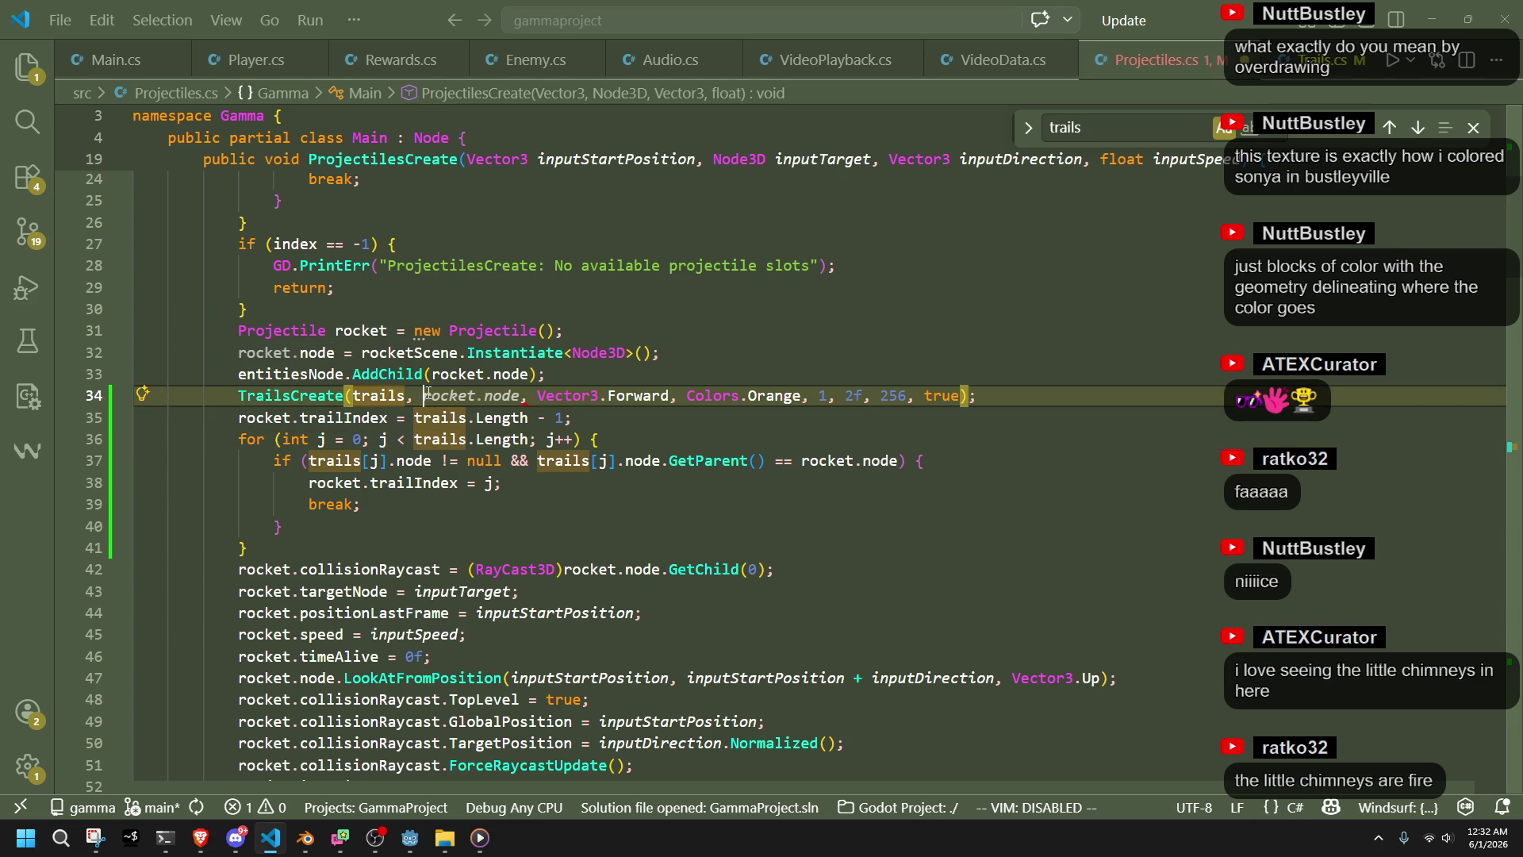
pyautogui.press('Tab')
pyautogui.press('Down')
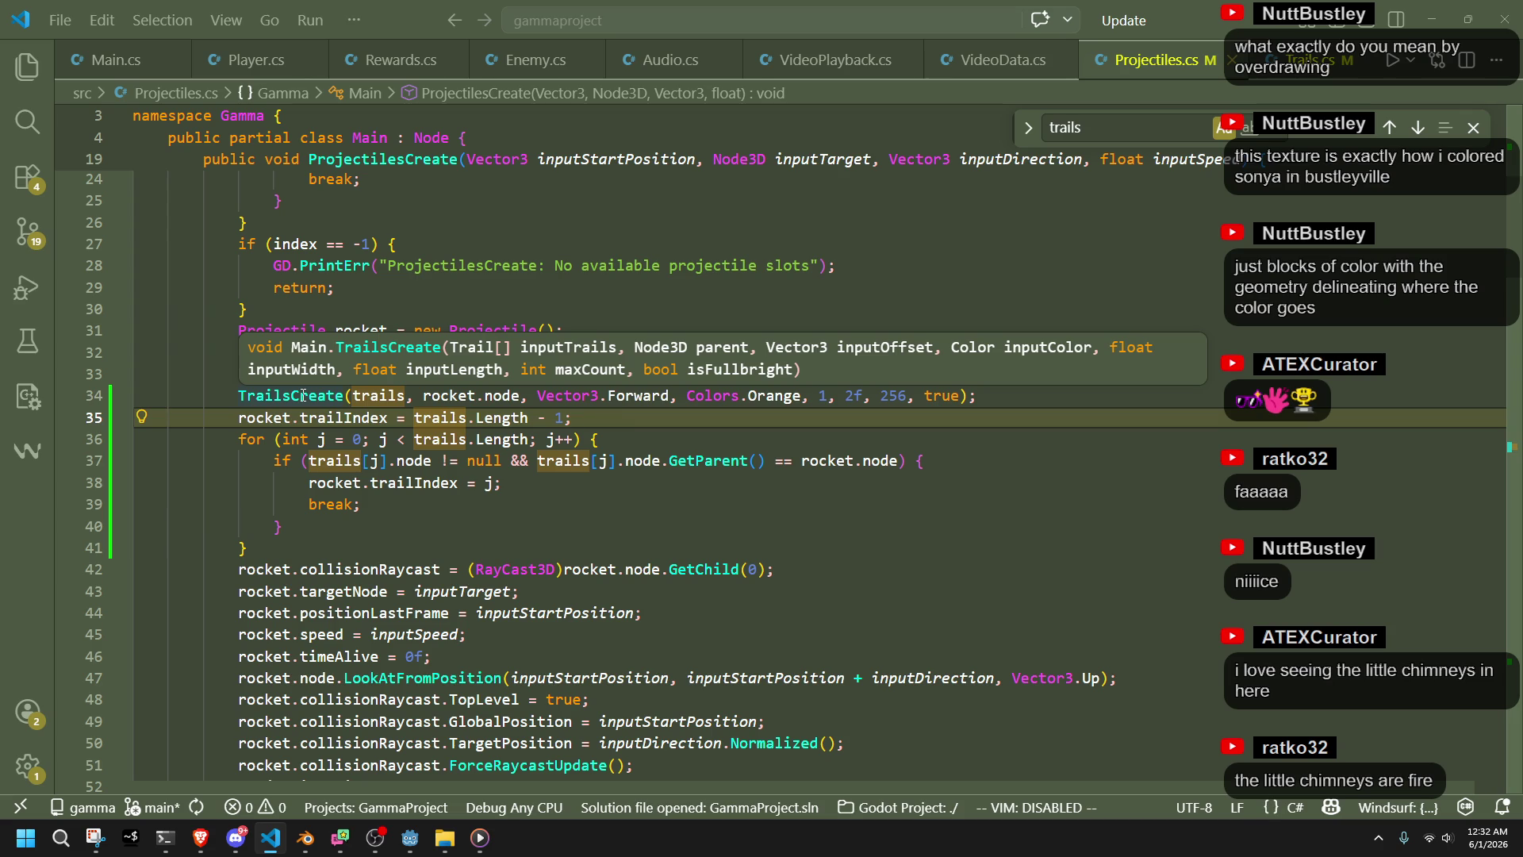
# Change the trail offset from Vector3.Forward to Vector3.Zero
pyautogui.click(672, 397)
pyautogui.doubleClick(663, 398)
pyautogui.write('Zero')
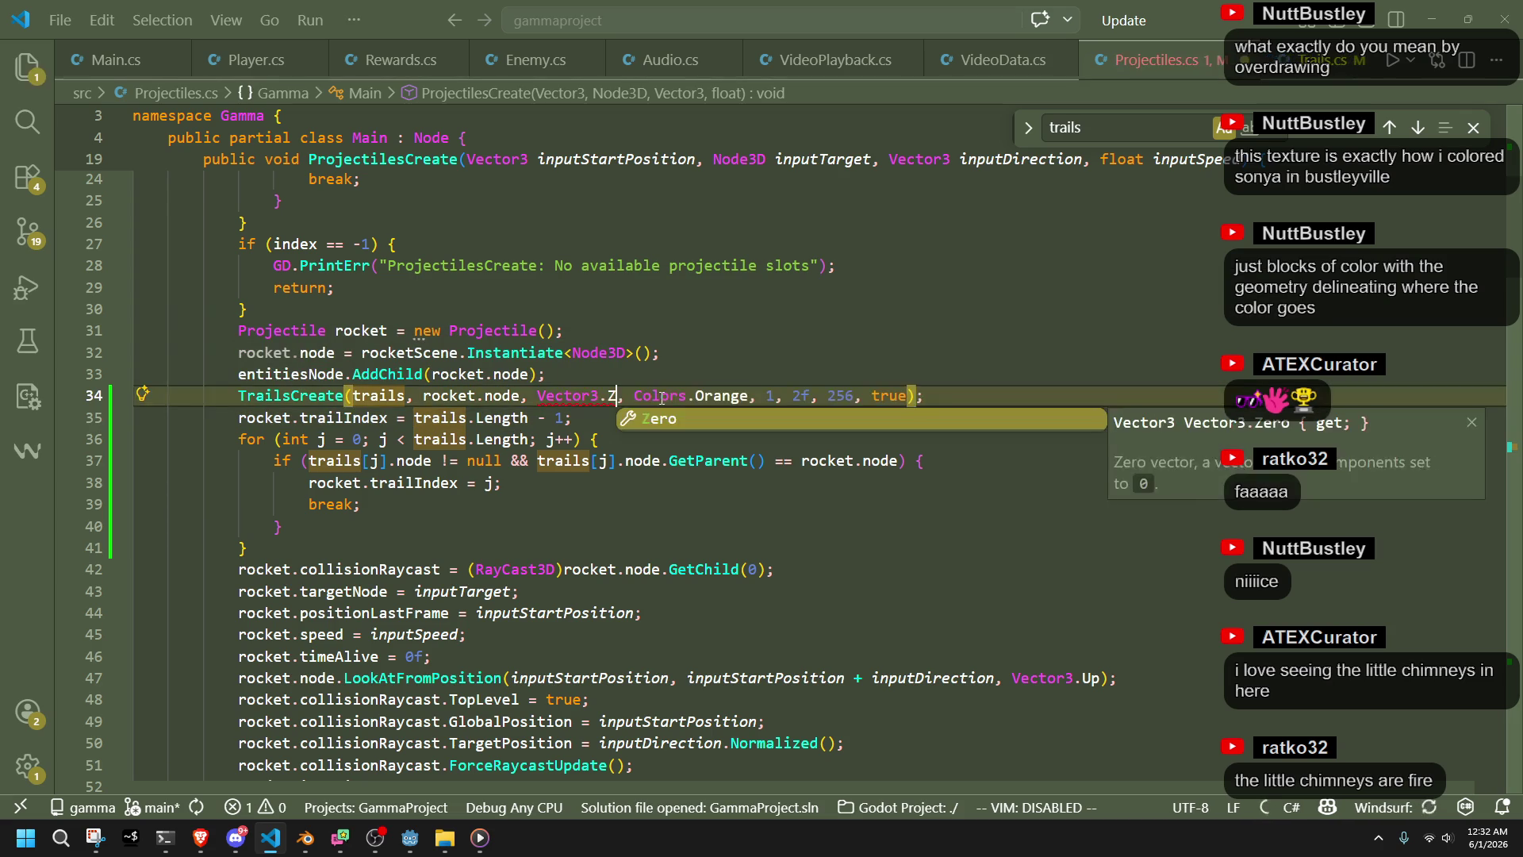
pyautogui.click(670, 422)
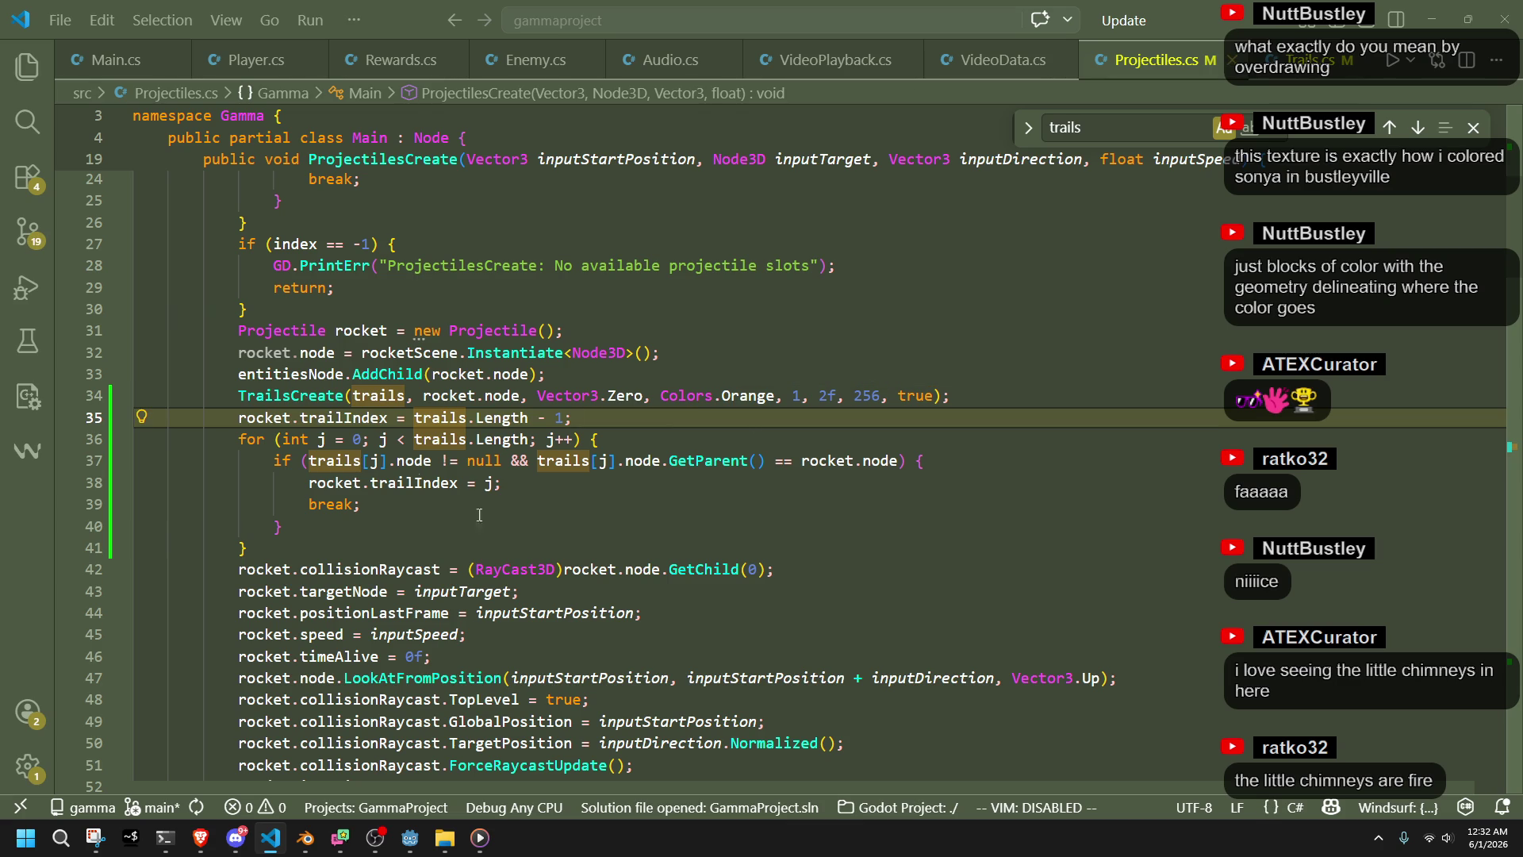
# Run the game in Godot to check the rocket's orange trail, then return to VS Code
pyautogui.click(400, 842)
pyautogui.click(1414, 32)
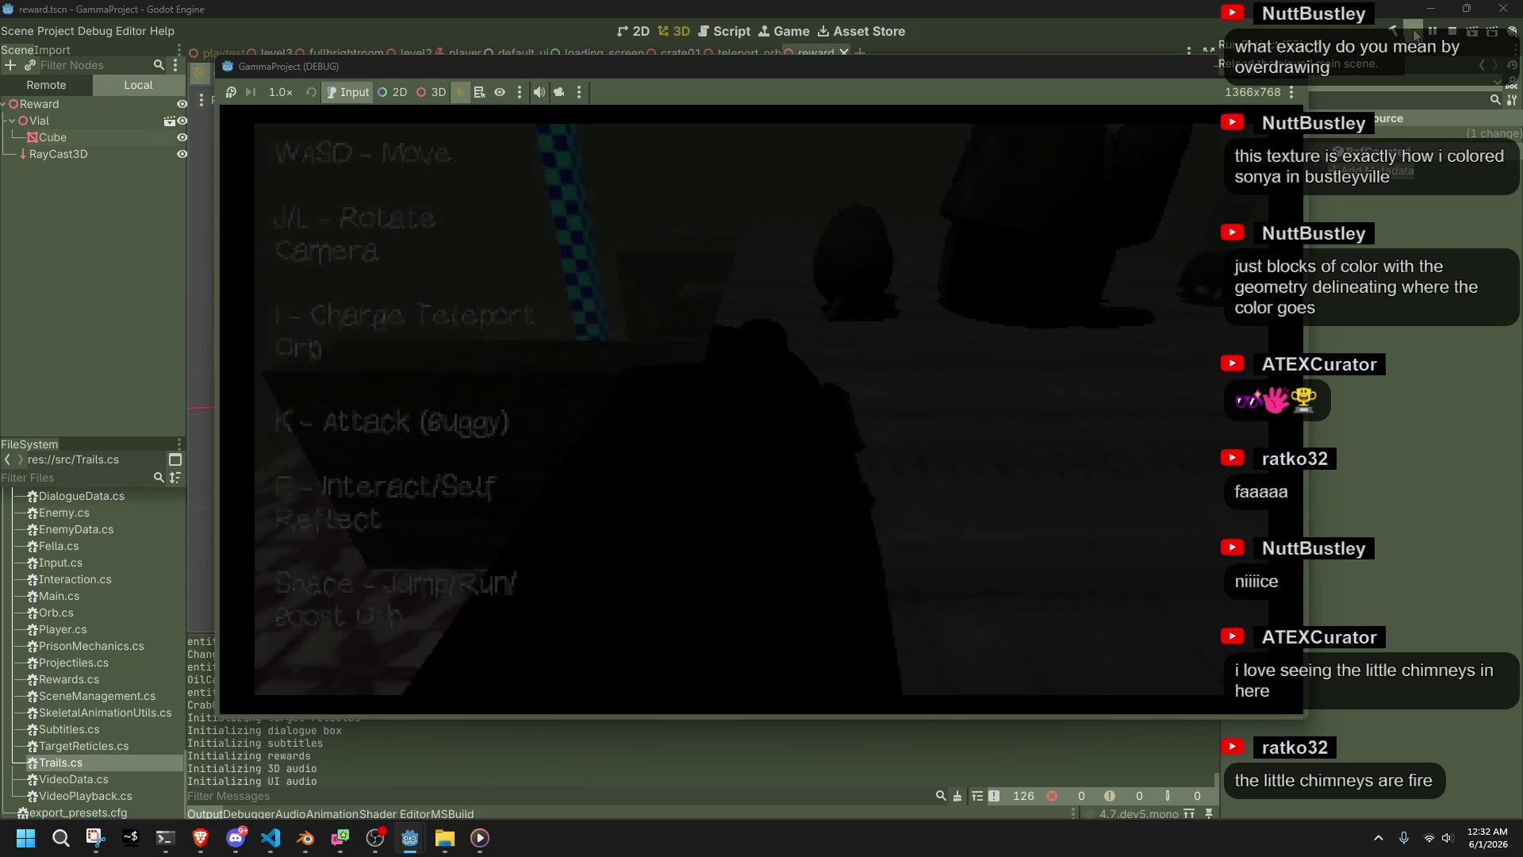
pyautogui.press('j')
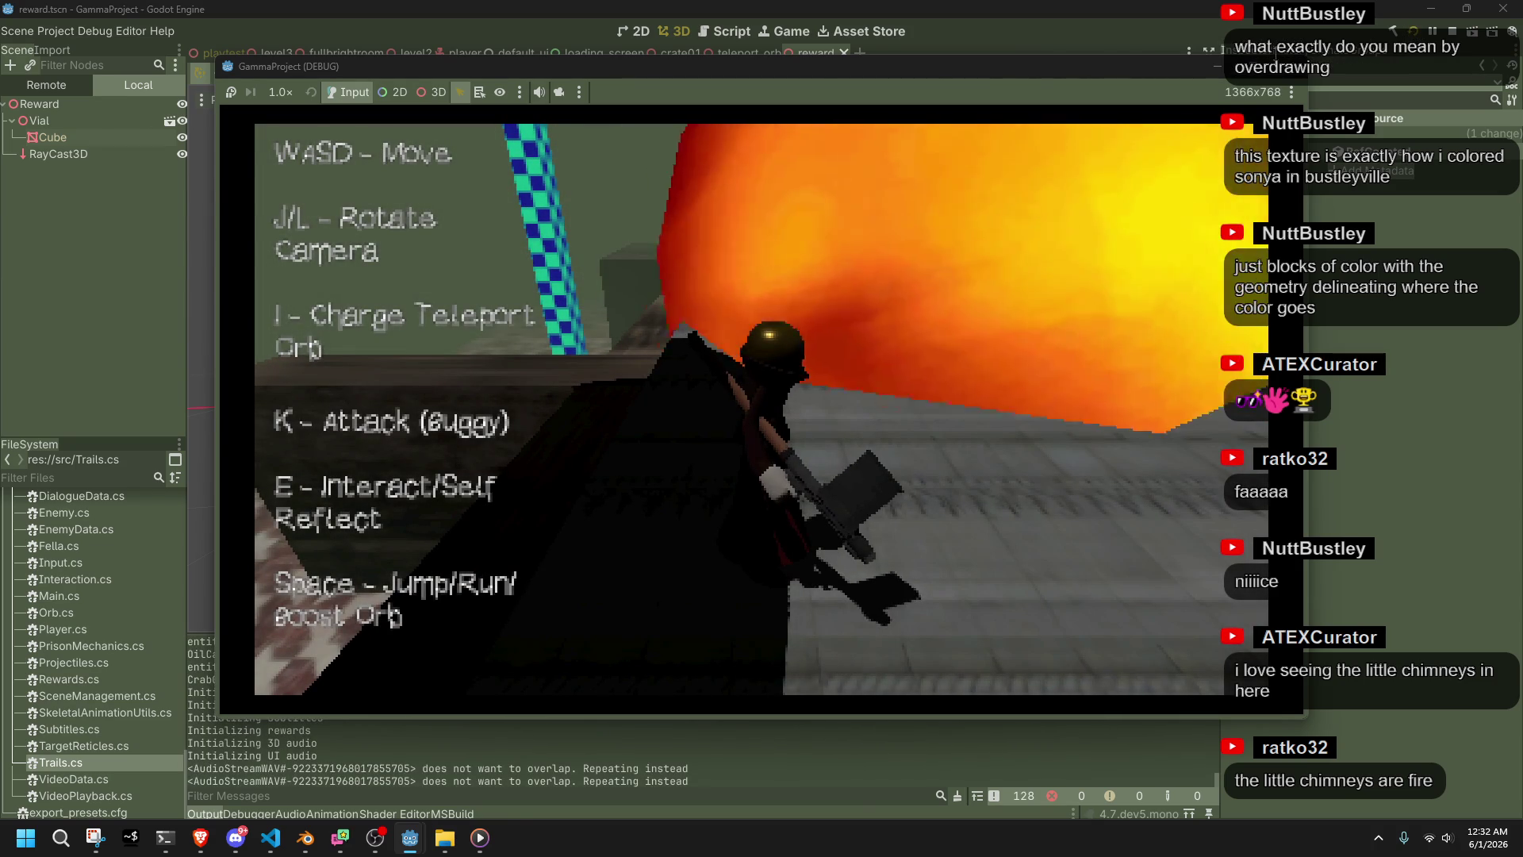
pyautogui.press('F8')
pyautogui.hotkey('alt', 'Tab')
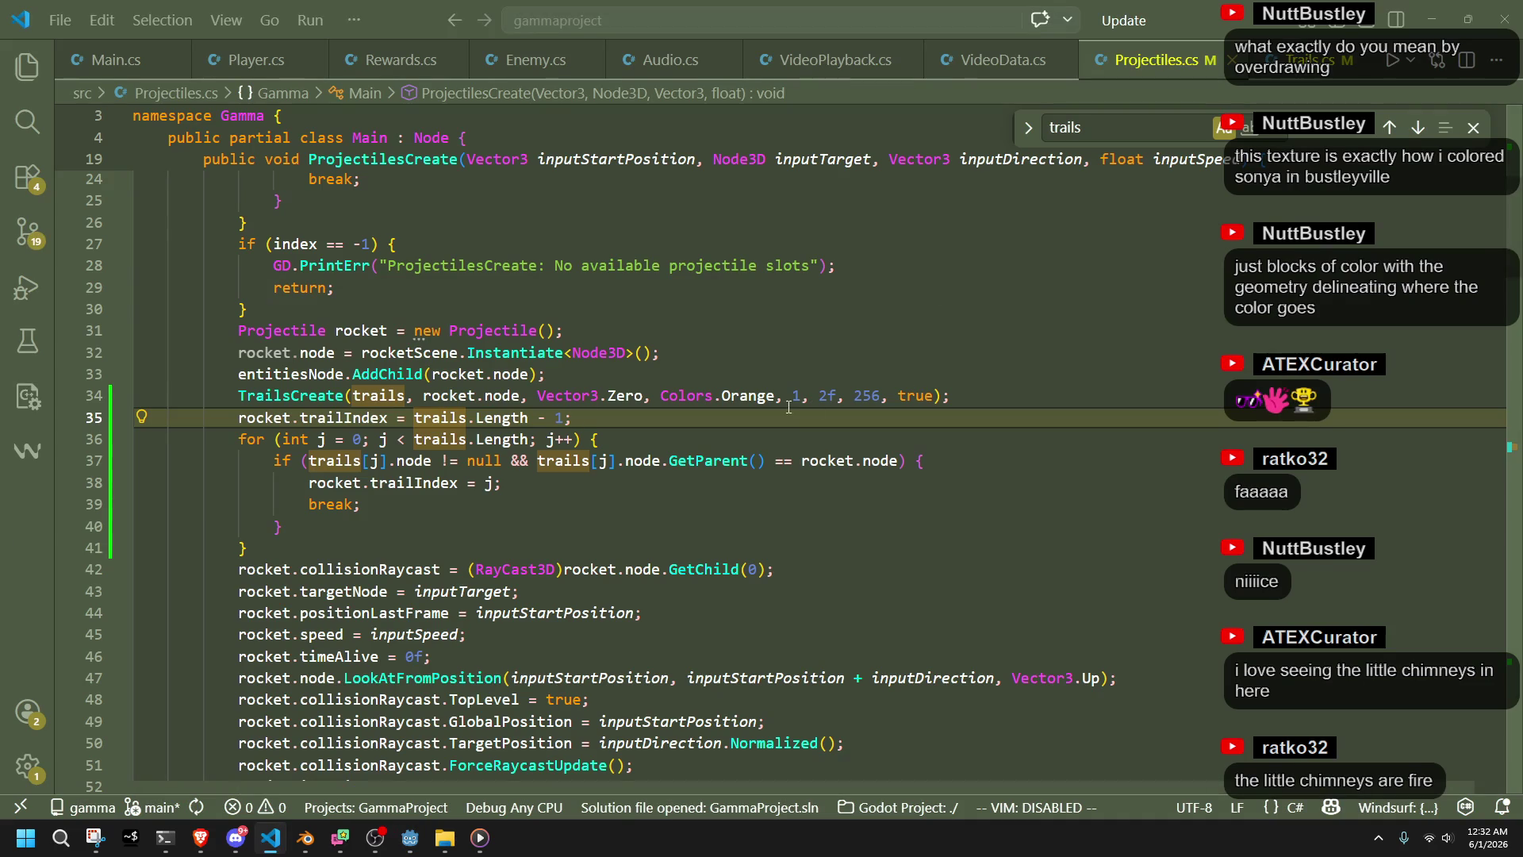
# Set the trail width to 0.1f and the length to 1f
pyautogui.click(800, 399)
pyautogui.press('BackSpace')
pyautogui.write('0.1f')
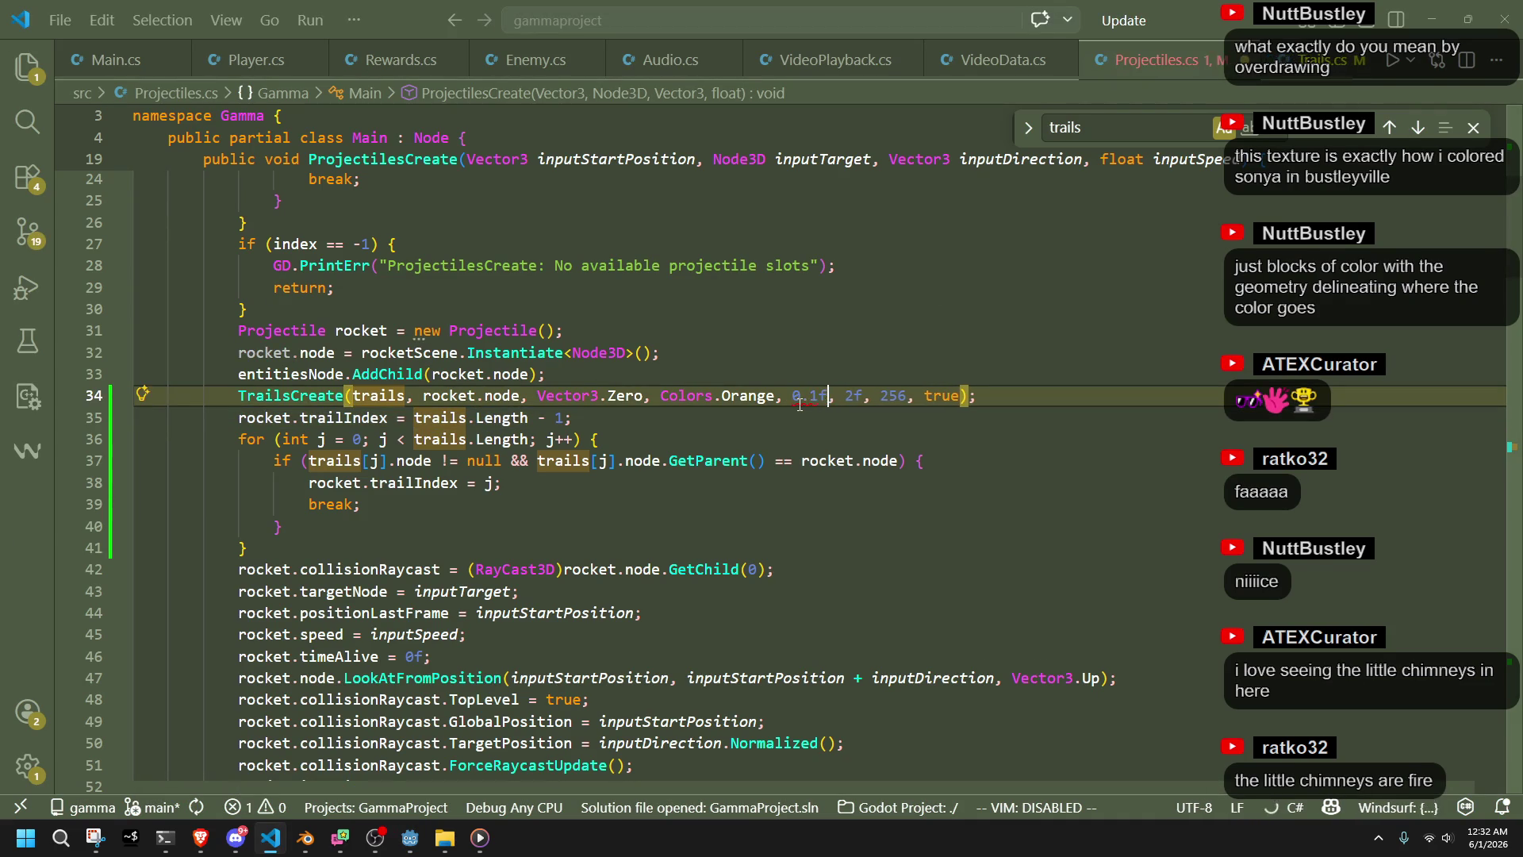
pyautogui.press('Down')
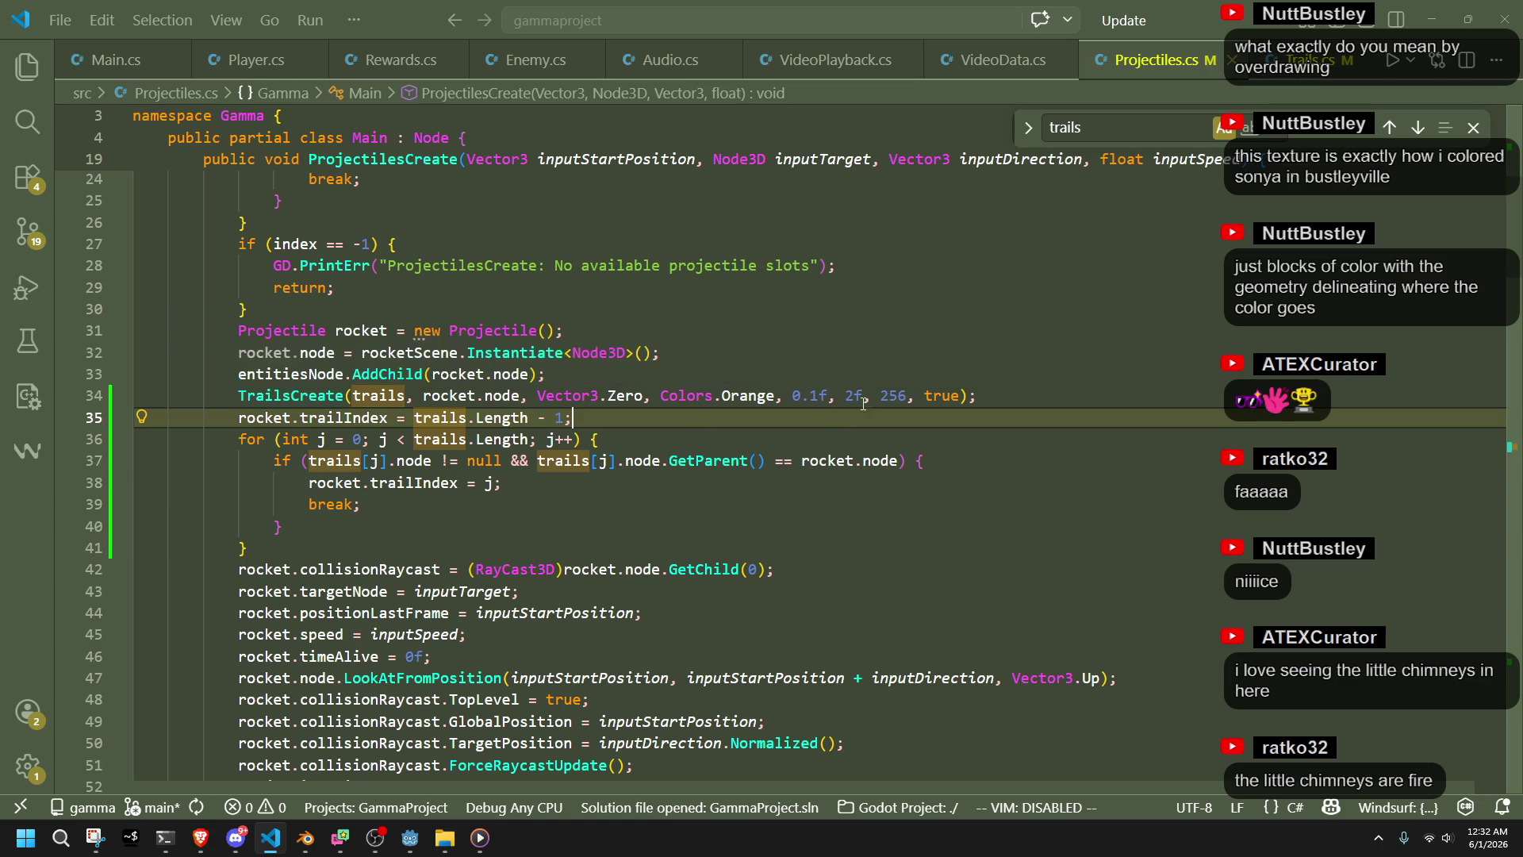
pyautogui.hotkey('ctrl', 'z')
pyautogui.hotkey('ctrl', 'z')
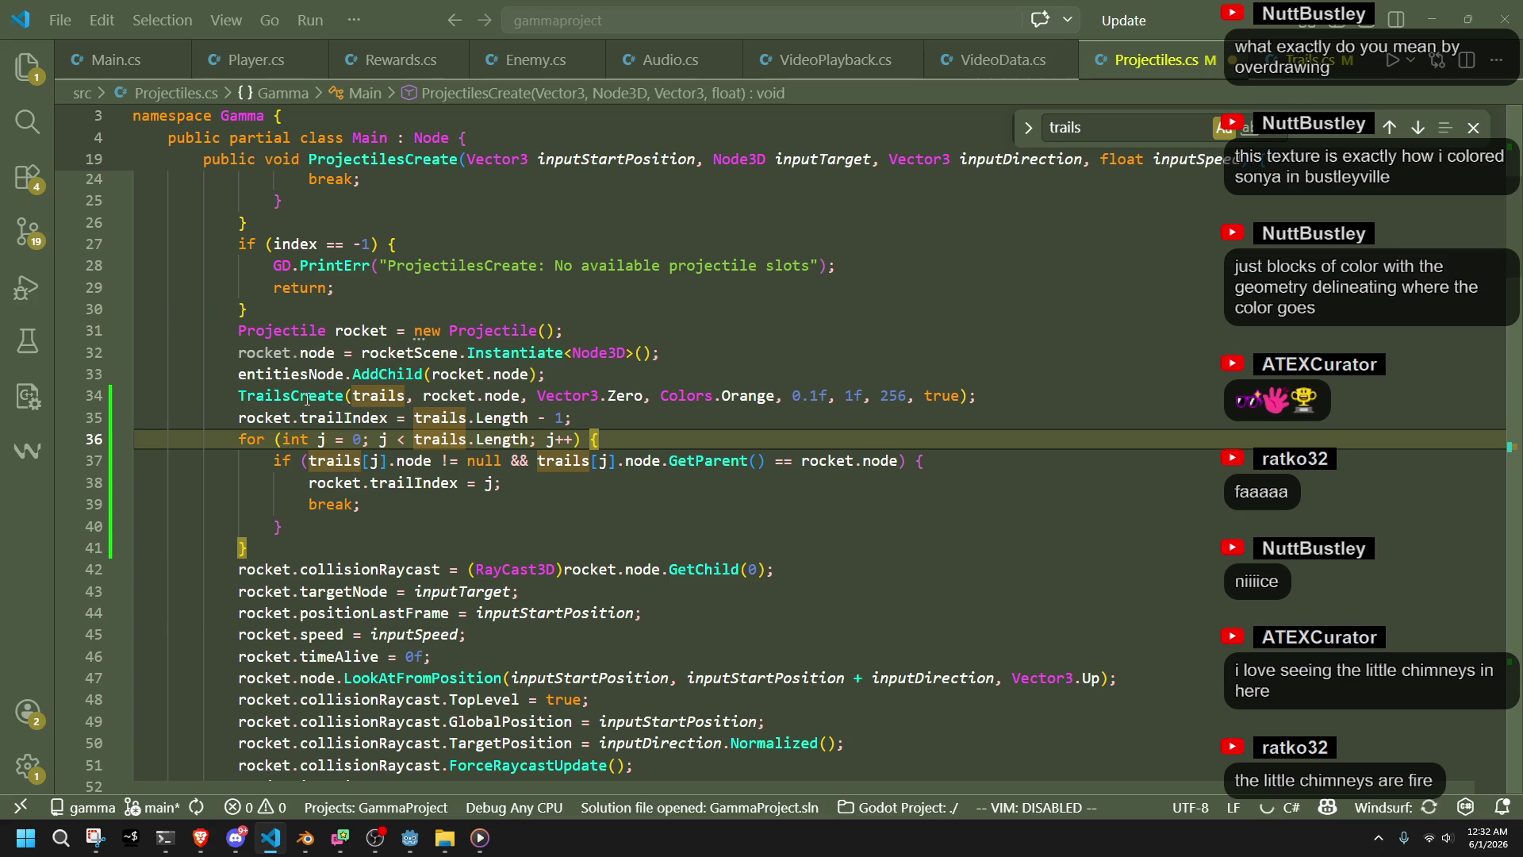
# Test the thinner, shorter rocket trails in a Godot run, then return to the code
pyautogui.moveTo(307, 399)
pyautogui.click(423, 830)
pyautogui.click(1410, 32)
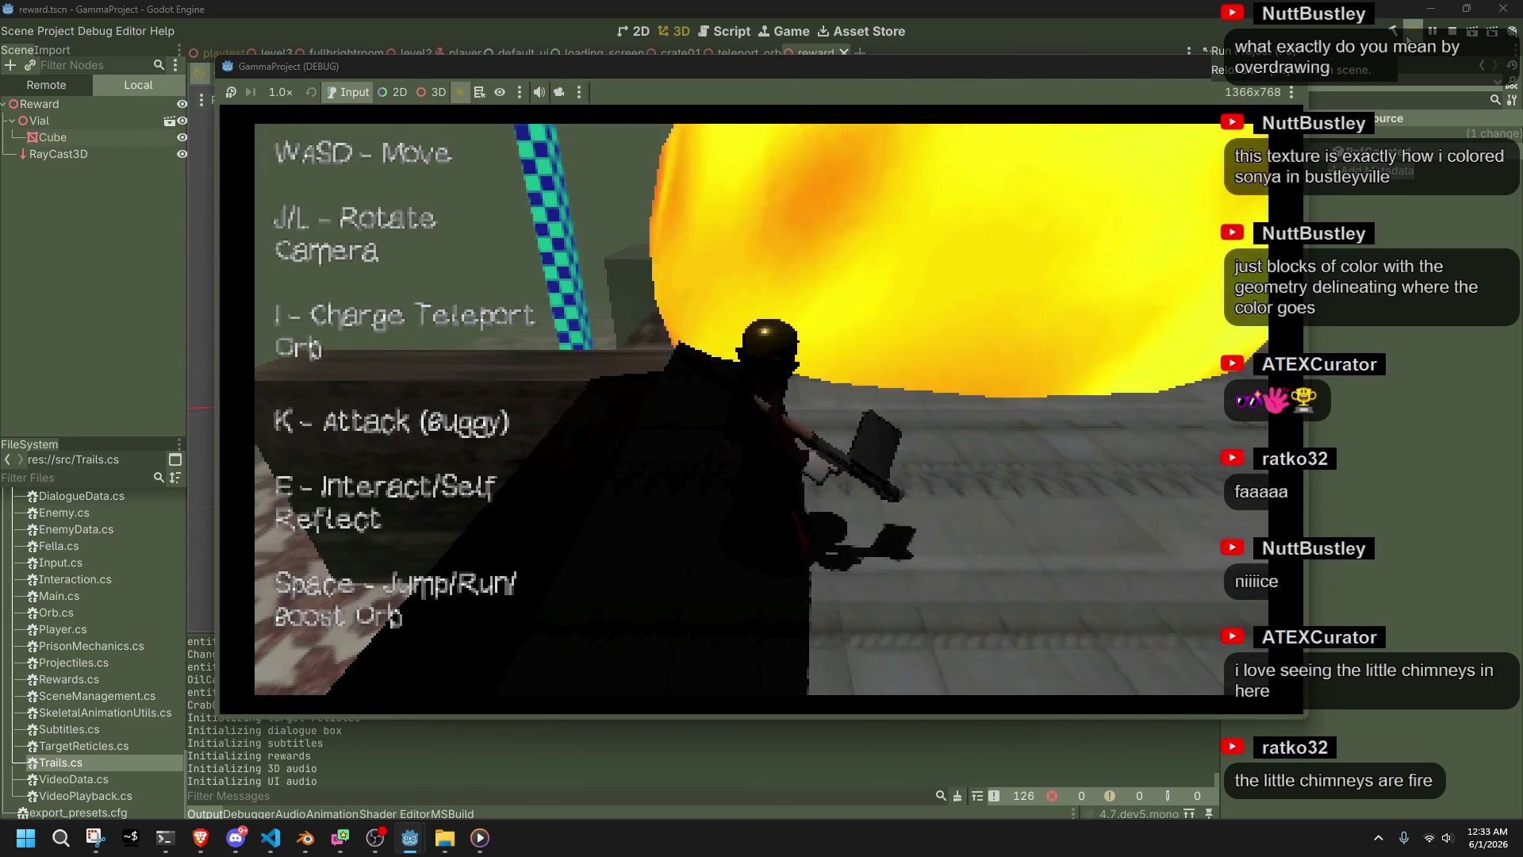
pyautogui.press('space')
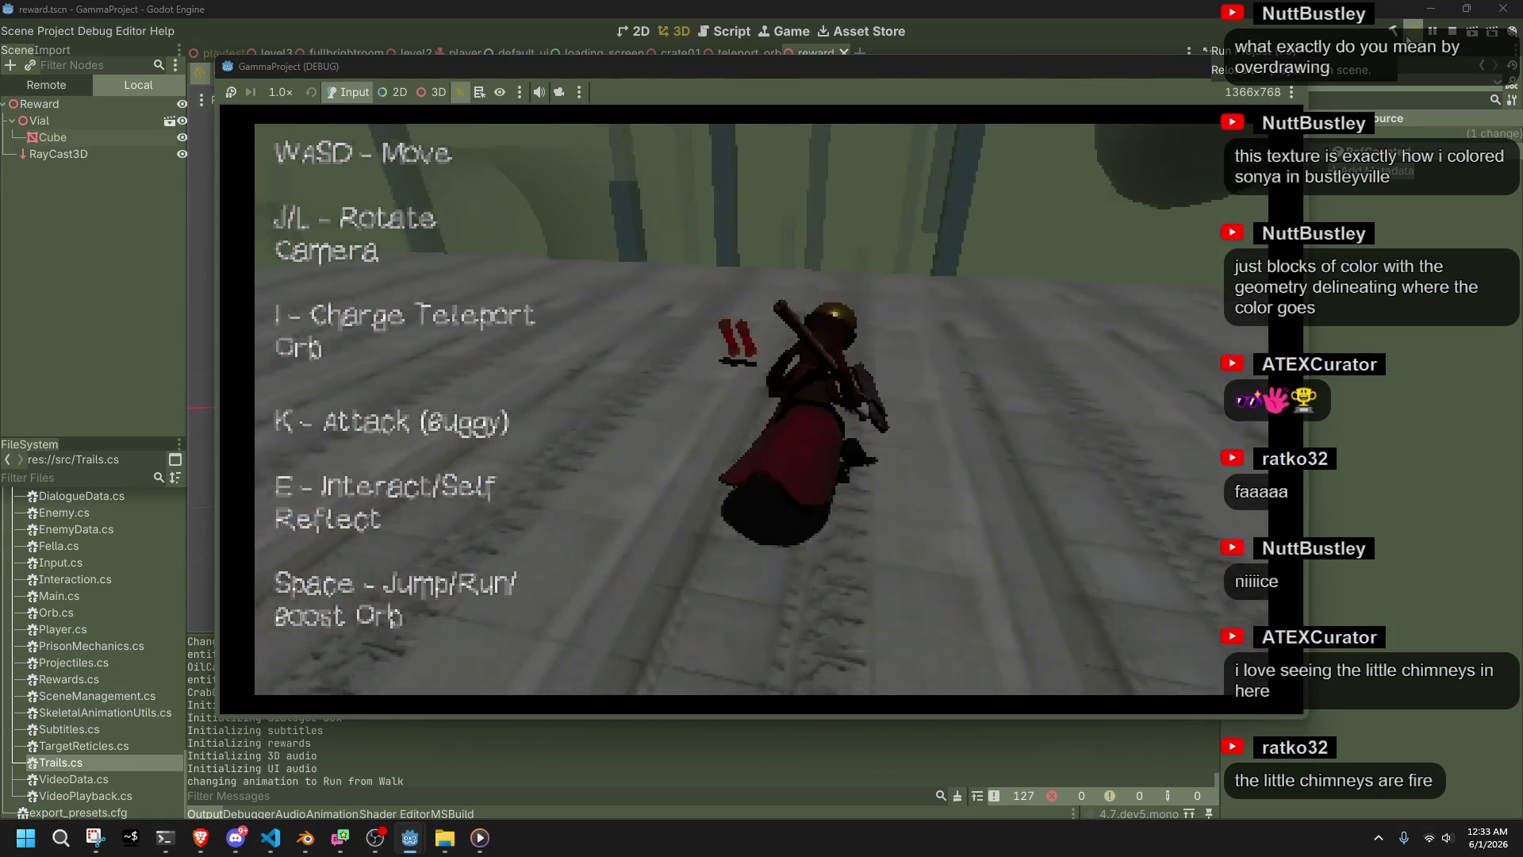
pyautogui.press('F8')
pyautogui.hotkey('alt', 'Tab')
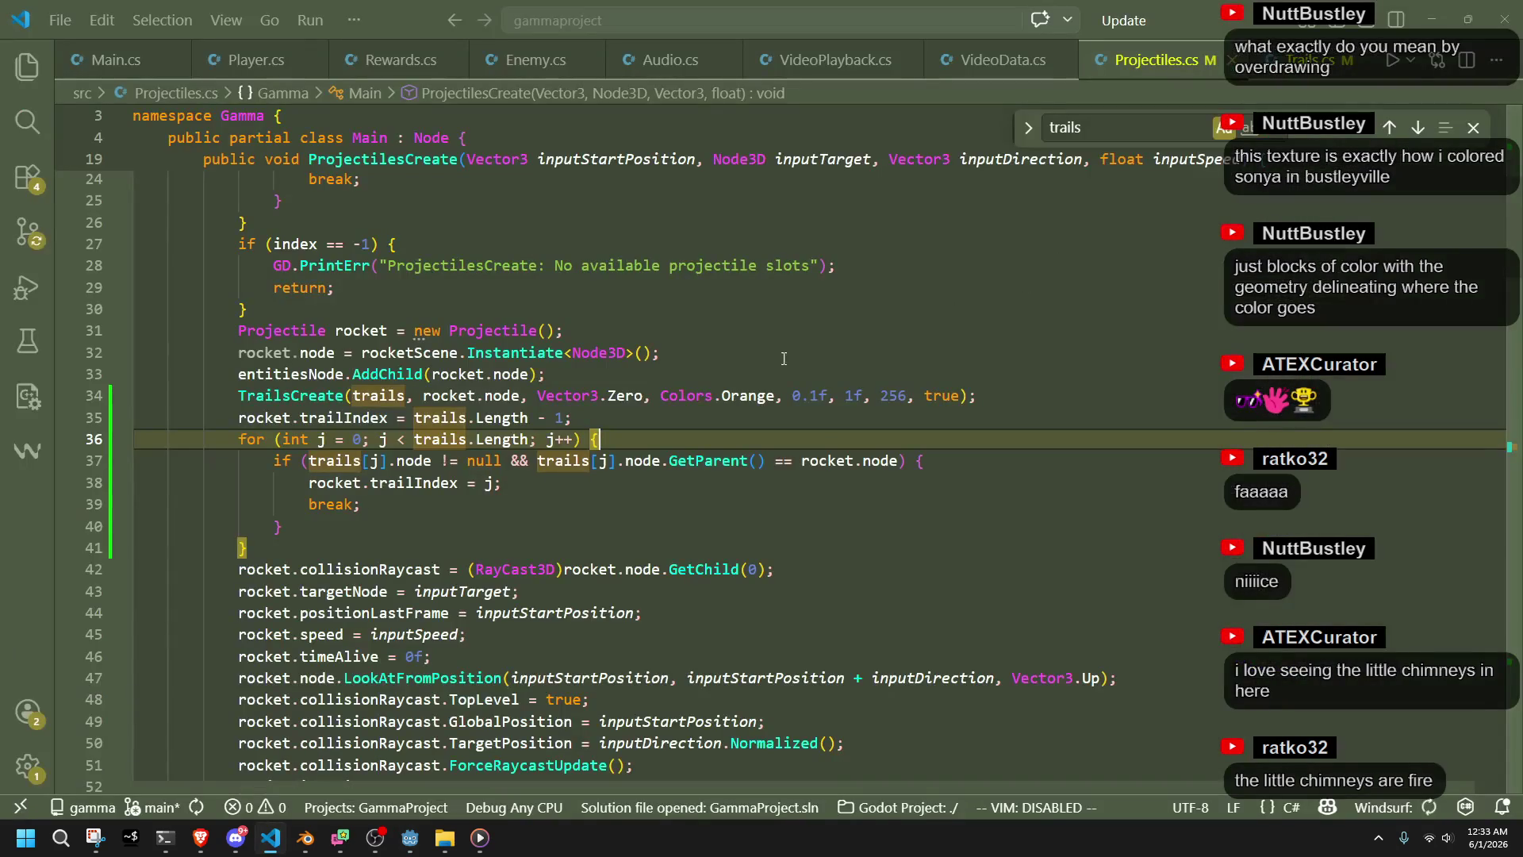
# Change the trail offset to Vector3.Back, save the script, and go back to Godot
pyautogui.doubleClick(625, 395)
pyautogui.write('back')
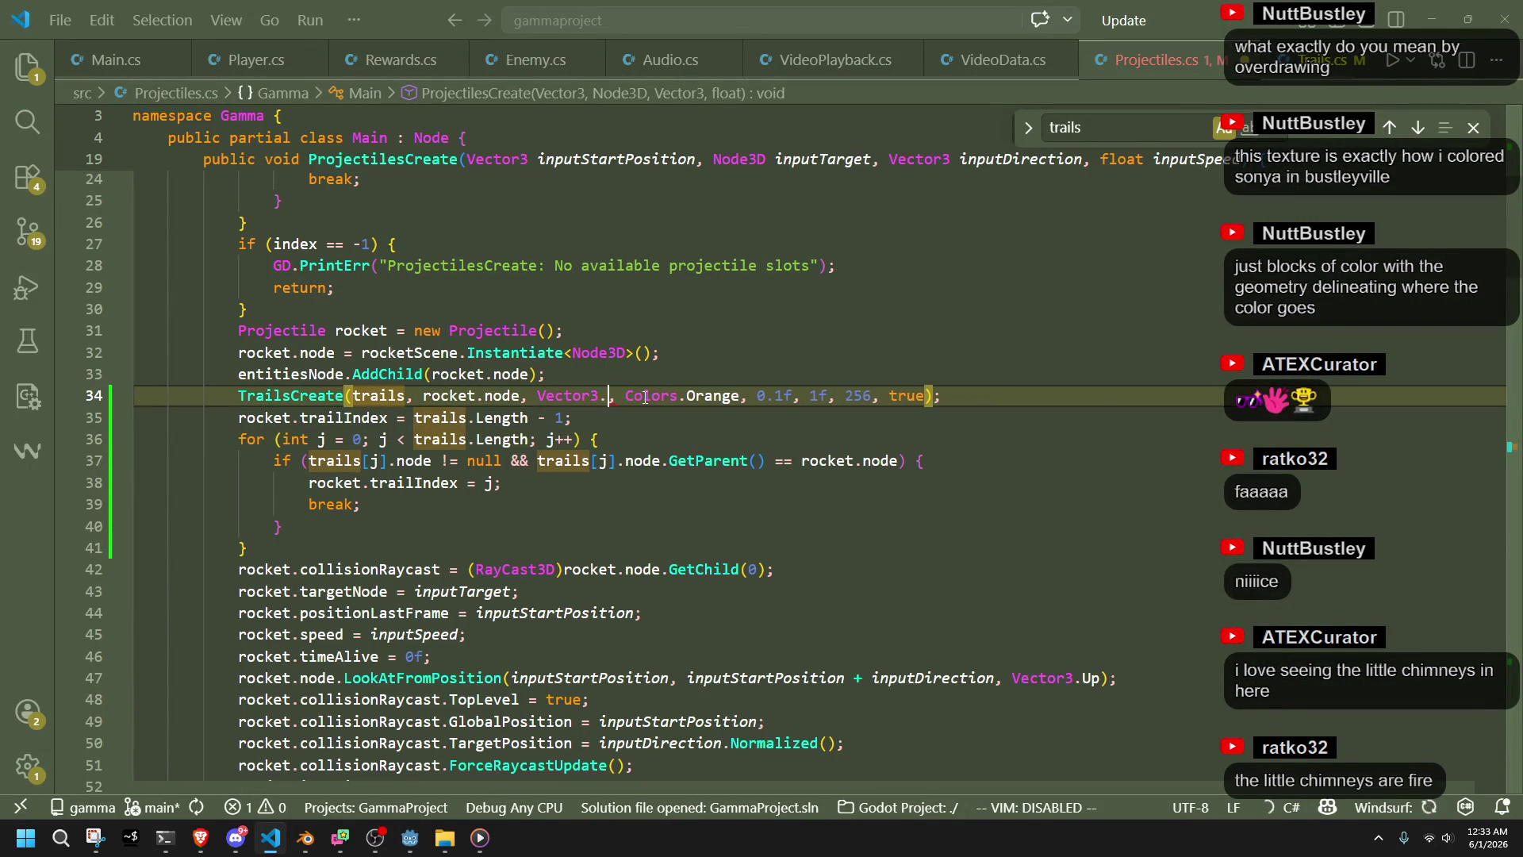
pyautogui.press('Tab')
pyautogui.hotkey('ctrl', 's')
pyautogui.hotkey('alt', 'Tab')
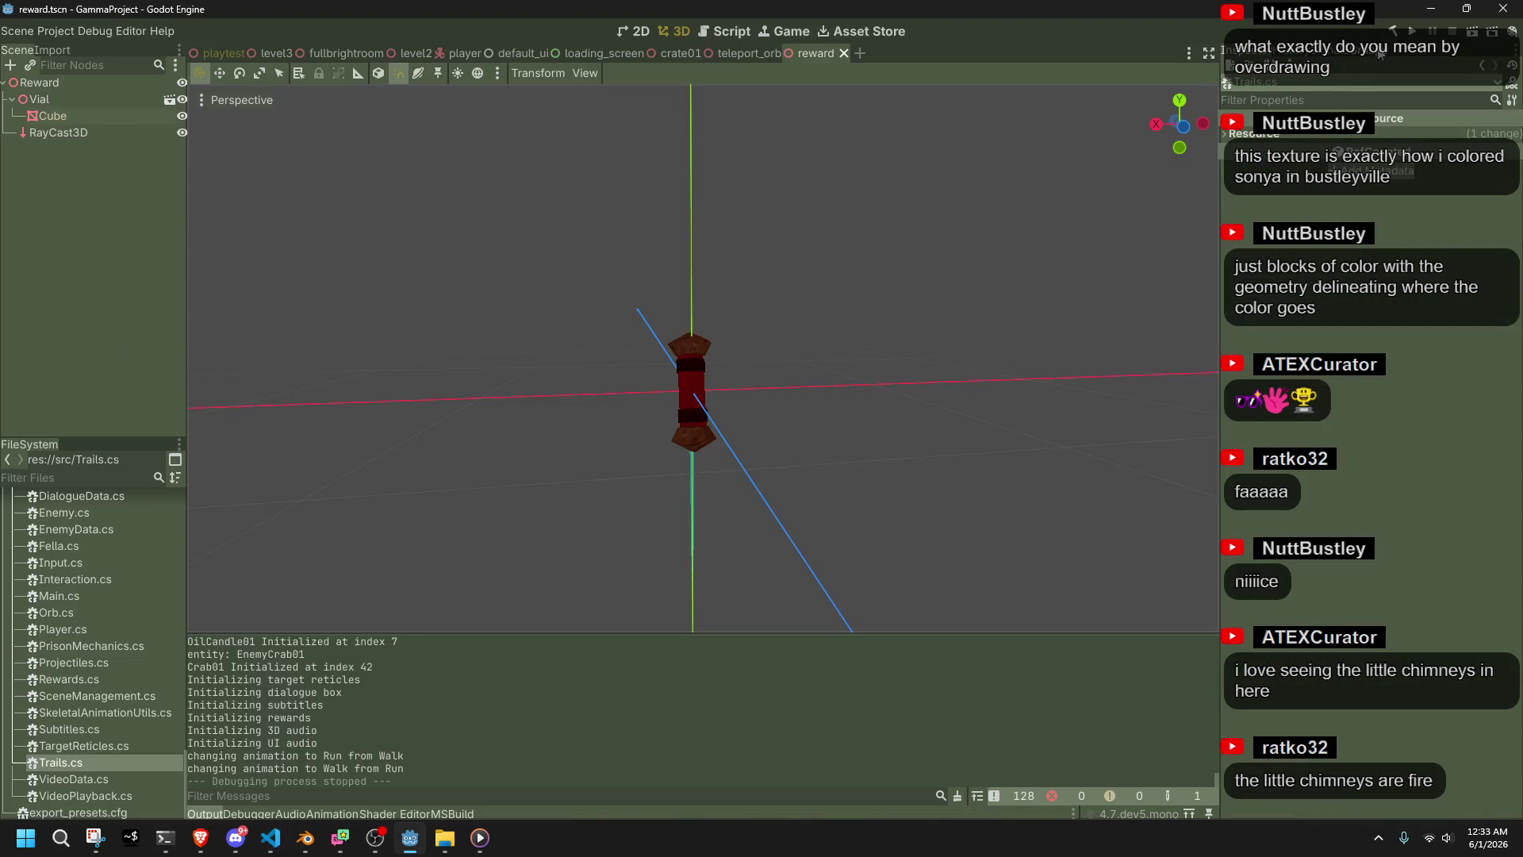
pyautogui.click(1413, 32)
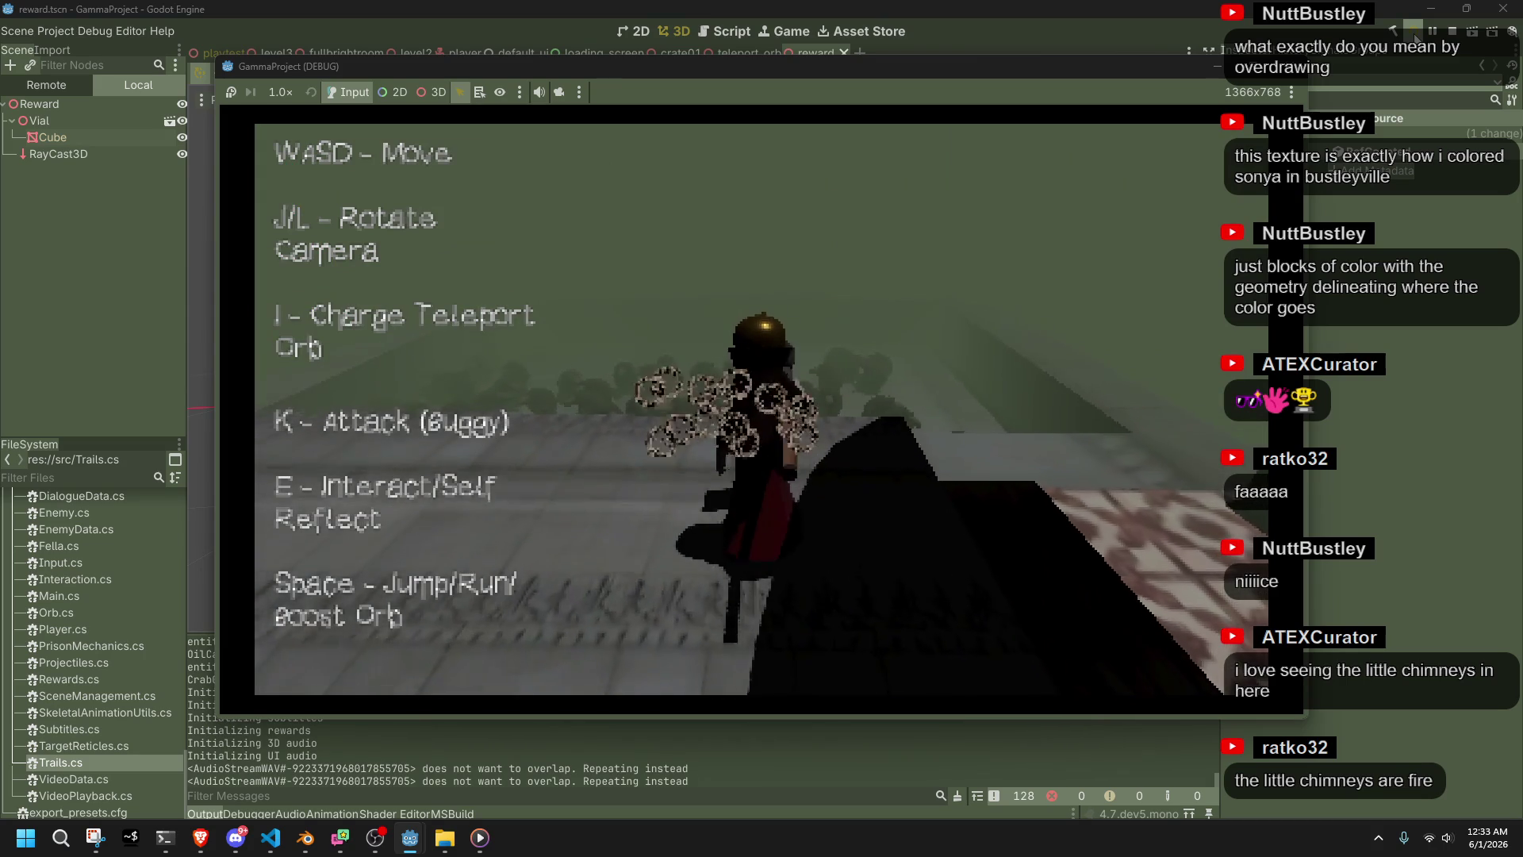
pyautogui.press('i')
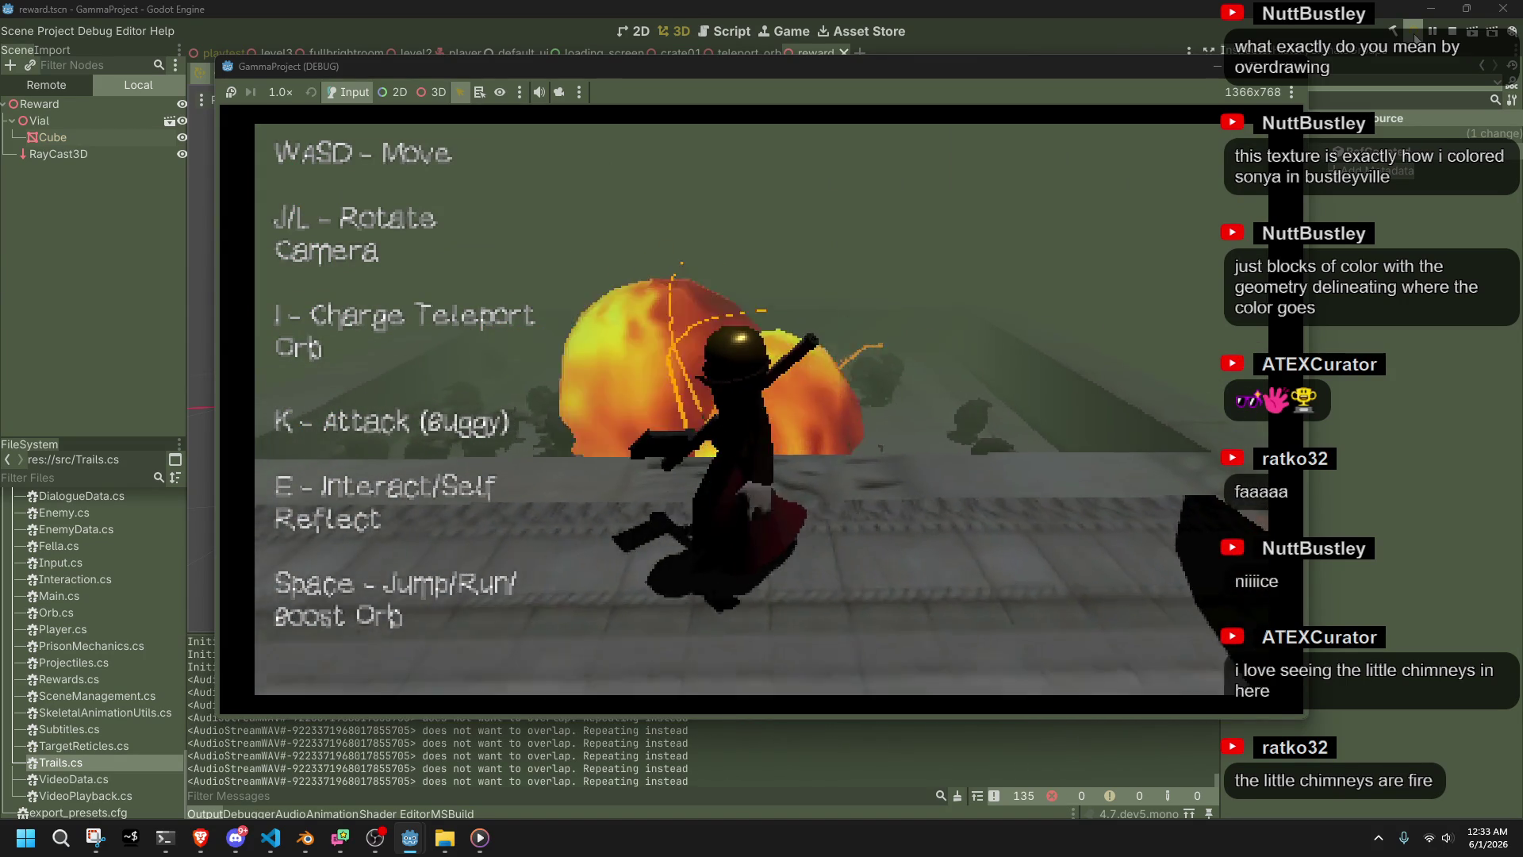
pyautogui.press('space')
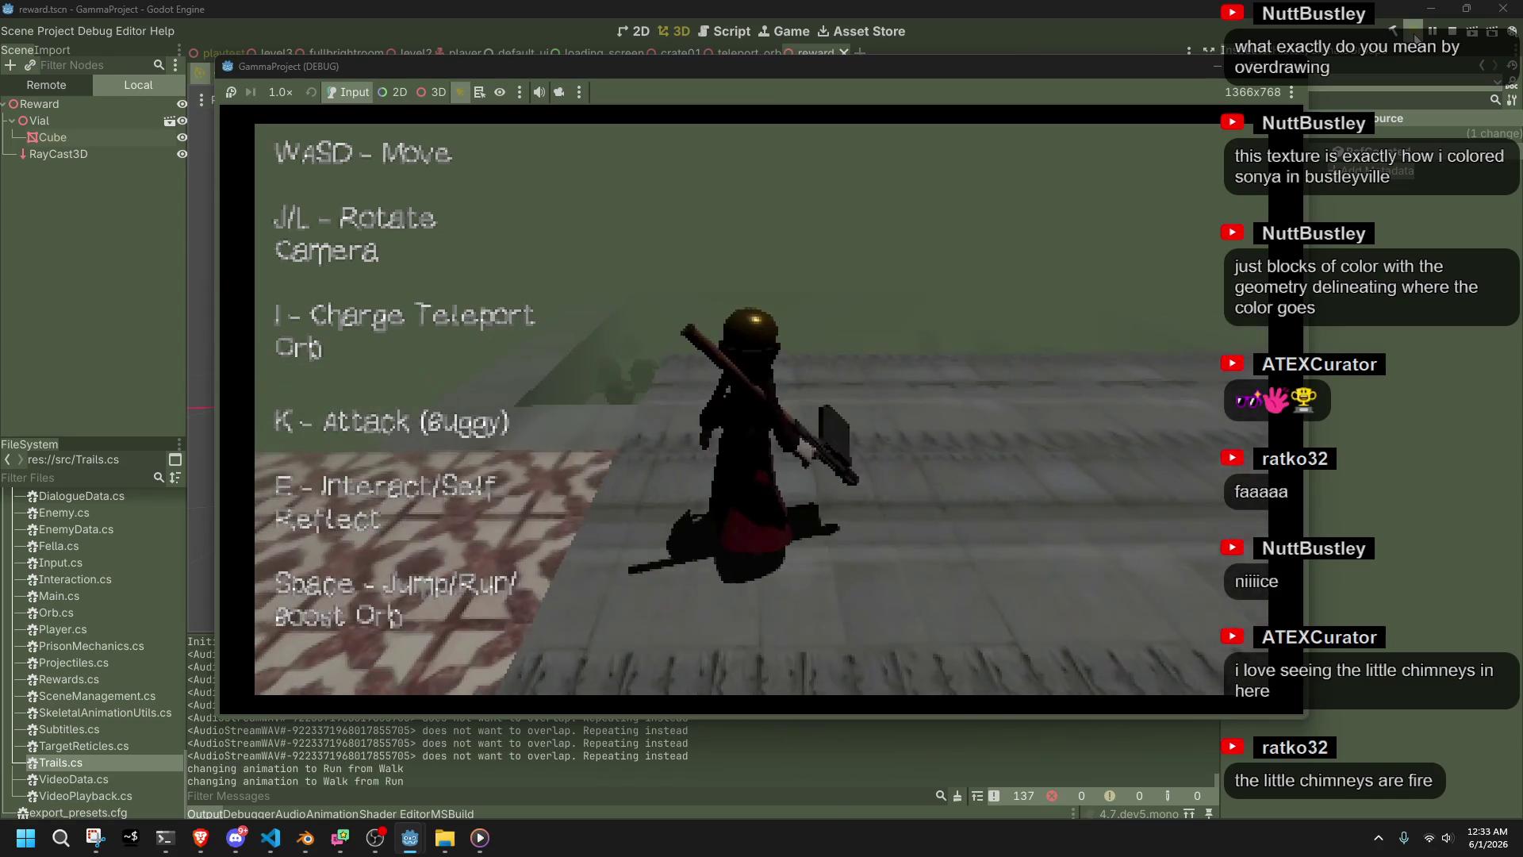
pyautogui.press('i')
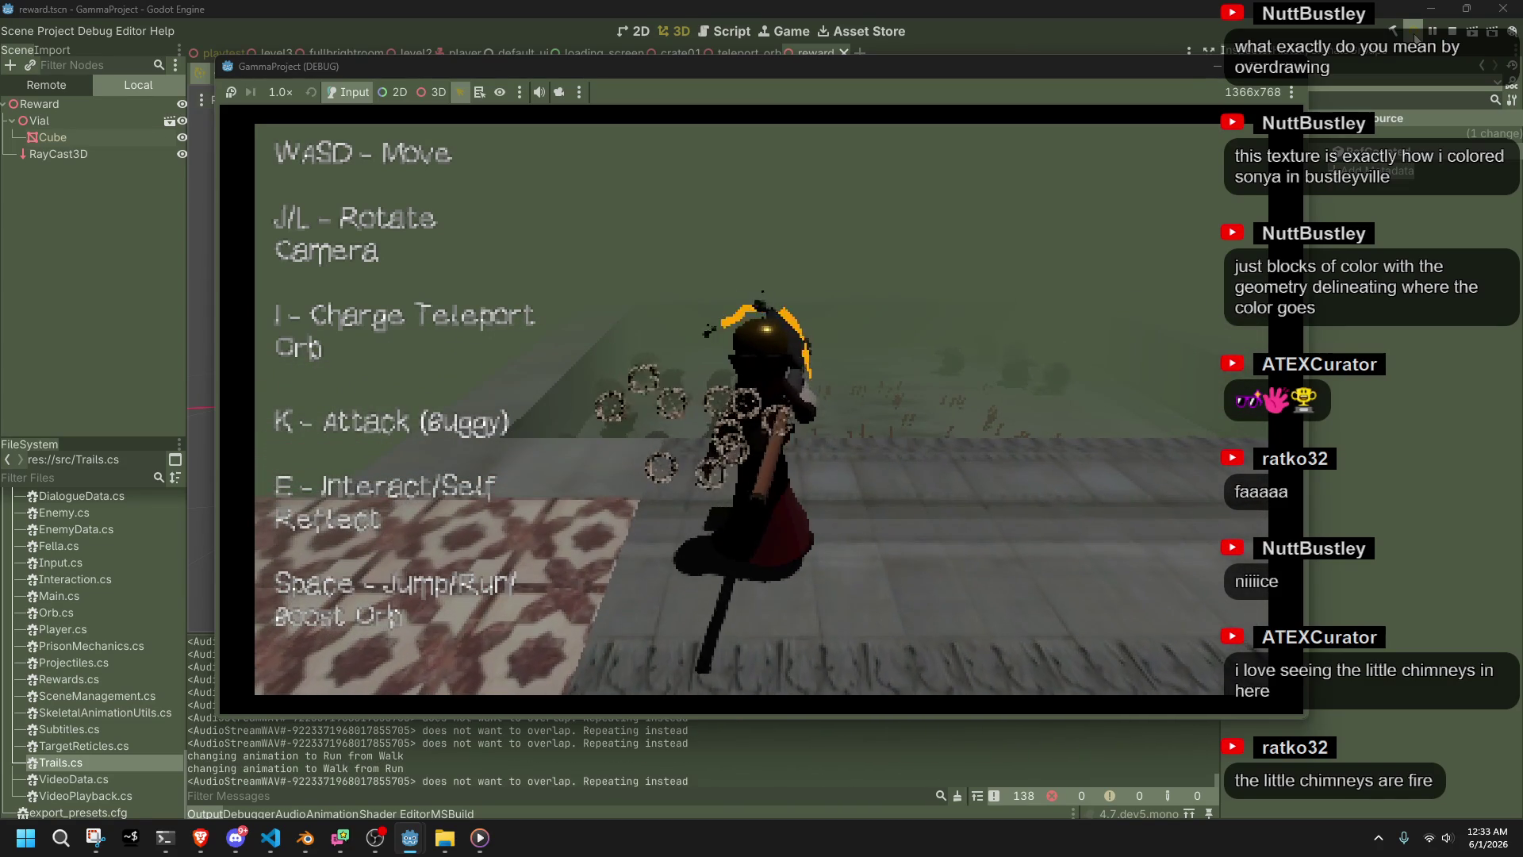
pyautogui.press('k')
pyautogui.press('i')
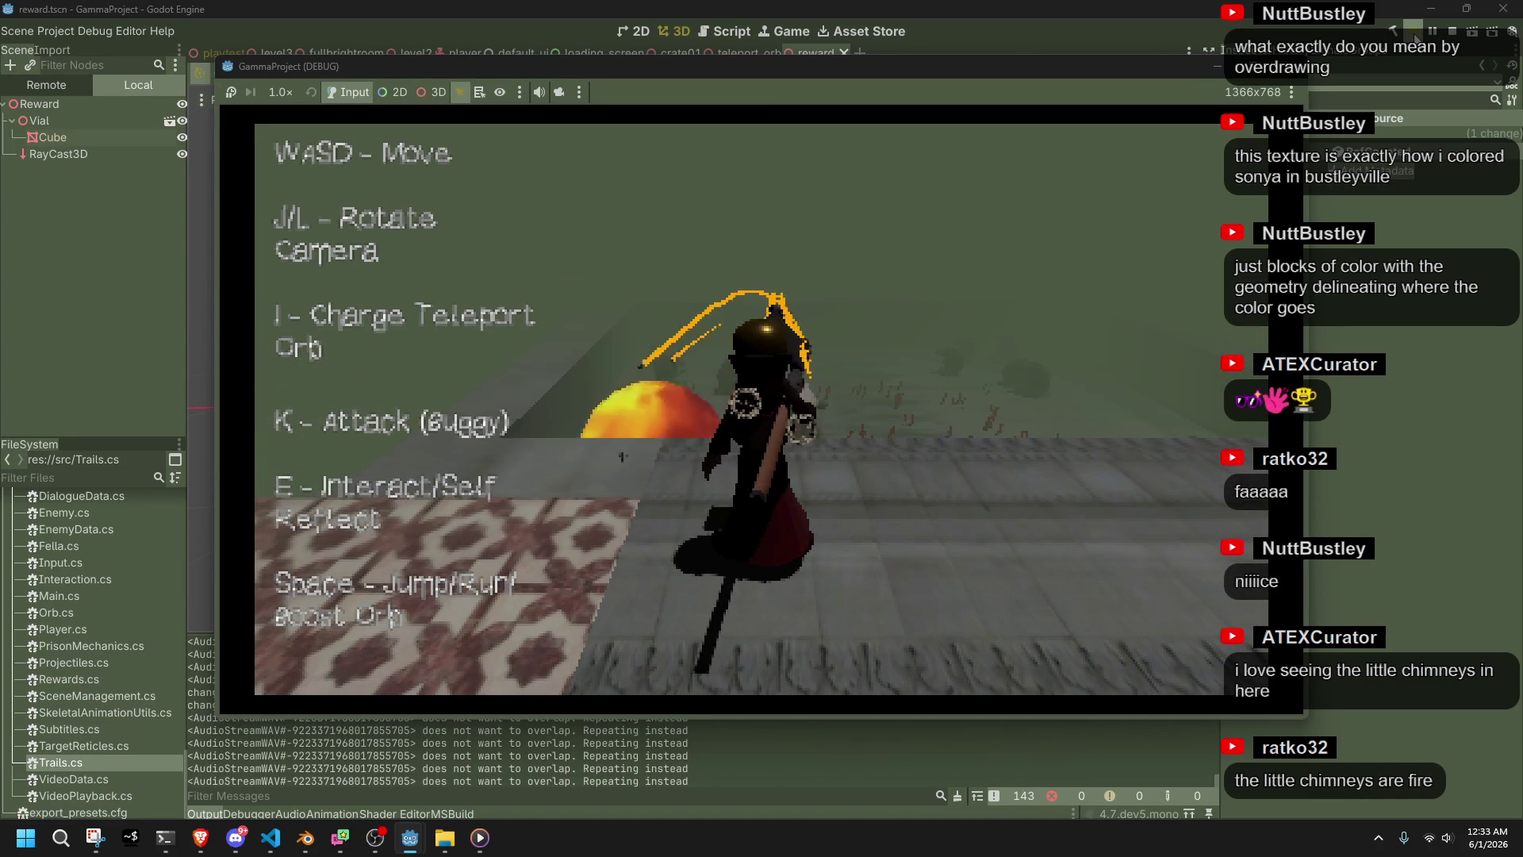
pyautogui.press('w')
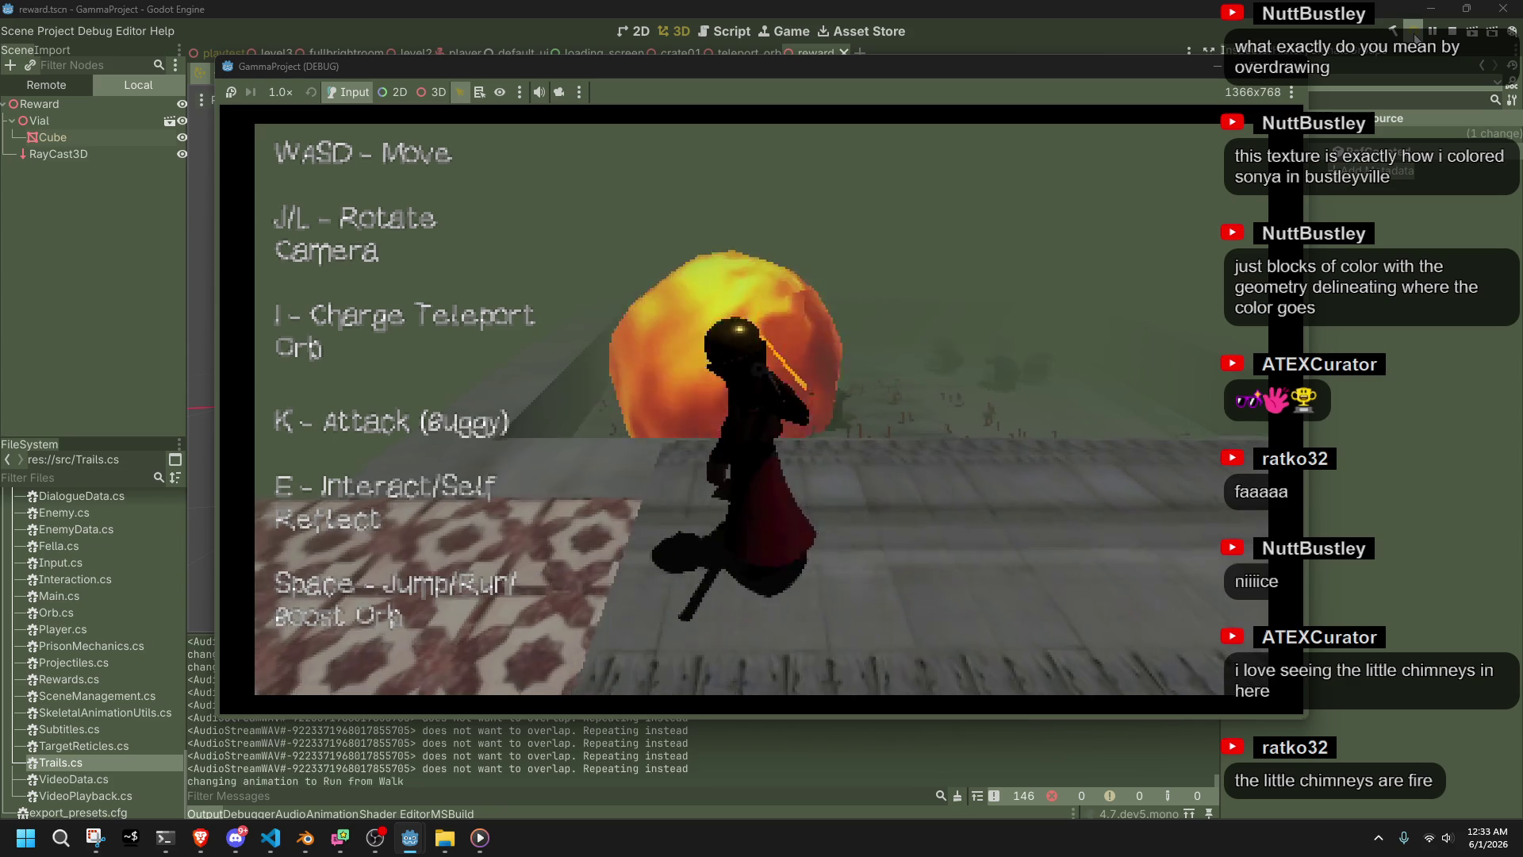
pyautogui.press('space')
pyautogui.press('j')
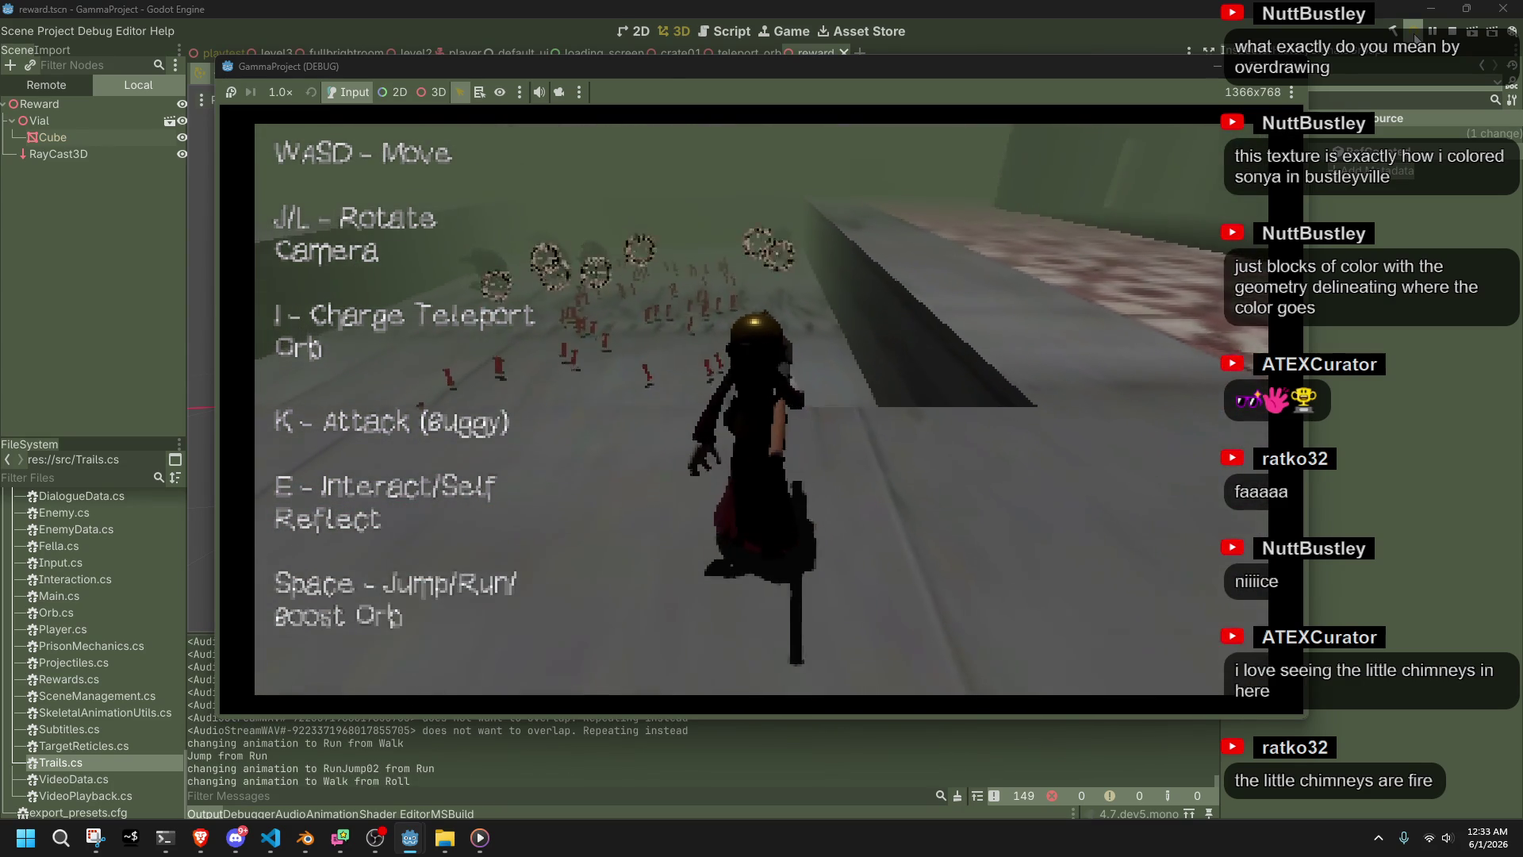
pyautogui.press('k')
pyautogui.press('k')
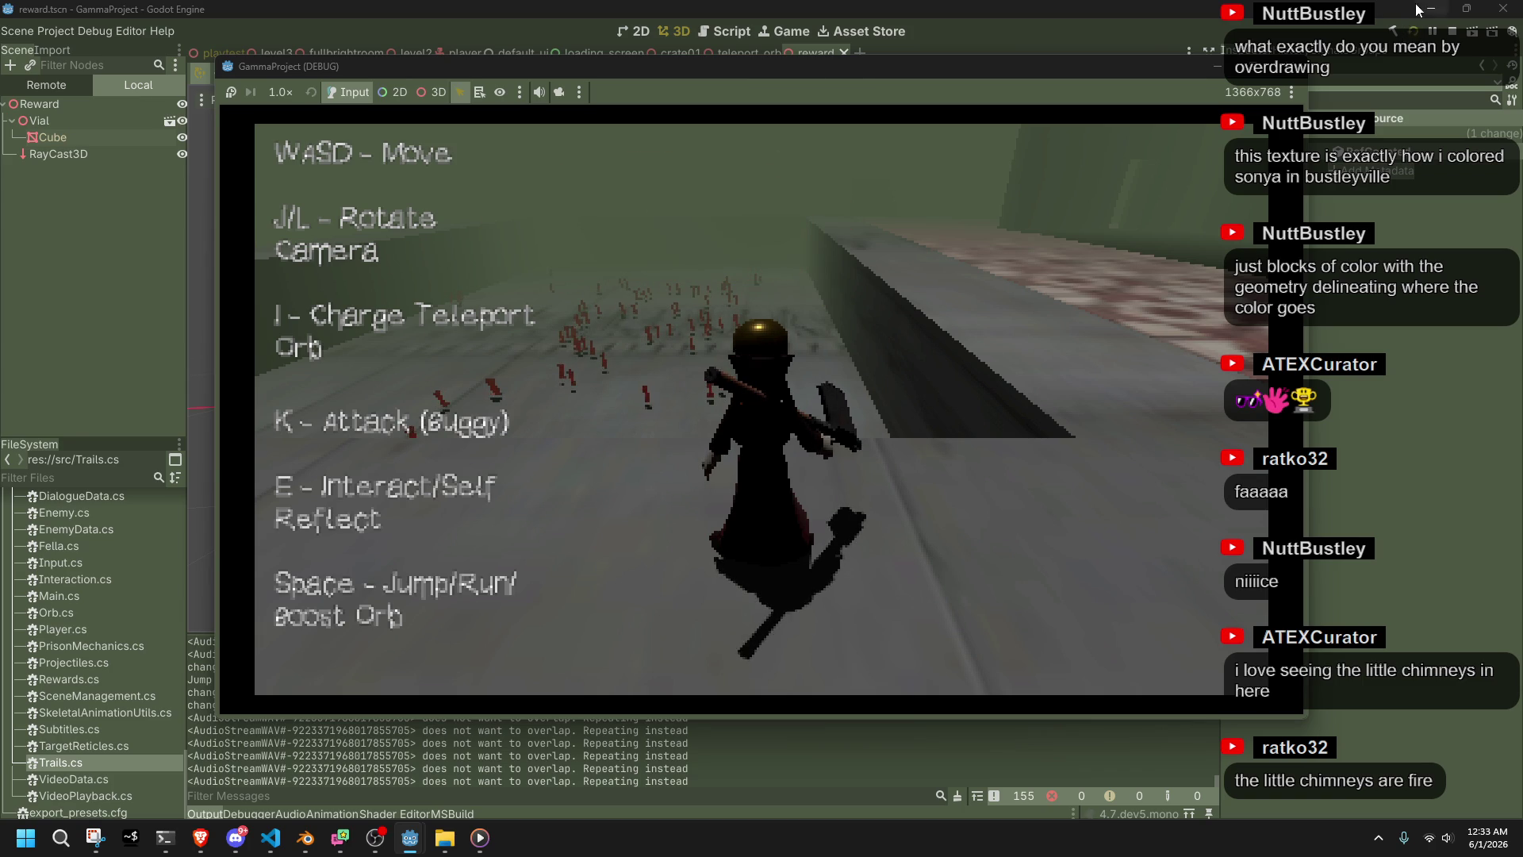
pyautogui.press('F8')
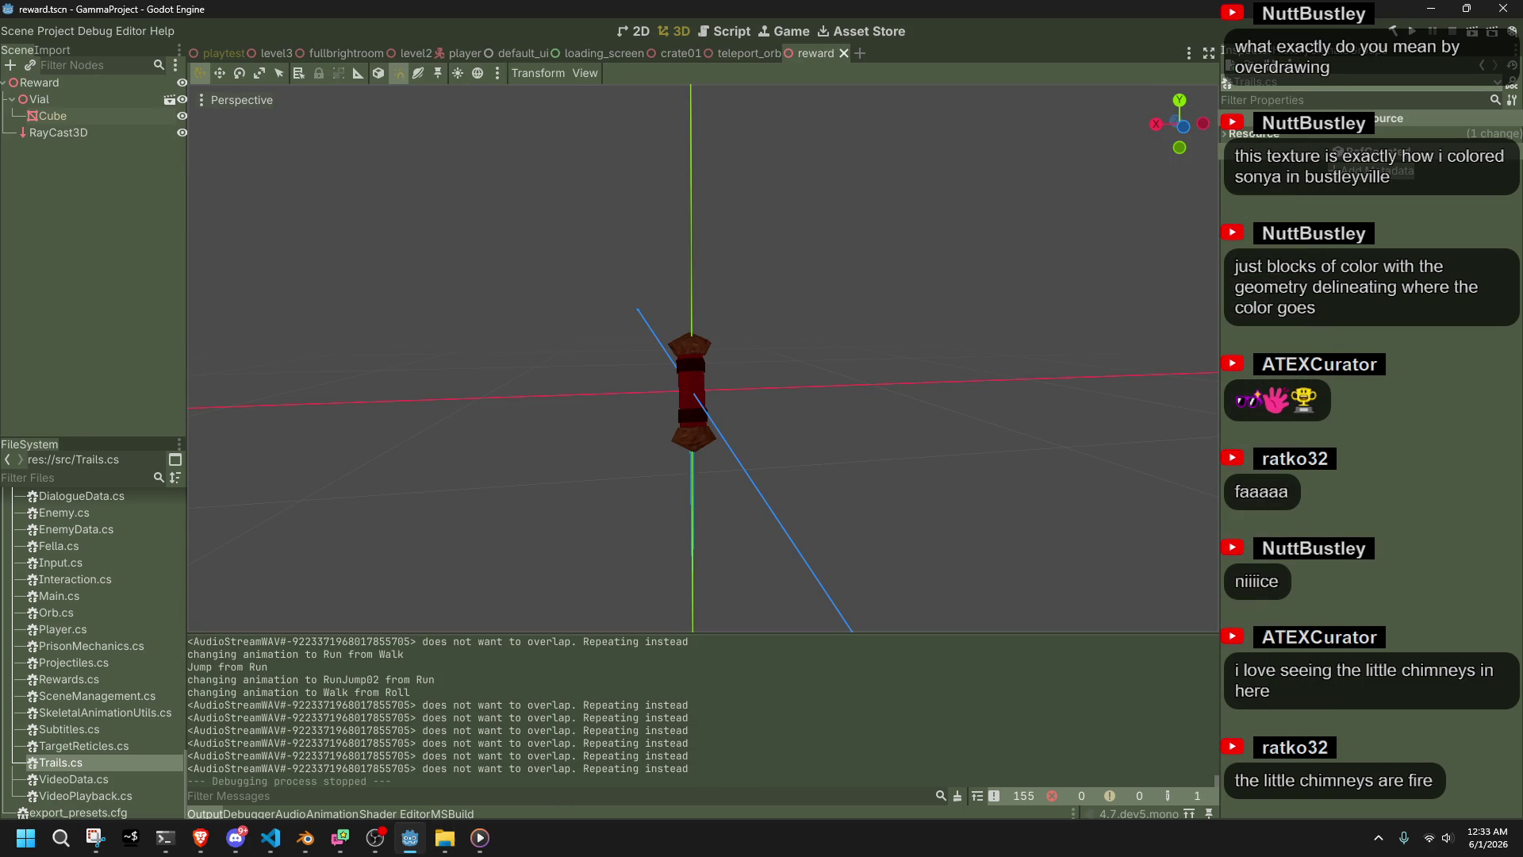
# Review the TrailsCreate call using Vector3.Back, Colors.Orange, 0.1f width and 1f length
pyautogui.click(287, 851)
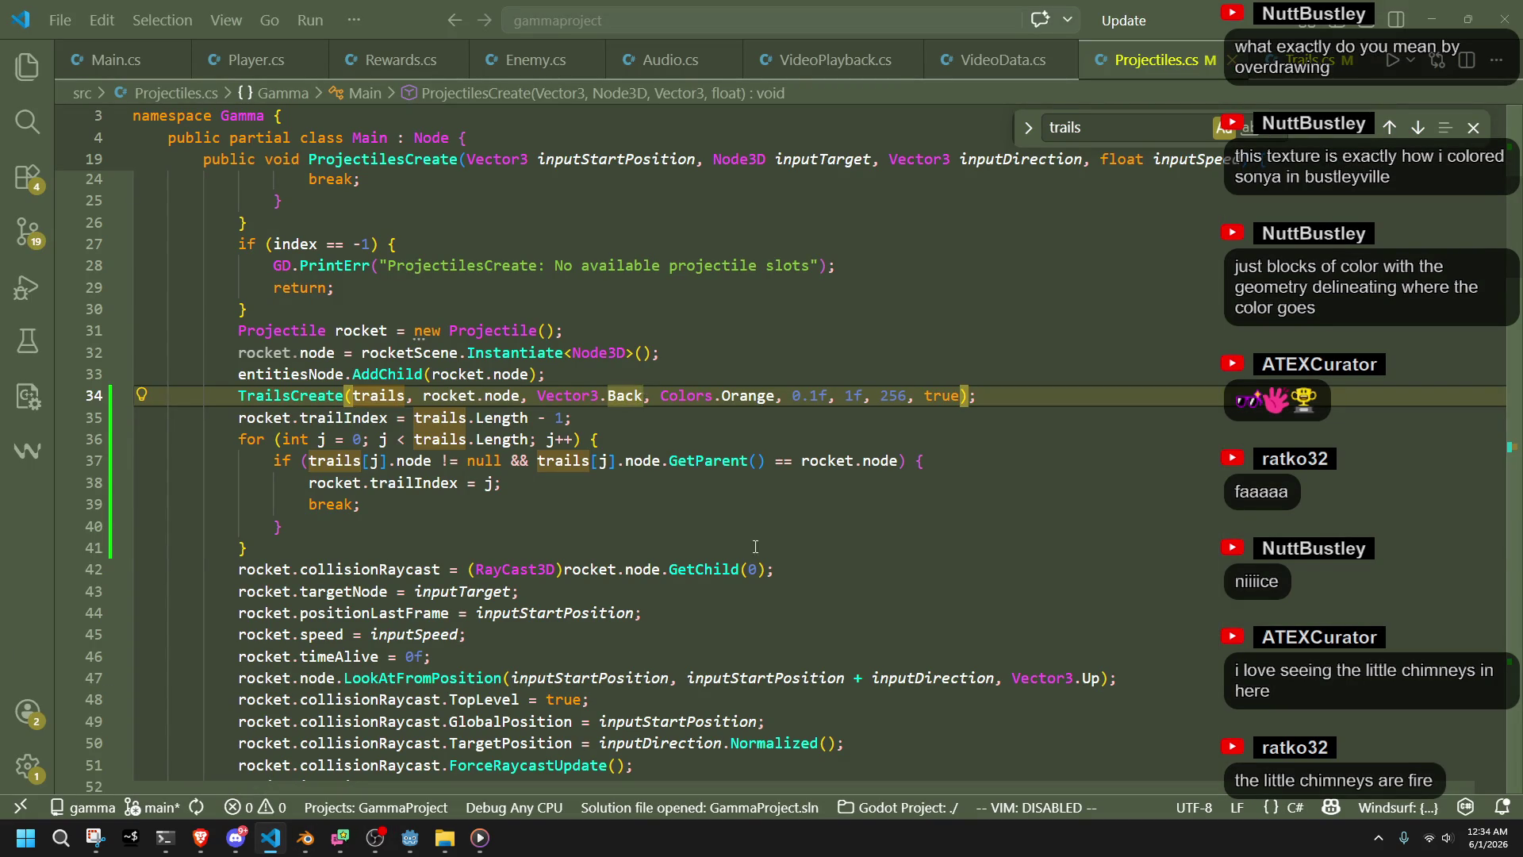
pyautogui.scroll(8, 755, 546)
pyautogui.scroll(-8, 742, 544)
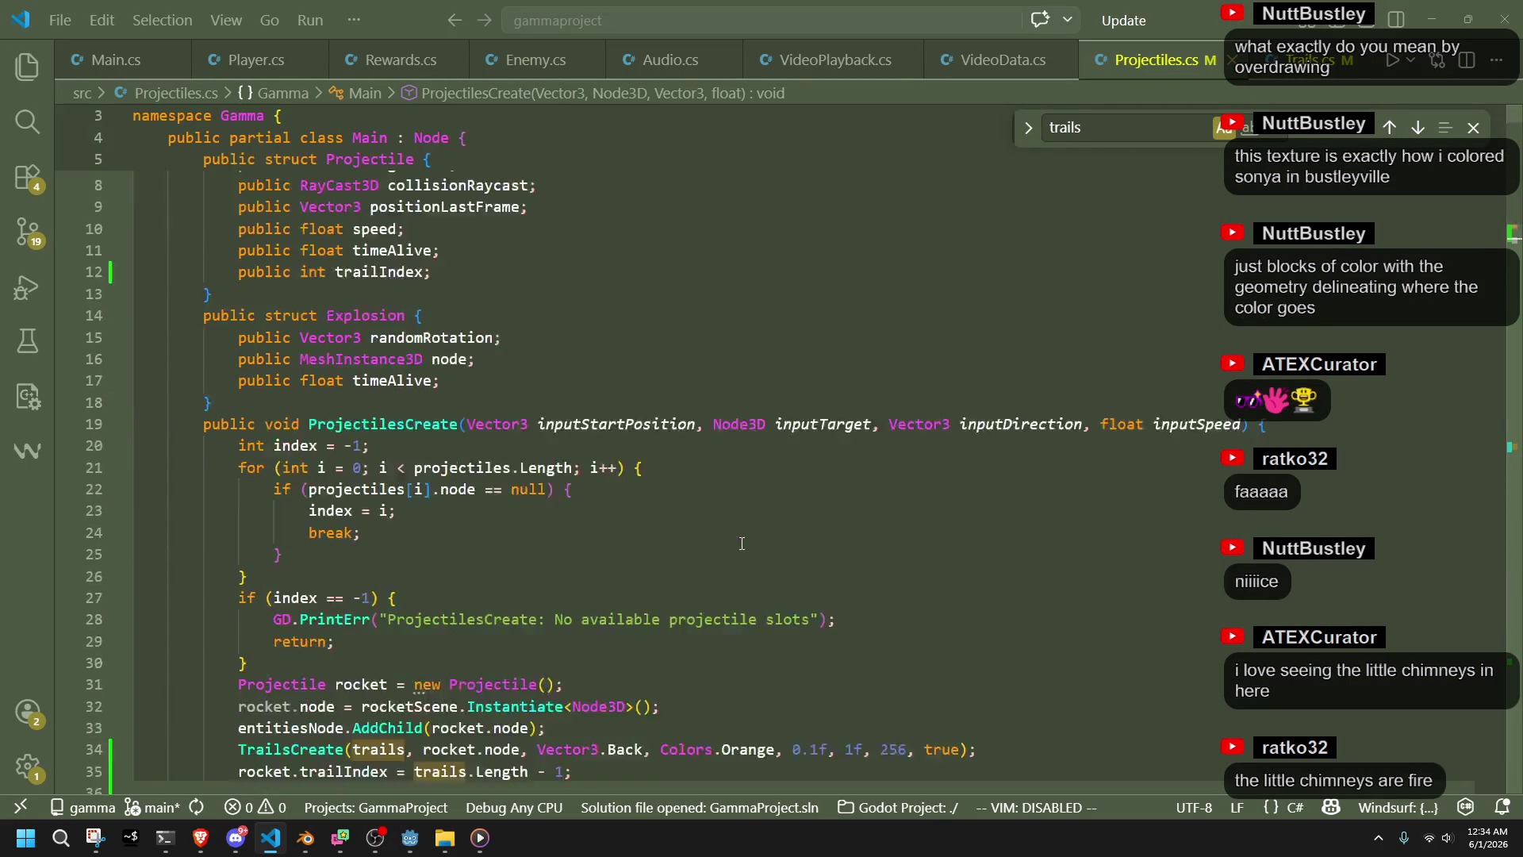
pyautogui.hotkey('alt', 'Tab')
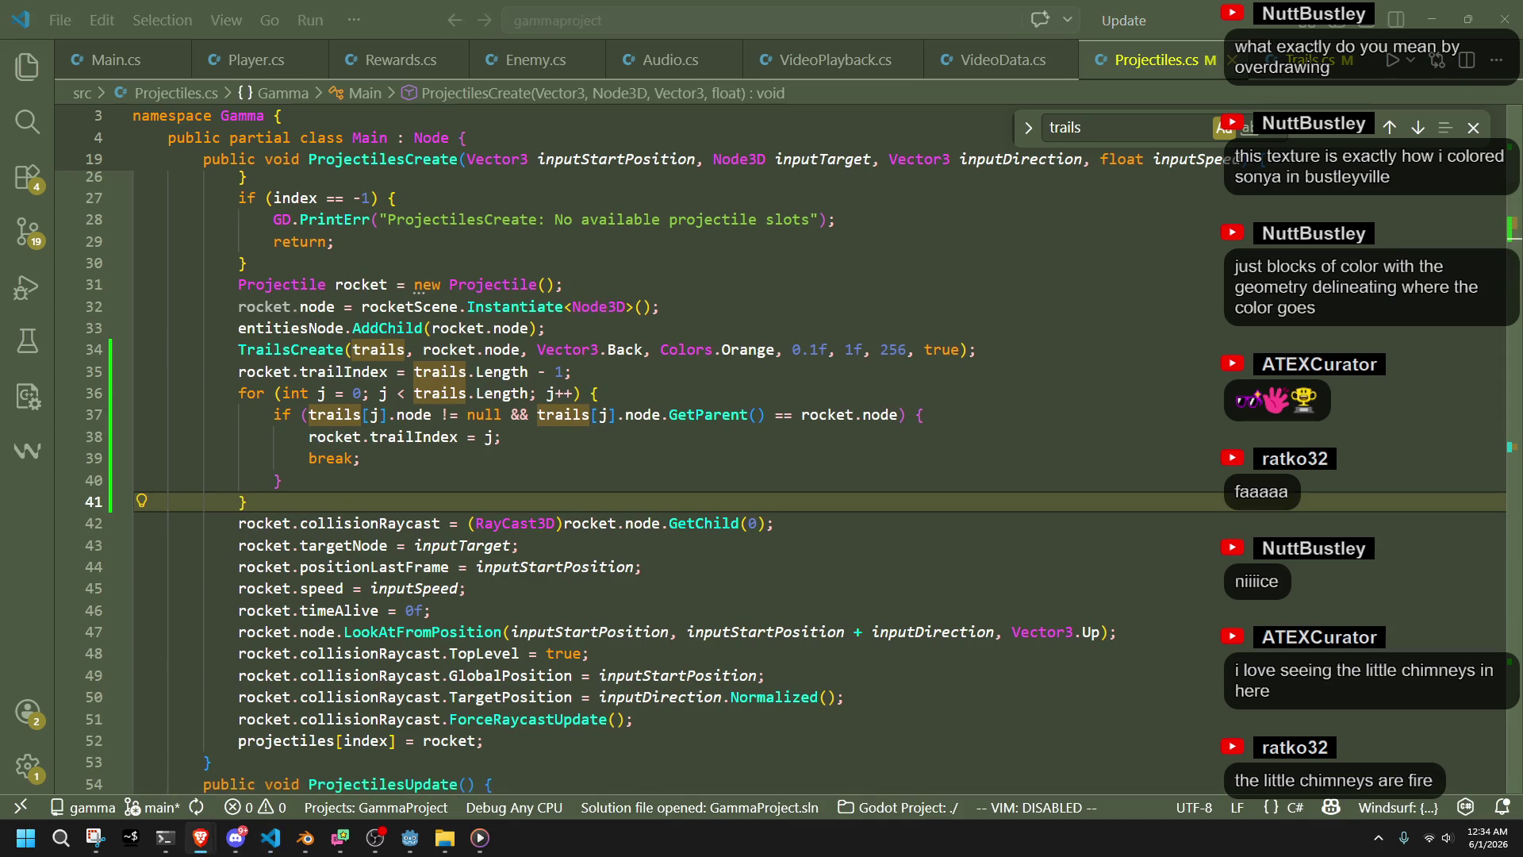